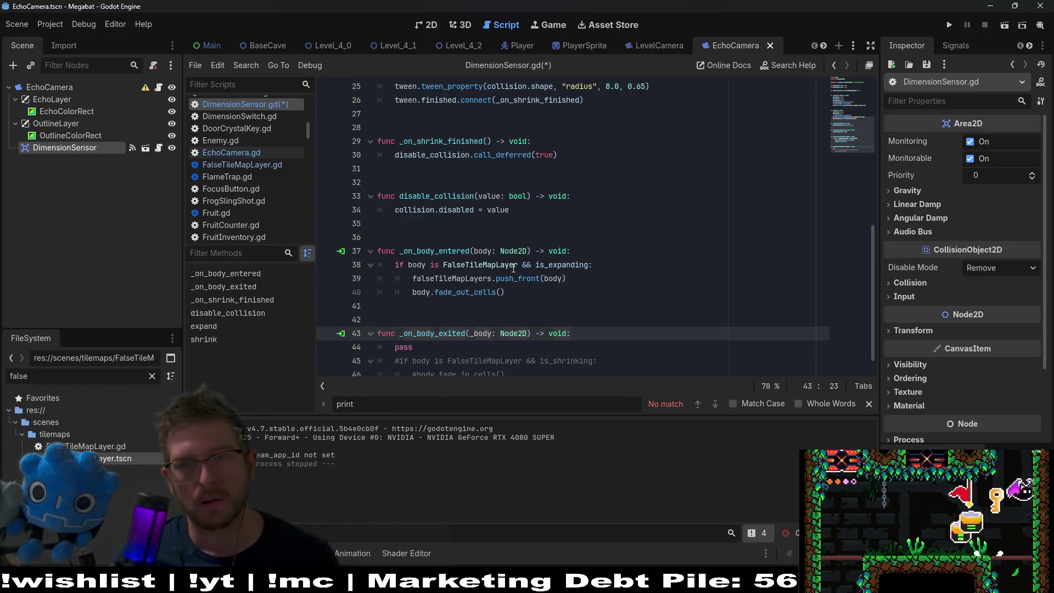
- Add a 'for child in falseTileMapLayers:' loop to shrink() and paste the copied lines into it
{"action": "scroll", "coordinate": [512, 268], "scroll_direction": "up", "scroll_amount": 3}
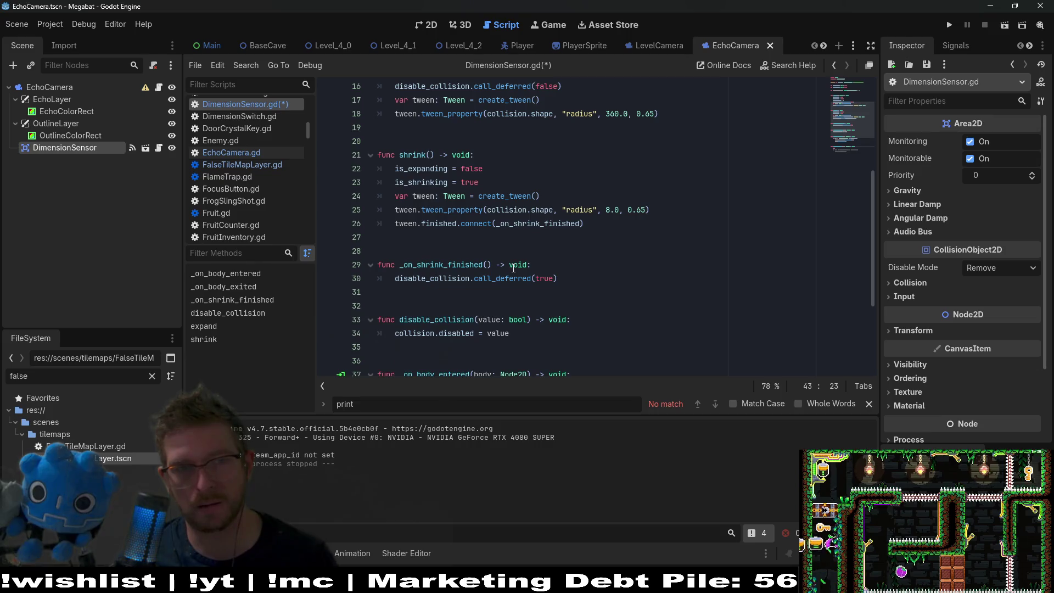
{"action": "scroll", "coordinate": [585, 237], "scroll_direction": "up", "scroll_amount": 1}
{"action": "scroll", "coordinate": [584, 237], "scroll_direction": "down", "scroll_amount": 4}
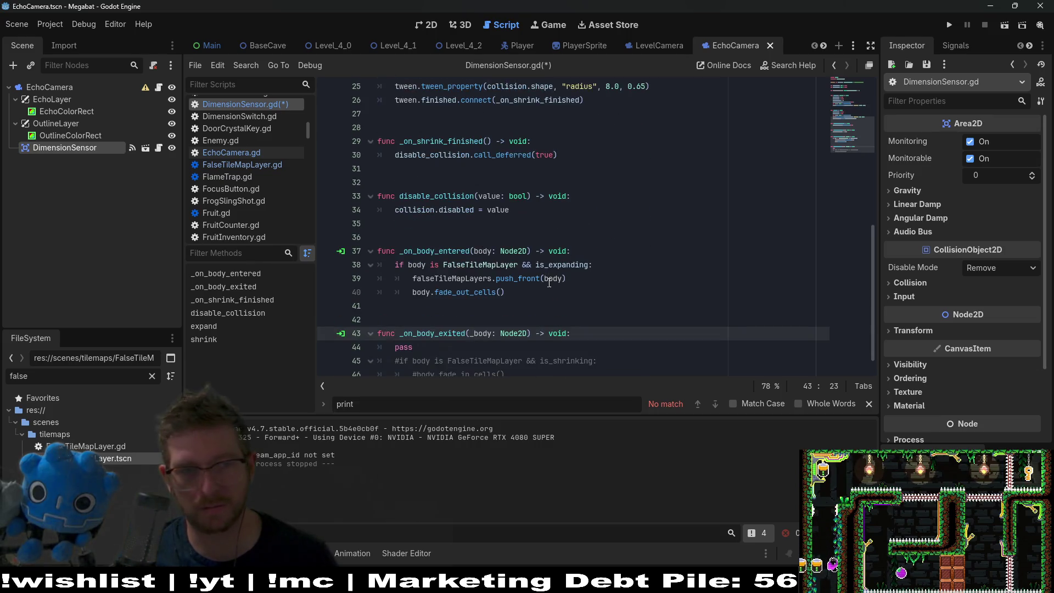
{"action": "left_click", "coordinate": [520, 292]}
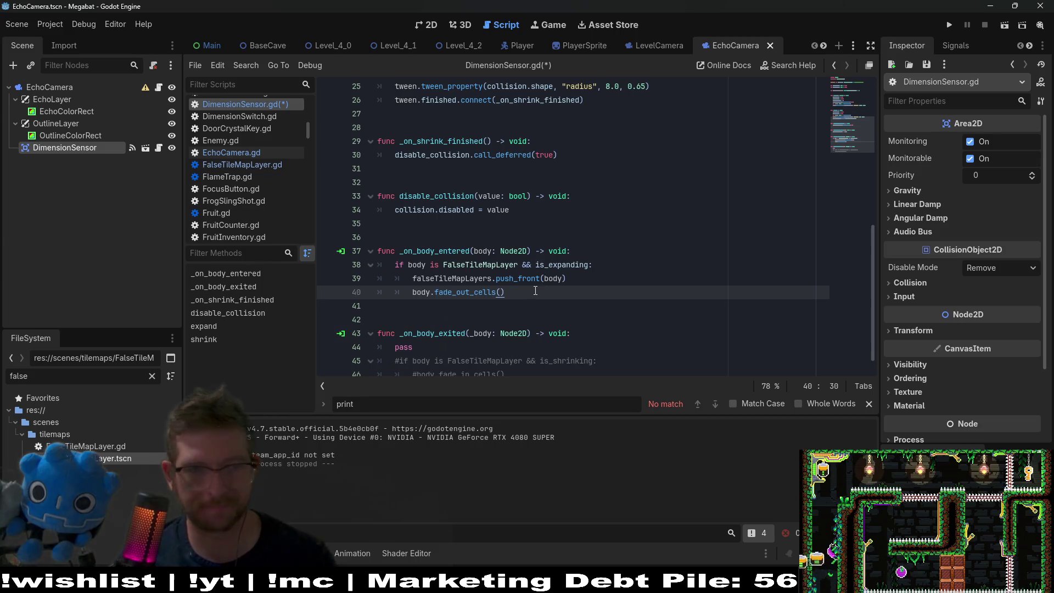
{"action": "left_click_drag", "start_coordinate": [535, 291], "coordinate": [413, 283]}
{"action": "key", "text": "ctrl+c"}
{"action": "scroll", "coordinate": [544, 293], "scroll_direction": "up", "scroll_amount": 4}
{"action": "left_click", "coordinate": [608, 260]}
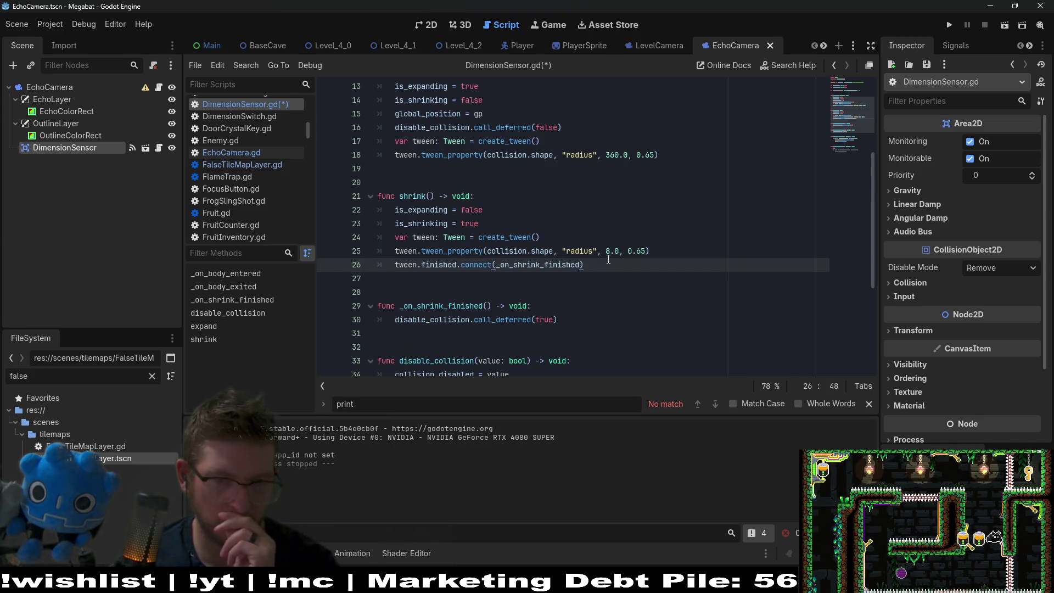
{"action": "key", "text": "Return"}
{"action": "type", "text": "for child in f"}
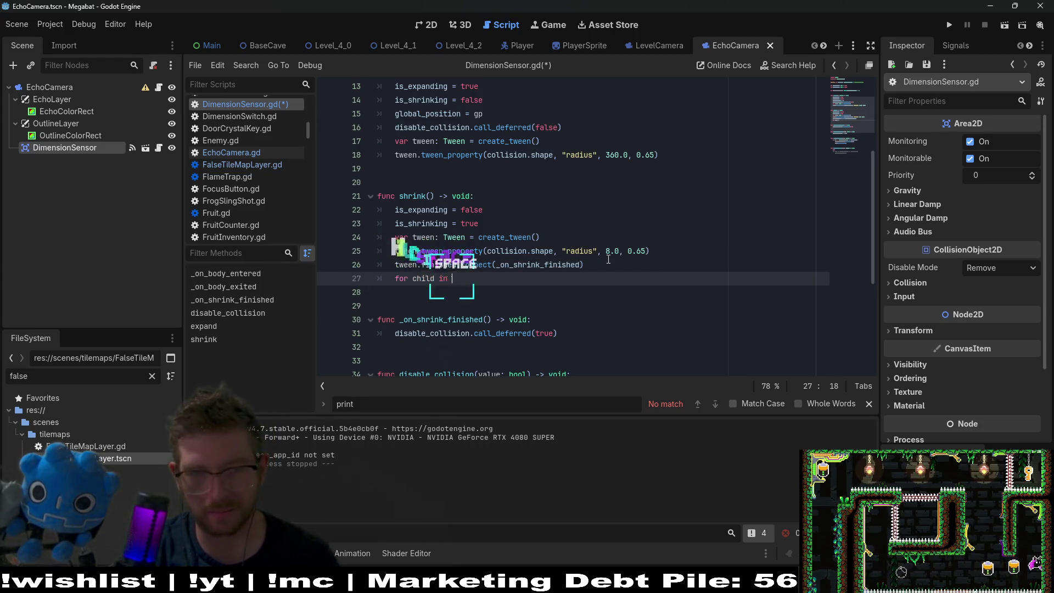
{"action": "type", "text": "alse"}
{"action": "key", "text": "Return"}
{"action": "key", "text": "ctrl+z"}
{"action": "type", "text": "Tile"}
{"action": "key", "text": "Return"}
{"action": "type", "text": ":"}
{"action": "key", "text": "Return"}
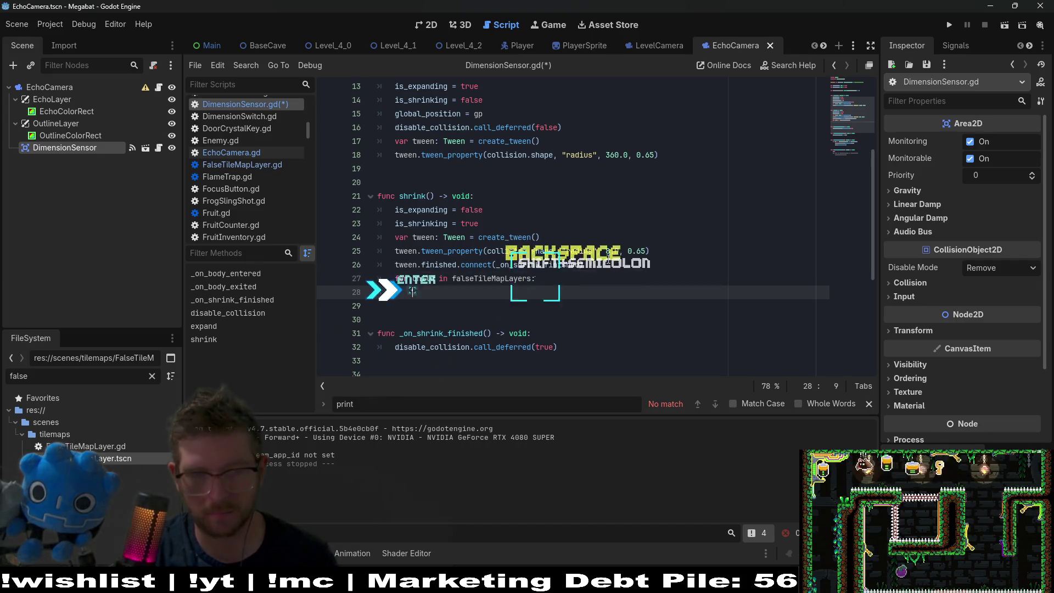
{"action": "key", "text": "BackSpace"}
{"action": "key", "text": "BackSpace"}
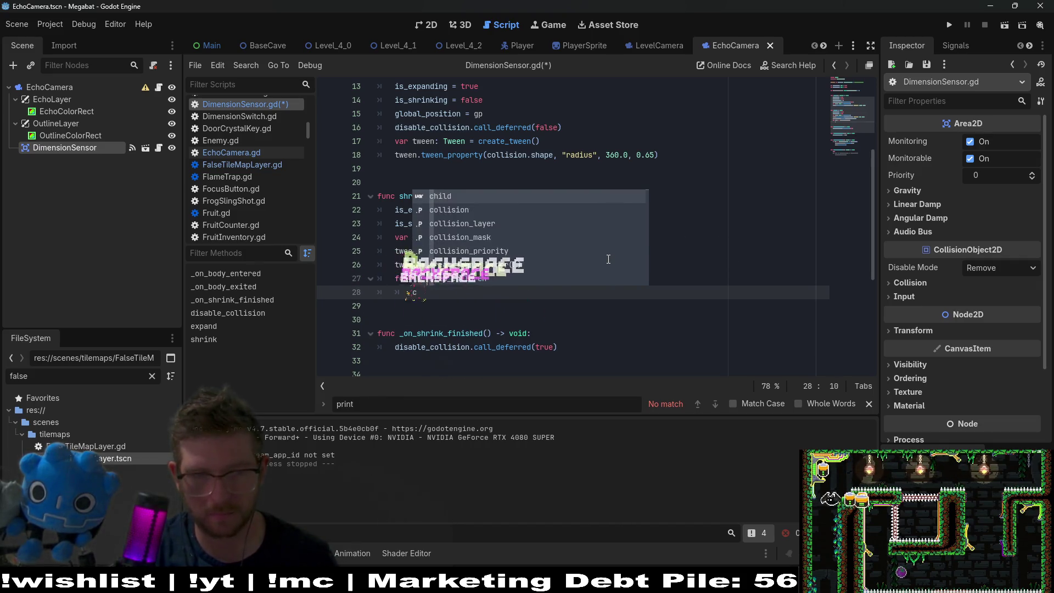
{"action": "key", "text": "ctrl+v"}
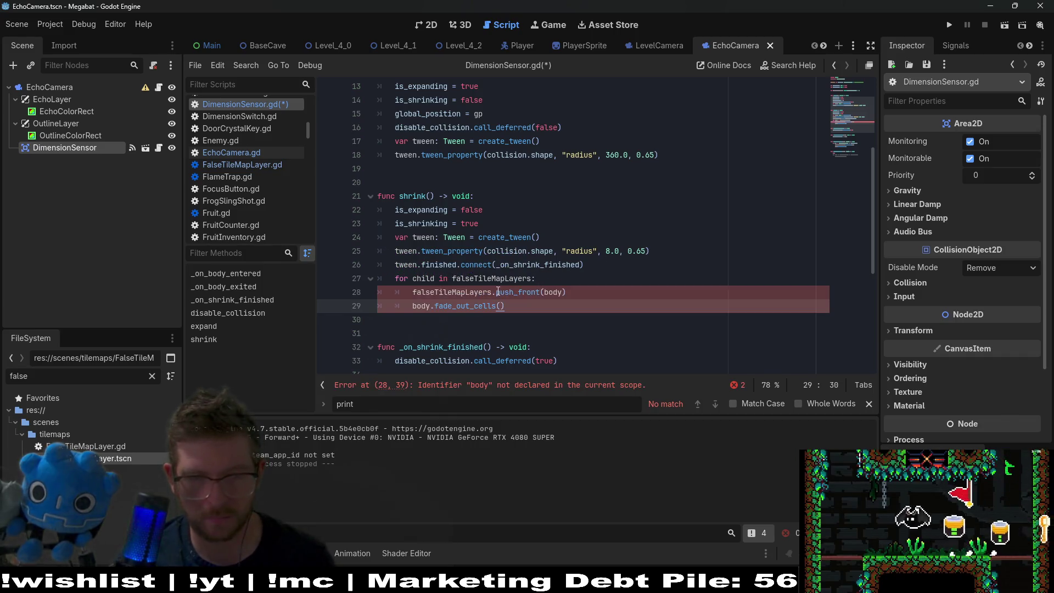
- Make the loop body 'child.fade_in_cells()' and remove the old body.fade_out_cells() line
{"action": "double_click", "coordinate": [498, 292]}
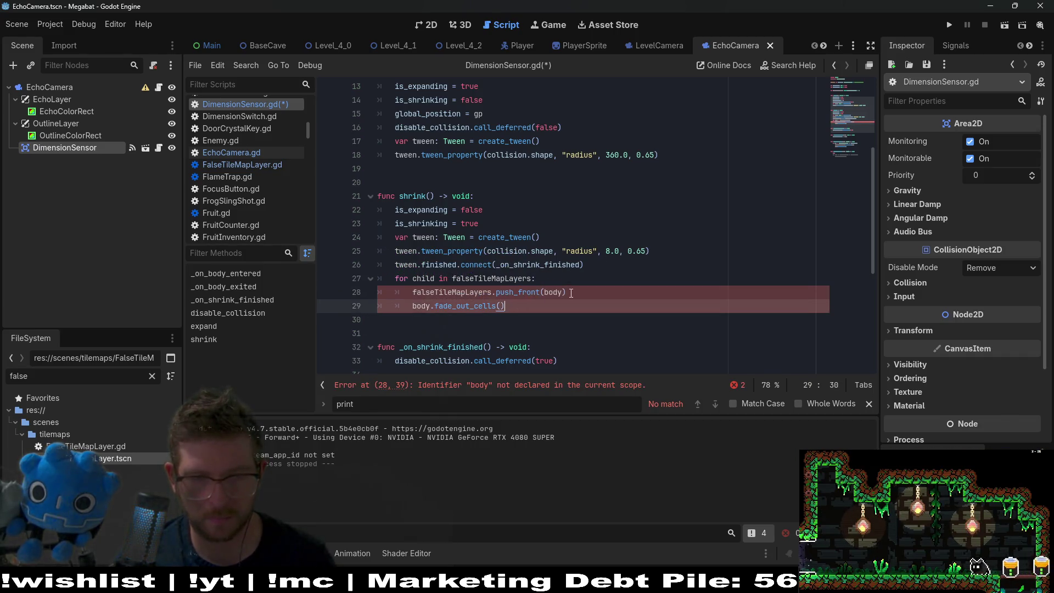
{"action": "left_click_drag", "start_coordinate": [512, 306], "coordinate": [538, 279]}
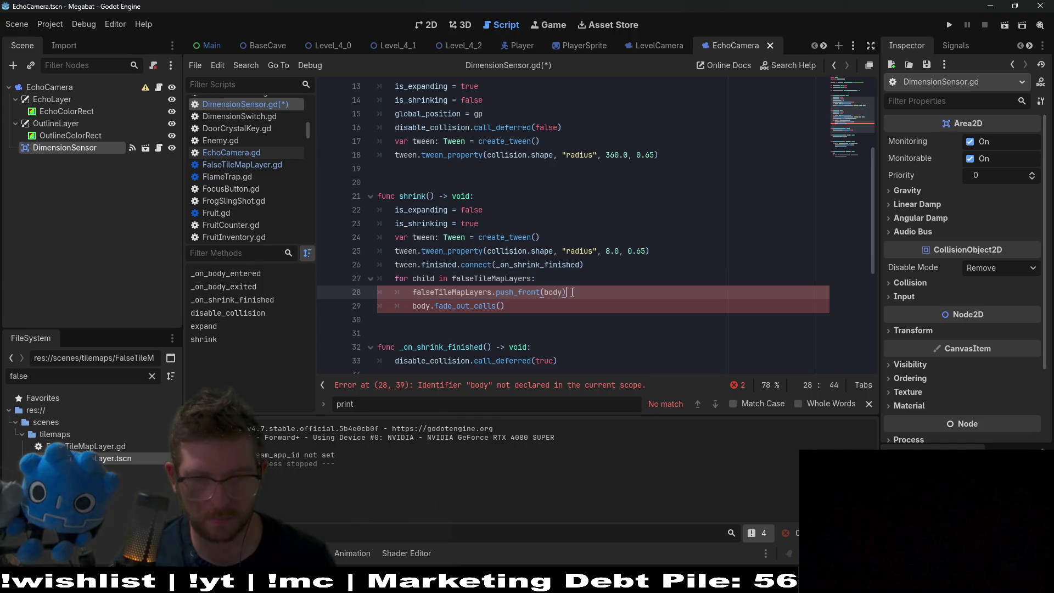
{"action": "scroll", "coordinate": [558, 292], "scroll_direction": "down", "scroll_amount": 2}
{"action": "left_click_drag", "start_coordinate": [590, 224], "coordinate": [592, 212]}
{"action": "key", "text": "BackSpace"}
{"action": "scroll", "coordinate": [549, 236], "scroll_direction": "down", "scroll_amount": 2}
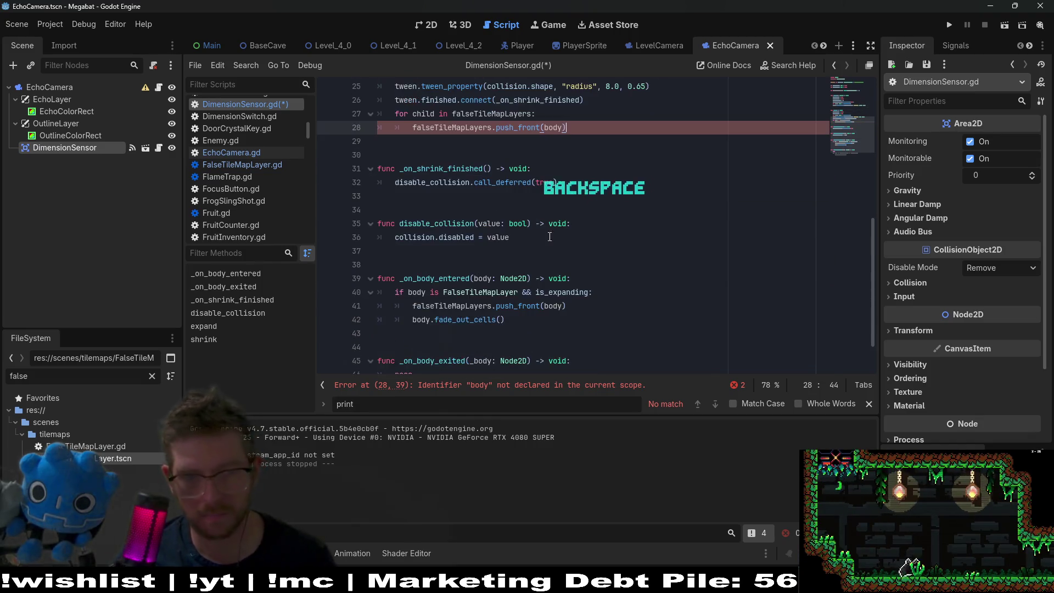
{"action": "scroll", "coordinate": [467, 274], "scroll_direction": "down", "scroll_amount": 1}
{"action": "double_click", "coordinate": [481, 279]}
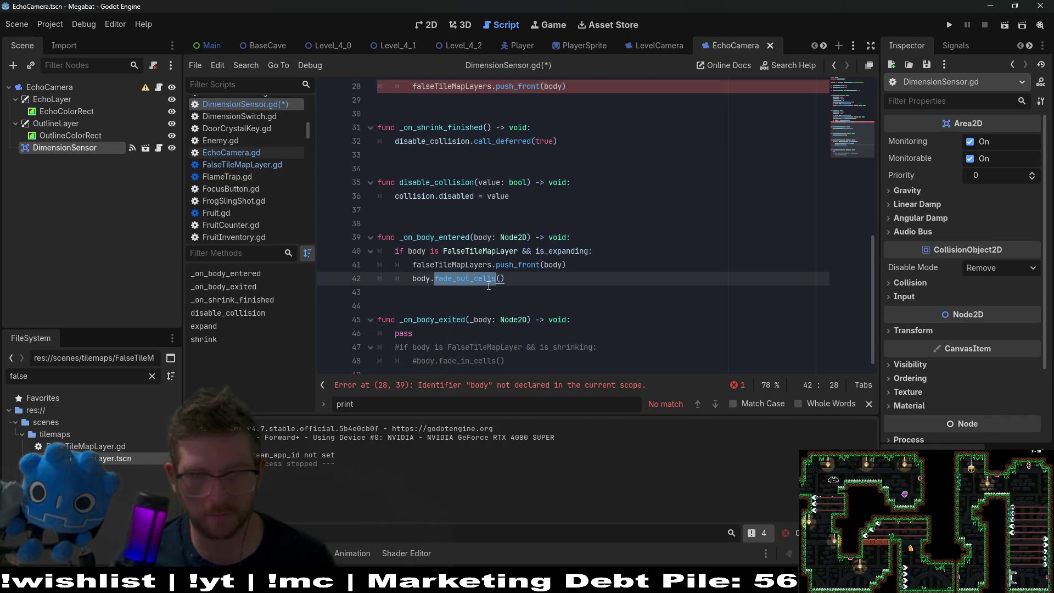
{"action": "double_click", "coordinate": [475, 361]}
{"action": "key", "text": "ctrl+c"}
{"action": "scroll", "coordinate": [494, 275], "scroll_direction": "up", "scroll_amount": 3}
{"action": "double_click", "coordinate": [522, 210]}
{"action": "key", "text": "ctrl+v"}
{"action": "left_click", "coordinate": [603, 213]}
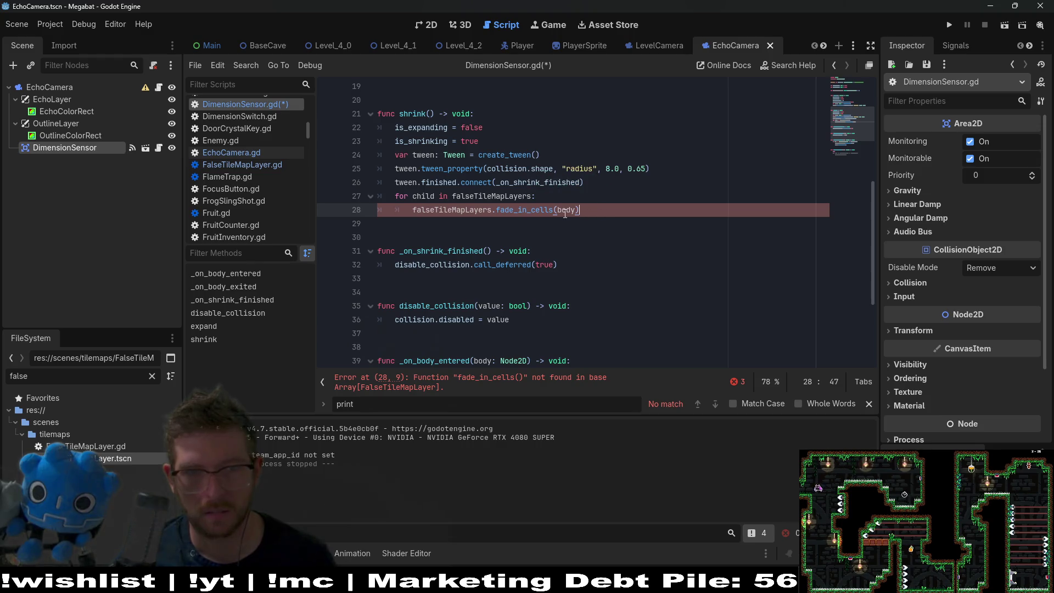
{"action": "key", "text": "BackSpace"}
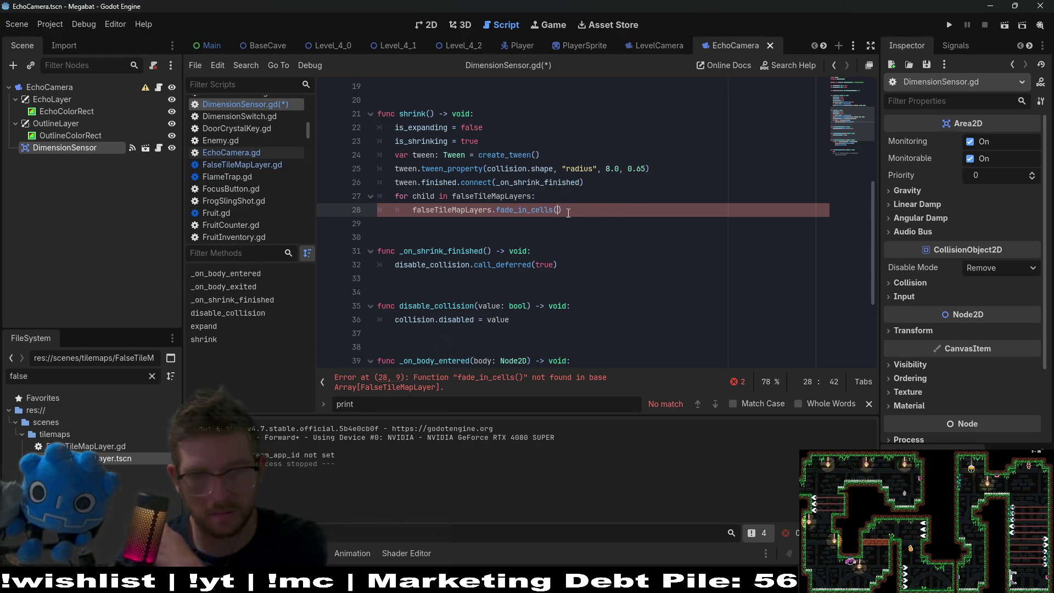
{"action": "double_click", "coordinate": [466, 211]}
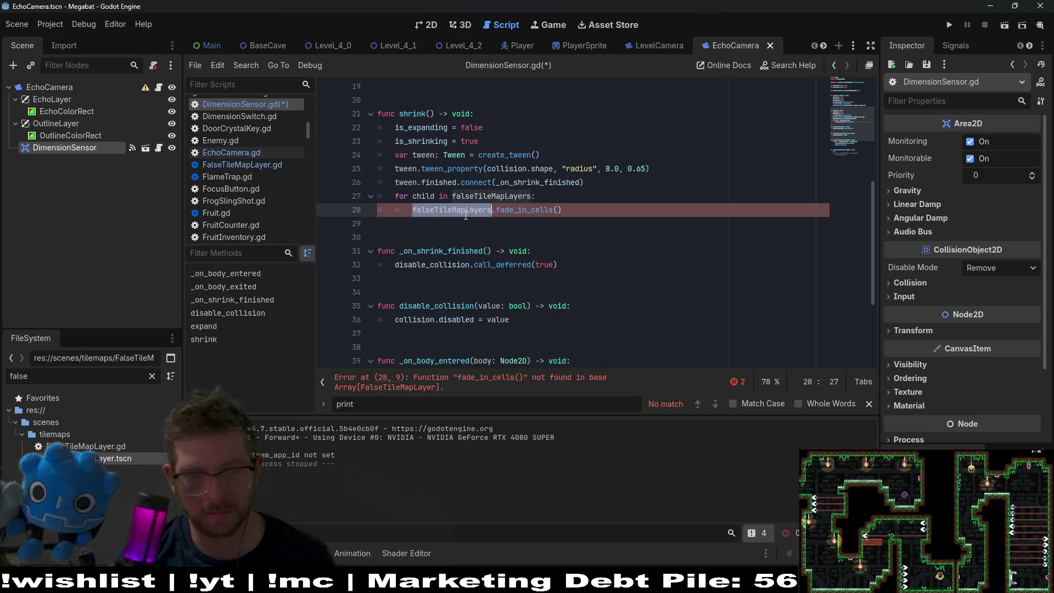
{"action": "type", "text": "child"}
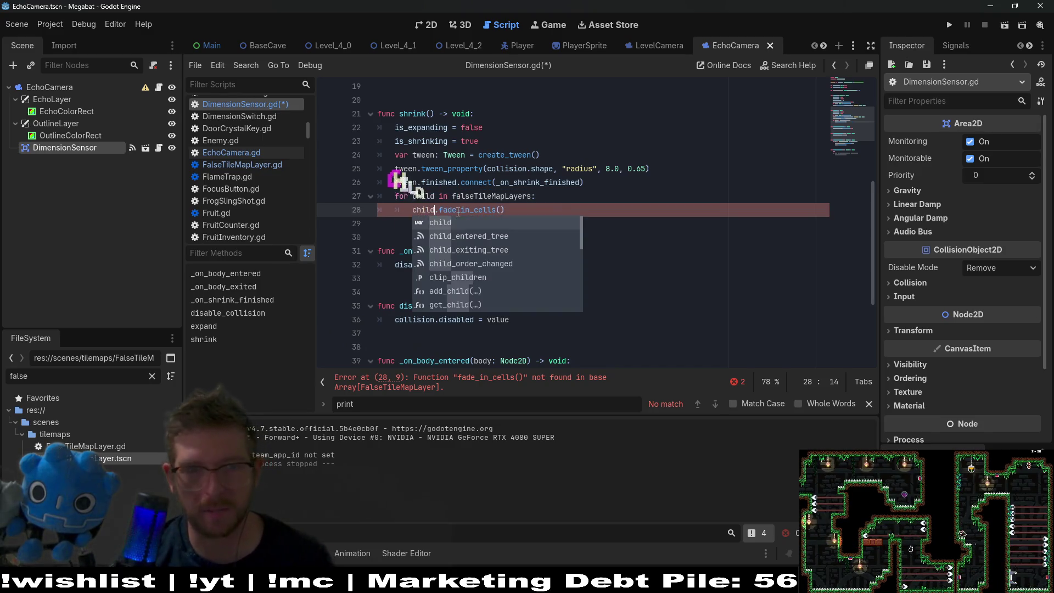
{"action": "left_click", "coordinate": [538, 208]}
{"action": "key", "text": "Return"}
{"action": "key", "text": "BackSpace"}
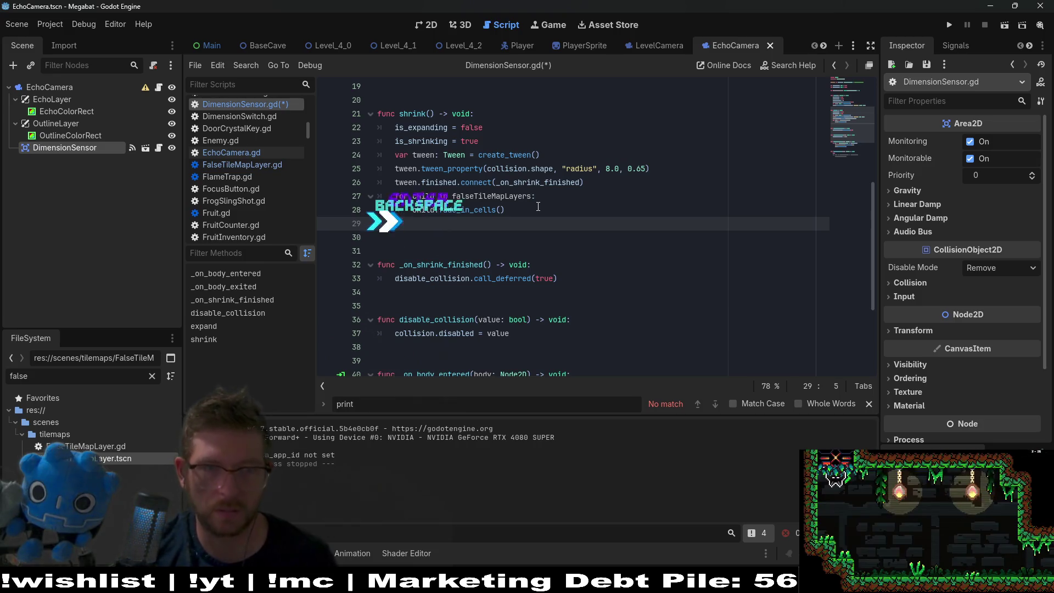
{"action": "type", "text": "fal"}
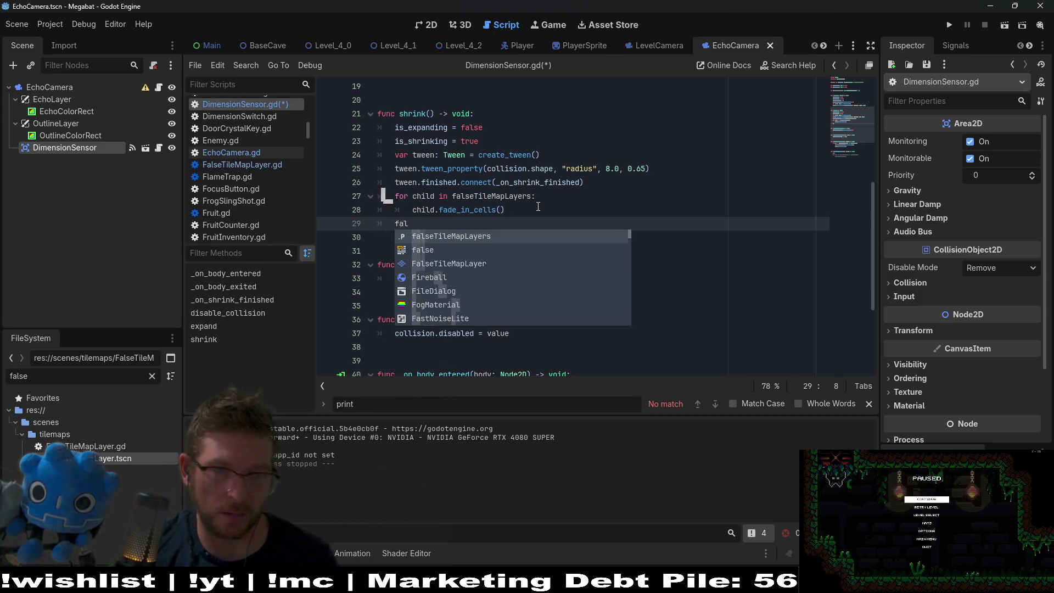
{"action": "key", "text": "BackSpace"}
{"action": "key", "text": "BackSpace"}
{"action": "key", "text": "BackSpace"}
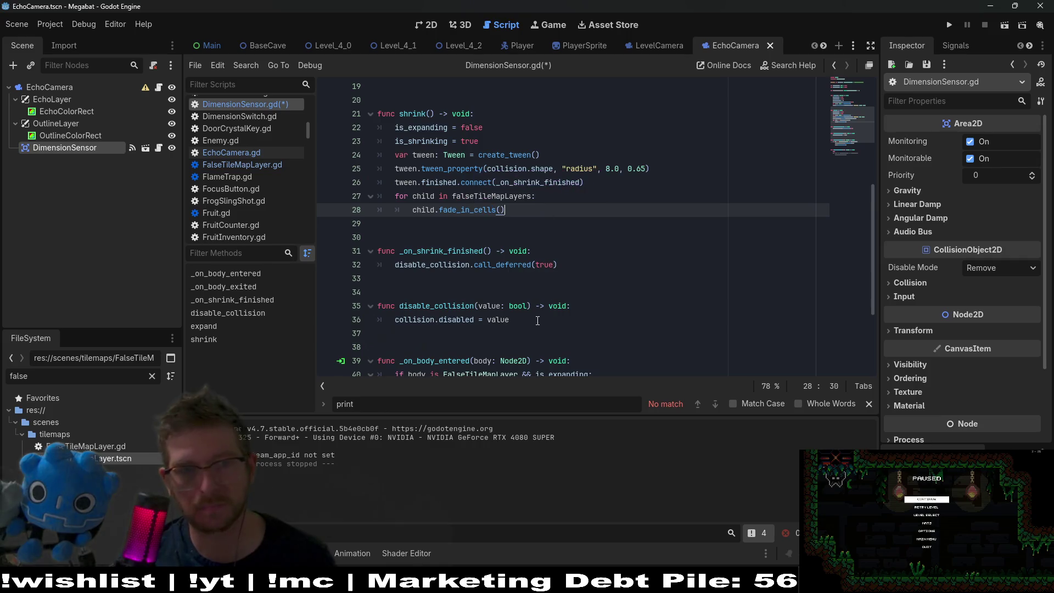
- Add 'falseTileMapLayers = []' to _on_shrink_finished and save DimensionSensor.gd
{"action": "scroll", "coordinate": [538, 321], "scroll_direction": "down", "scroll_amount": 1}
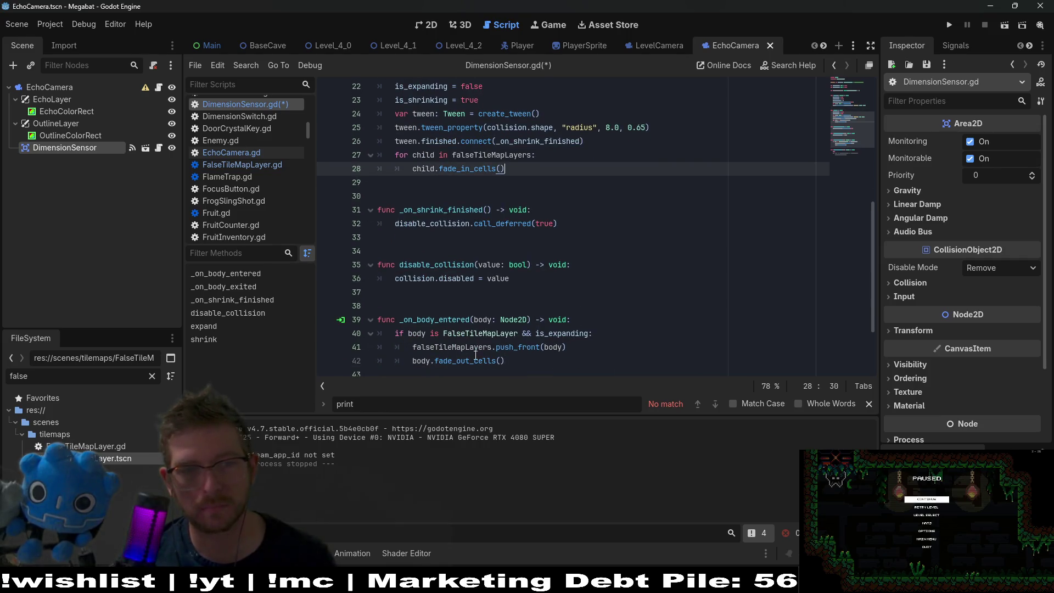
{"action": "scroll", "coordinate": [475, 355], "scroll_direction": "down", "scroll_amount": 3}
{"action": "scroll", "coordinate": [475, 341], "scroll_direction": "up", "scroll_amount": 3}
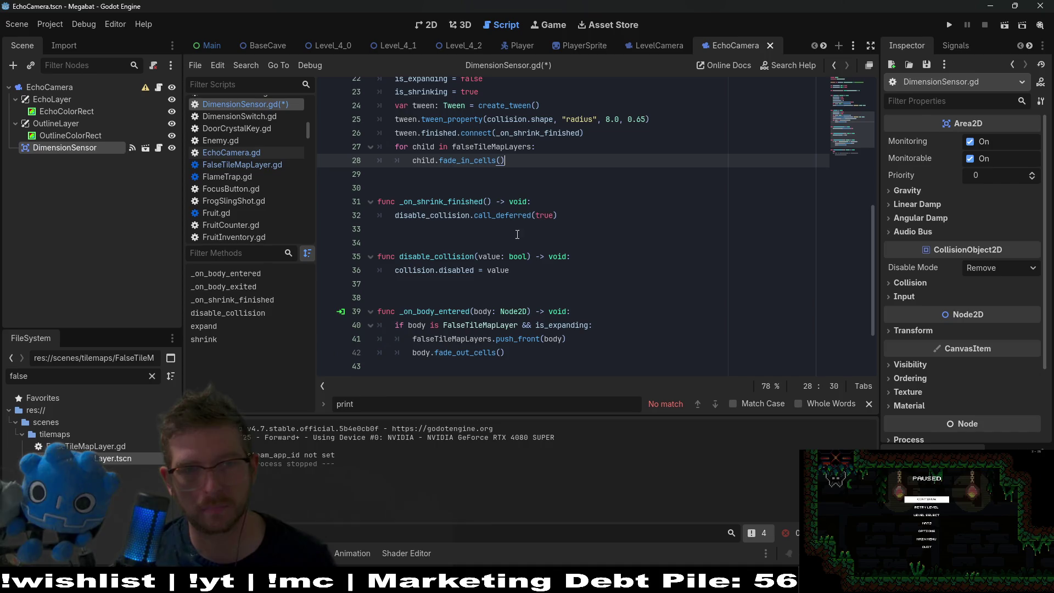
{"action": "left_click", "coordinate": [551, 216]}
{"action": "double_click", "coordinate": [490, 147]}
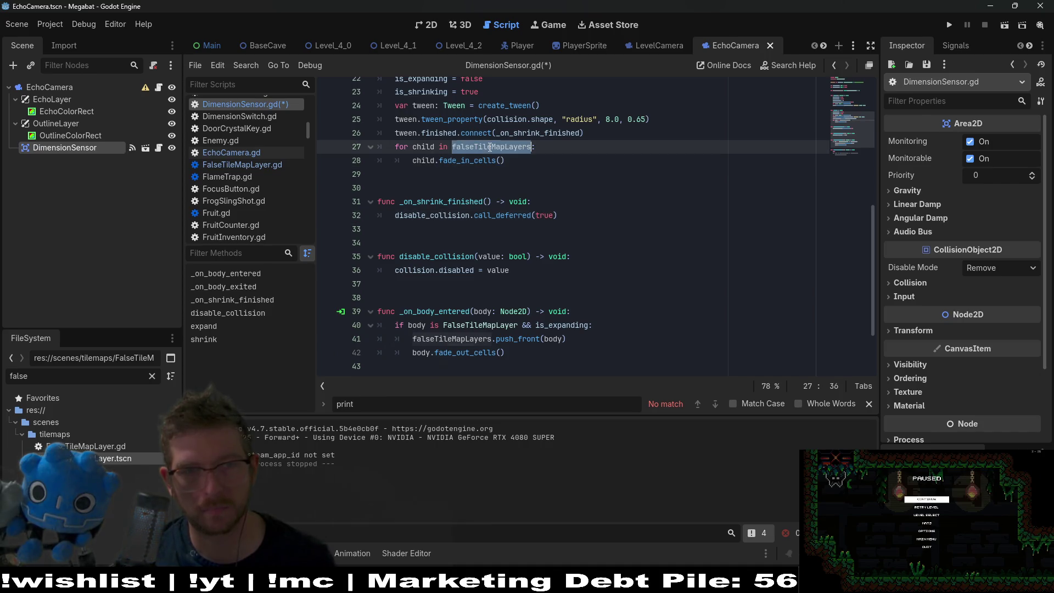
{"action": "left_click", "coordinate": [570, 214]}
{"action": "key", "text": "Return"}
{"action": "key", "text": "ctrl+v"}
{"action": "type", "text": "= []"}
{"action": "key", "text": "ctrl+s"}
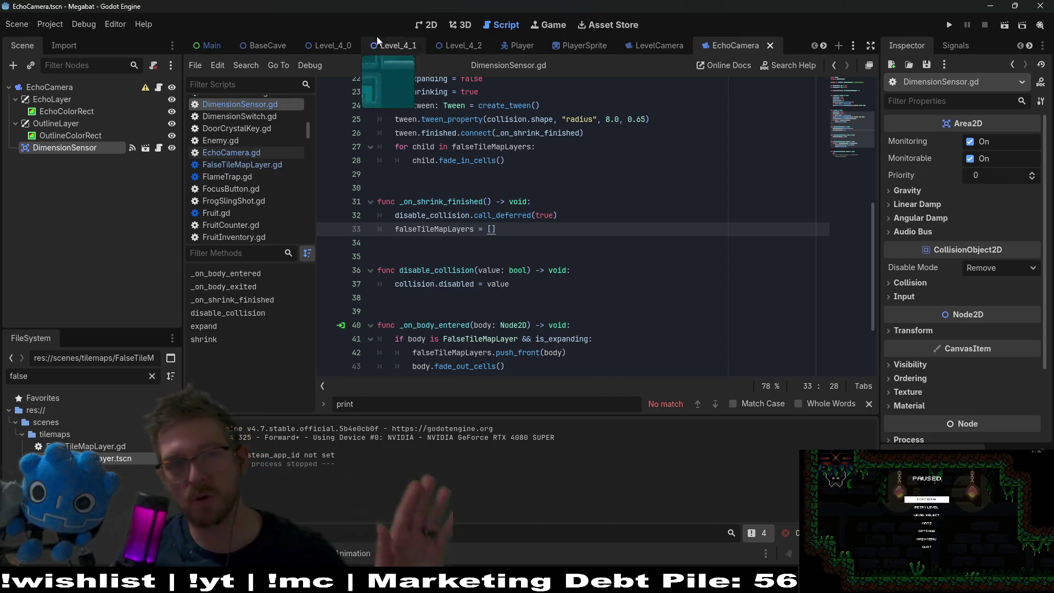
{"action": "left_click", "coordinate": [427, 30]}
- Run the Level_4_2 scene, fly as the bat and dash right into the red block
{"action": "left_click", "coordinate": [461, 46]}
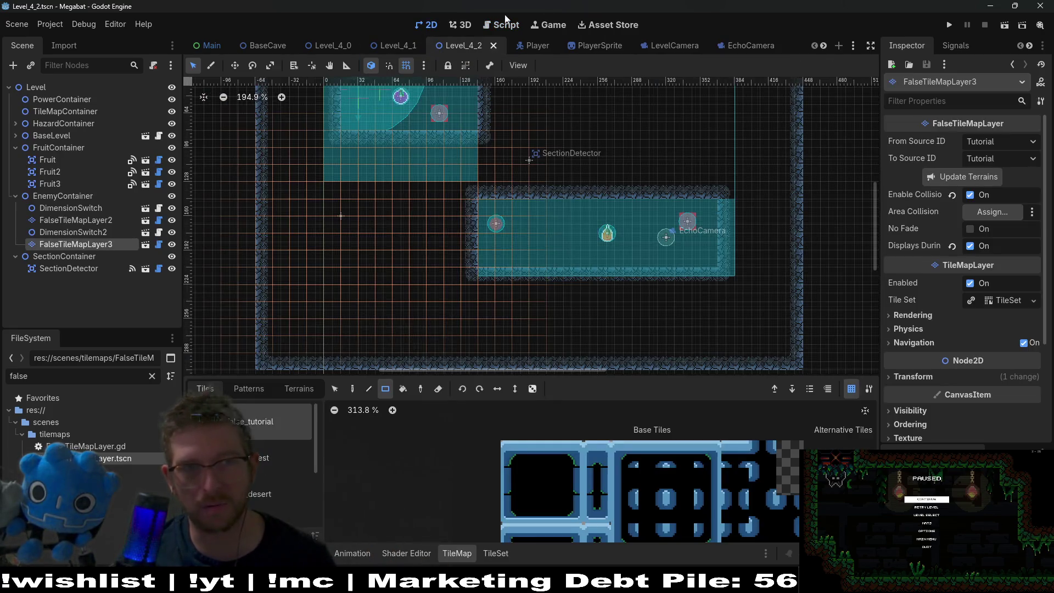
{"action": "left_click", "coordinate": [1000, 31]}
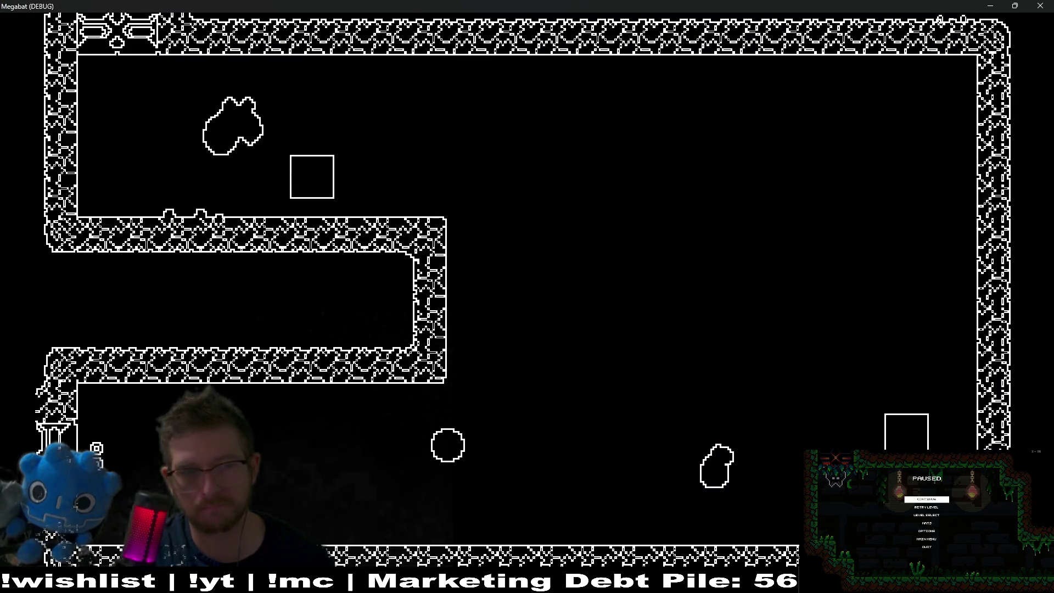
{"action": "key", "text": "space"}
{"action": "key", "text": "Right"}
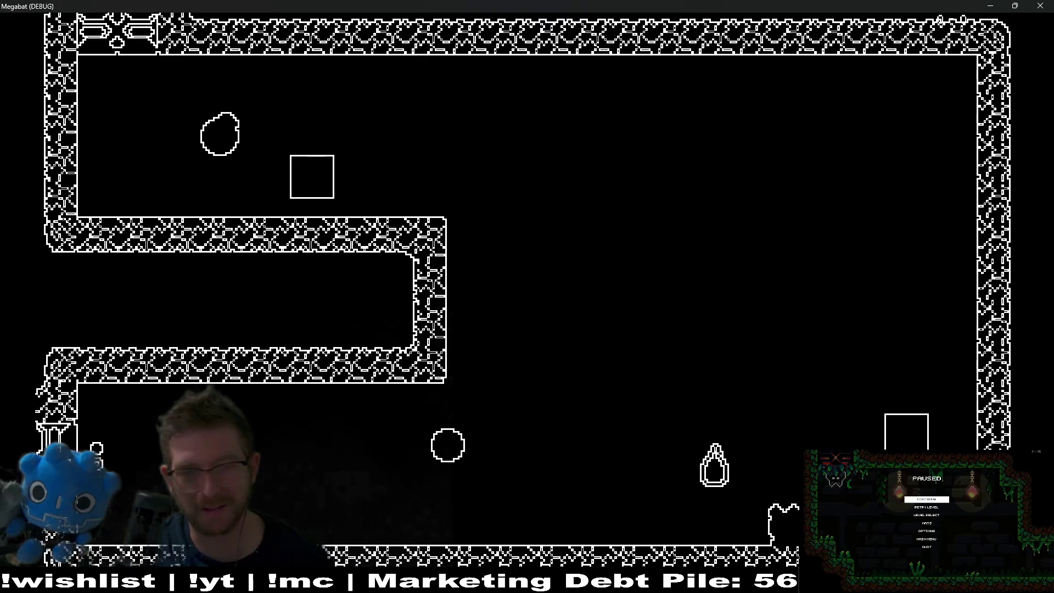
{"action": "key", "text": "space"}
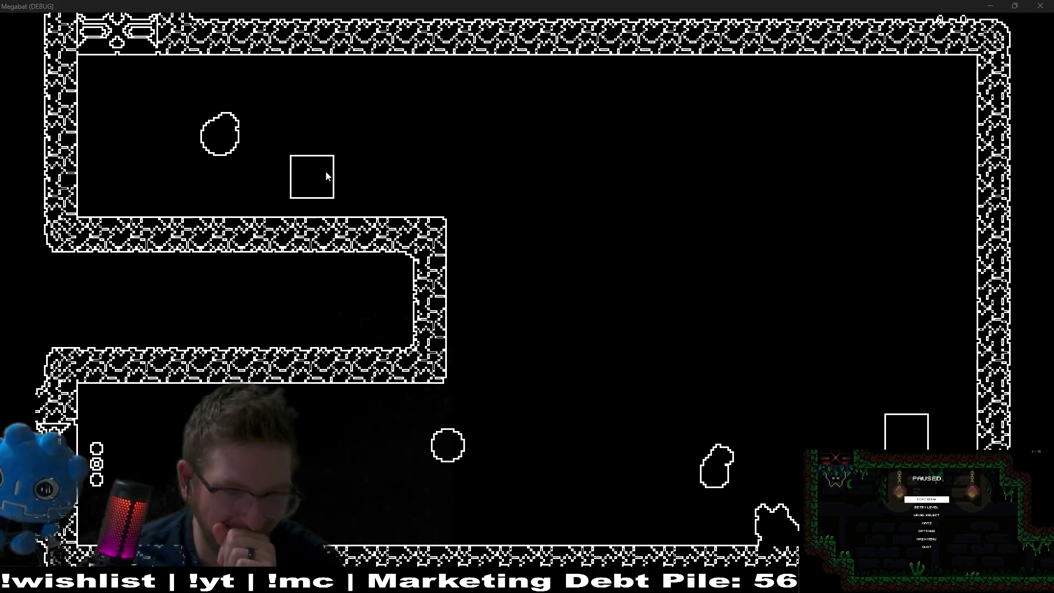
- Close the game, then nudge FalseTileMapLayer3 right and move it back into place
{"action": "left_click", "coordinate": [1042, 6]}
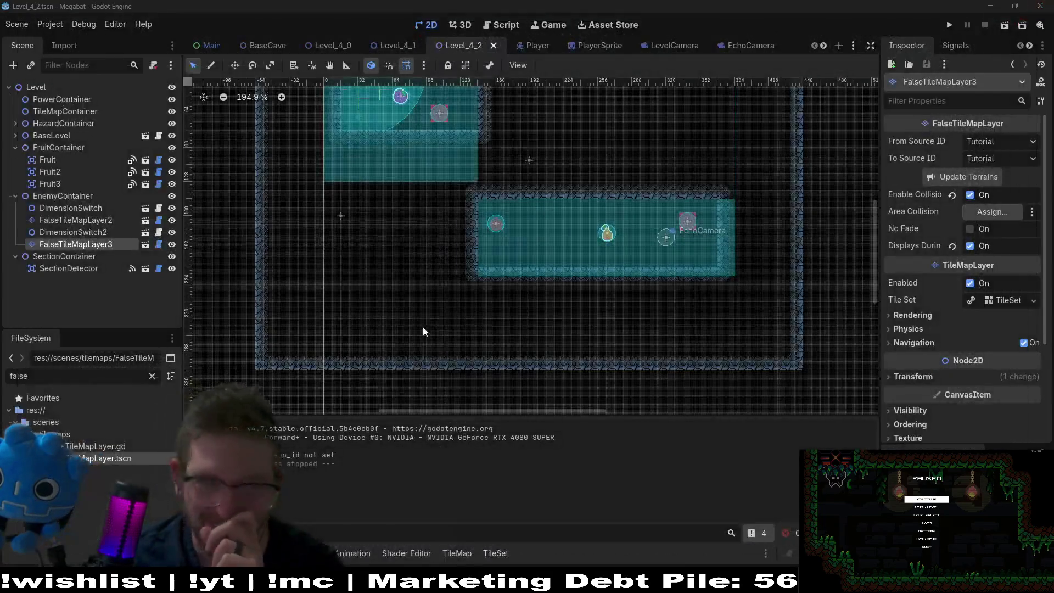
{"action": "scroll", "coordinate": [352, 252], "scroll_direction": "up", "scroll_amount": 5}
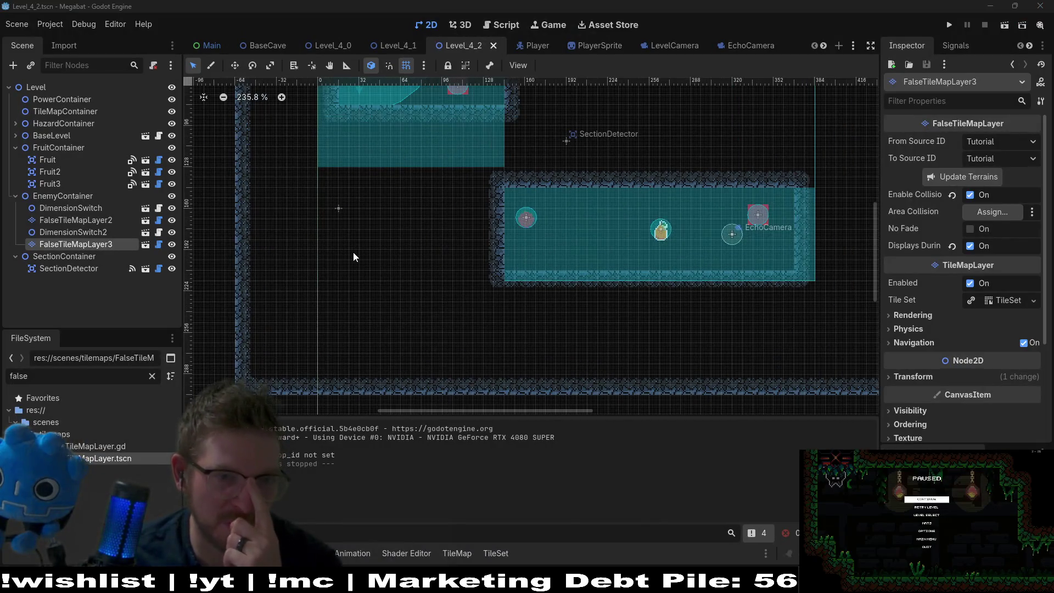
{"action": "left_click", "coordinate": [75, 220]}
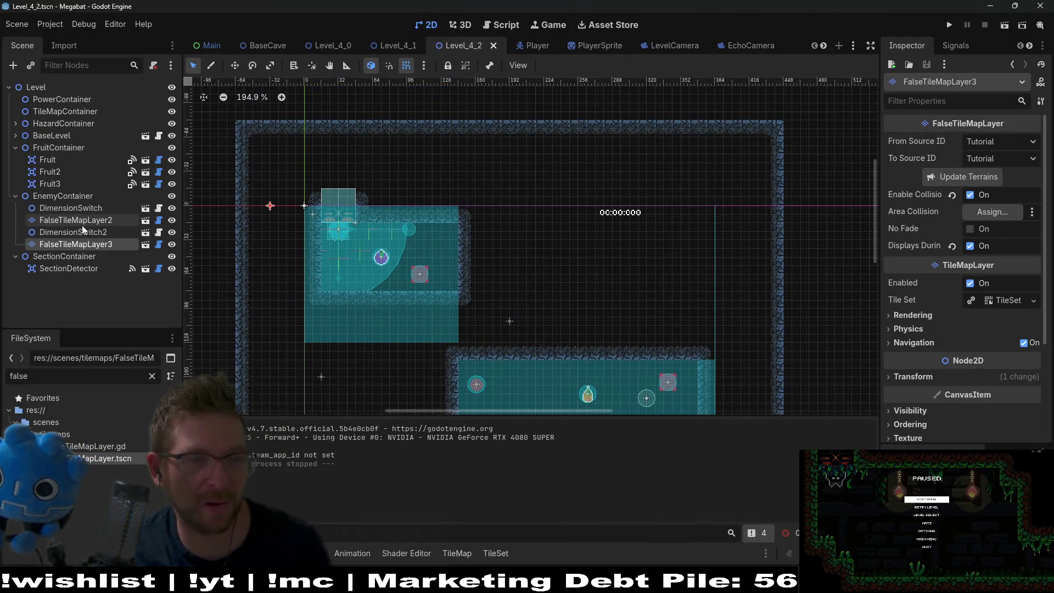
{"action": "left_click", "coordinate": [80, 244]}
{"action": "left_click_drag", "start_coordinate": [368, 259], "coordinate": [377, 146]}
{"action": "key", "text": "w"}
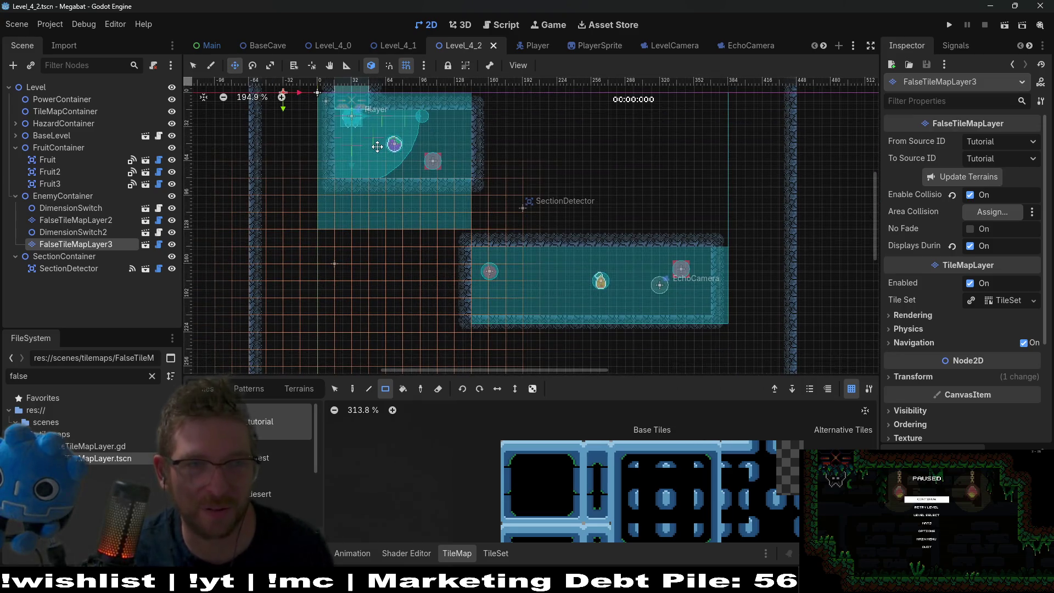
{"action": "key", "text": "Right"}
{"action": "key", "text": "Right"}
{"action": "key", "text": "Right"}
{"action": "key", "text": "Right"}
{"action": "key", "text": "Right"}
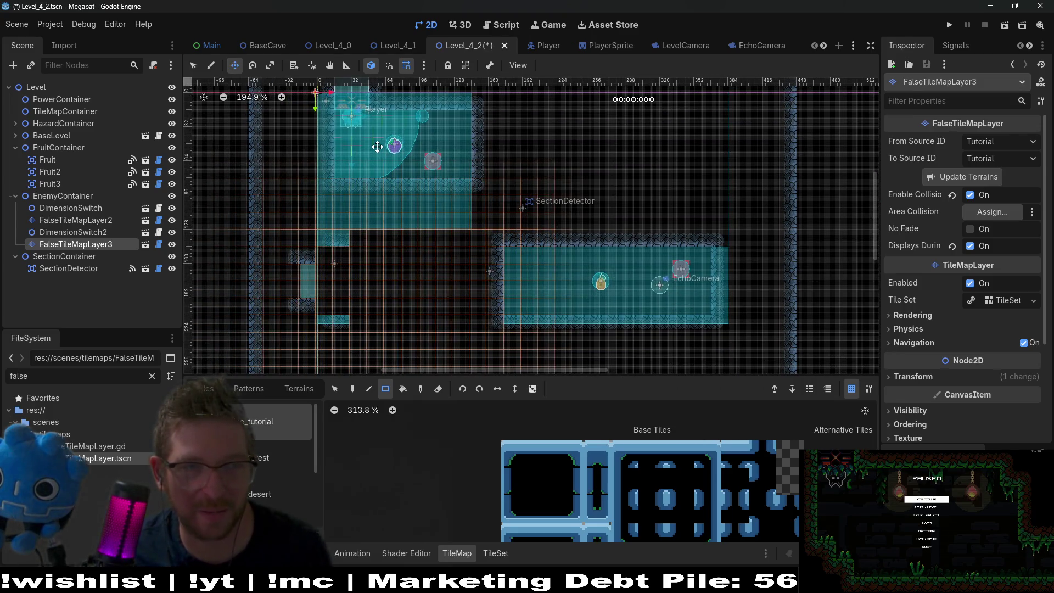
{"action": "key", "text": "Right"}
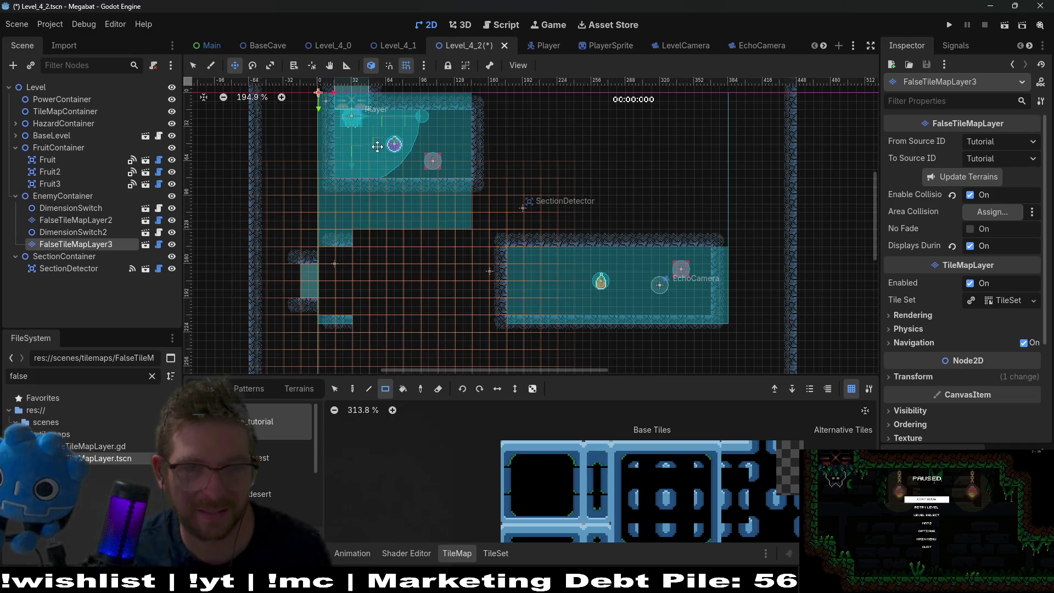
{"action": "key", "text": "Left"}
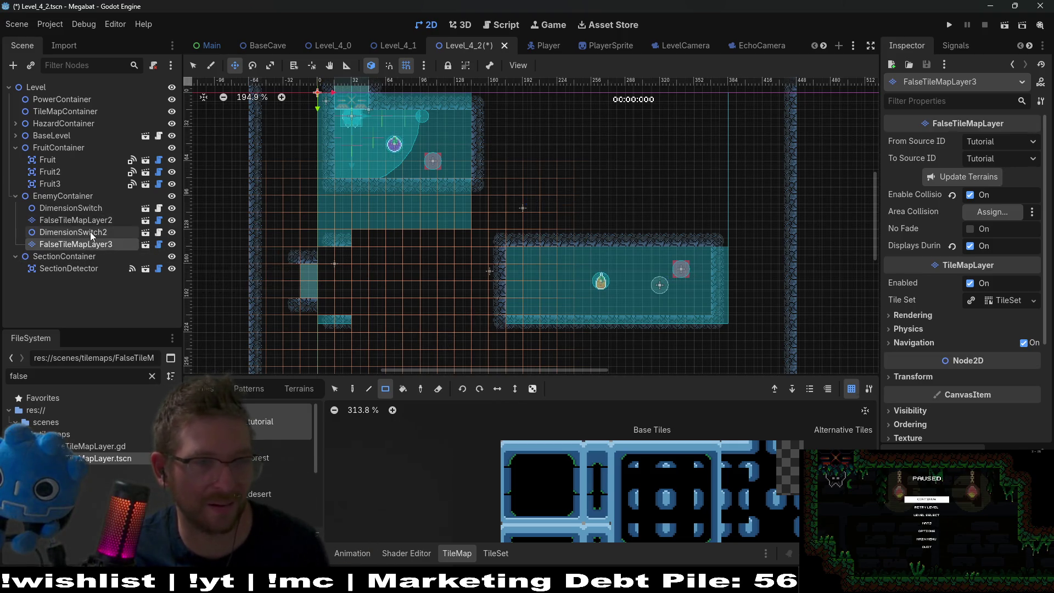
- Browse the TileMap Patterns and Terrains tabs, then pick another cave tileset source and rectangle painting
{"action": "left_click", "coordinate": [312, 389]}
{"action": "left_click", "coordinate": [263, 389]}
{"action": "left_click", "coordinate": [299, 389]}
{"action": "left_click", "coordinate": [204, 389]}
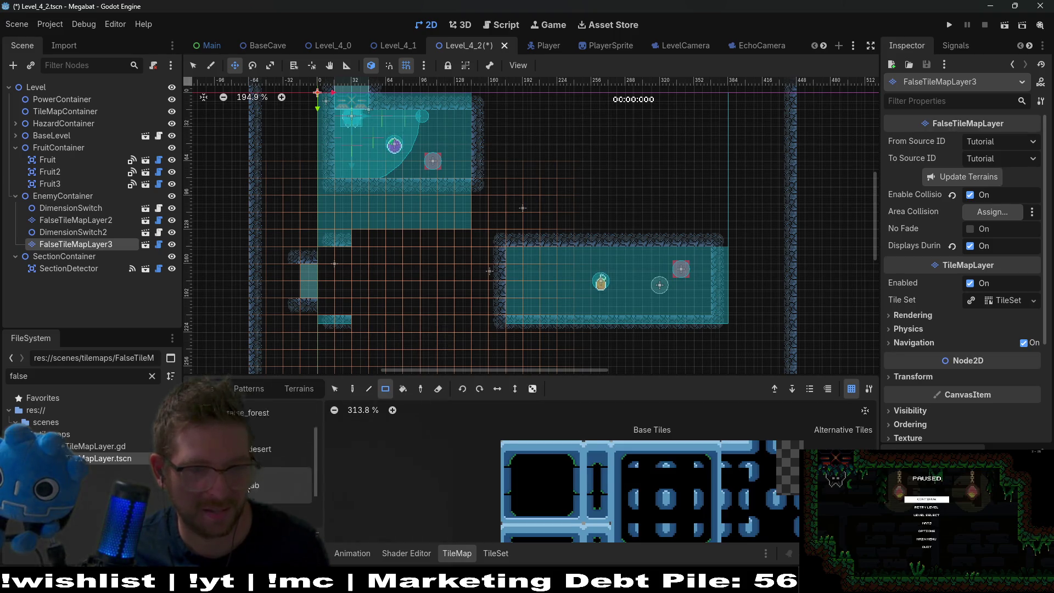
{"action": "scroll", "coordinate": [251, 490], "scroll_direction": "down", "scroll_amount": 1}
{"action": "left_click", "coordinate": [251, 487]}
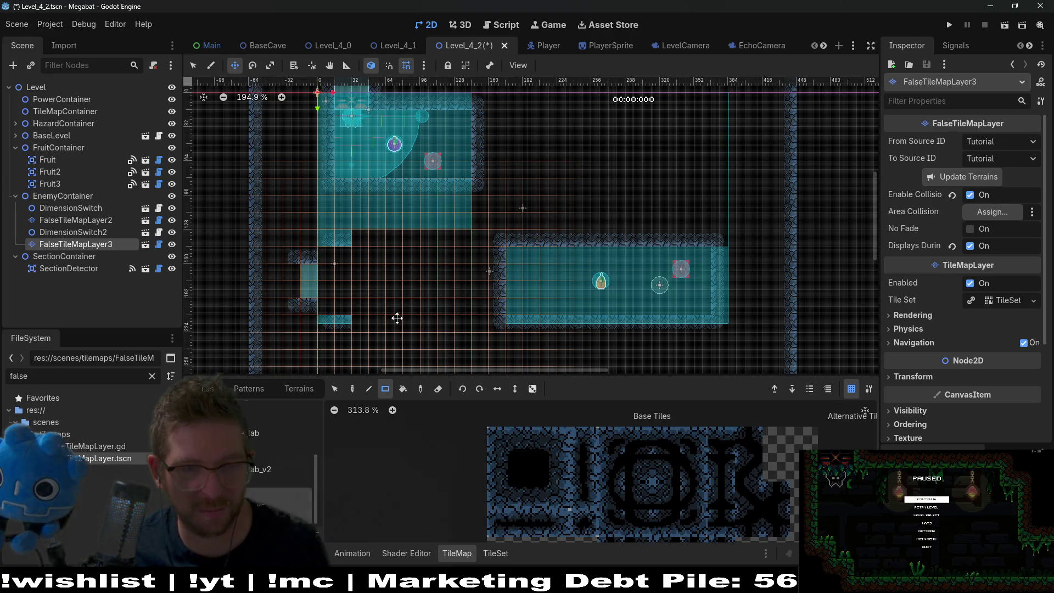
{"action": "left_click", "coordinate": [386, 389]}
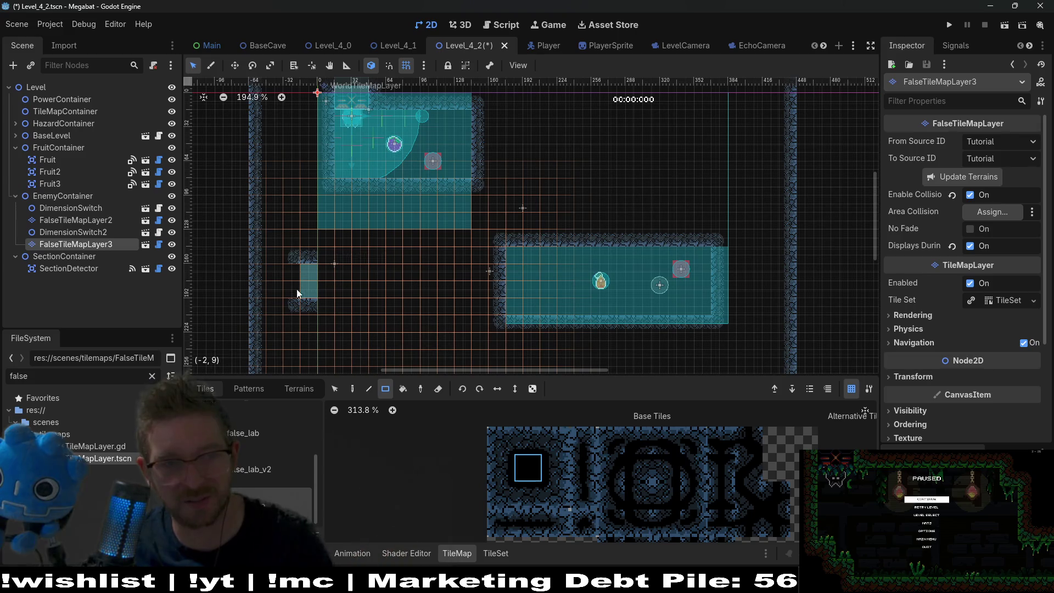
- Undo and redo the erased tile block, save Level_4_2, and run the project
{"action": "key", "text": "ctrl+z"}
{"action": "key", "text": "ctrl+shift+z"}
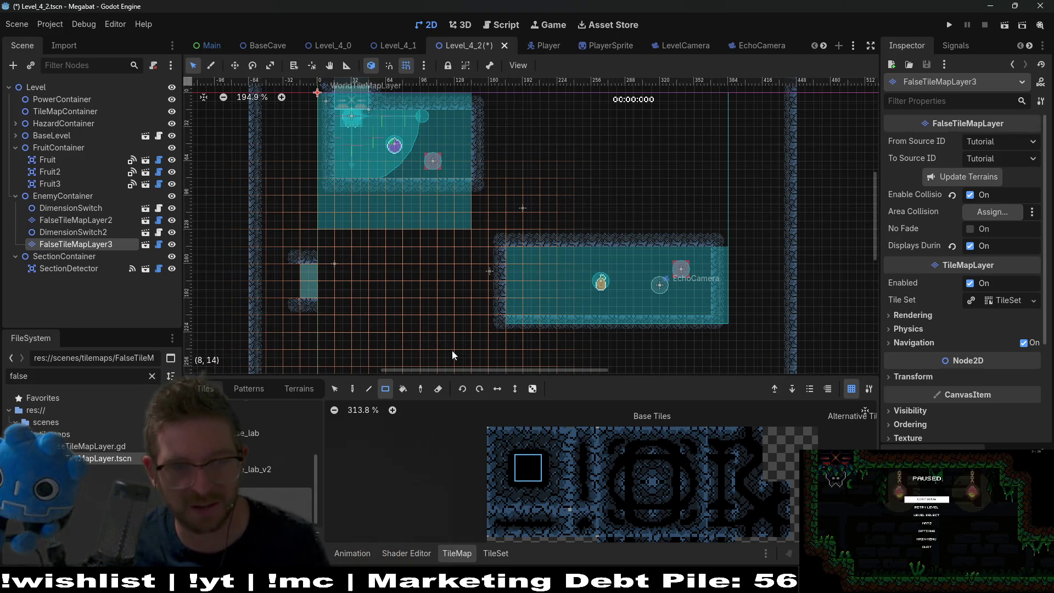
{"action": "key", "text": "ctrl+s"}
{"action": "scroll", "coordinate": [502, 178], "scroll_direction": "down", "scroll_amount": 2}
{"action": "left_click", "coordinate": [1003, 28]}
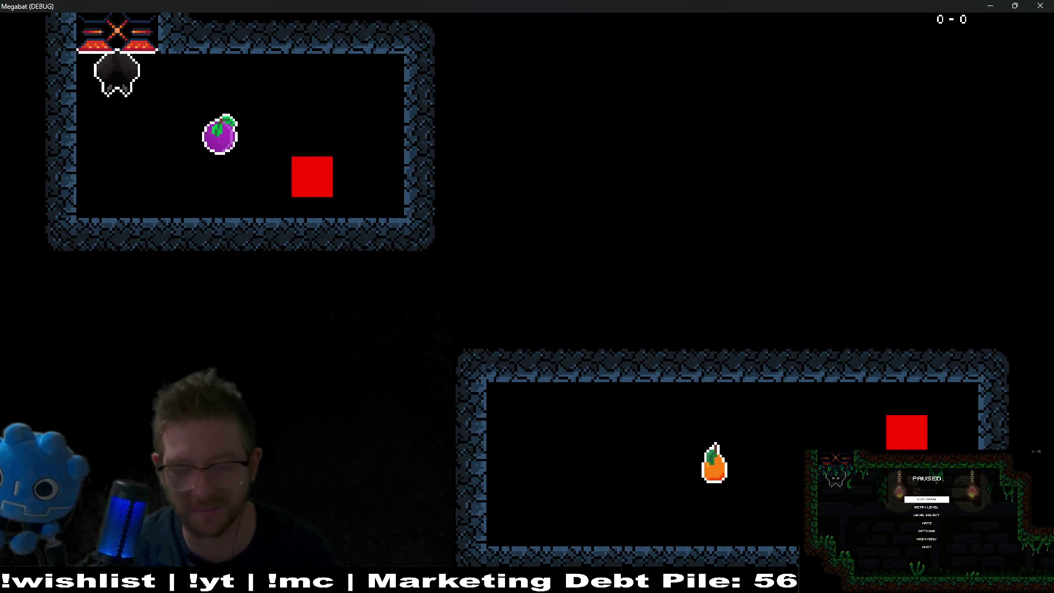
- Switch between the outline and full-colour dimensions a few times, then close the game with F8
{"action": "key", "text": "space"}
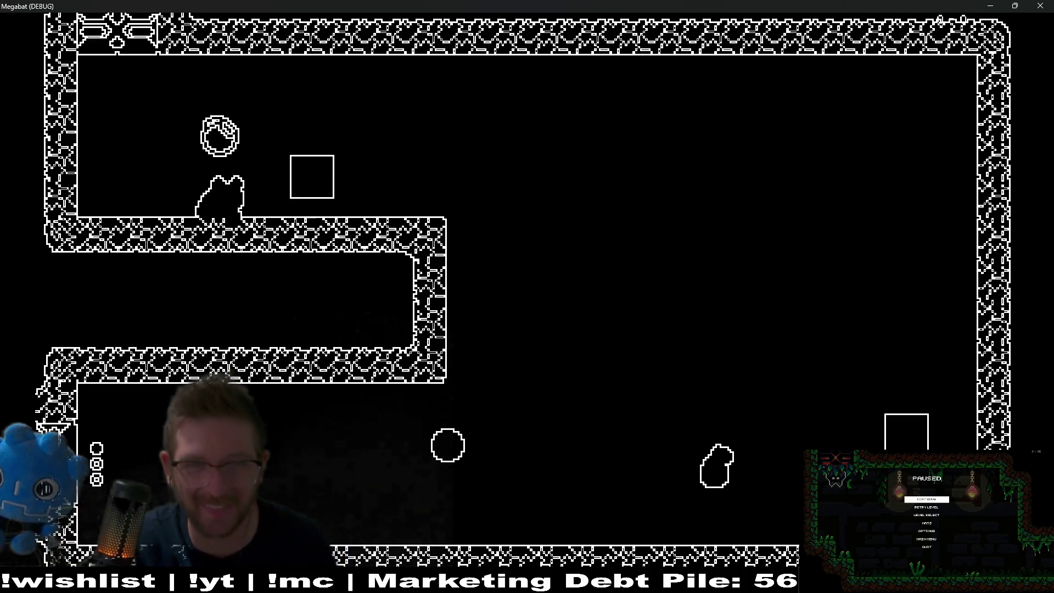
{"action": "key", "text": "Right"}
{"action": "key", "text": "space"}
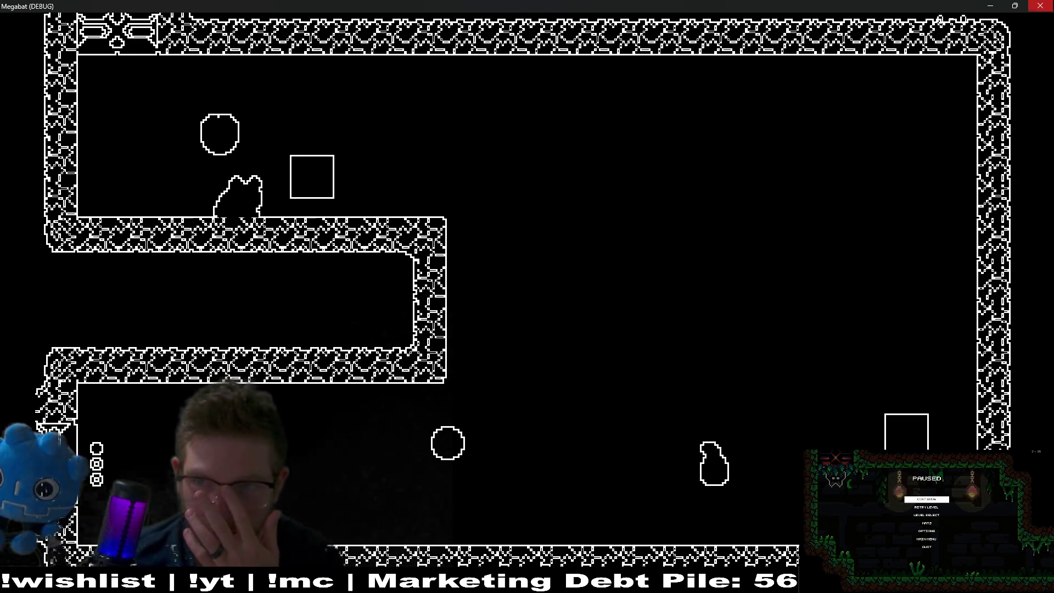
{"action": "key", "text": "F8"}
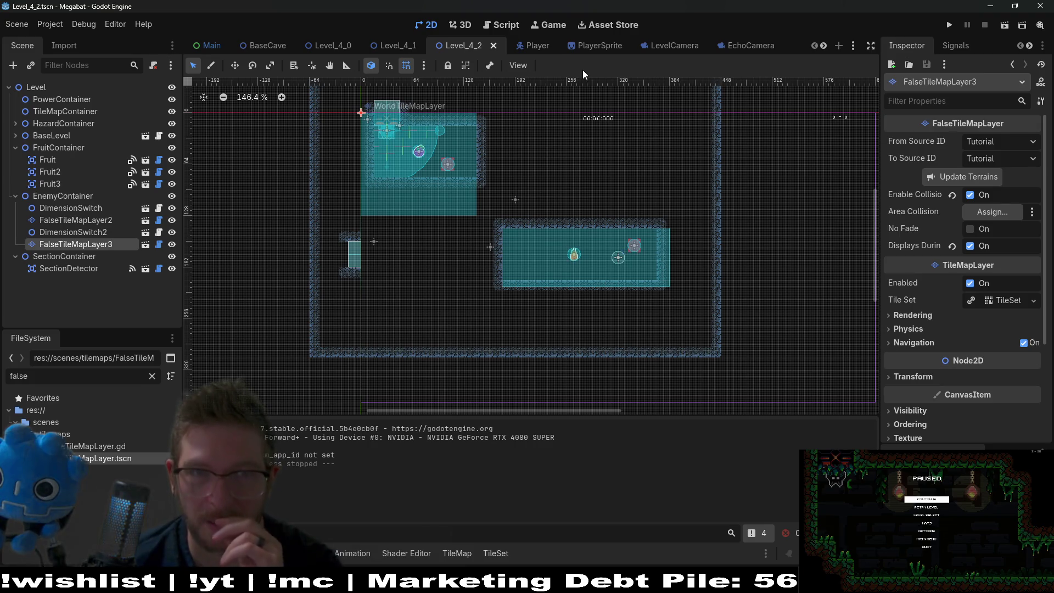
{"action": "left_click", "coordinate": [501, 29]}
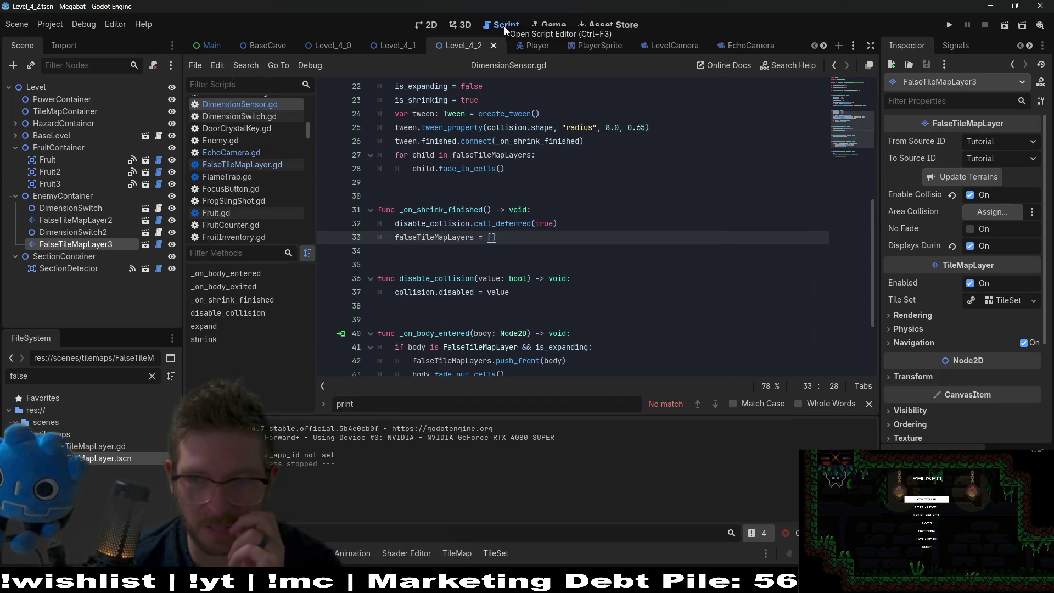
{"action": "left_click", "coordinate": [609, 229]}
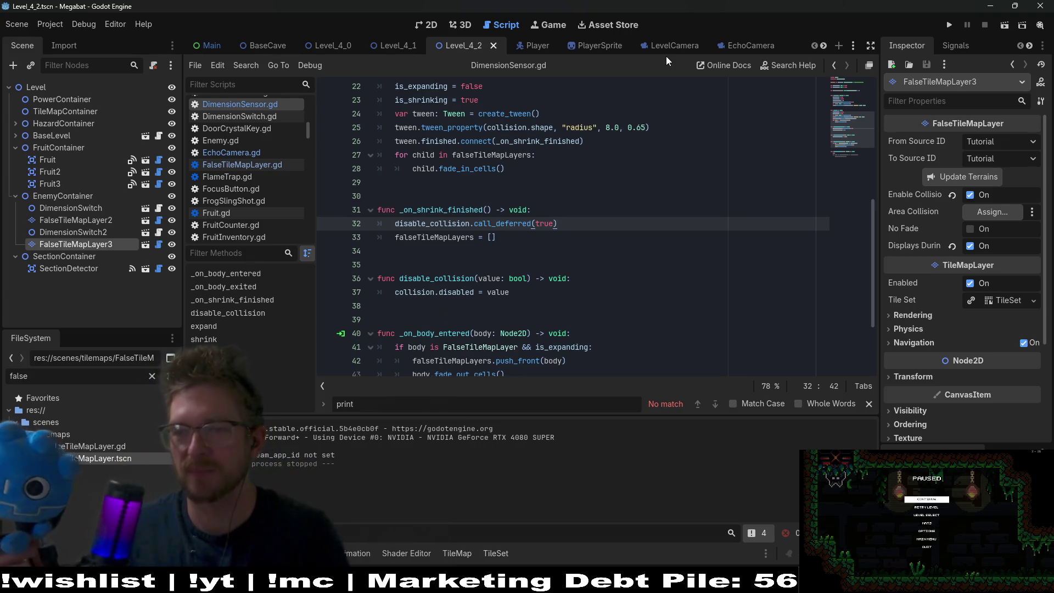
{"action": "left_click", "coordinate": [623, 288]}
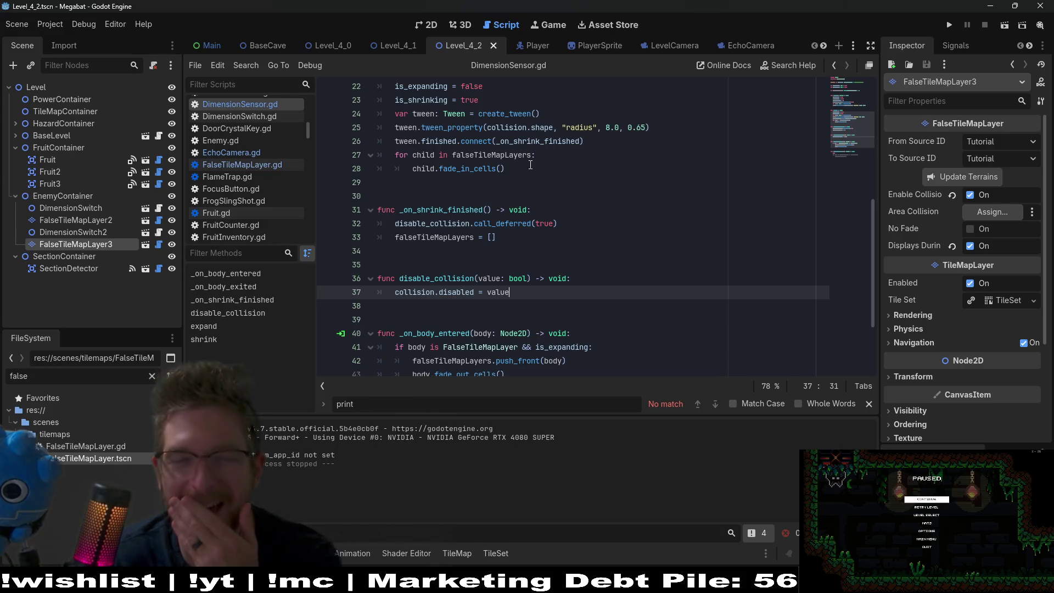
{"action": "left_click", "coordinate": [426, 26]}
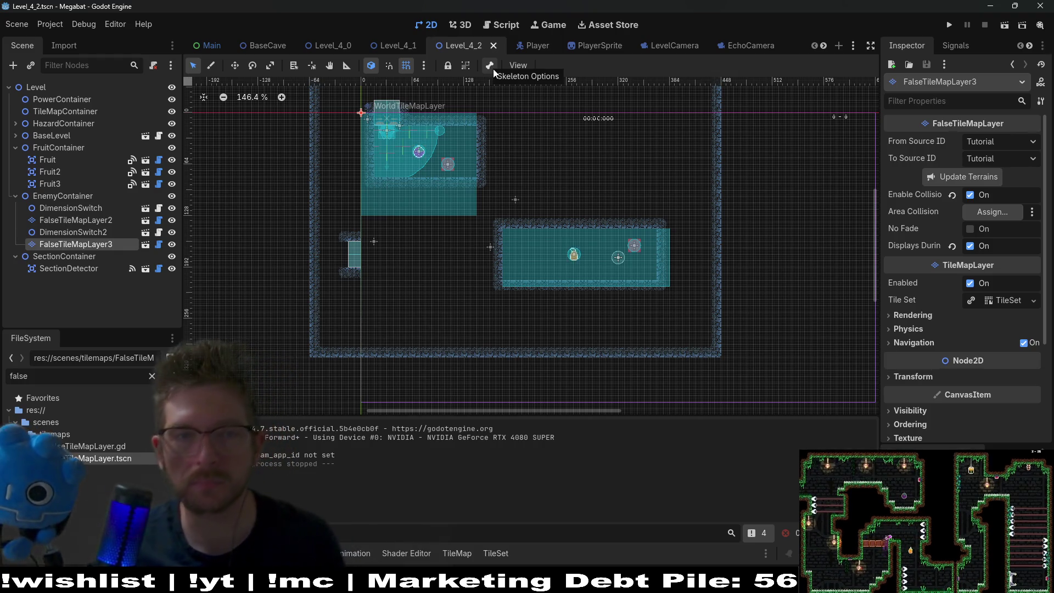
- Scroll the scene tab bar and switch to the DimensionBlock scene
{"action": "scroll", "coordinate": [709, 52], "scroll_direction": "down", "scroll_amount": 3}
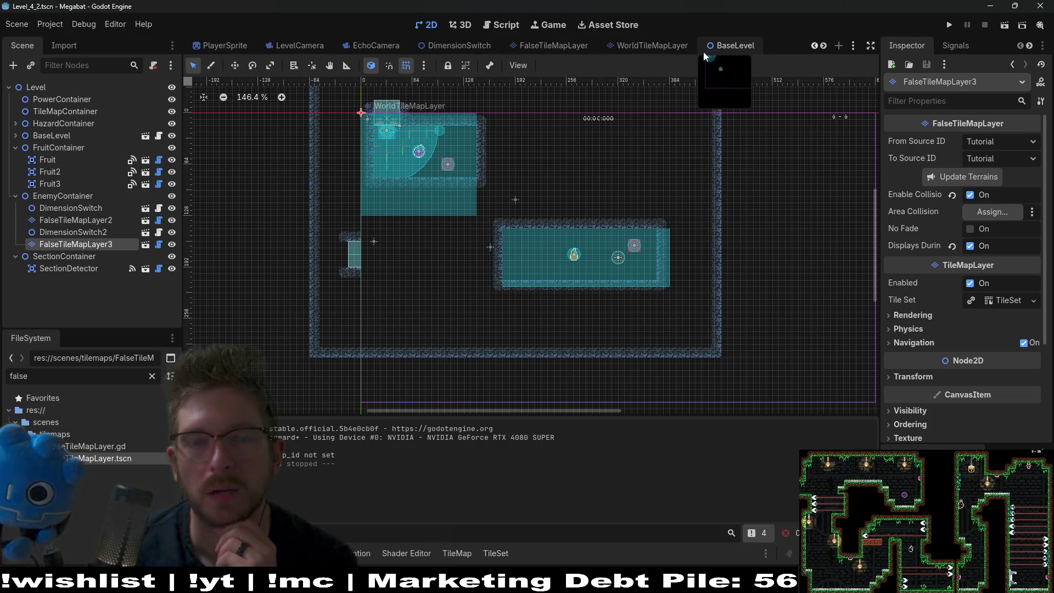
{"action": "scroll", "coordinate": [667, 47], "scroll_direction": "down", "scroll_amount": 2}
{"action": "left_click", "coordinate": [747, 48]}
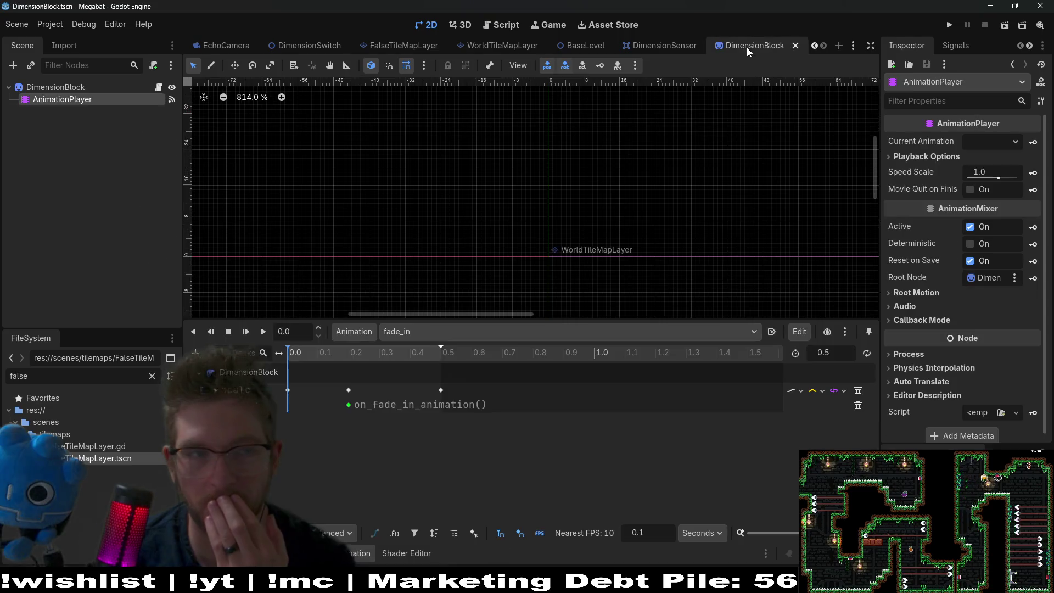
- Add a Timer node as a child of the DimensionBlock root
{"action": "left_click", "coordinate": [55, 88]}
{"action": "left_click", "coordinate": [11, 67]}
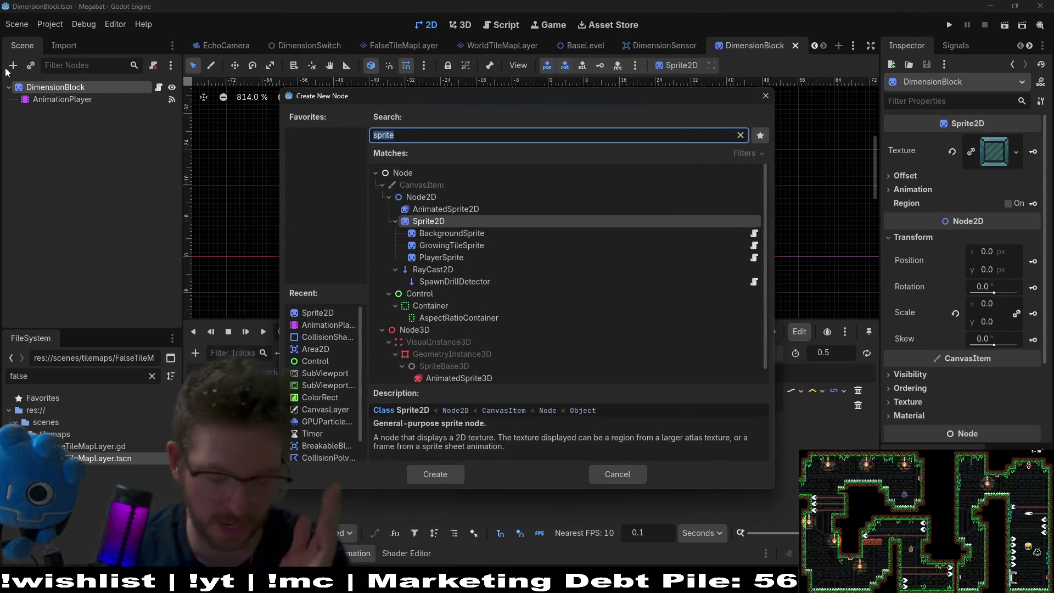
{"action": "type", "text": "timer"}
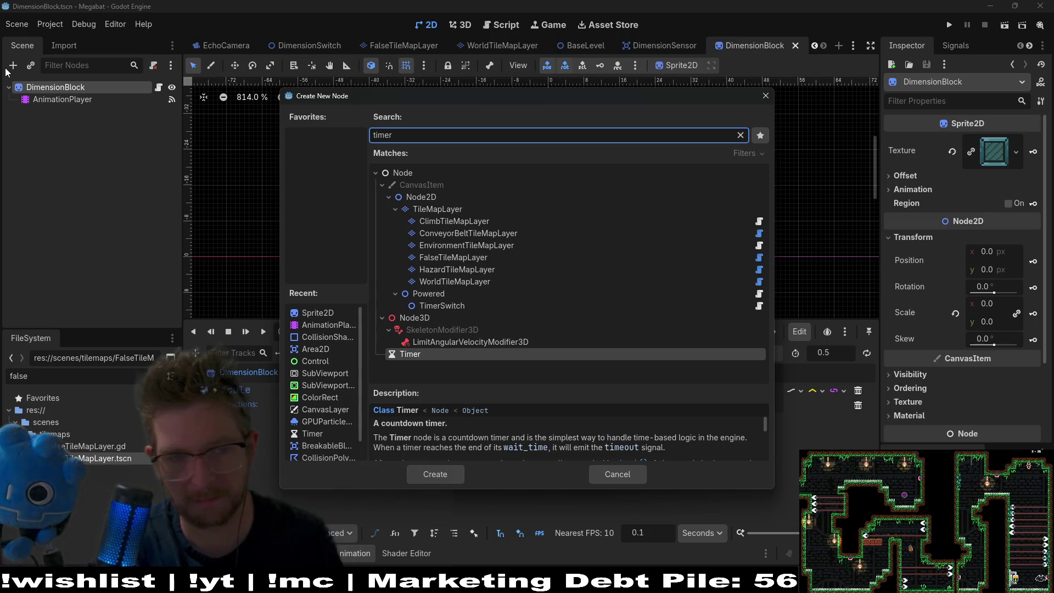
{"action": "key", "text": "Return"}
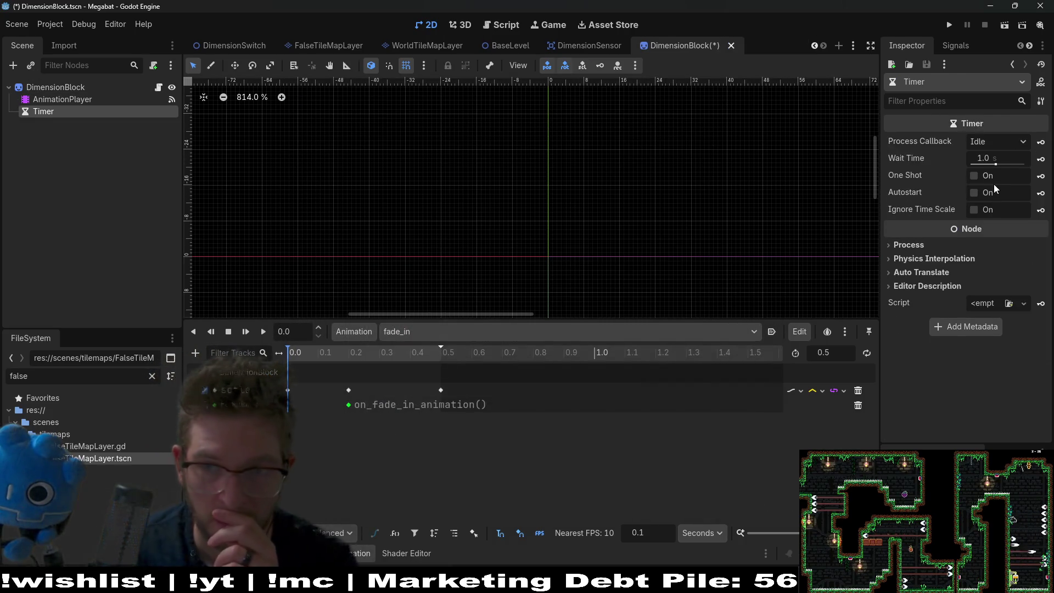
- Set the Timer's Wait Time to 0.1 s, after briefly trying 0.01 s
{"action": "left_click", "coordinate": [1013, 158]}
{"action": "type", "text": "0.1"}
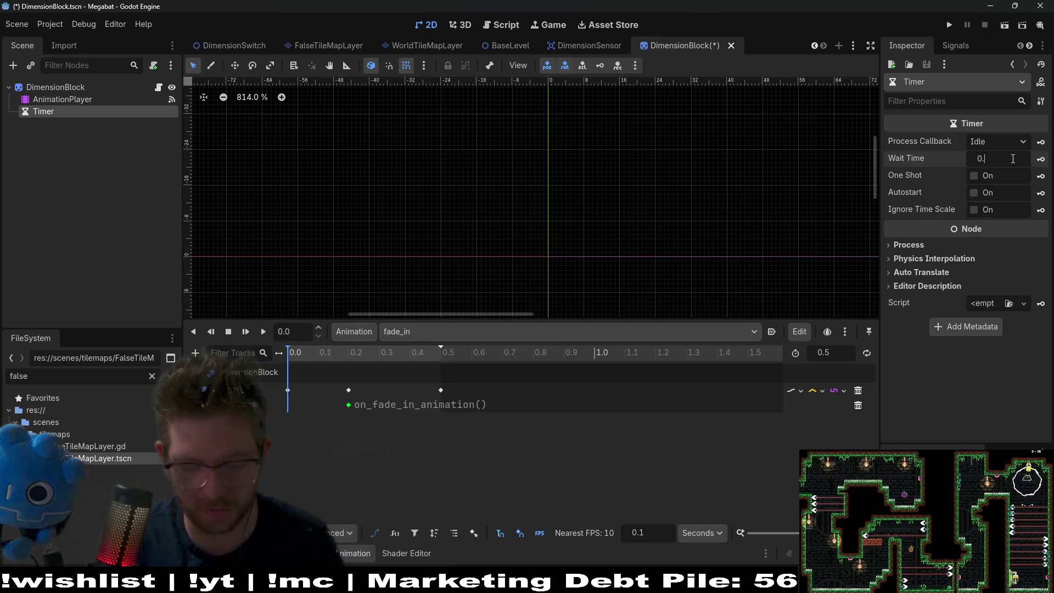
{"action": "key", "text": "Return"}
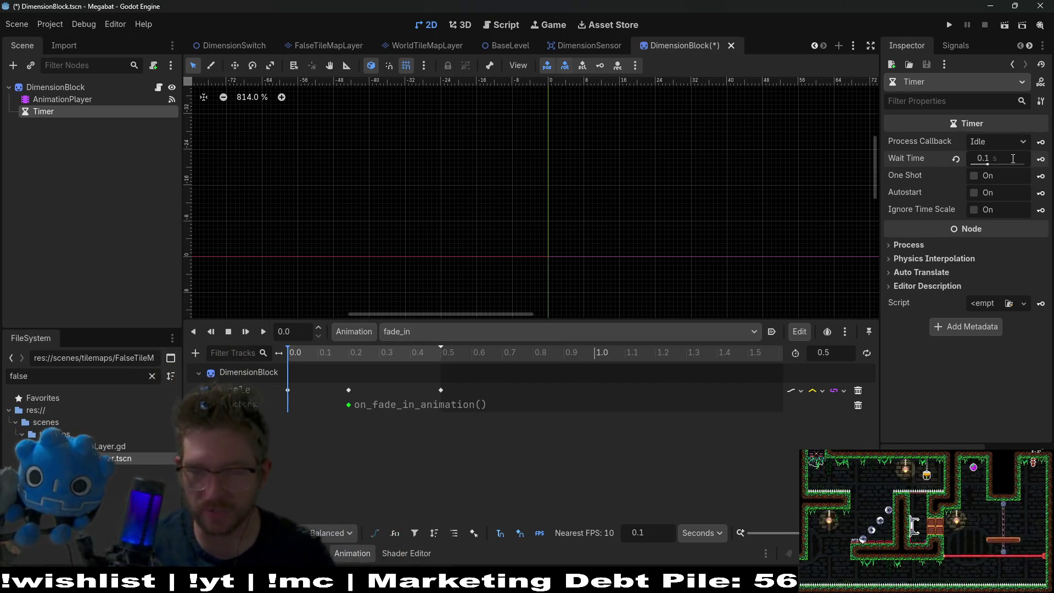
{"action": "left_click", "coordinate": [1013, 158]}
{"action": "type", "text": "0"}
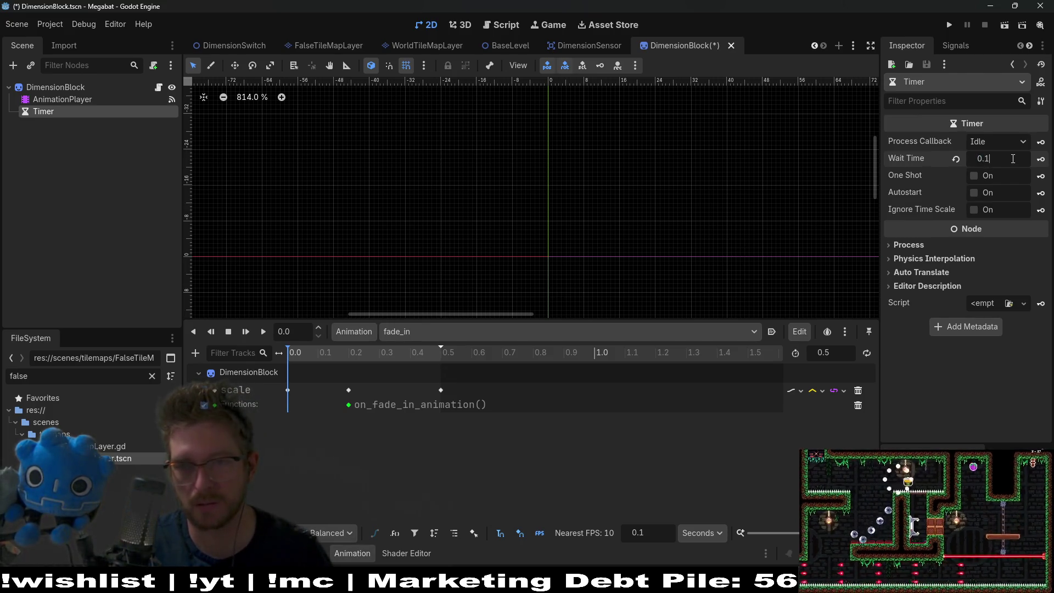
{"action": "key", "text": "BackSpace"}
{"action": "type", "text": "01"}
{"action": "key", "text": "Return"}
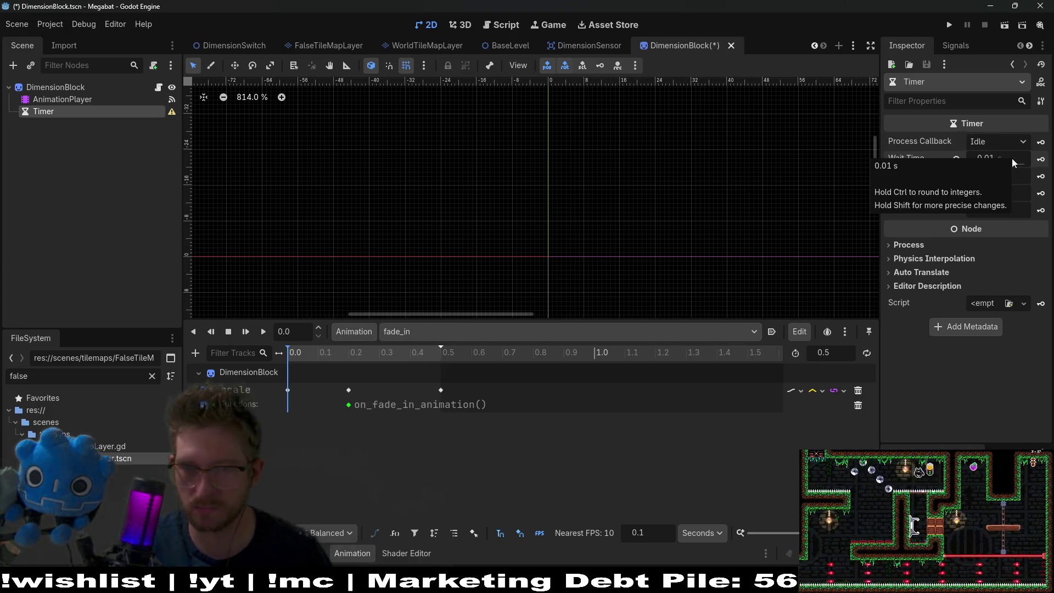
{"action": "left_click", "coordinate": [1013, 158]}
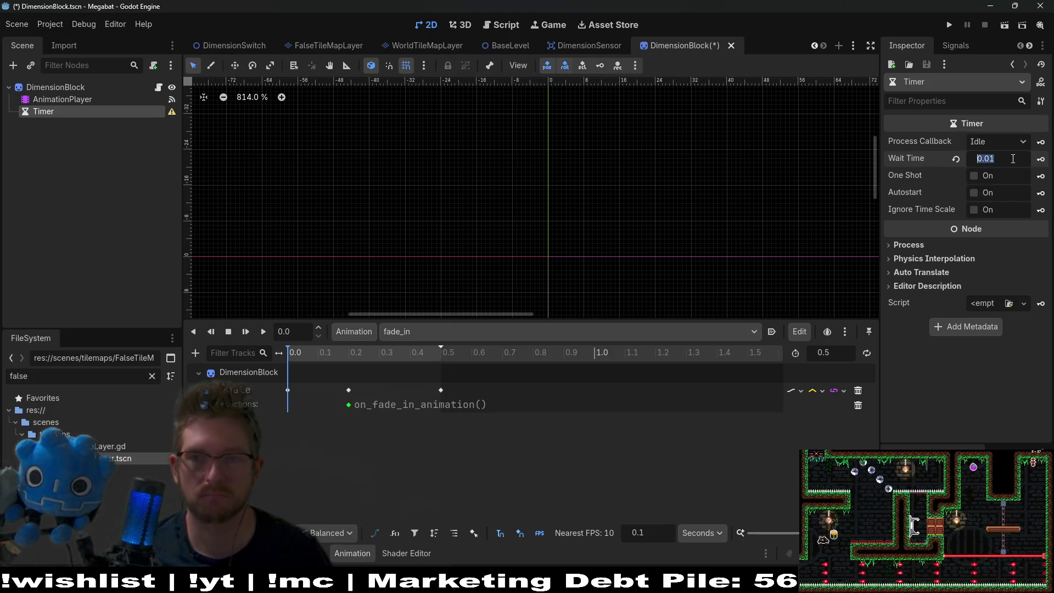
{"action": "type", "text": "0.1"}
{"action": "key", "text": "Return"}
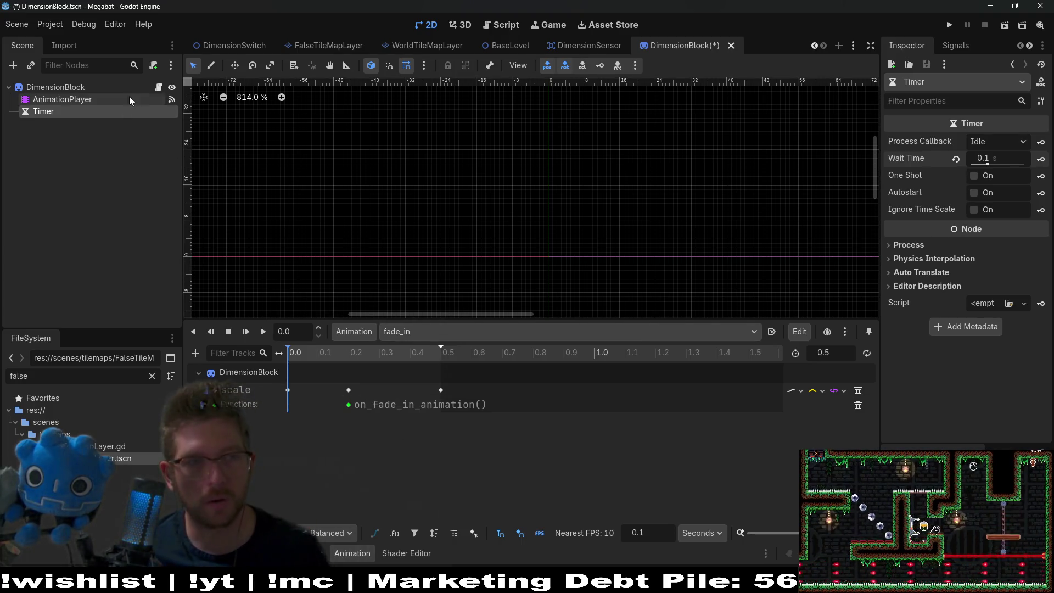
{"action": "left_click", "coordinate": [158, 88]}
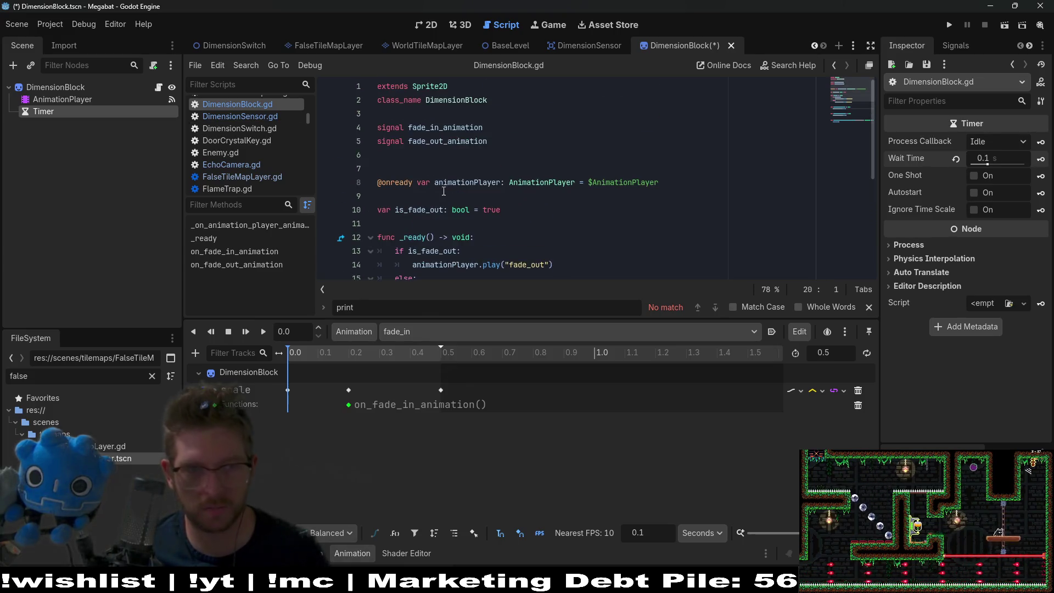
- Declare a constant 'BASE_TIME: float = 0.1' below the signal declarations
{"action": "left_click", "coordinate": [425, 157]}
{"action": "key", "text": "Return"}
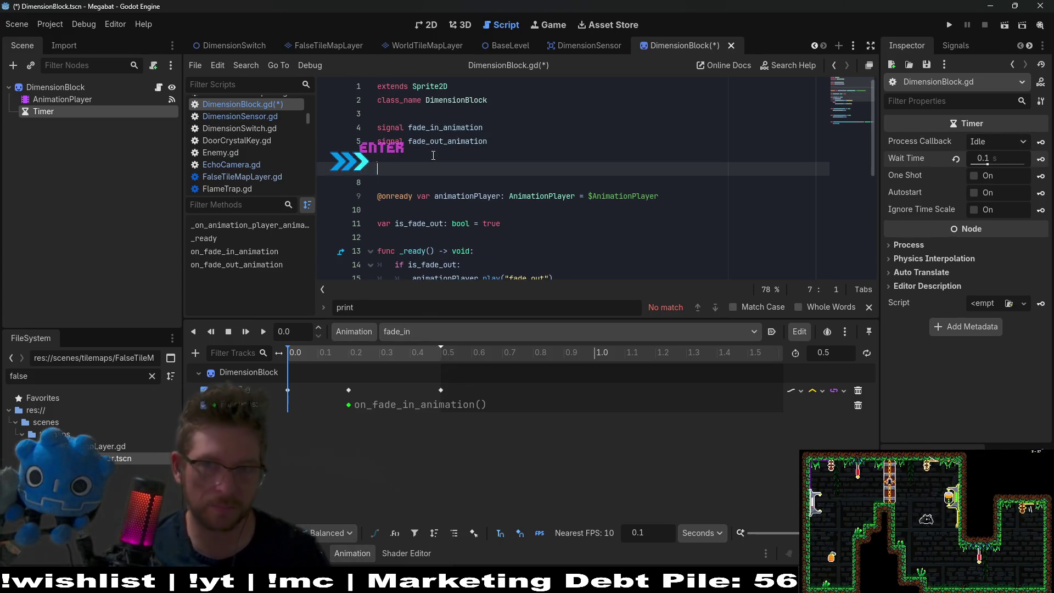
{"action": "type", "text": "const "}
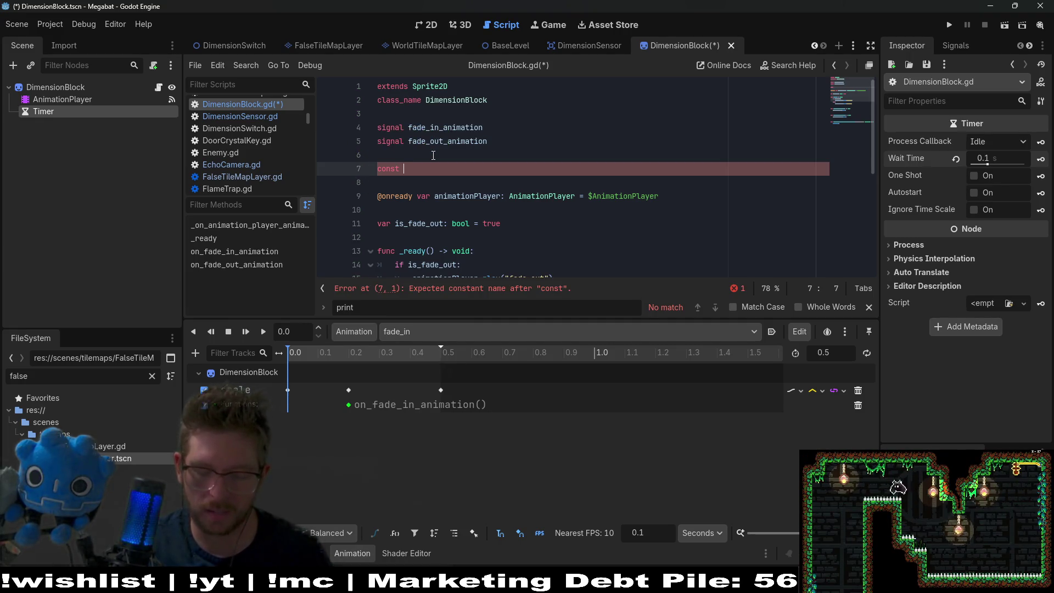
{"action": "type", "text": "BASE_TS"}
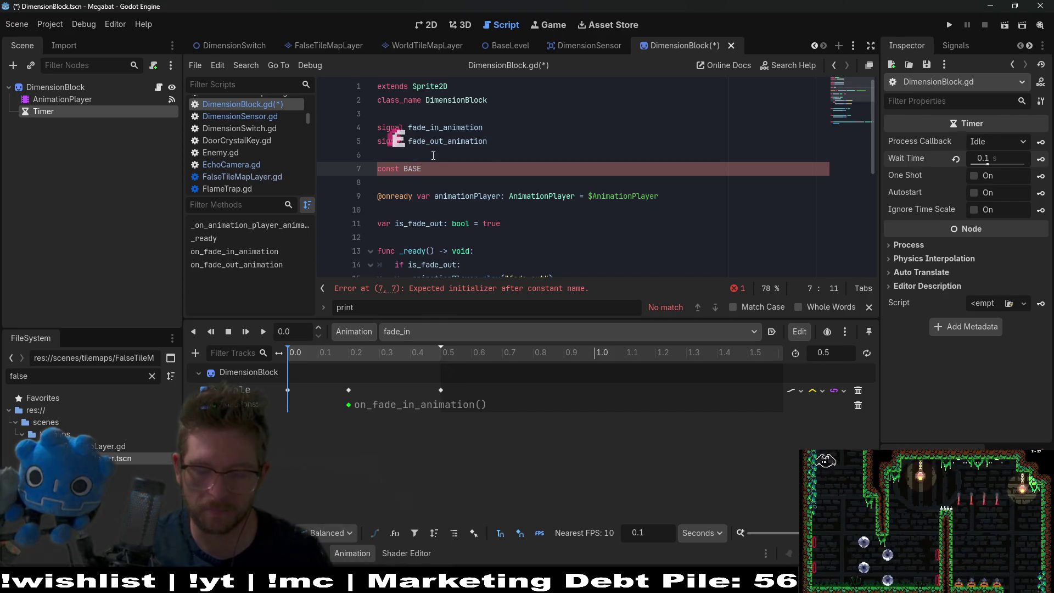
{"action": "type", "text": "ME: float "}
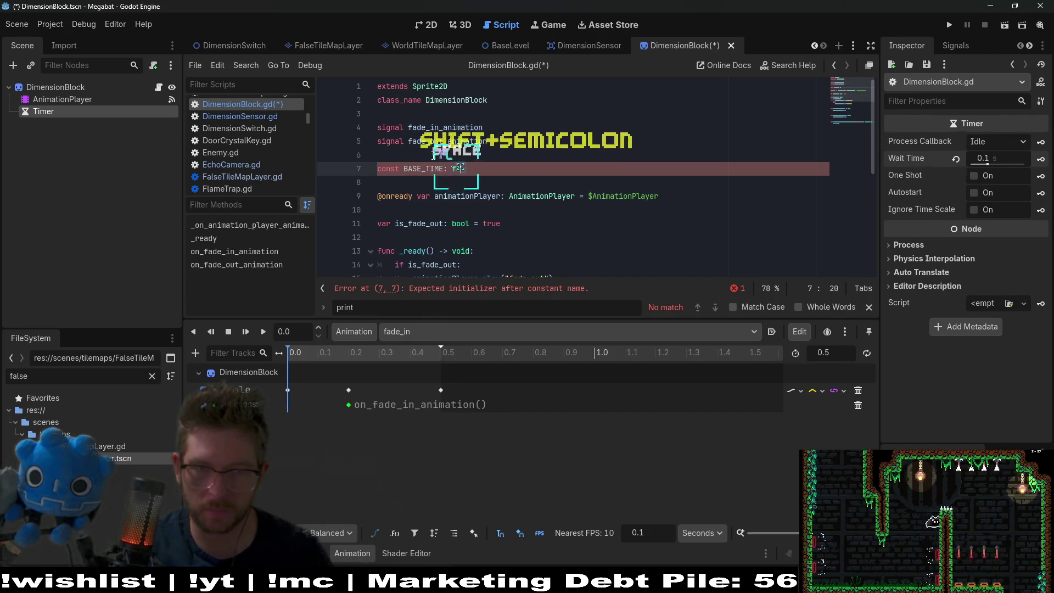
{"action": "type", "text": "= 0.1"}
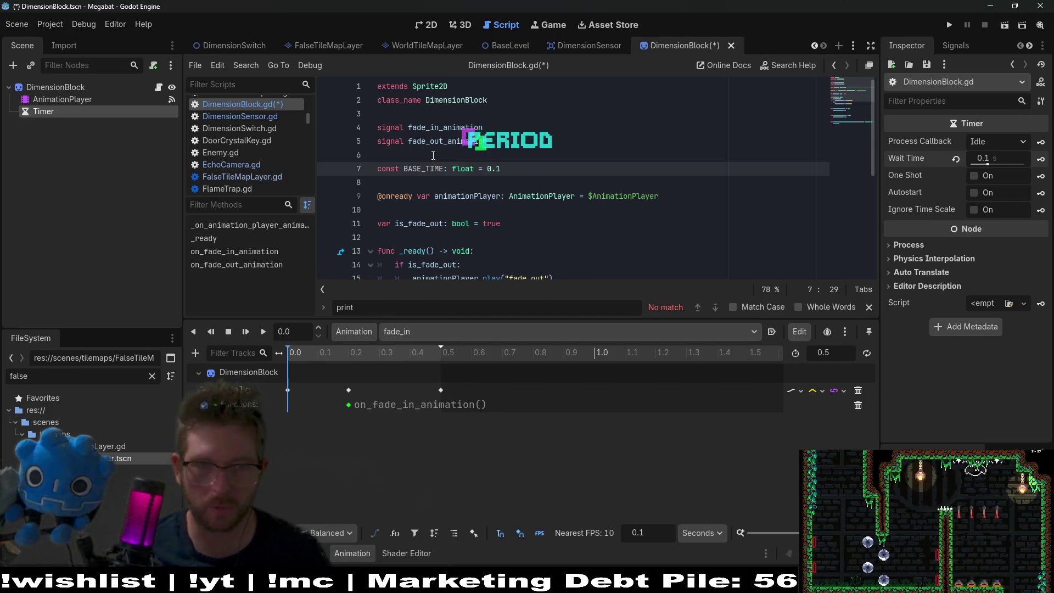
{"action": "double_click", "coordinate": [424, 169]}
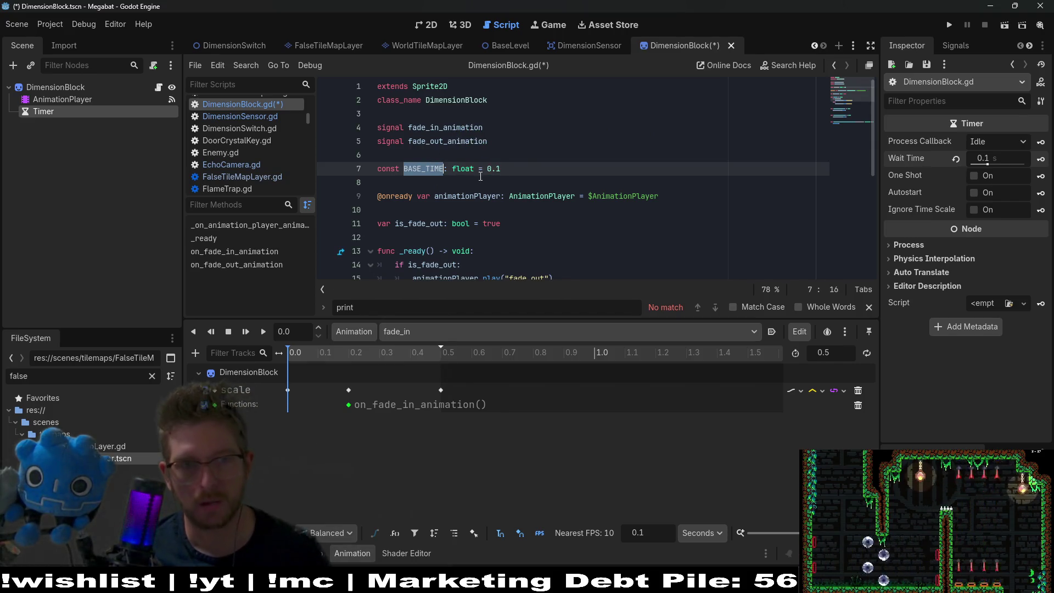
- Add 'var index: int = 1' below is_fade_out, with a blank line before _ready()
{"action": "scroll", "coordinate": [492, 200], "scroll_direction": "down", "scroll_amount": 1}
{"action": "left_click", "coordinate": [514, 188]}
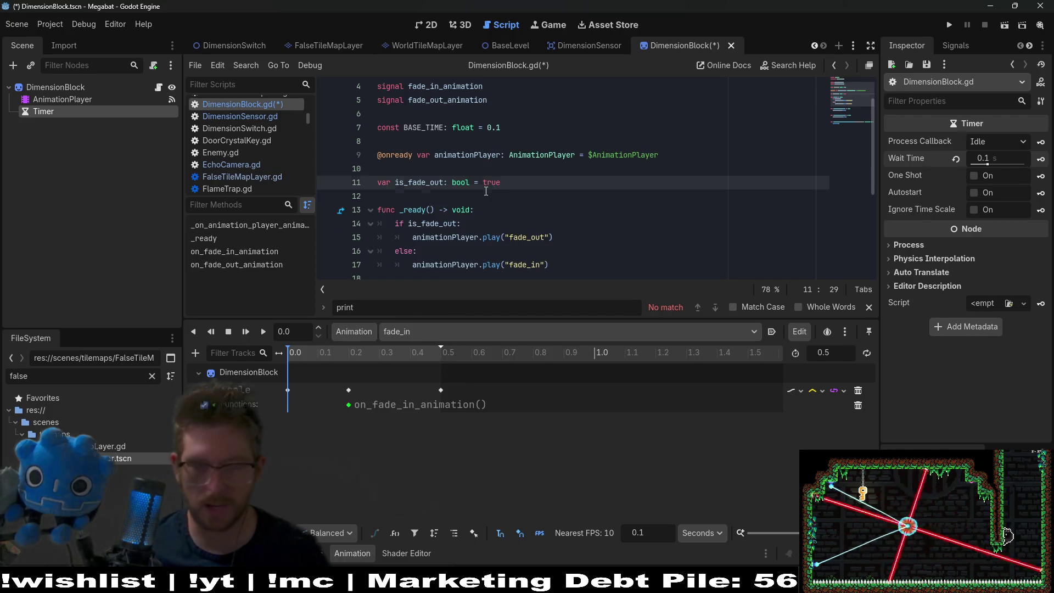
{"action": "key", "text": "Return"}
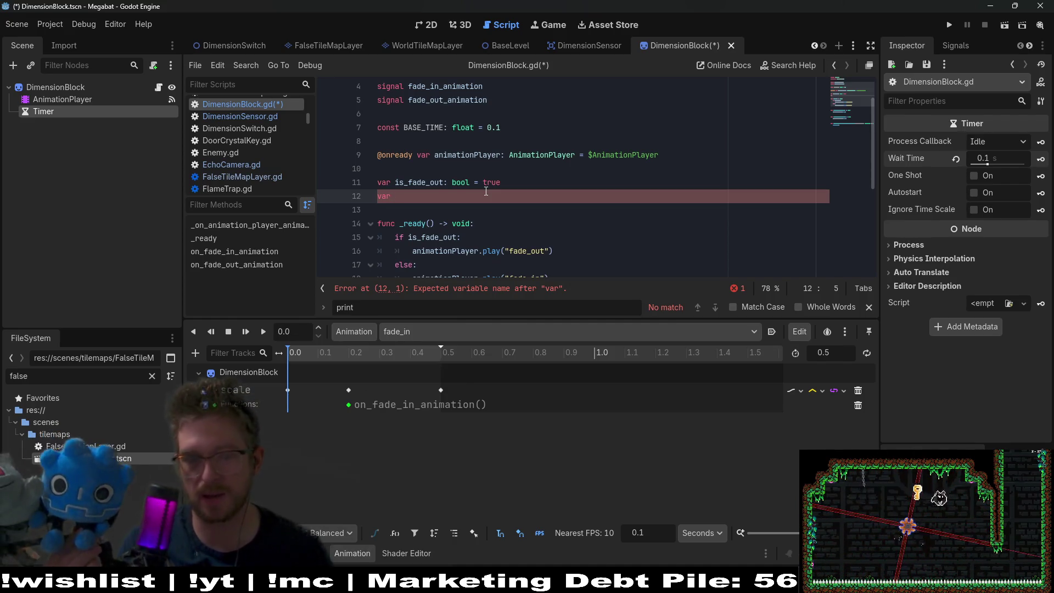
{"action": "type", "text": "index"}
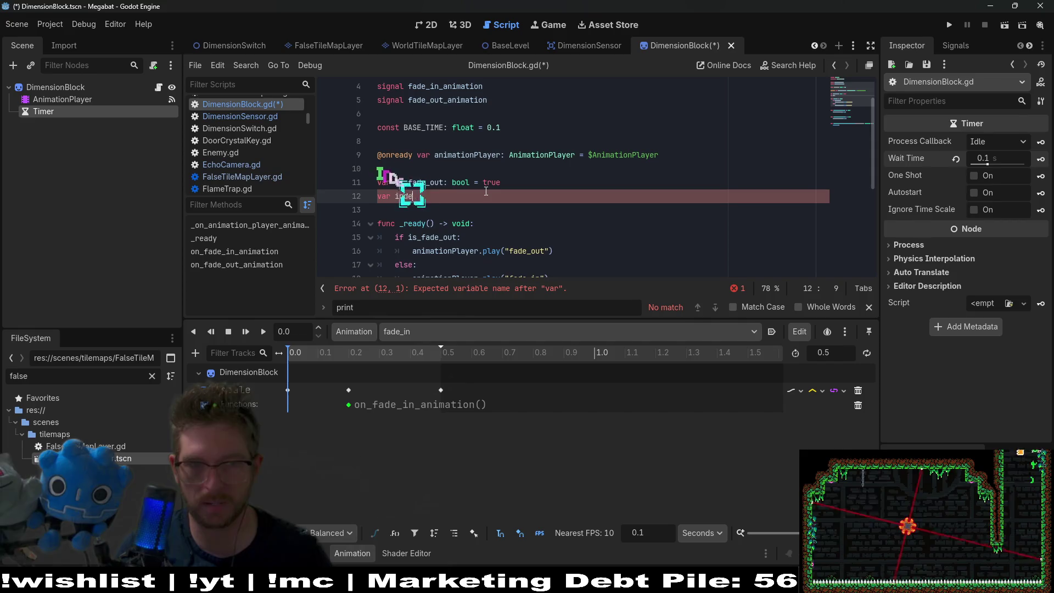
{"action": "type", "text": ": int "}
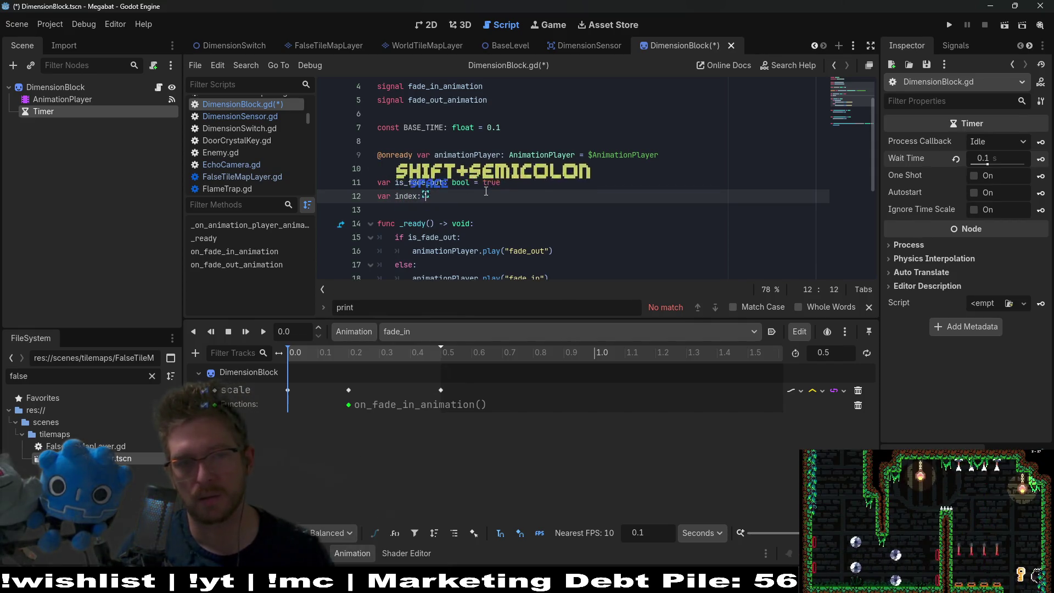
{"action": "type", "text": "= "}
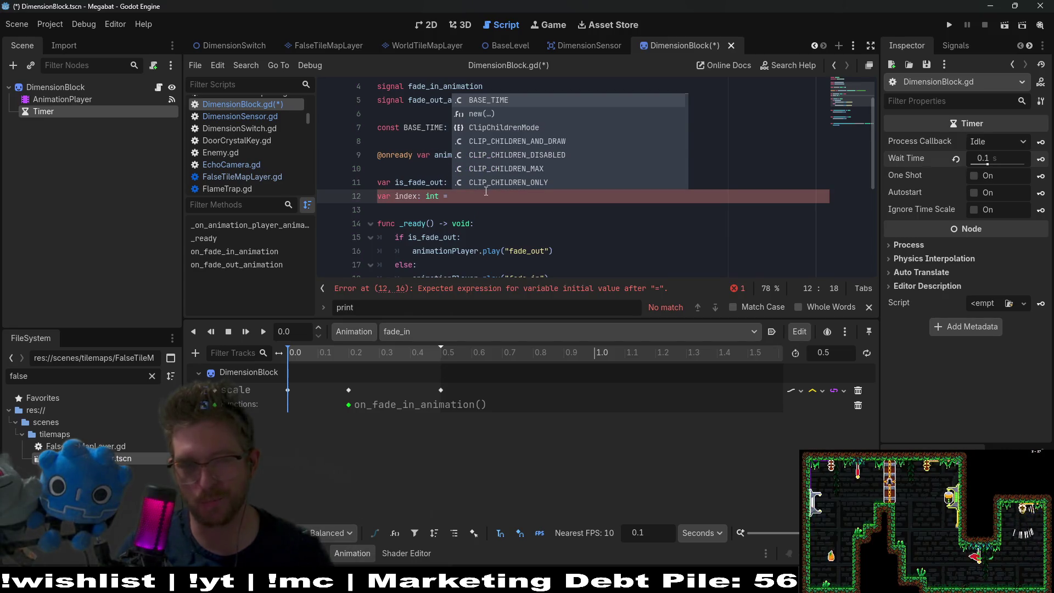
{"action": "type", "text": "1"}
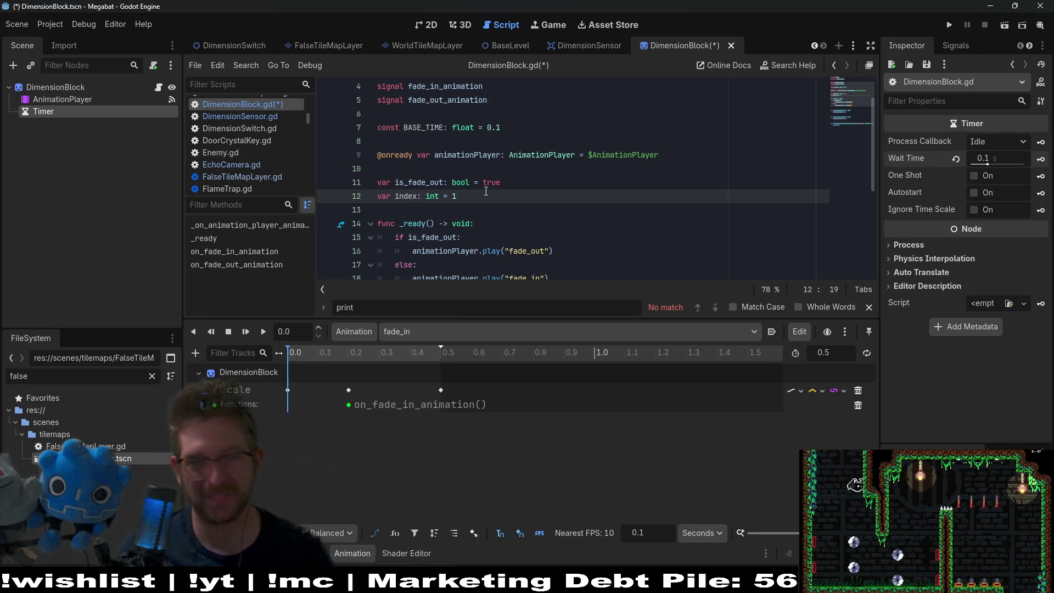
{"action": "scroll", "coordinate": [486, 191], "scroll_direction": "down", "scroll_amount": 1}
{"action": "left_click", "coordinate": [474, 168]}
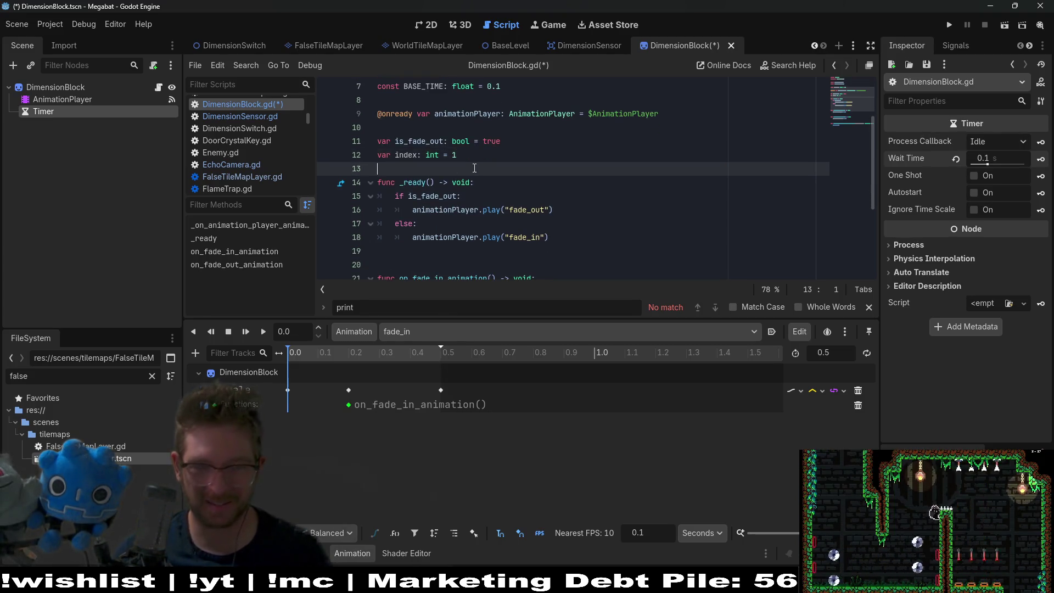
{"action": "key", "text": "Return"}
{"action": "scroll", "coordinate": [490, 147], "scroll_direction": "down", "scroll_amount": 1}
{"action": "scroll", "coordinate": [490, 147], "scroll_direction": "up", "scroll_amount": 1}
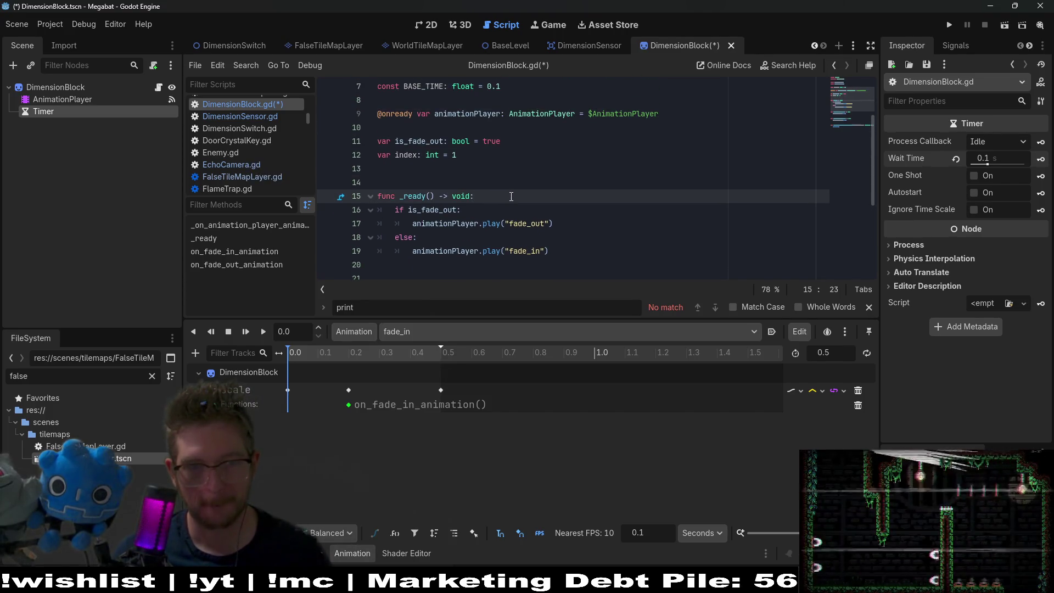
{"action": "scroll", "coordinate": [511, 196], "scroll_direction": "up", "scroll_amount": 2}
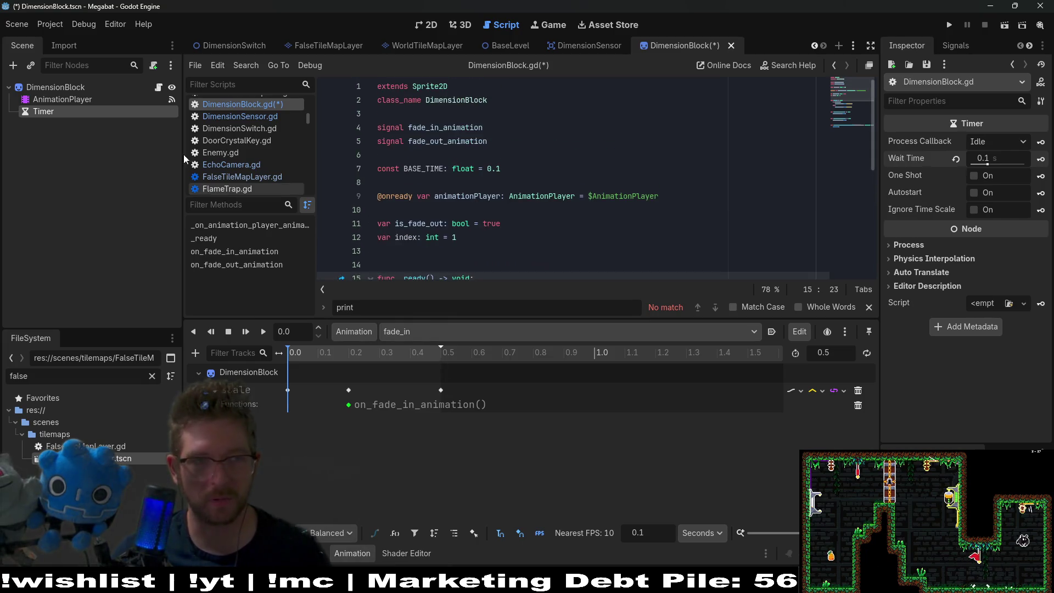
{"action": "left_click", "coordinate": [975, 176]}
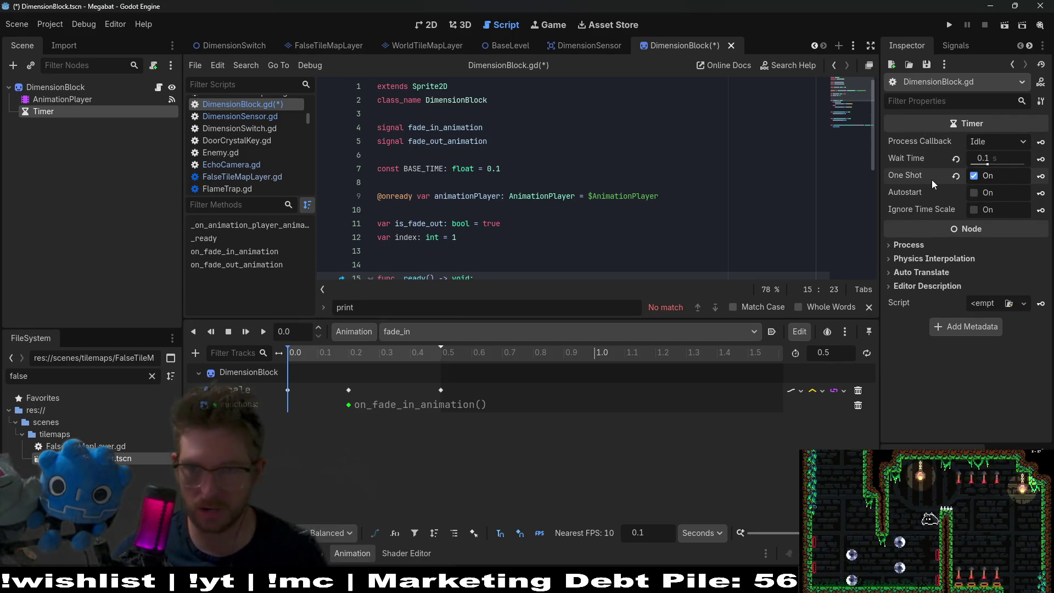
{"action": "left_click_drag", "start_coordinate": [79, 114], "coordinate": [395, 158]}
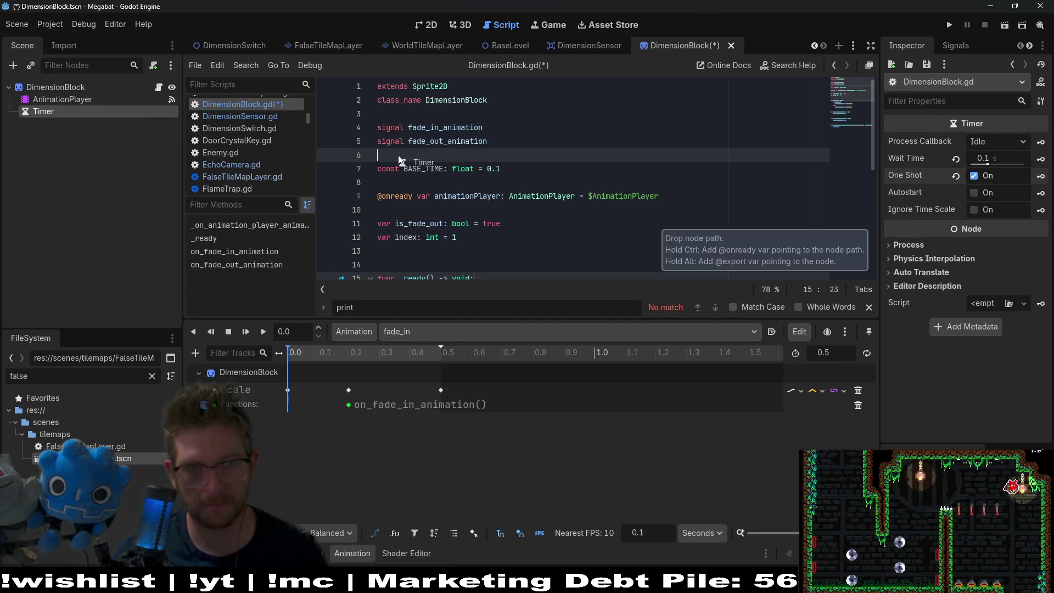
{"action": "left_click_drag", "start_coordinate": [399, 159], "coordinate": [377, 161]}
{"action": "key", "text": "Return"}
{"action": "key", "text": "ctrl+z"}
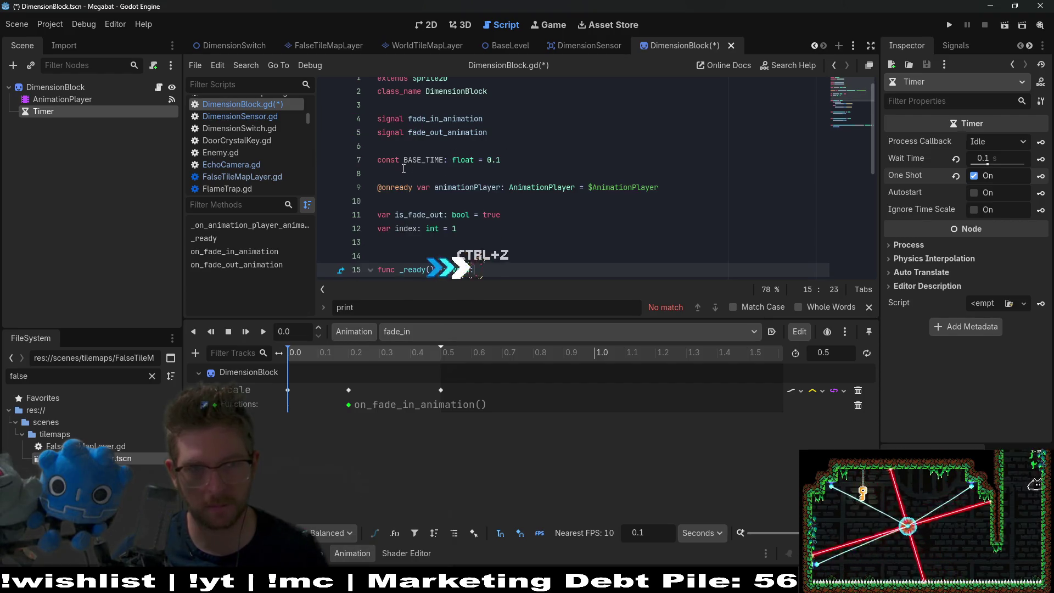
{"action": "mouse_move", "coordinate": [44, 114]}
{"action": "left_mouse_down"}
{"action": "mouse_move", "coordinate": [388, 182]}
{"action": "mouse_move", "coordinate": [516, 158]}
{"action": "left_mouse_up"}
{"action": "key", "text": "Return"}
{"action": "key", "text": "Down"}
{"action": "key", "text": "Down"}
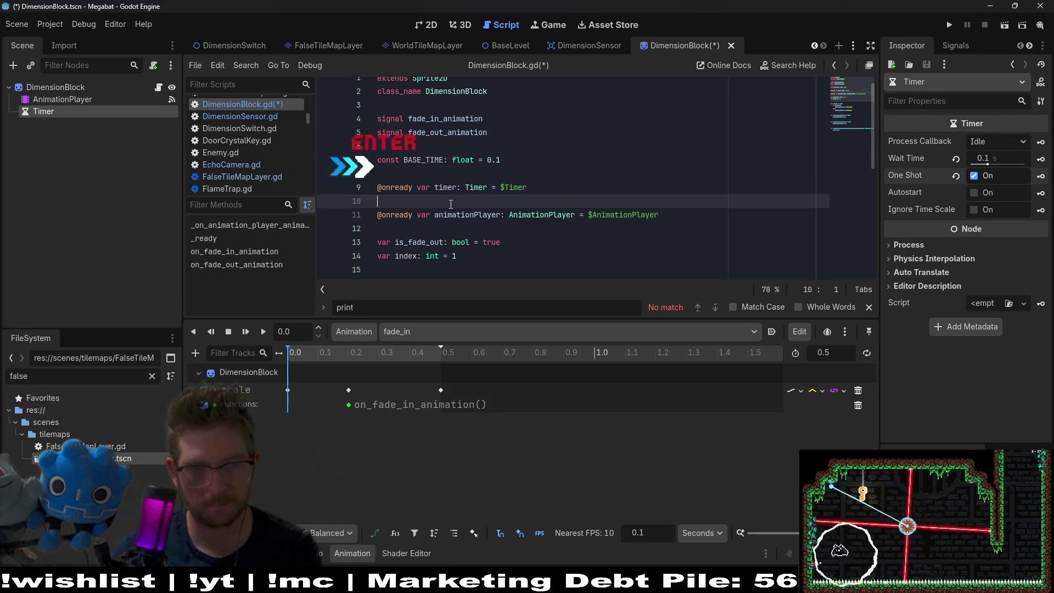
{"action": "key", "text": "BackSpace"}
- Change the index variable's initial value from 1 to 0
{"action": "left_click", "coordinate": [472, 240]}
{"action": "key", "text": "BackSpace"}
{"action": "type", "text": "0"}
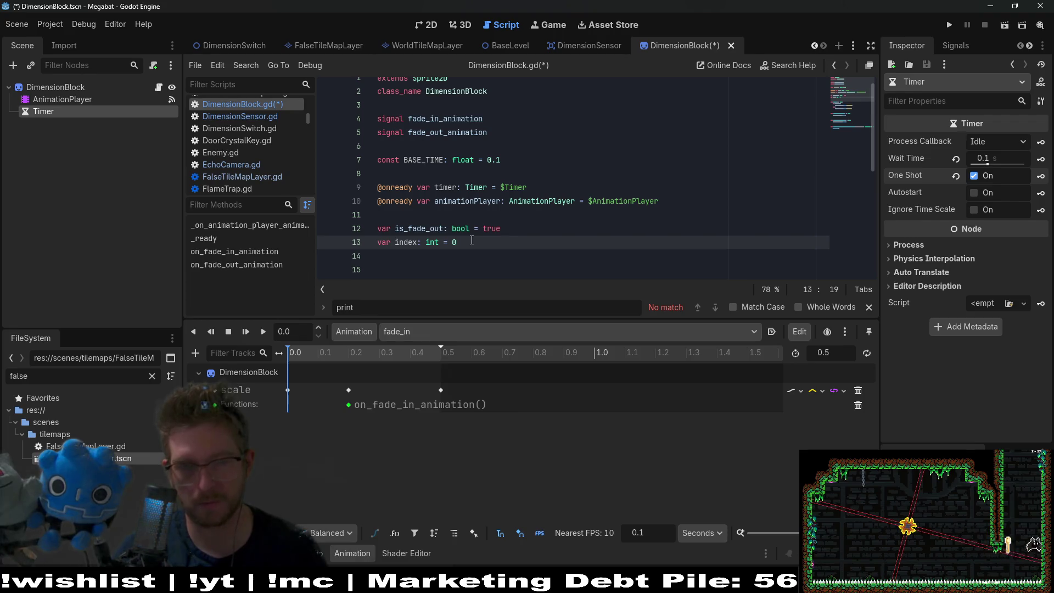
{"action": "scroll", "coordinate": [512, 223], "scroll_direction": "down", "scroll_amount": 2}
{"action": "left_click", "coordinate": [479, 206]}
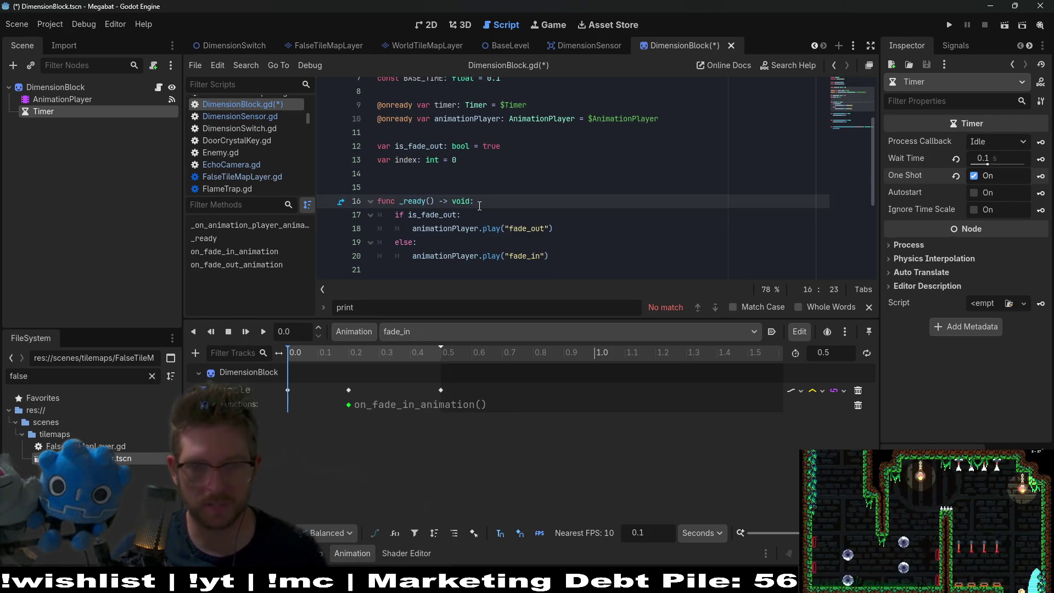
- In _ready, add 'if index > 0:' that runs timer.start(BASE_TIME * index)
{"action": "key", "text": "Return"}
{"action": "type", "text": "is"}
{"action": "type", "text": " index:"}
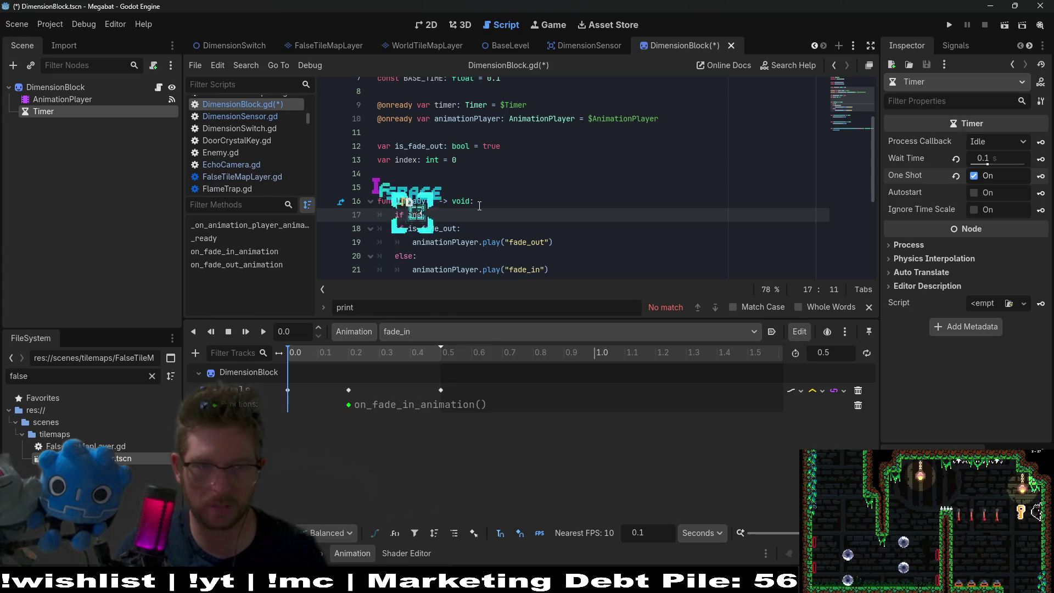
{"action": "key", "text": "BackSpace"}
{"action": "key", "text": "BackSpace"}
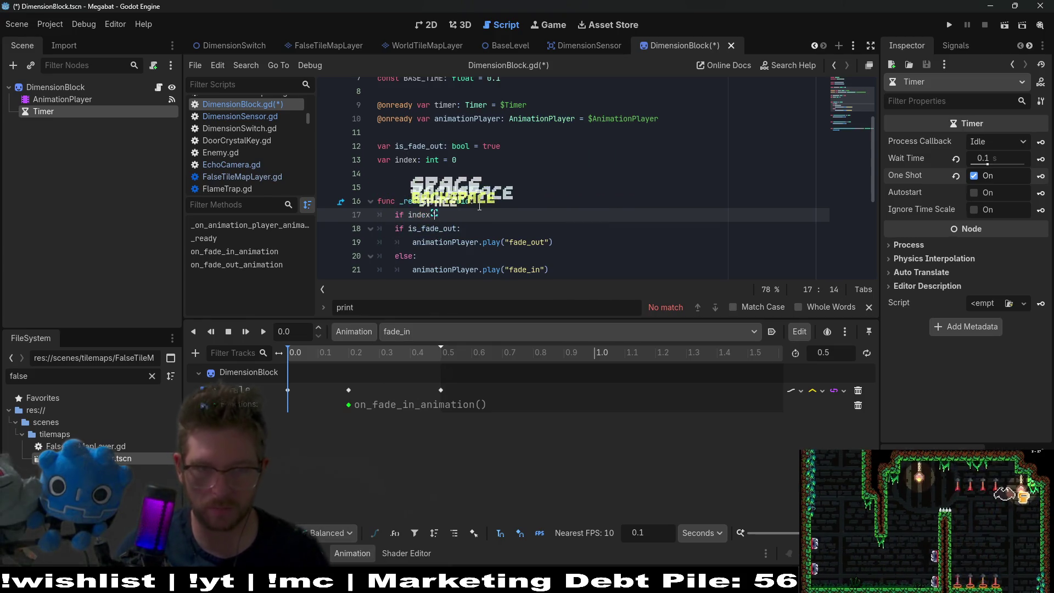
{"action": "type", "text": "> 0:"}
{"action": "key", "text": "Return"}
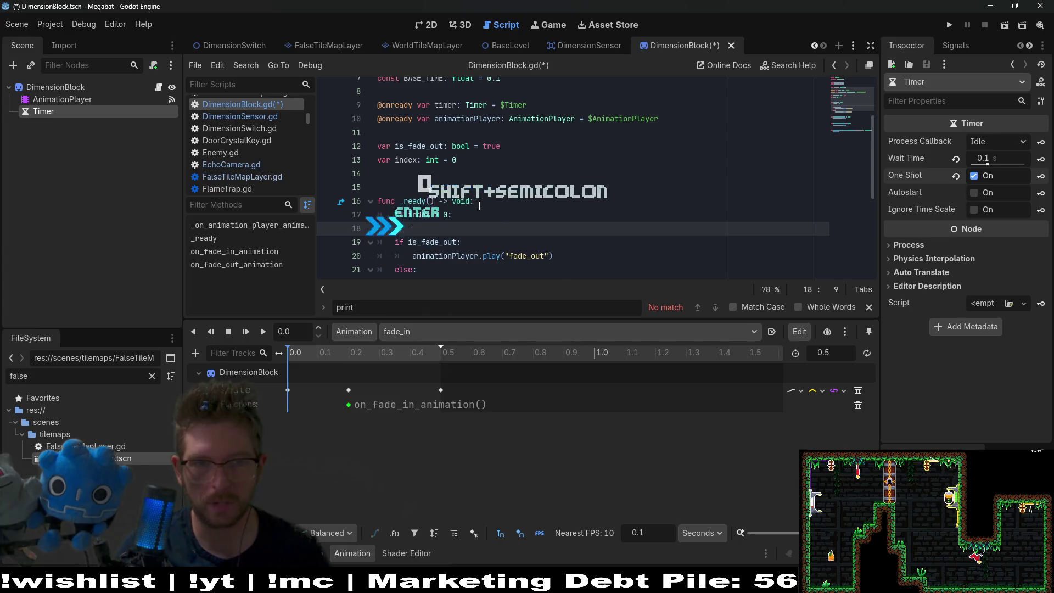
{"action": "type", "text": "timer.start"}
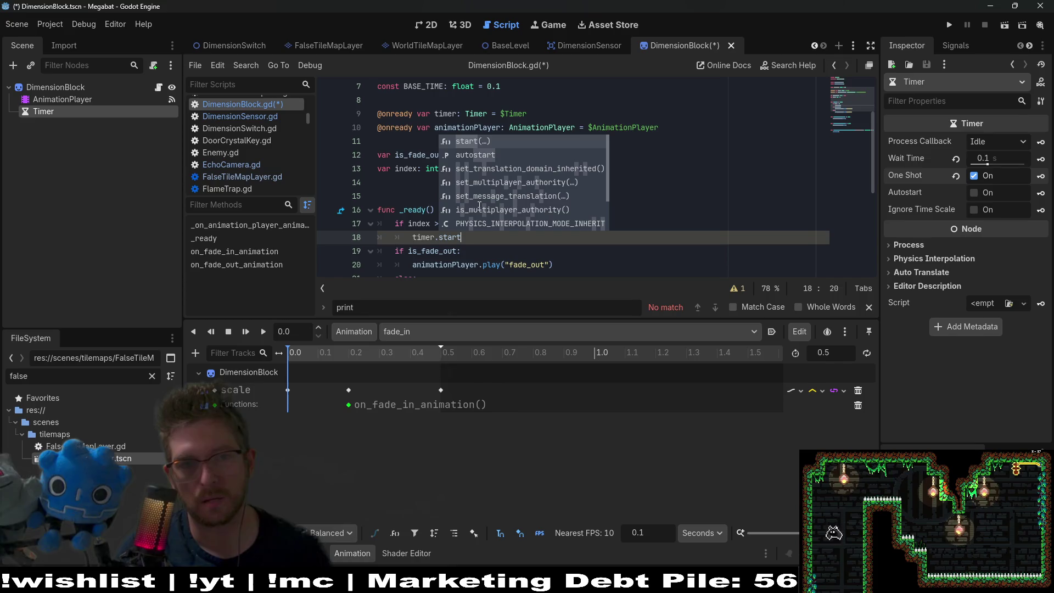
{"action": "key", "text": "Return"}
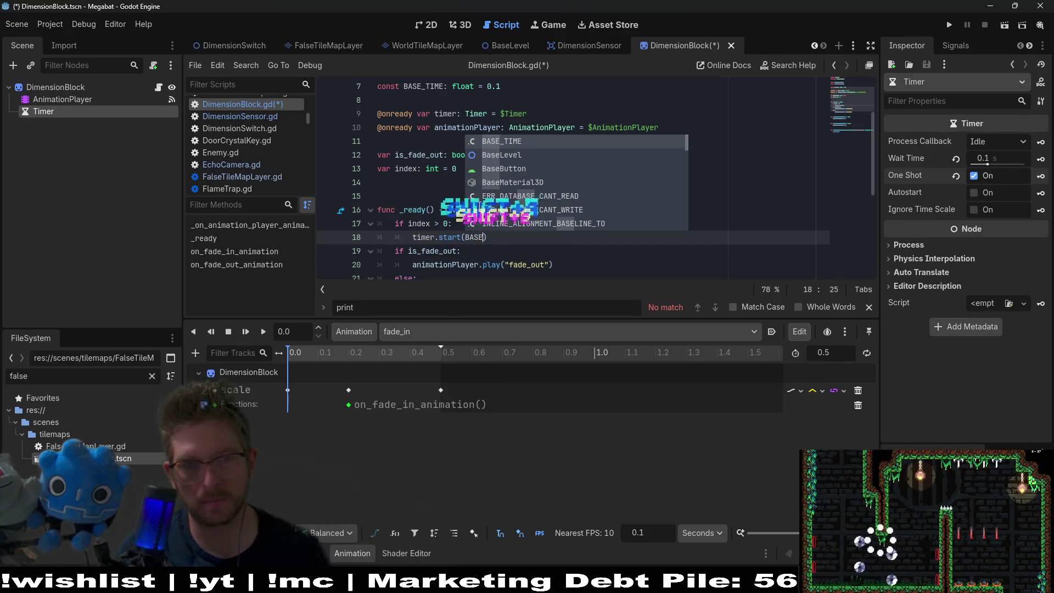
{"action": "type", "text": "S"}
{"action": "key", "text": "Return"}
{"action": "type", "text": "* index)"}
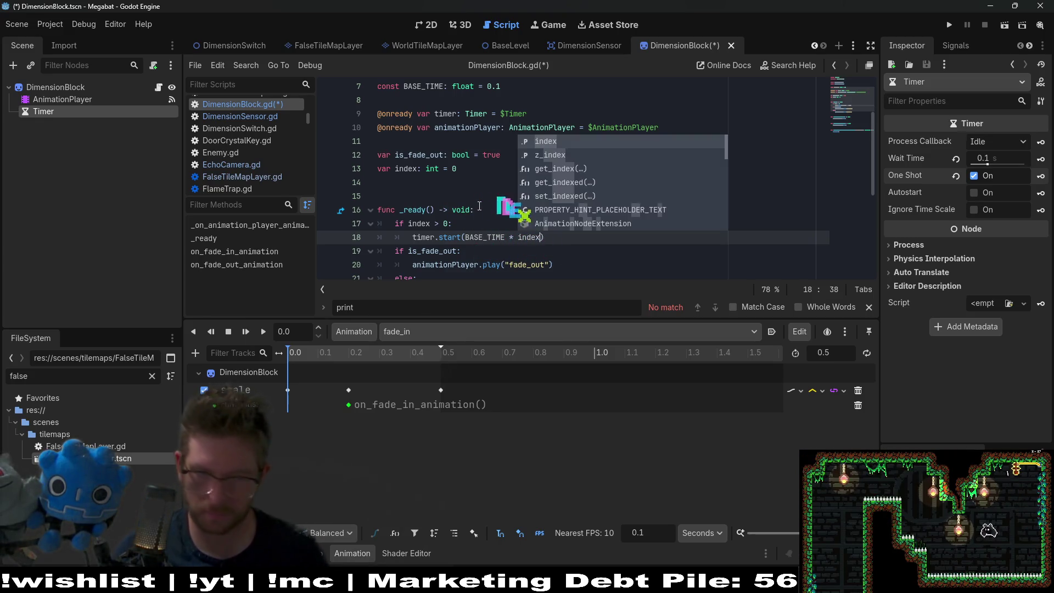
- Add an else branch to the index check whose body is pass
{"action": "key", "text": "Return"}
{"action": "key", "text": "BackSpace"}
{"action": "type", "text": "els"}
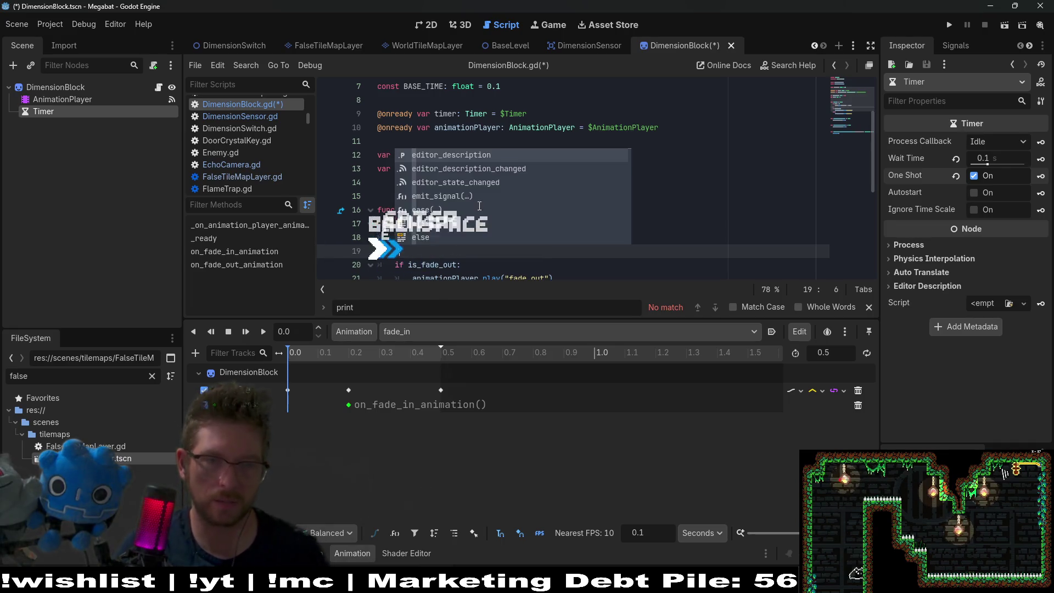
{"action": "type", "text": "e:"}
{"action": "key", "text": "Return"}
{"action": "type", "text": "pass"}
- Cut the old is_fade_out fade if/else block out of _ready
{"action": "scroll", "coordinate": [505, 203], "scroll_direction": "down", "scroll_amount": 2}
{"action": "left_click_drag", "start_coordinate": [552, 238], "coordinate": [288, 194]}
{"action": "key", "text": "ctrl+x"}
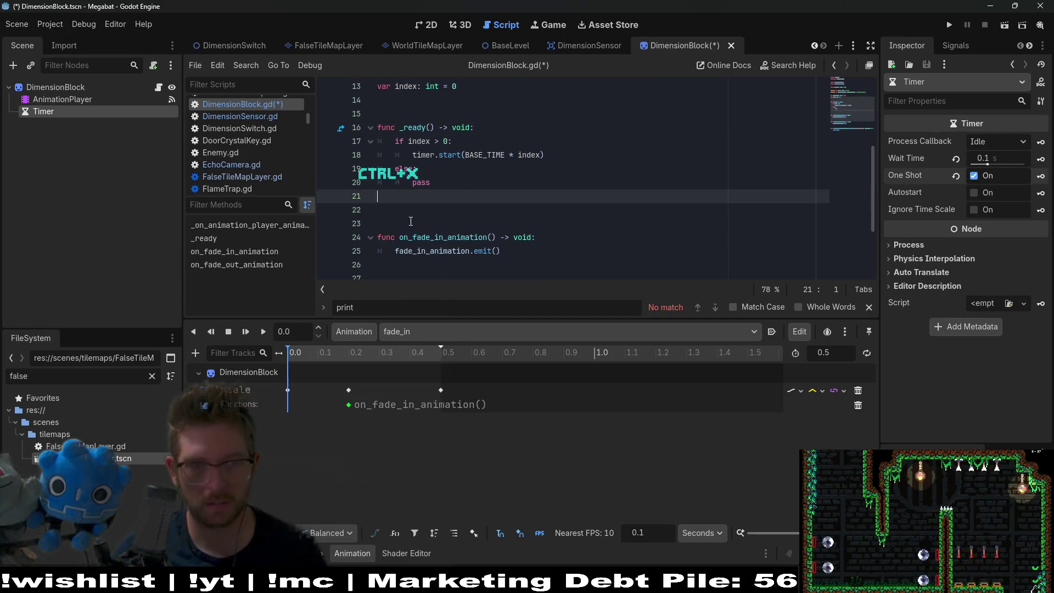
- Create func start_animation() -> void: holding the pasted fade_out/fade_in block
{"action": "key", "text": "Return"}
{"action": "key", "text": "Return"}
{"action": "key", "text": "Return"}
{"action": "type", "text": "func start_animation("}
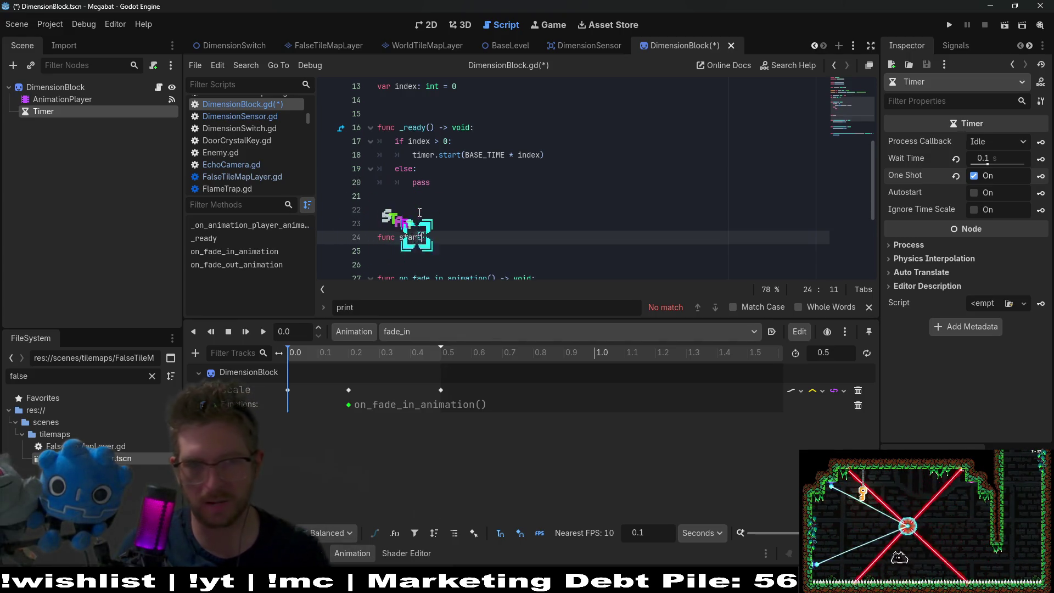
{"action": "type", "text": ") -> void:"}
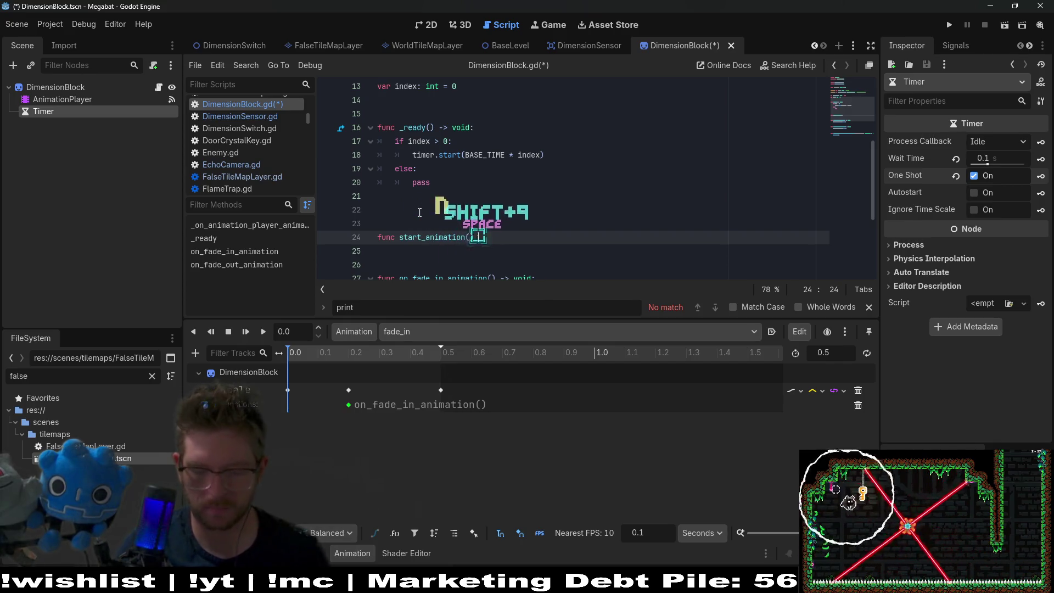
{"action": "key", "text": "Return"}
{"action": "key", "text": "BackSpace"}
{"action": "key", "text": "ctrl+v"}
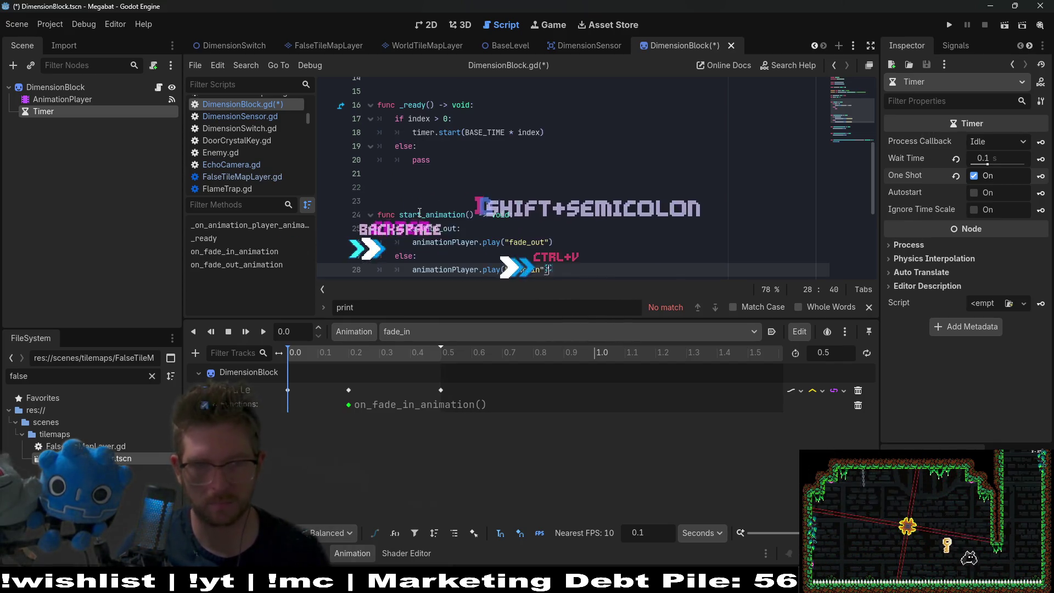
- Replace pass in _ready's else branch with start_animation() and save the script
{"action": "double_click", "coordinate": [437, 214]}
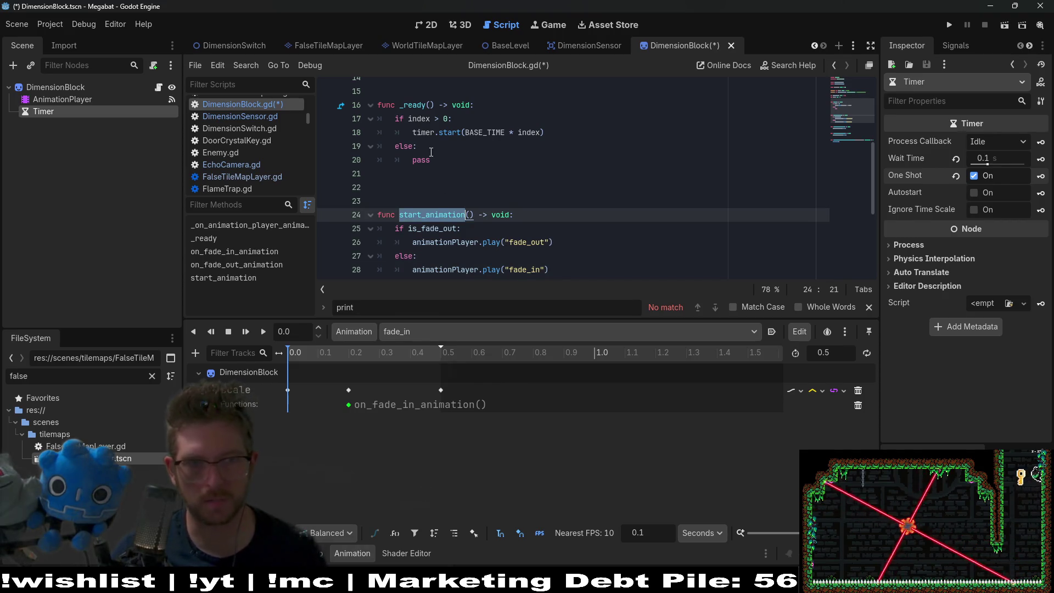
{"action": "key", "text": "ctrl+c"}
{"action": "double_click", "coordinate": [421, 159]}
{"action": "key", "text": "ctrl+v"}
{"action": "type", "text": "("}
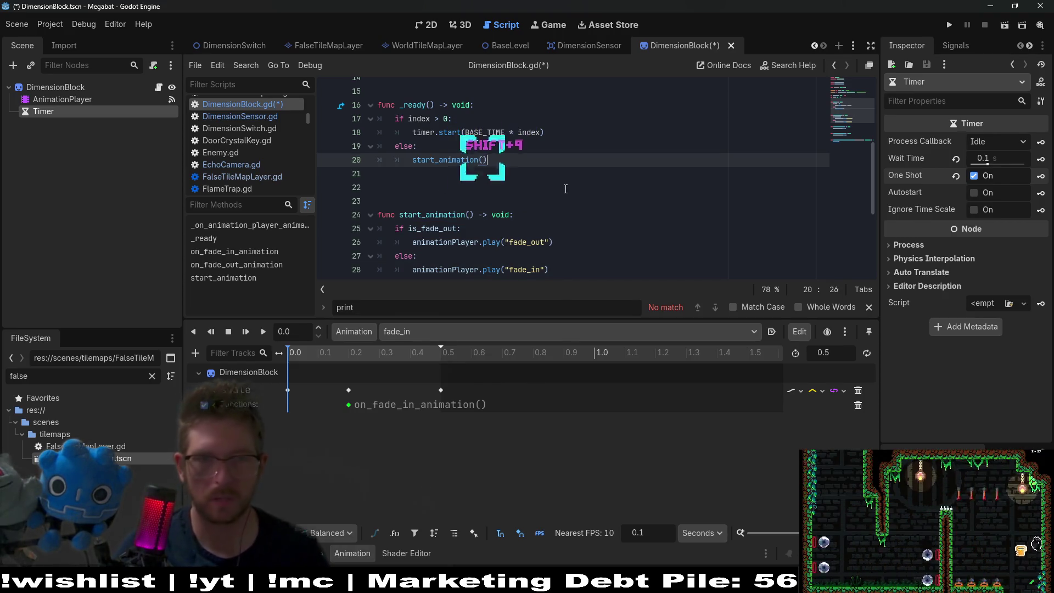
{"action": "left_click", "coordinate": [566, 189]}
{"action": "key", "text": "ctrl+s"}
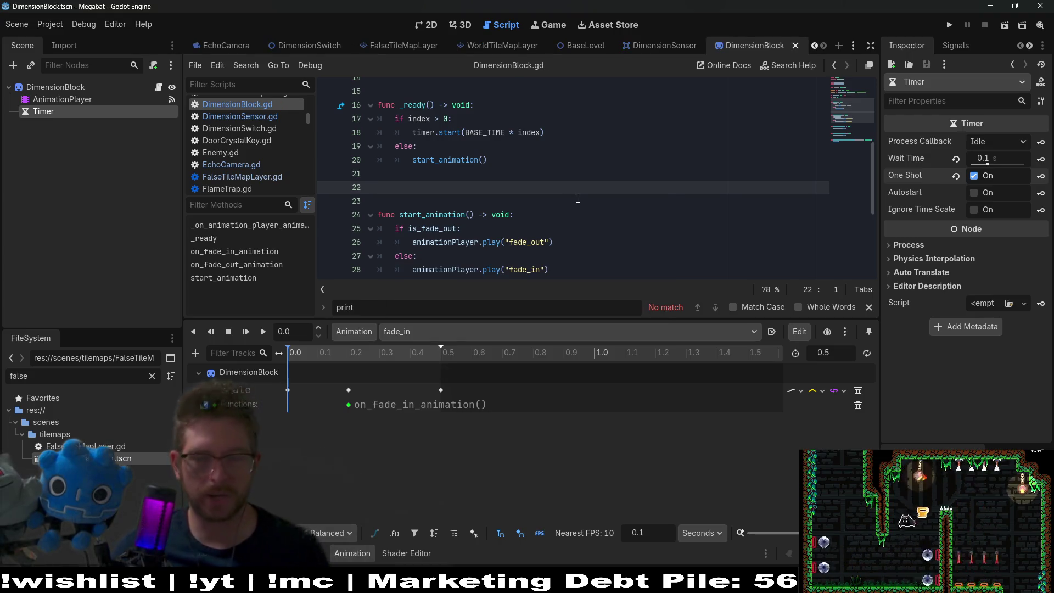
{"action": "left_click", "coordinate": [495, 164]}
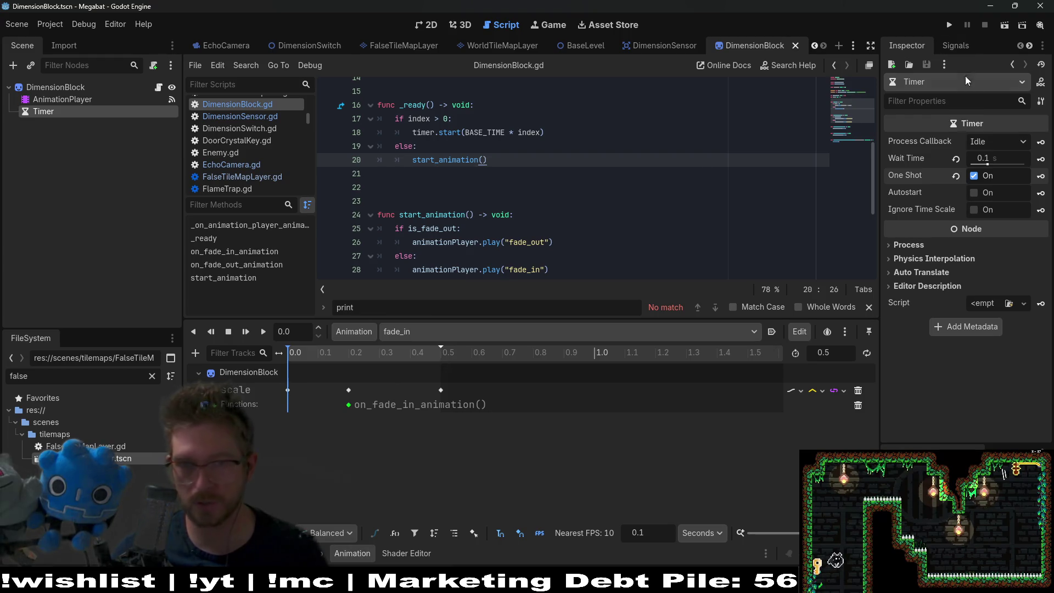
{"action": "double_click", "coordinate": [453, 219]}
{"action": "key", "text": "ctrl+s"}
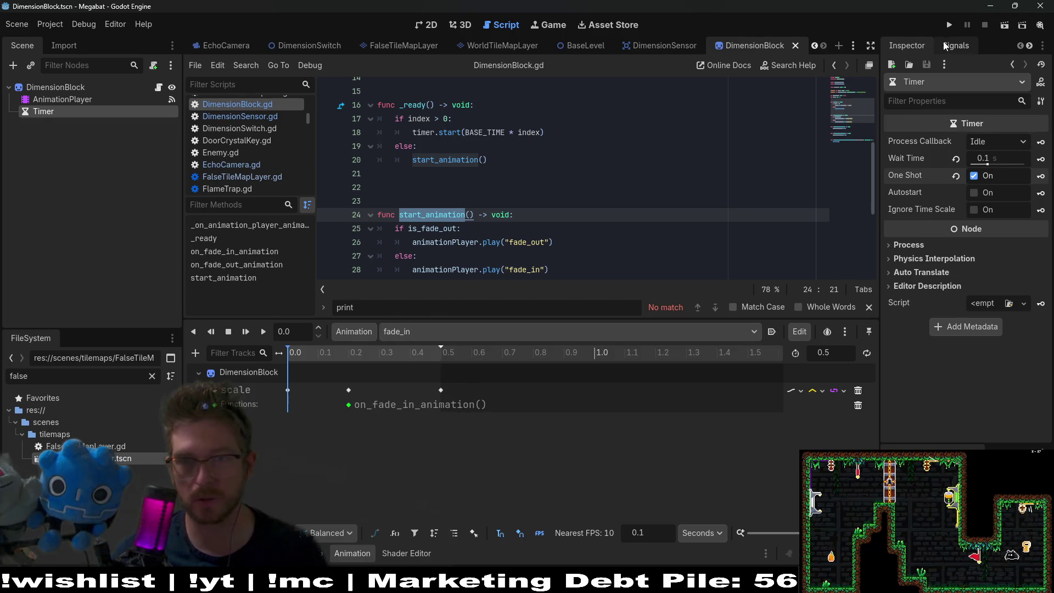
- Begin connecting the Timer's timeout() signal from the Signals panel
{"action": "left_click", "coordinate": [943, 41]}
{"action": "right_click", "coordinate": [936, 101]}
{"action": "left_click", "coordinate": [956, 112]}
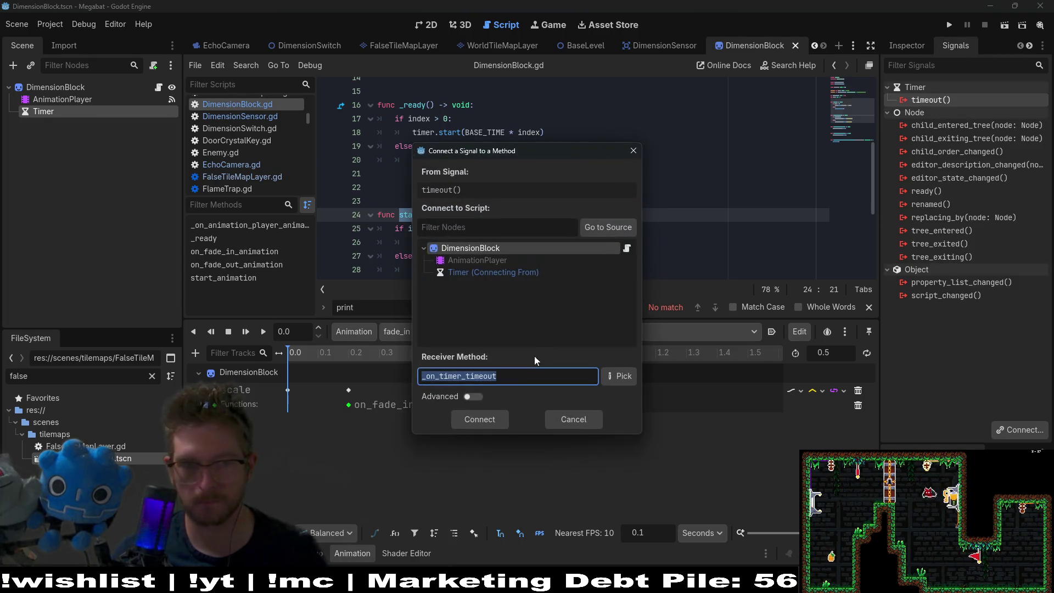
- Connect timeout to a new _on_timer_timeout handler whose body calls start_animation()
{"action": "left_click", "coordinate": [478, 417]}
{"action": "key", "text": "ctrl+s"}
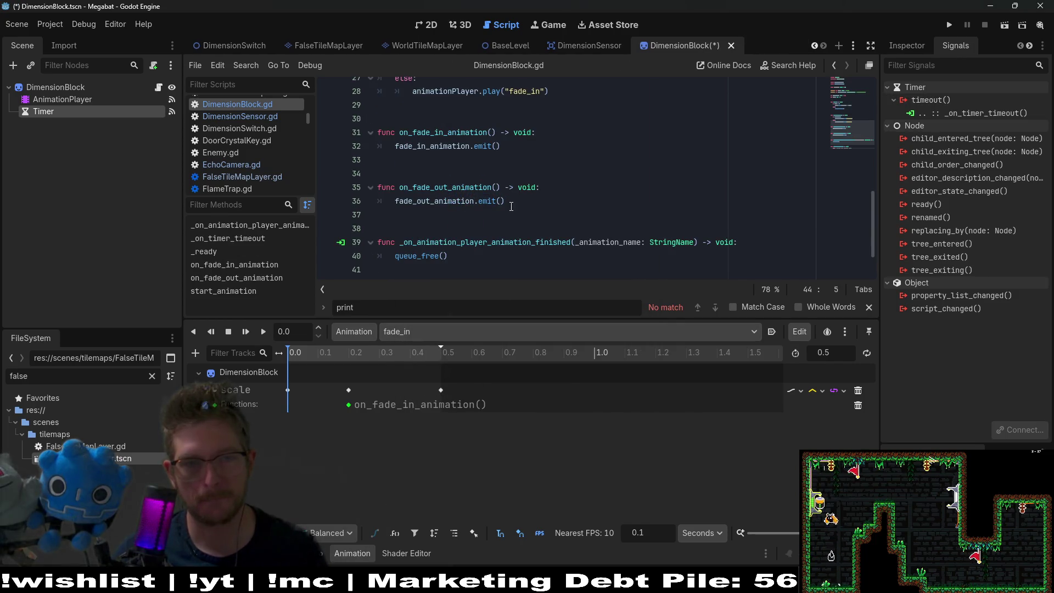
{"action": "key", "text": "shift+Home"}
{"action": "key", "text": "BackSpace"}
{"action": "type", "text": "start_an"}
{"action": "key", "text": "Return"}
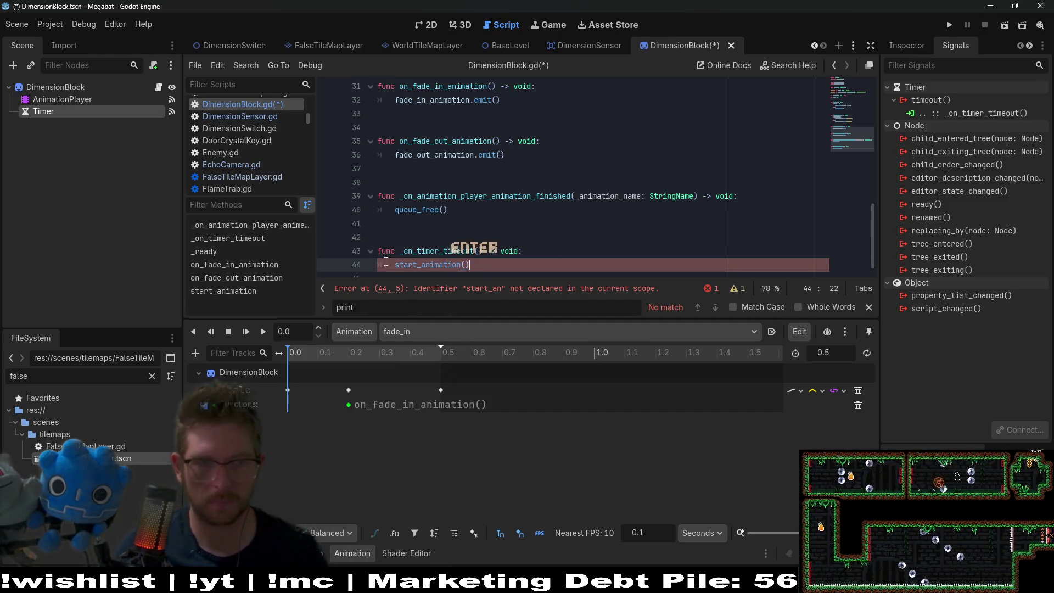
- Check the index declaration, save DimensionBlock.gd, and return to _ready's index check
{"action": "scroll", "coordinate": [450, 171], "scroll_direction": "up", "scroll_amount": 8}
{"action": "left_click", "coordinate": [450, 171]}
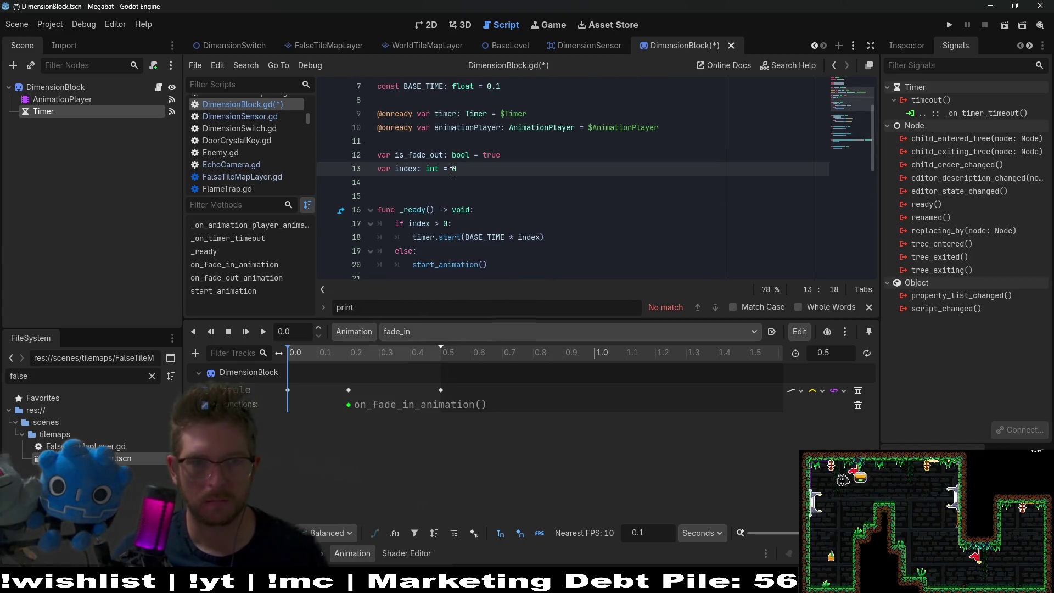
{"action": "scroll", "coordinate": [452, 173], "scroll_direction": "down", "scroll_amount": 1}
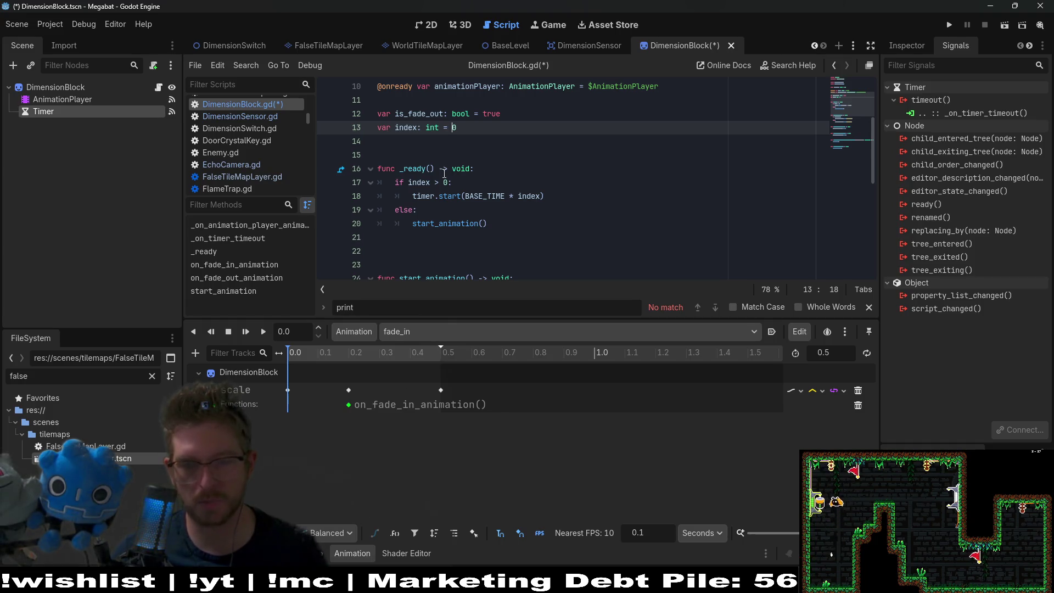
{"action": "key", "text": "ctrl+s"}
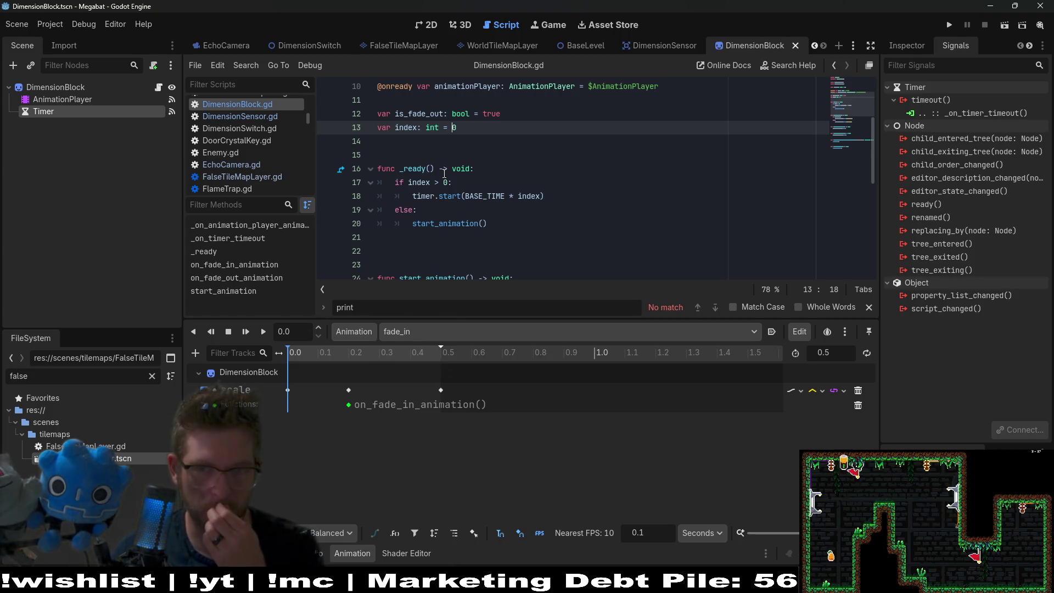
{"action": "left_click", "coordinate": [525, 180]}
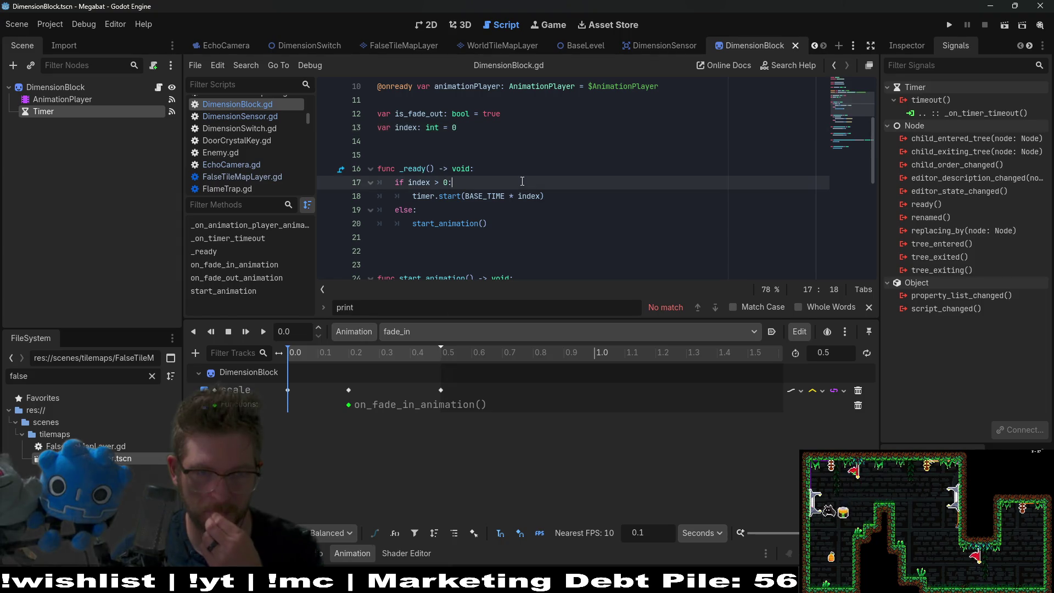
- At the top of _ready, add 'if is_fade_out:' with a scale assignment beneath it
{"action": "scroll", "coordinate": [510, 183], "scroll_direction": "up", "scroll_amount": 1}
{"action": "double_click", "coordinate": [408, 156]}
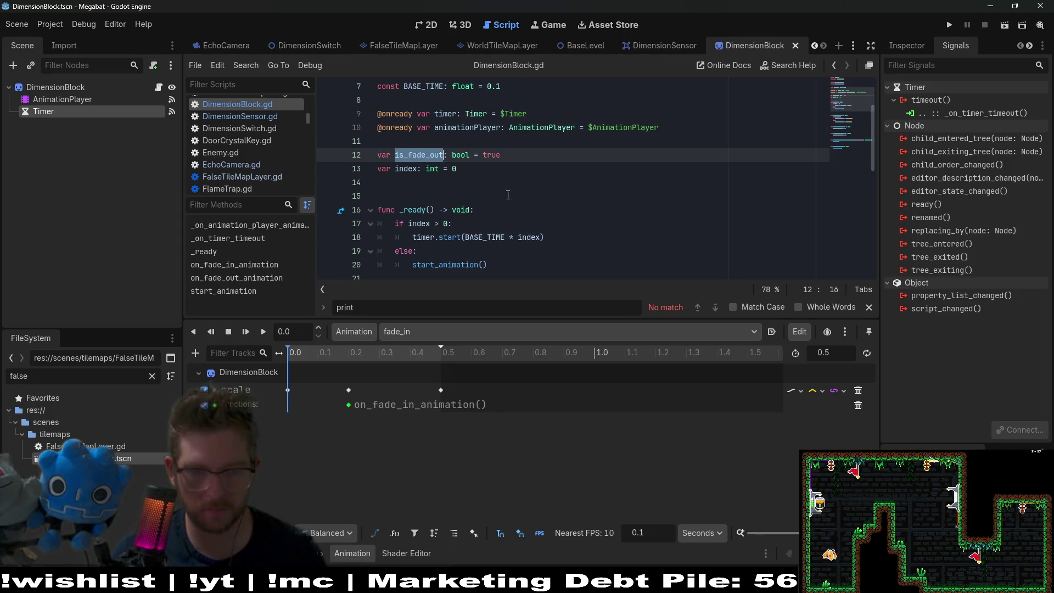
{"action": "left_click", "coordinate": [514, 210]}
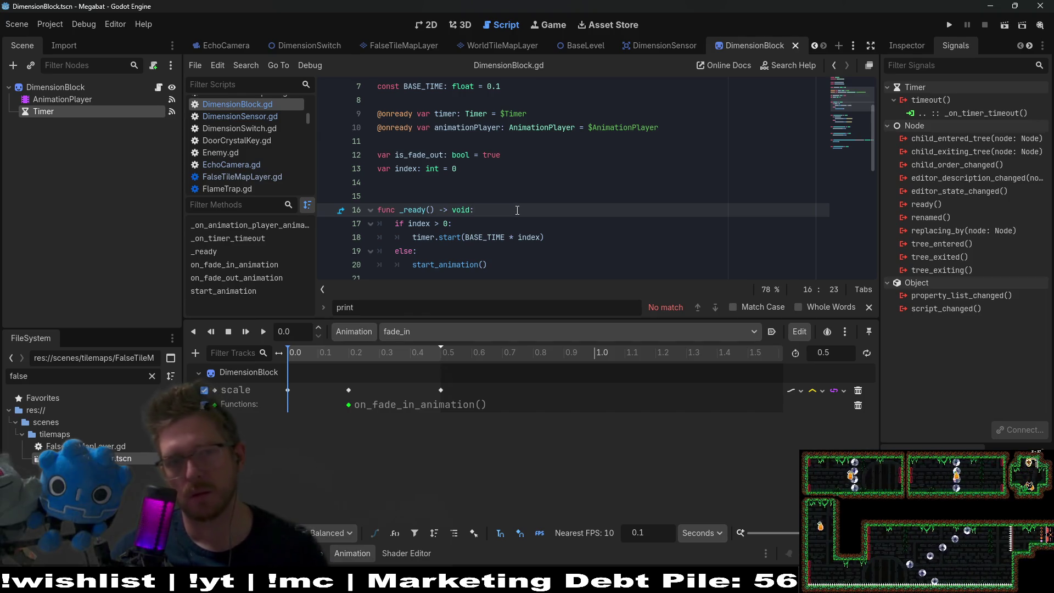
{"action": "key", "text": "Return"}
{"action": "key", "text": "Return"}
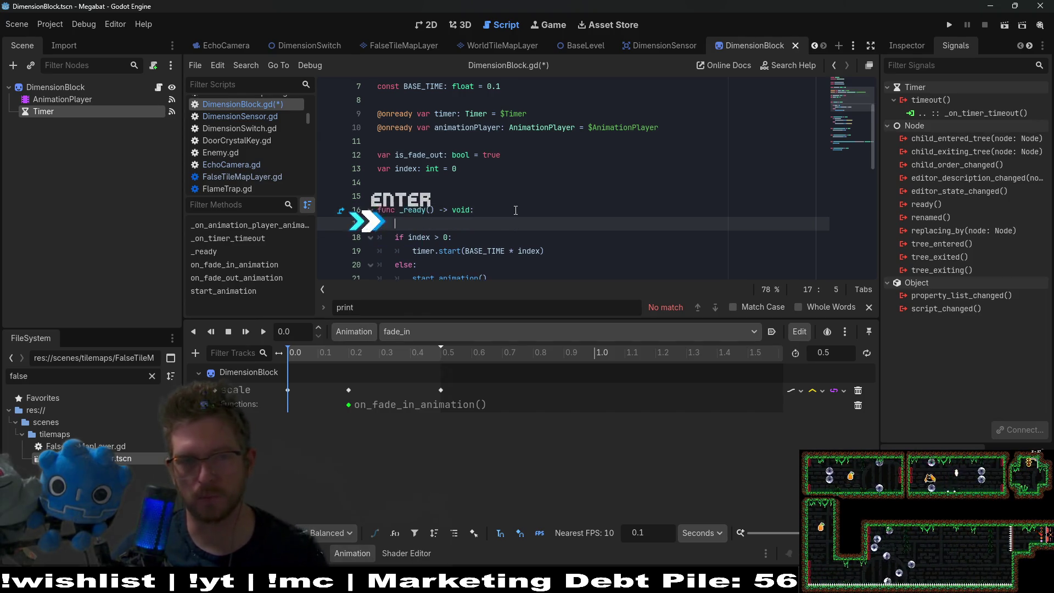
{"action": "key", "text": "Up"}
{"action": "type", "text": "i"}
{"action": "key", "text": "ctrl+v"}
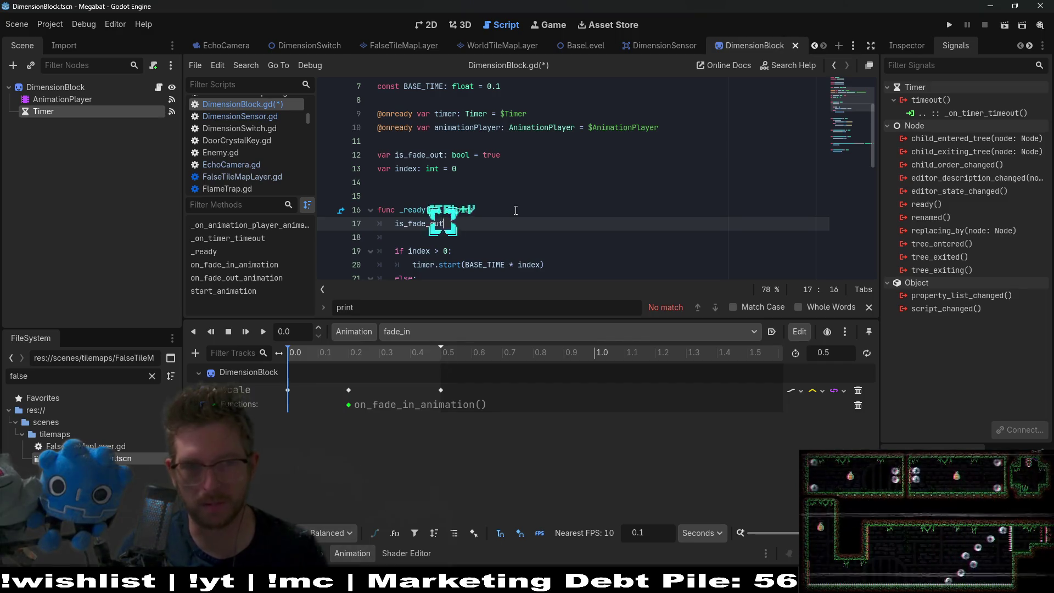
{"action": "key", "text": "ctrl+z"}
{"action": "type", "text": "f"}
{"action": "key", "text": "ctrl+v"}
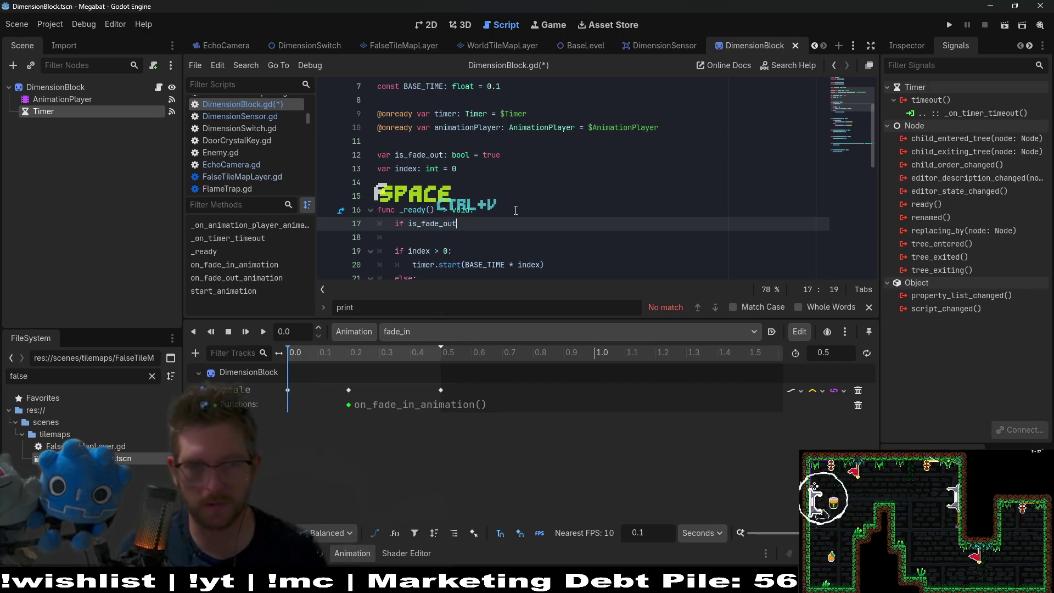
{"action": "type", "text": ":"}
{"action": "key", "text": "Return"}
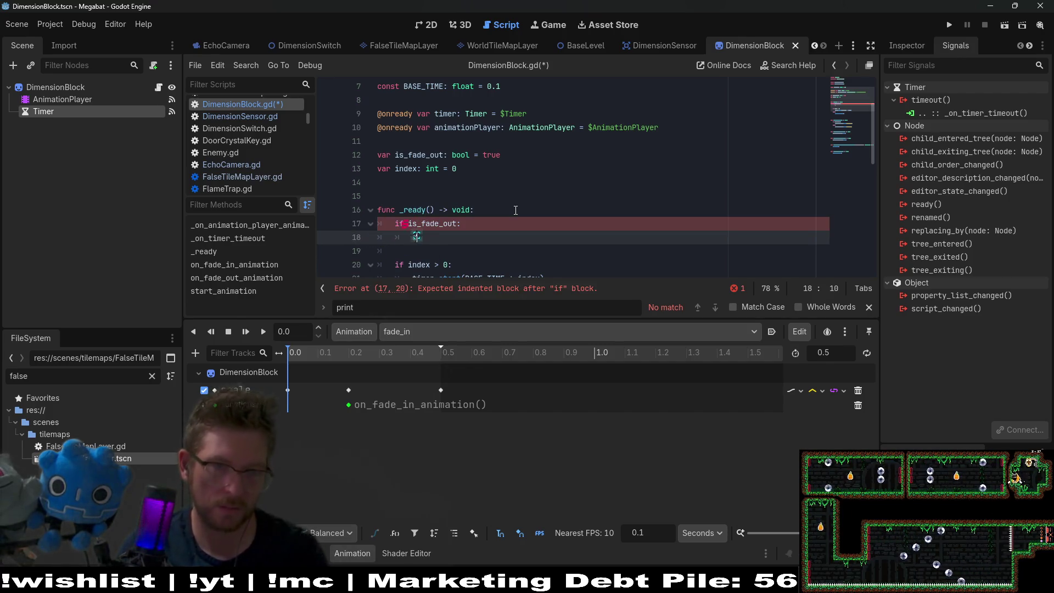
{"action": "type", "text": "cale ="}
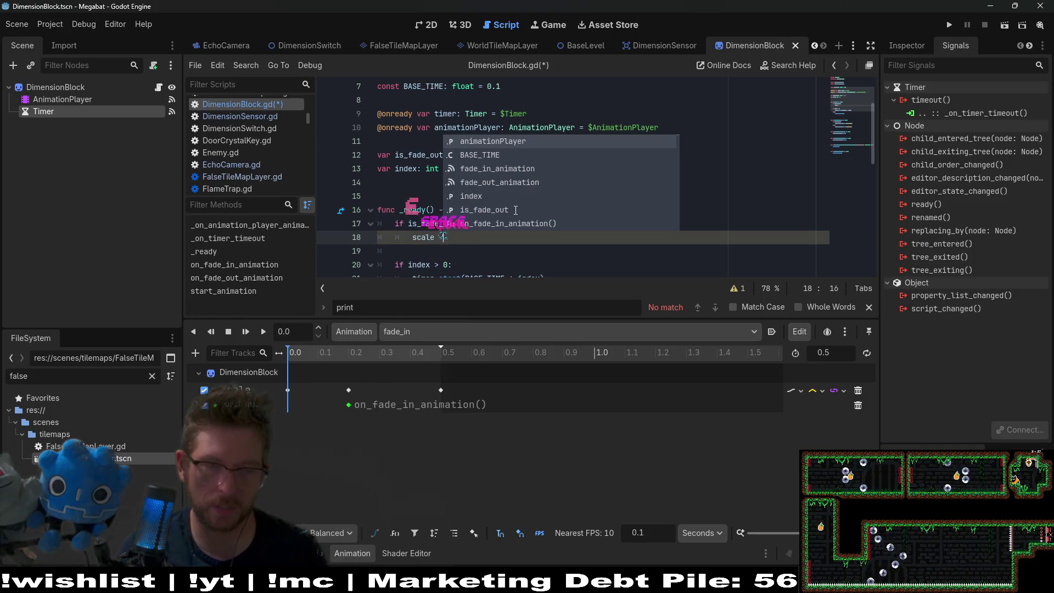
{"action": "type", "text": " 1.0"}
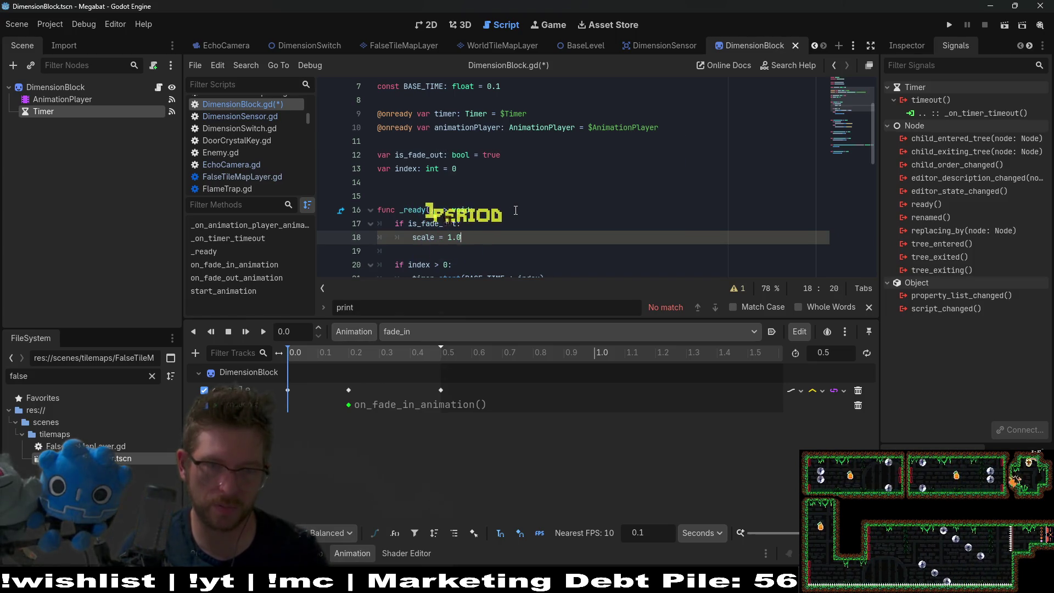
- Set scale to Vector2.ONE in the if branch and Vector2.ZERO in a new else
{"action": "key", "text": "Return"}
{"action": "key", "text": "BackSpace"}
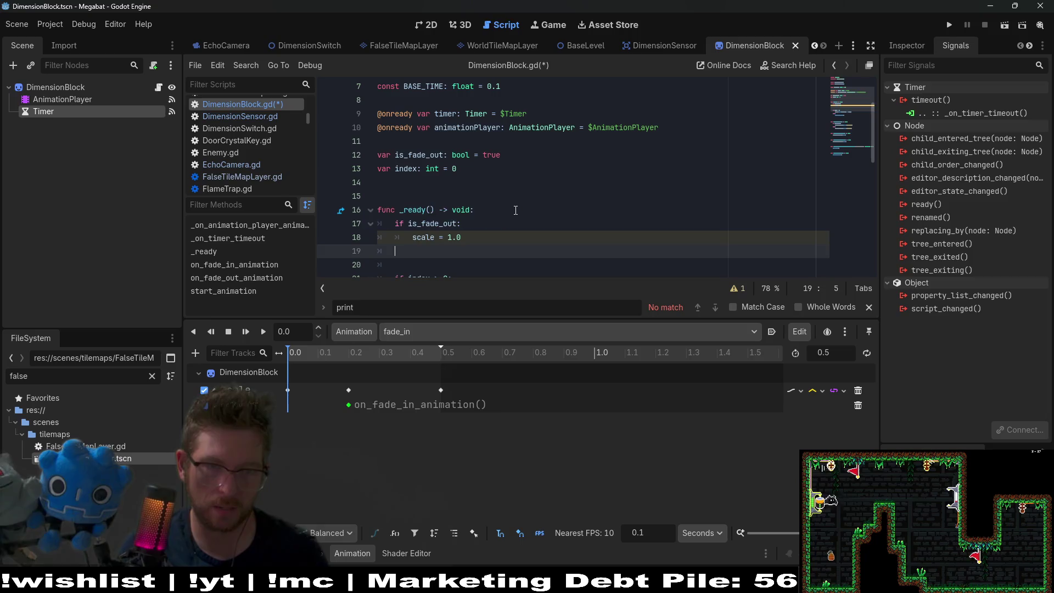
{"action": "type", "text": "else:"}
{"action": "key", "text": "Return"}
{"action": "type", "text": "scale"}
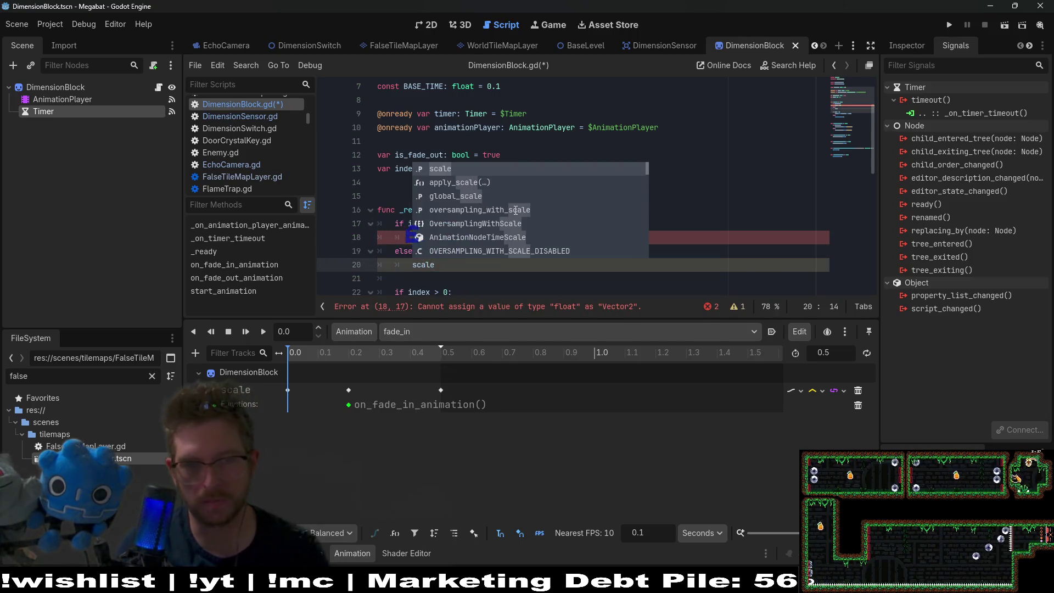
{"action": "key", "text": "Escape"}
{"action": "key", "text": "Up"}
{"action": "key", "text": "Home"}
{"action": "key", "text": "Up"}
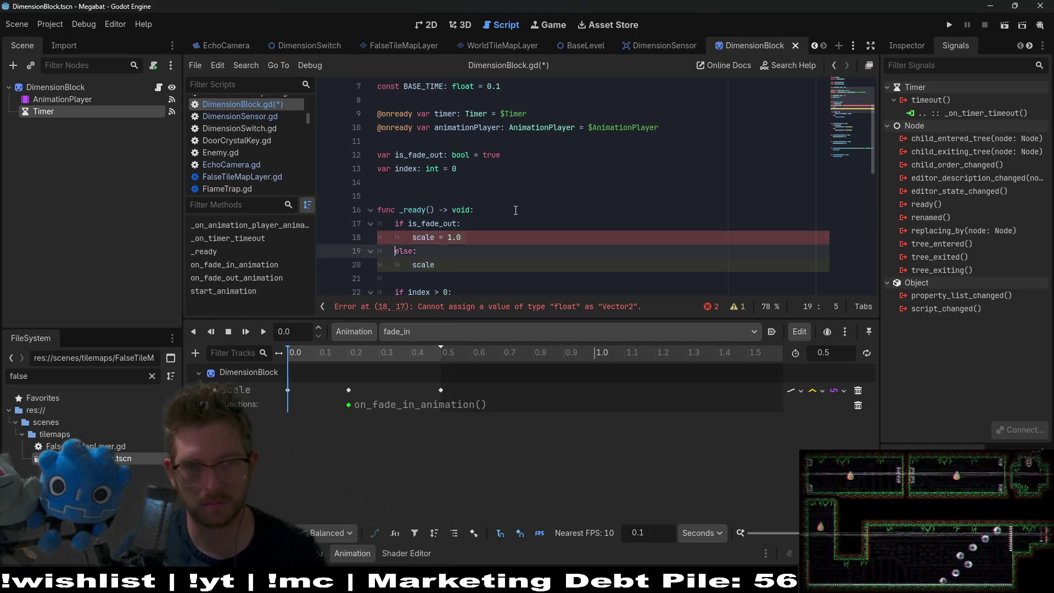
{"action": "key", "text": "End"}
{"action": "type", "text": "Vector2.ONE"}
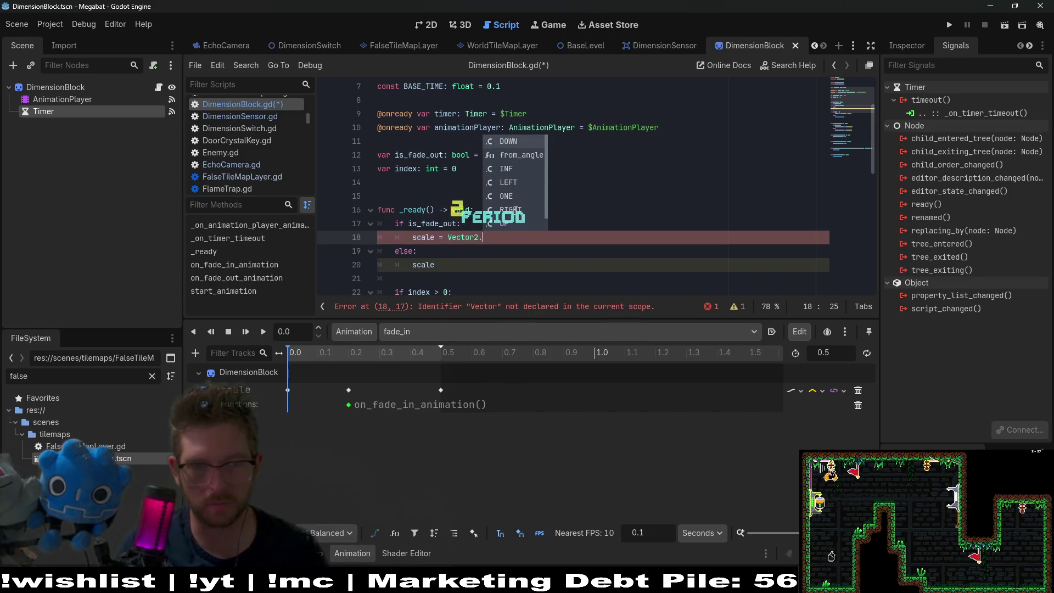
{"action": "key", "text": "Down"}
{"action": "key", "text": "Down"}
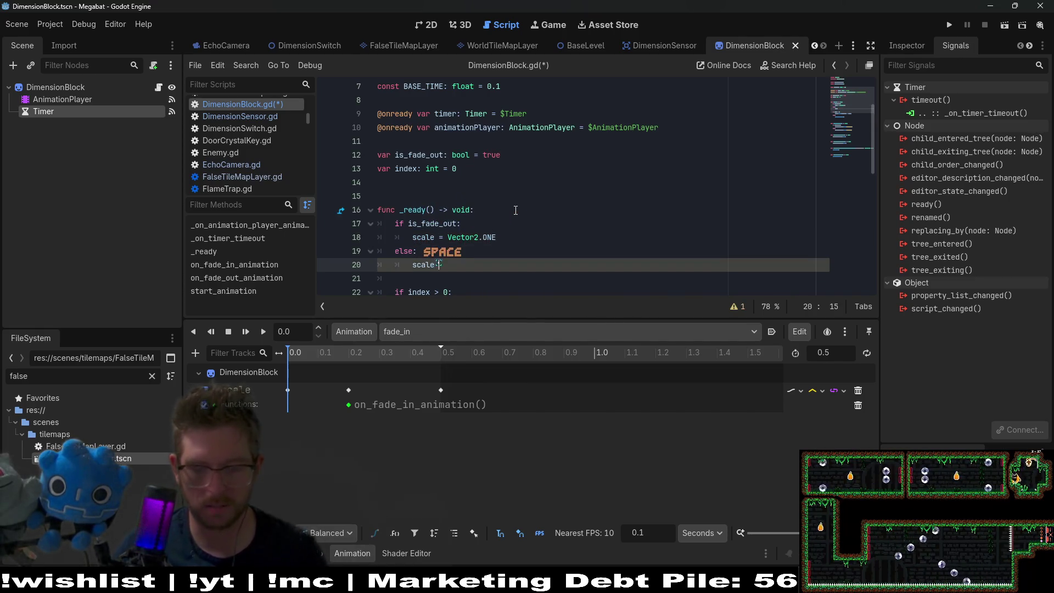
{"action": "type", "text": "= Ve"}
{"action": "key", "text": "Return"}
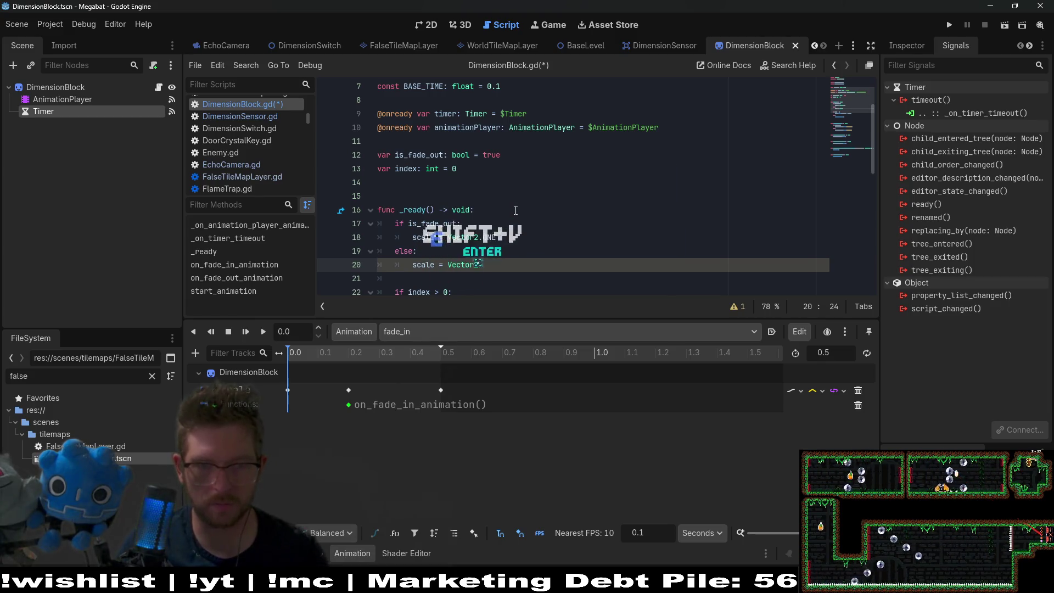
{"action": "type", "text": ".ZERO"}
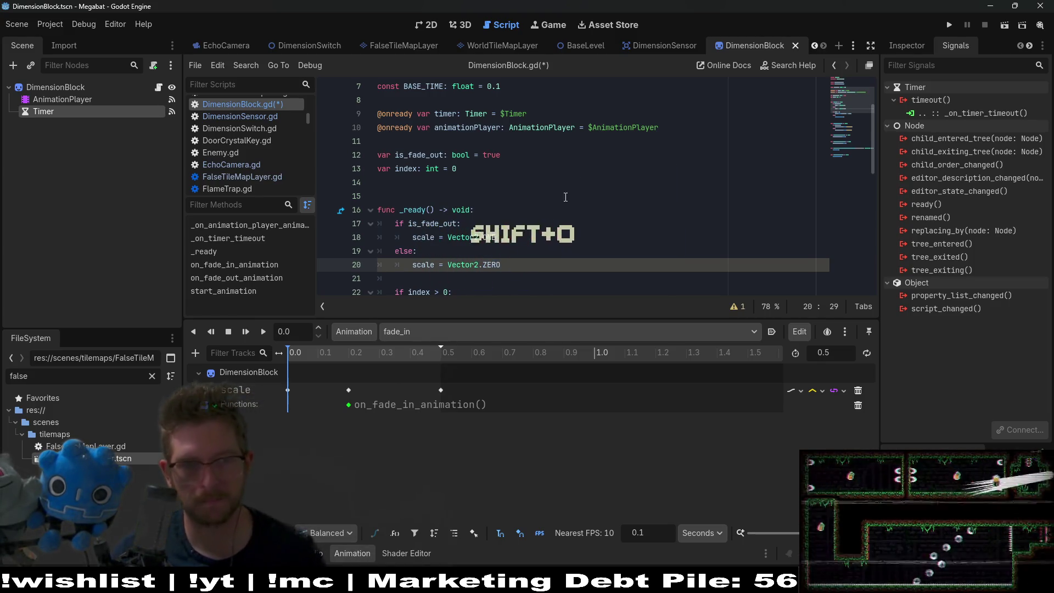
- Review the new scale block and save DimensionBlock.gd
{"action": "left_click", "coordinate": [538, 224]}
{"action": "scroll", "coordinate": [504, 259], "scroll_direction": "down", "scroll_amount": 2}
{"action": "key", "text": "ctrl+s"}
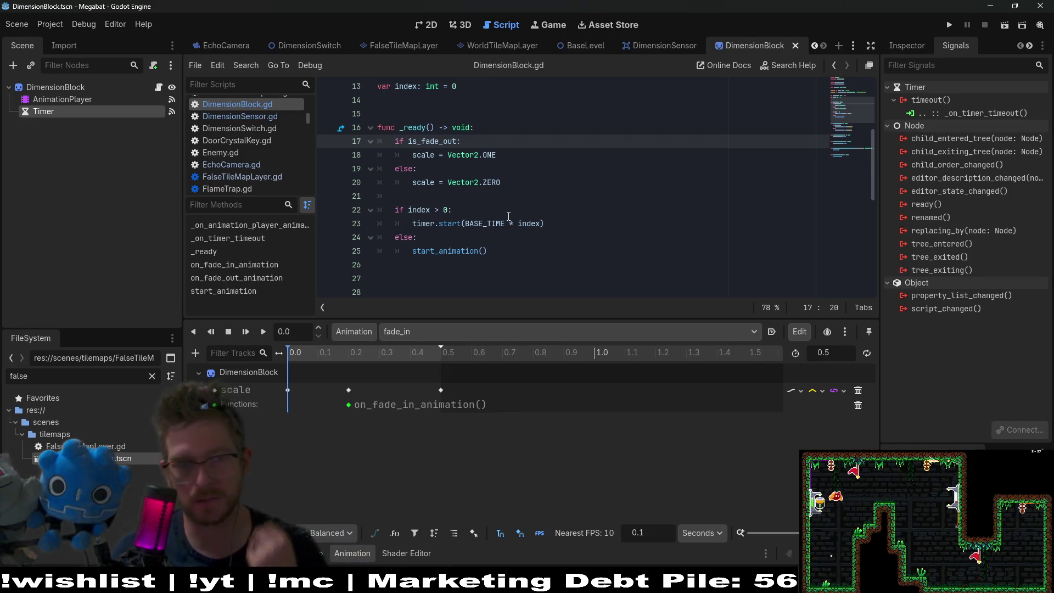
{"action": "scroll", "coordinate": [529, 187], "scroll_direction": "up", "scroll_amount": 1}
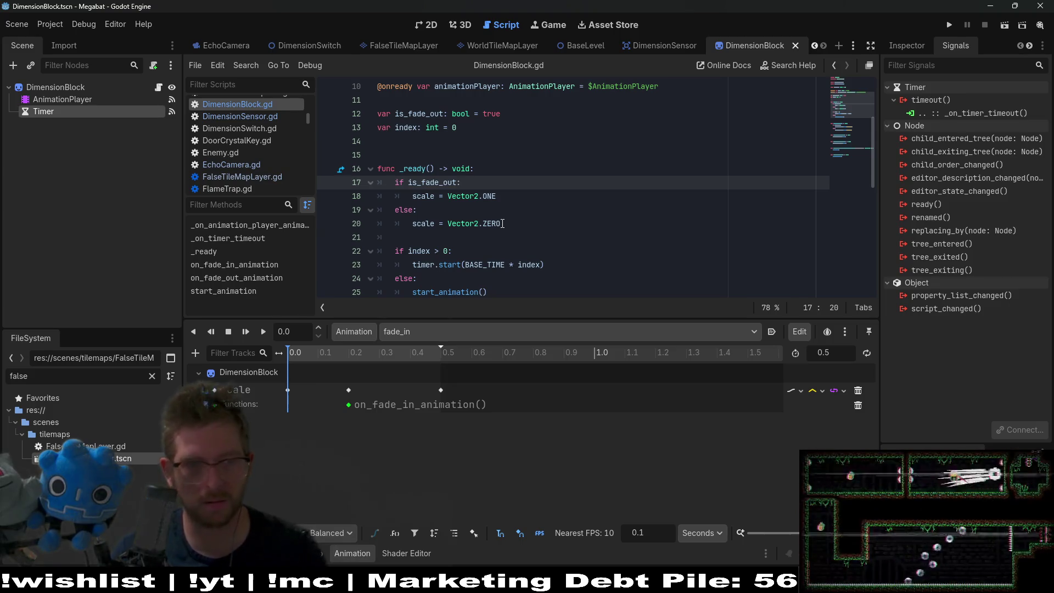
{"action": "scroll", "coordinate": [502, 224], "scroll_direction": "down", "scroll_amount": 1}
{"action": "left_click", "coordinate": [549, 197]}
{"action": "key", "text": "ctrl+s"}
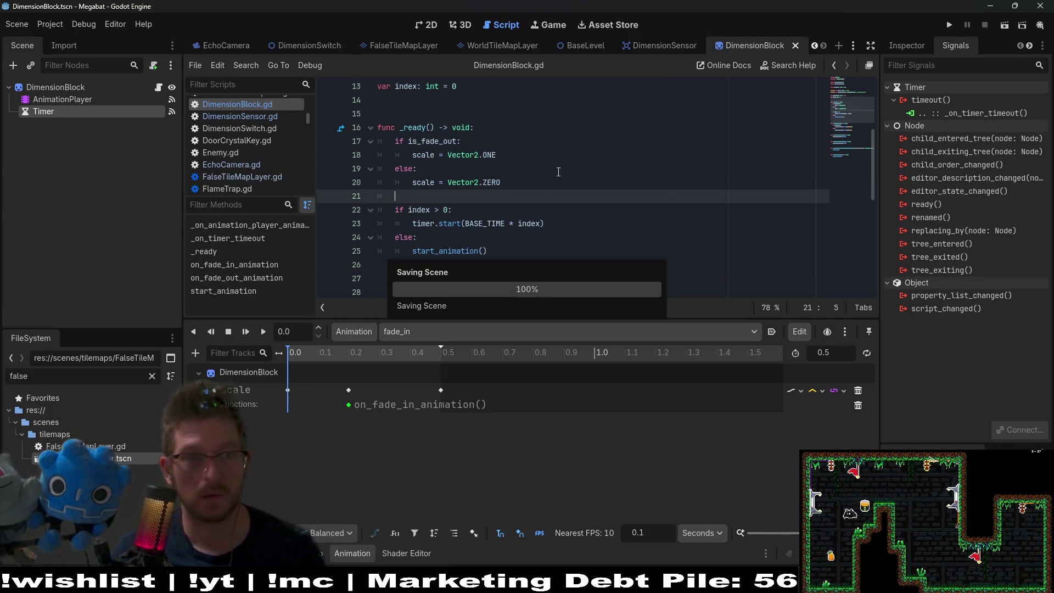
- Open FalseTileMapLayer.gd, search 'dimension', and locate the fade_out_cells loop calling create_dimension_block
{"action": "left_click", "coordinate": [245, 178]}
{"action": "scroll", "coordinate": [702, 242], "scroll_direction": "down", "scroll_amount": 2}
{"action": "scroll", "coordinate": [701, 240], "scroll_direction": "up", "scroll_amount": 3}
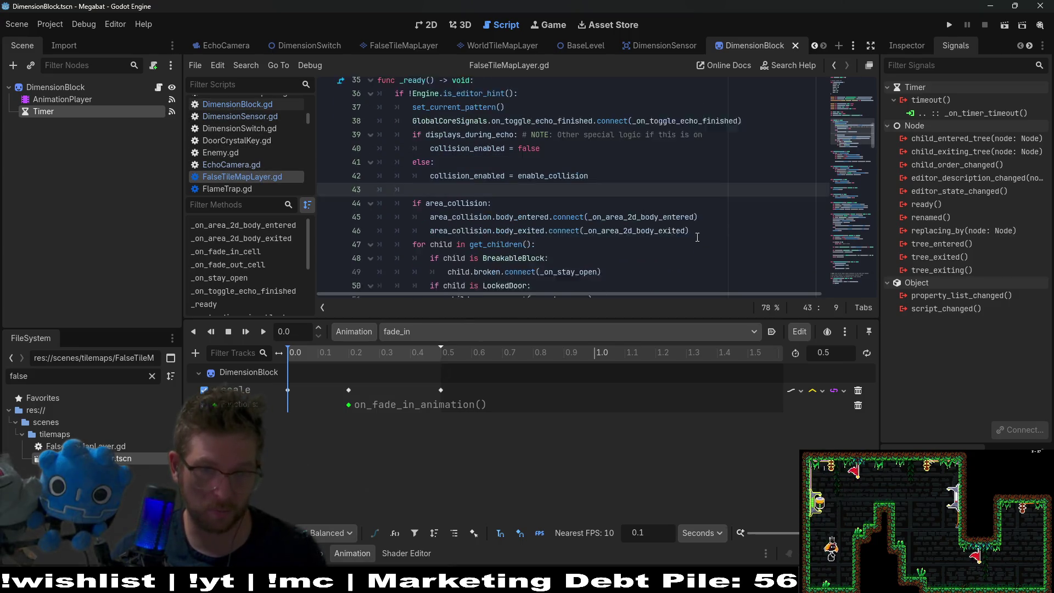
{"action": "left_click", "coordinate": [699, 237]}
{"action": "key", "text": "ctrl+f"}
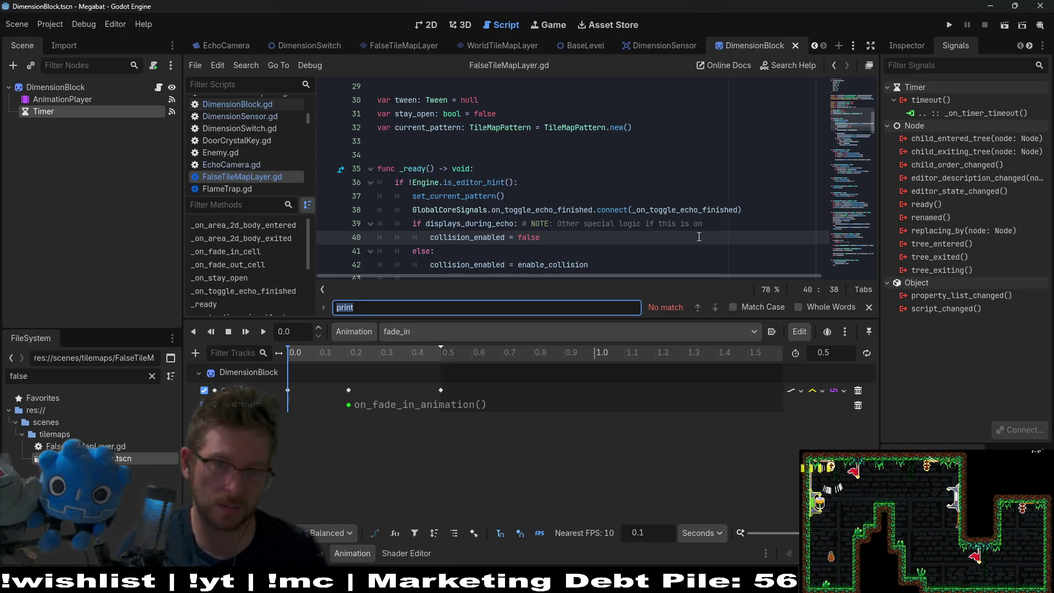
{"action": "type", "text": "dimension"}
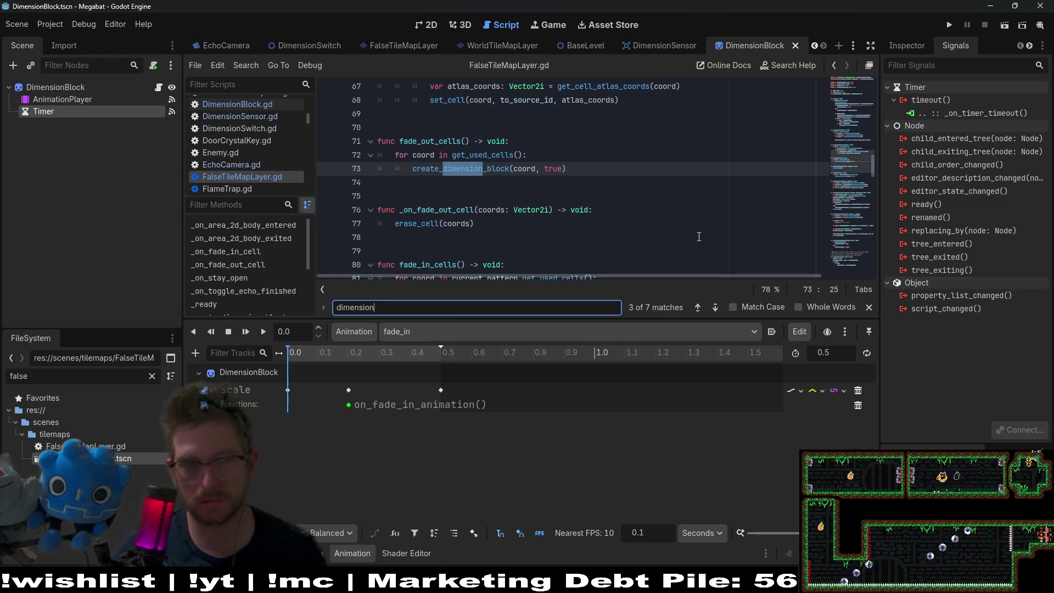
{"action": "left_click", "coordinate": [468, 169], "text": "ctrl"}
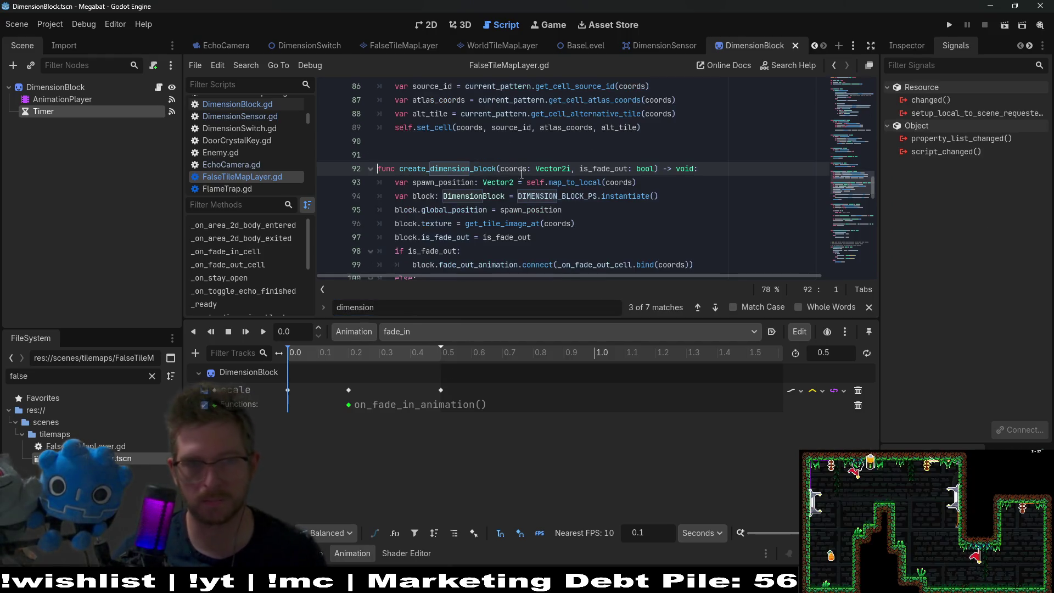
{"action": "left_click", "coordinate": [688, 203]}
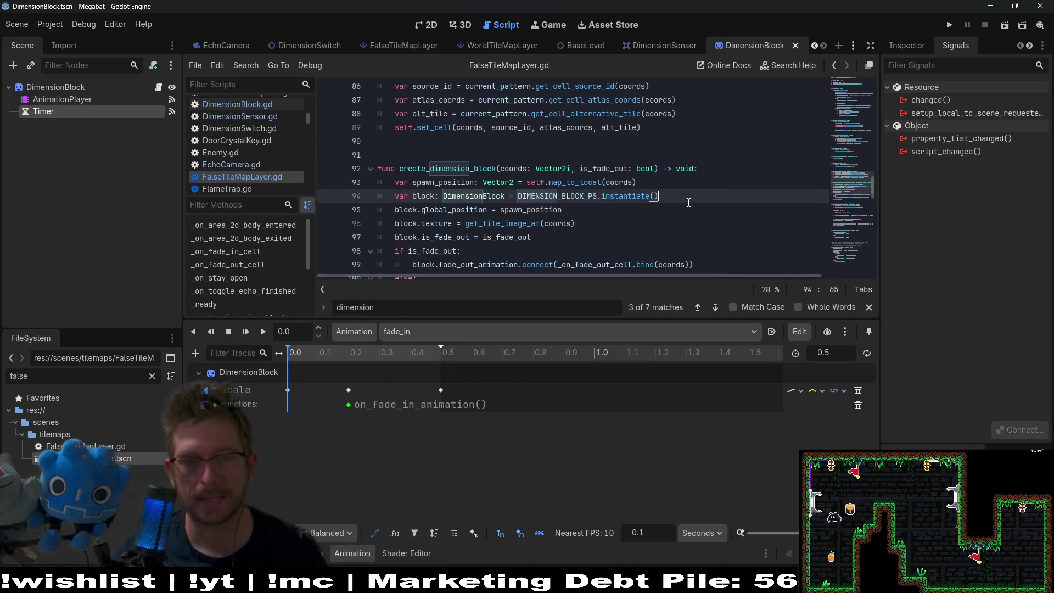
{"action": "scroll", "coordinate": [689, 203], "scroll_direction": "up", "scroll_amount": 2}
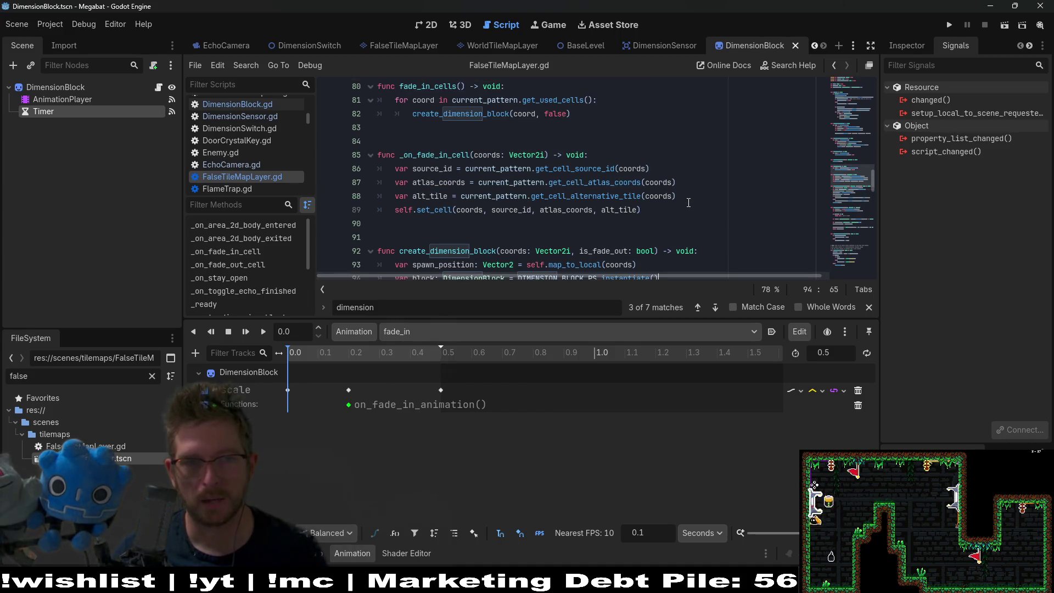
{"action": "scroll", "coordinate": [689, 203], "scroll_direction": "up", "scroll_amount": 1}
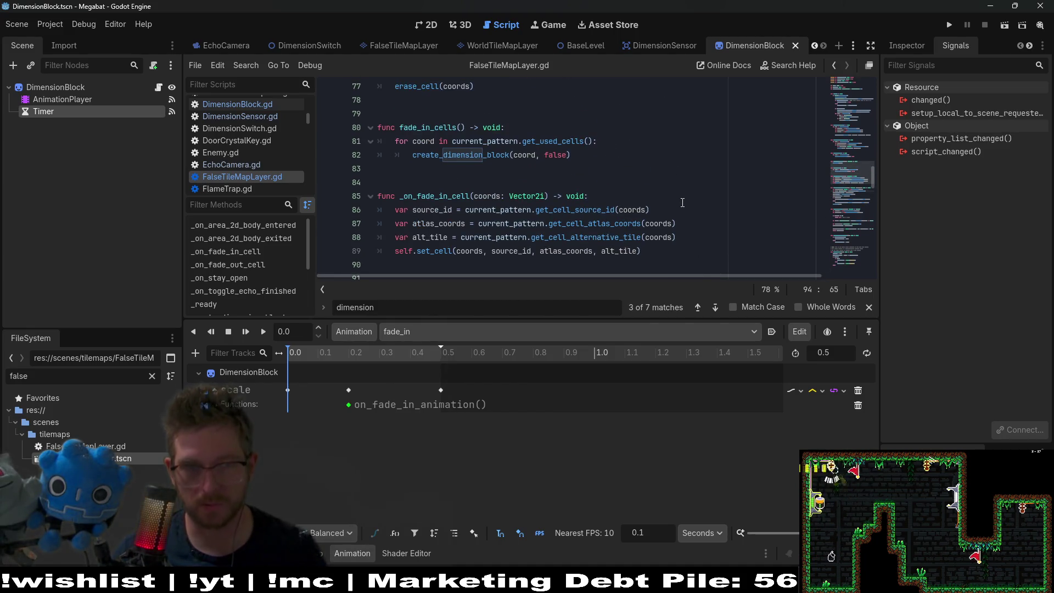
{"action": "scroll", "coordinate": [682, 202], "scroll_direction": "up", "scroll_amount": 2}
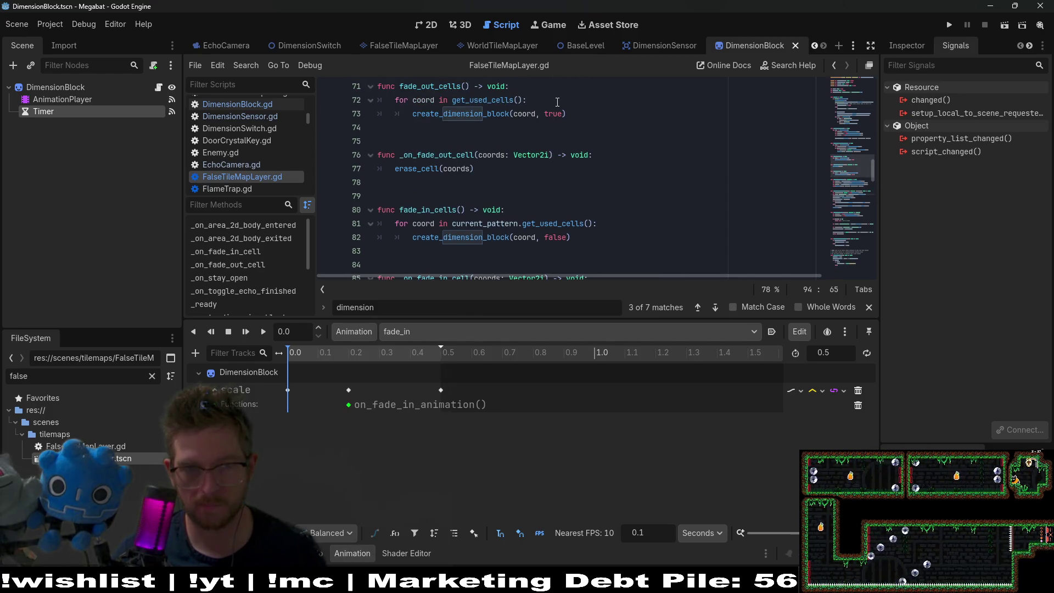
{"action": "left_click", "coordinate": [557, 102]}
- In fade_out_cells, declare 'var index: int = 0' and add 'index += 1' inside the loop
{"action": "key", "text": "Return"}
{"action": "type", "text": "var"}
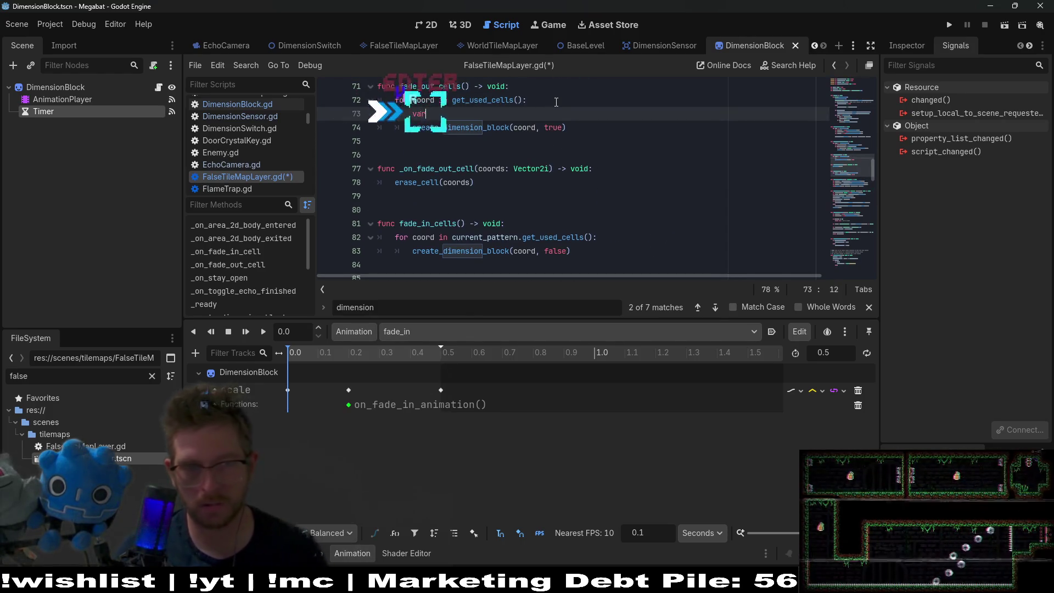
{"action": "key", "text": "BackSpace"}
{"action": "key", "text": "BackSpace"}
{"action": "key", "text": "BackSpace"}
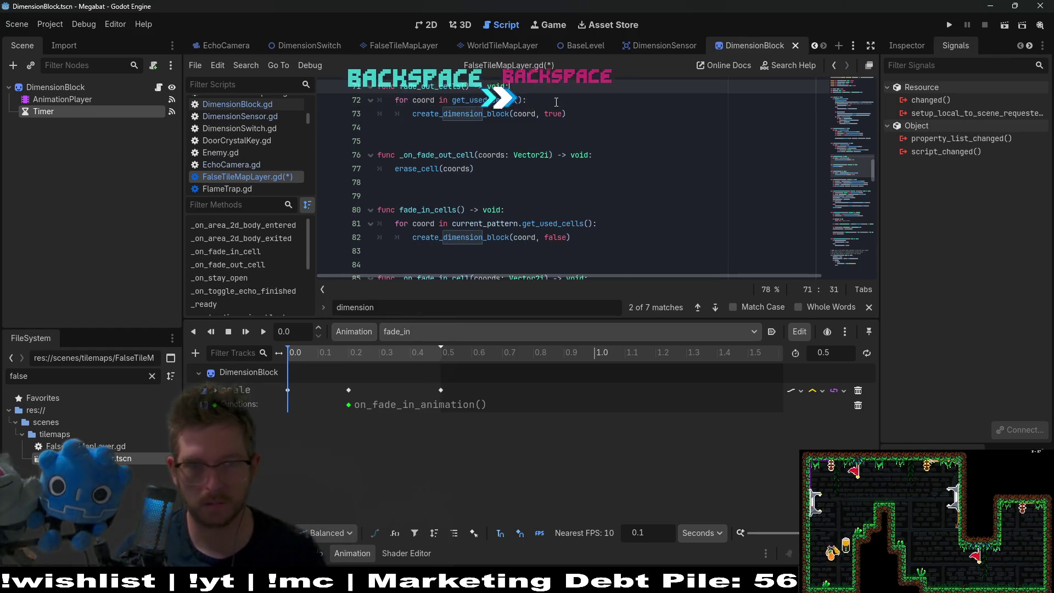
{"action": "key", "text": "Return"}
{"action": "type", "text": "var index: int "}
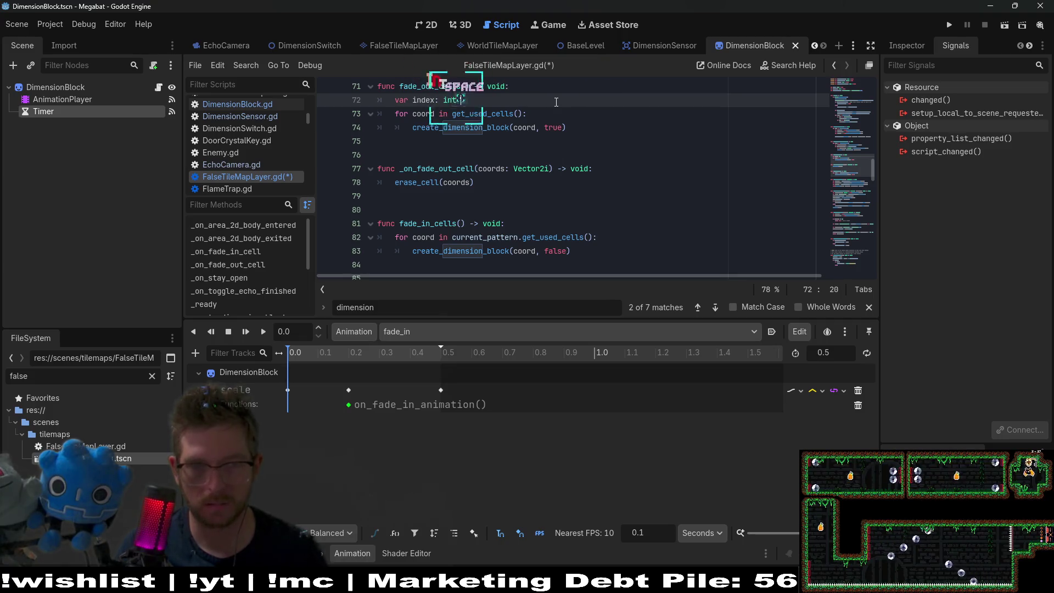
{"action": "type", "text": "= 0"}
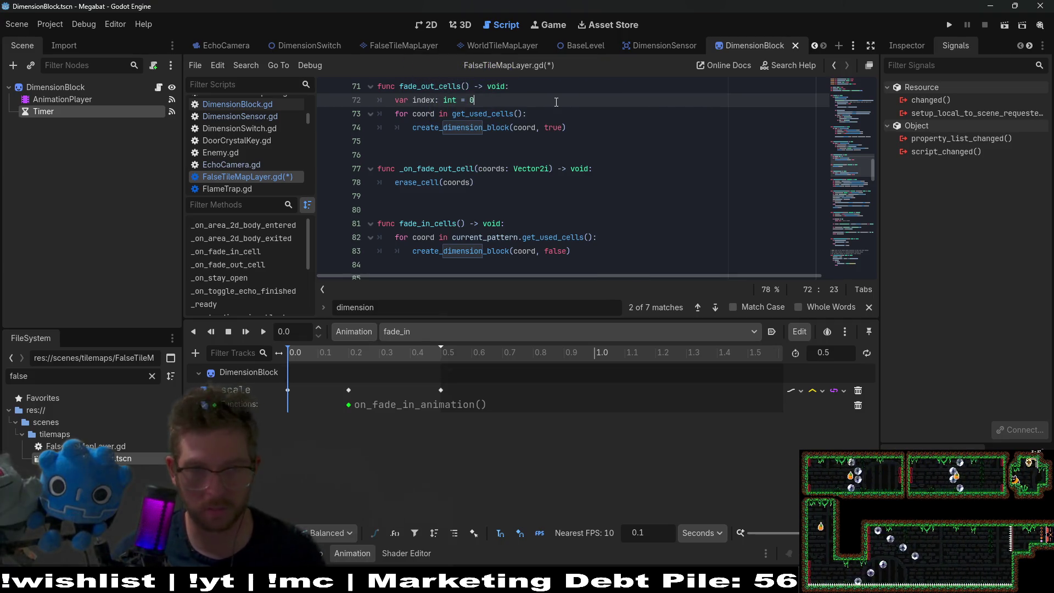
{"action": "left_click_drag", "start_coordinate": [557, 103], "coordinate": [558, 94]}
{"action": "left_click", "coordinate": [542, 110]}
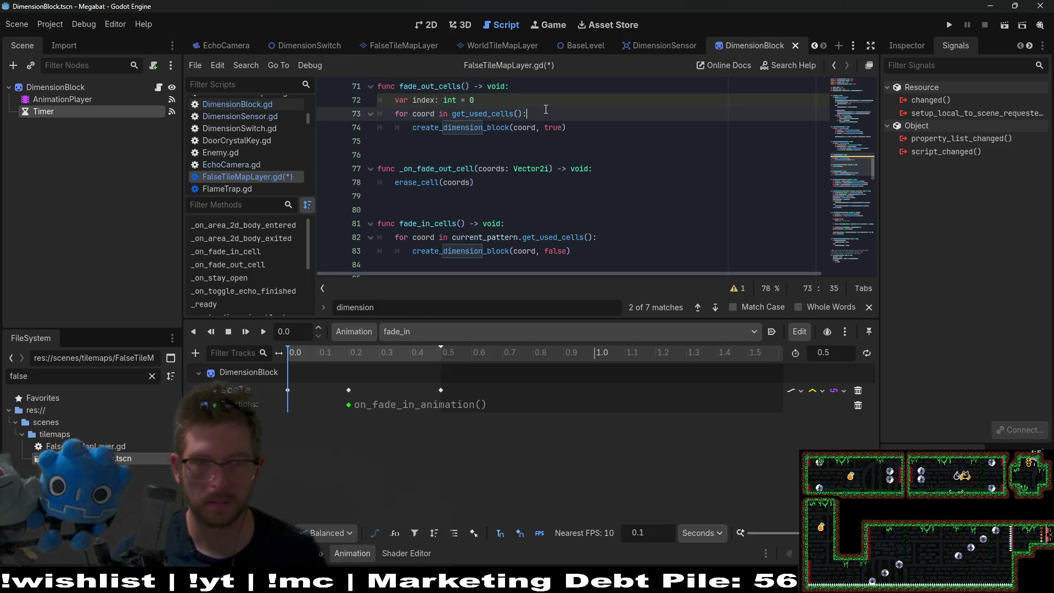
{"action": "left_click", "coordinate": [592, 123]}
{"action": "key", "text": "Return"}
{"action": "type", "text": "index += 1"}
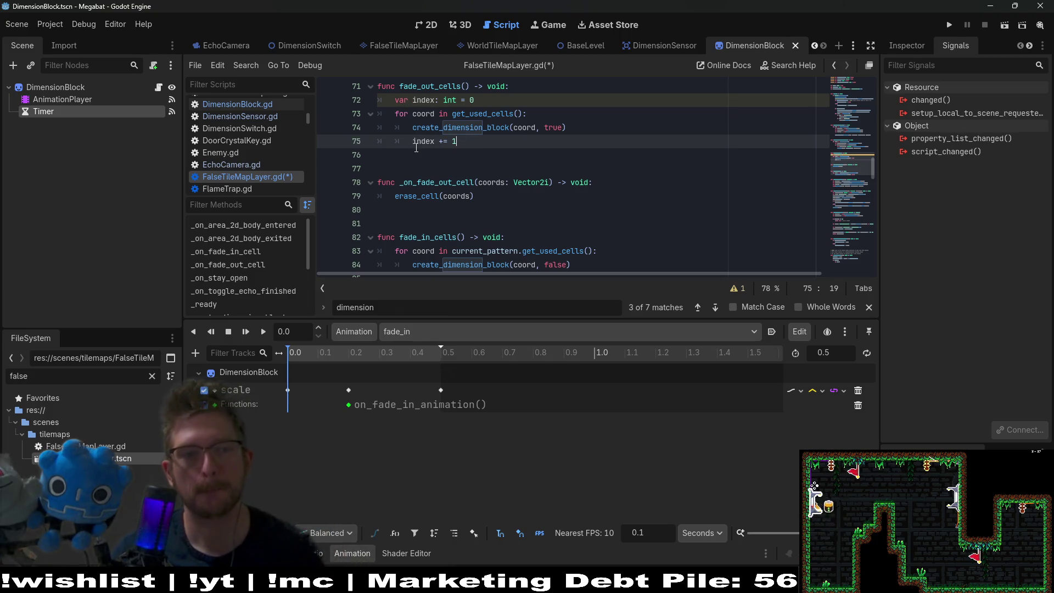
- Pass index as an argument in fade_out_cells' create_dimension_block call
{"action": "left_click", "coordinate": [423, 100]}
{"action": "scroll", "coordinate": [564, 134], "scroll_direction": "down", "scroll_amount": 1}
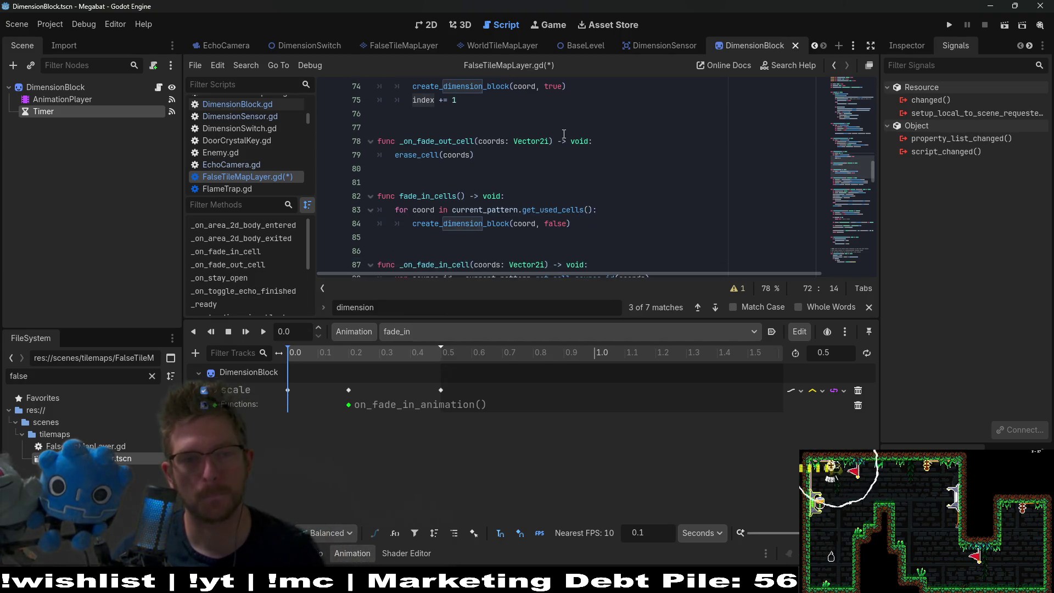
{"action": "scroll", "coordinate": [528, 136], "scroll_direction": "up", "scroll_amount": 1}
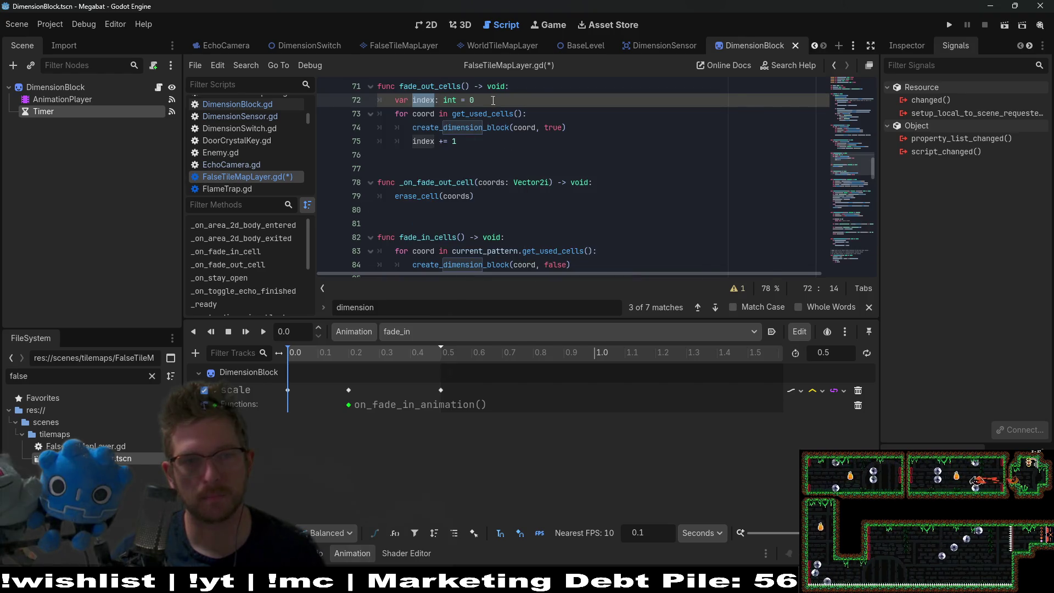
{"action": "left_click_drag", "start_coordinate": [542, 100], "coordinate": [542, 89]}
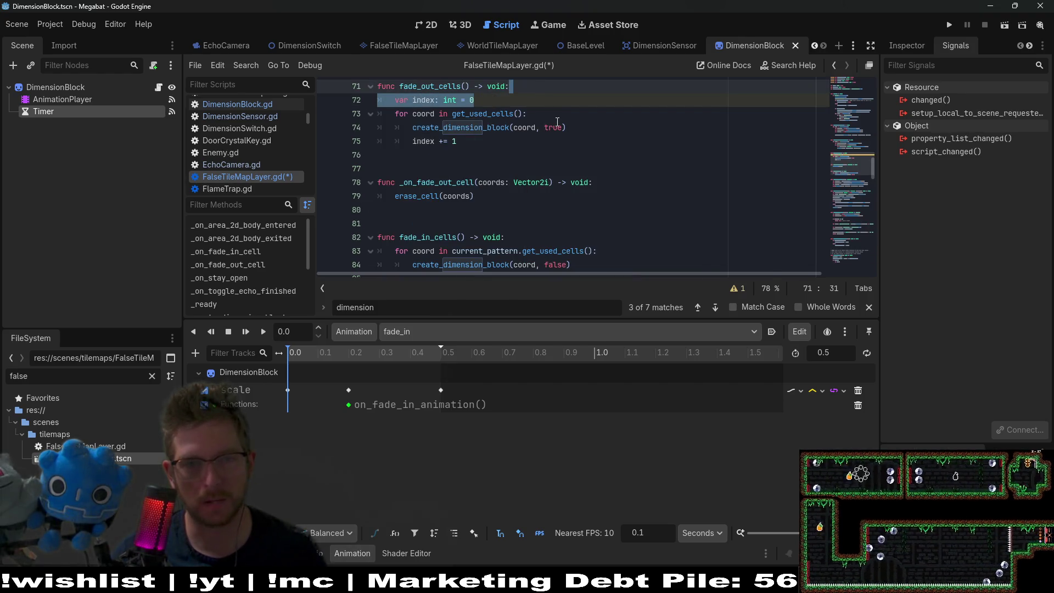
{"action": "left_click", "coordinate": [540, 129]}
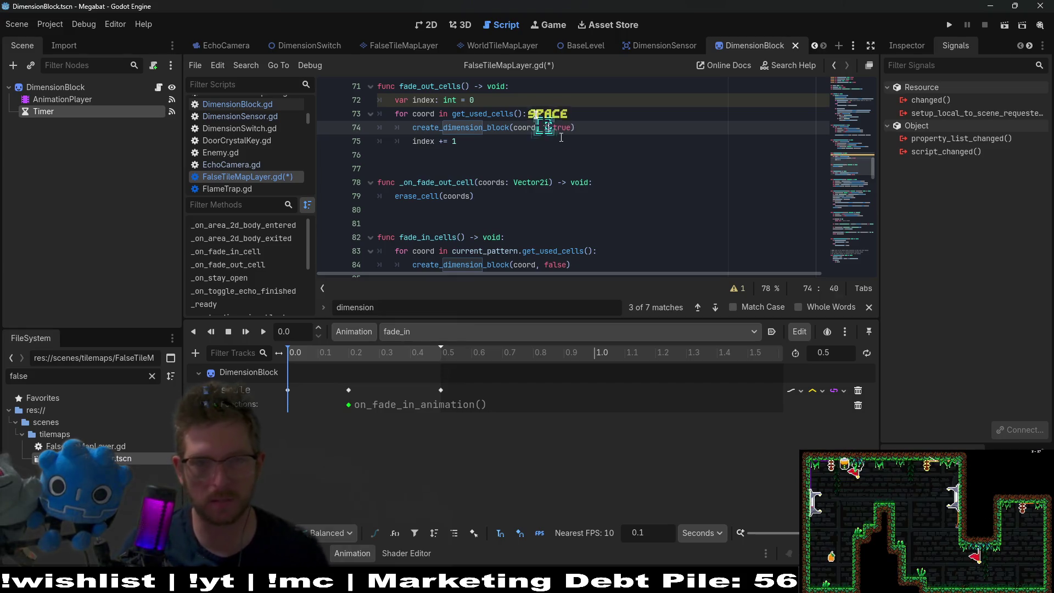
{"action": "type", "text": "index,"}
- Add an 'index: int' parameter to create_dimension_block and set block.index = index
{"action": "left_click", "coordinate": [486, 127]}
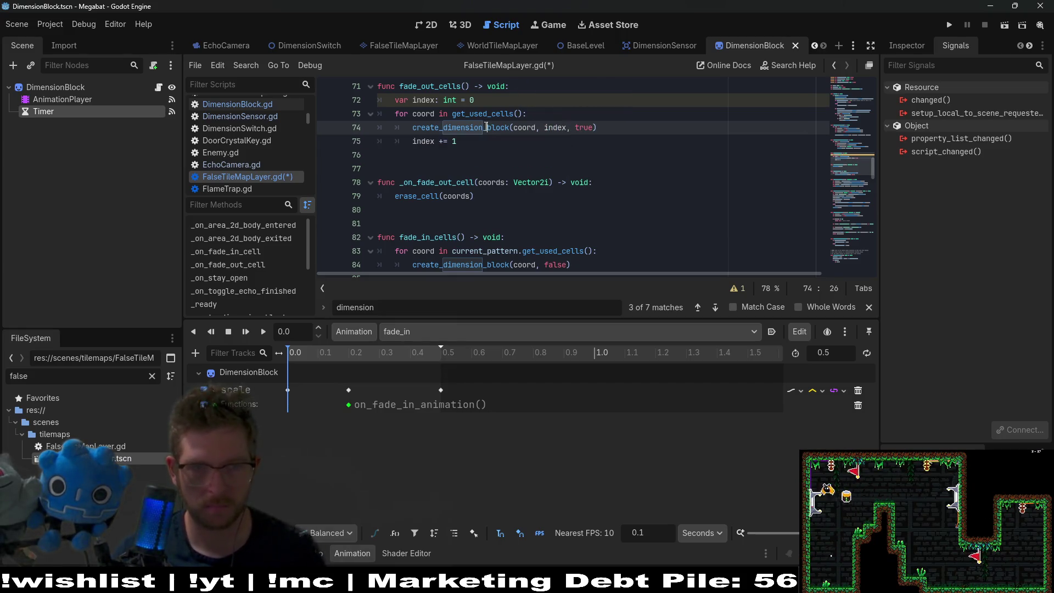
{"action": "left_click", "coordinate": [486, 128], "text": "ctrl"}
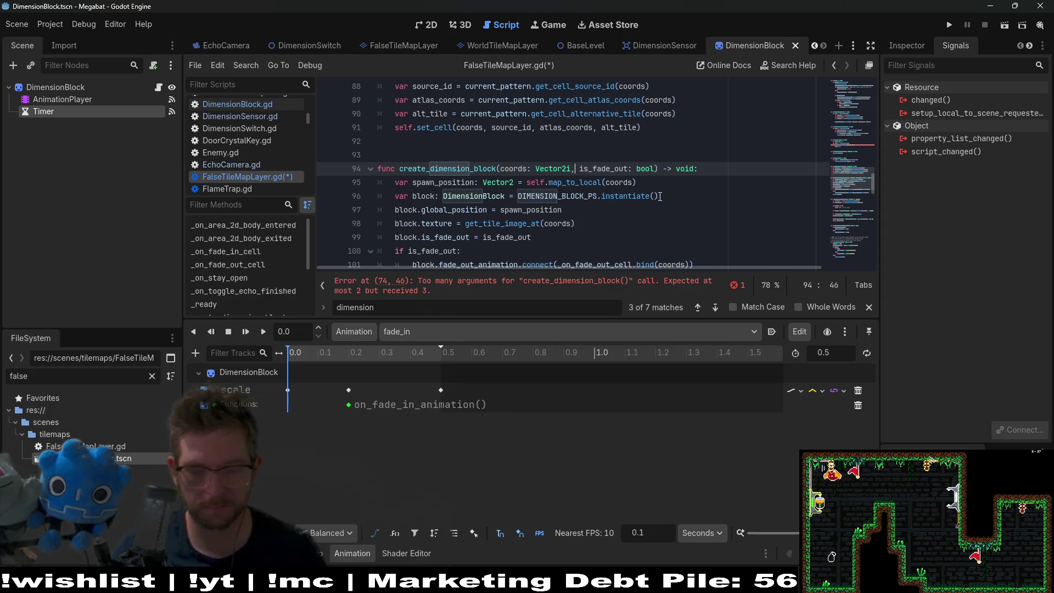
{"action": "type", "text": "index: int, i"}
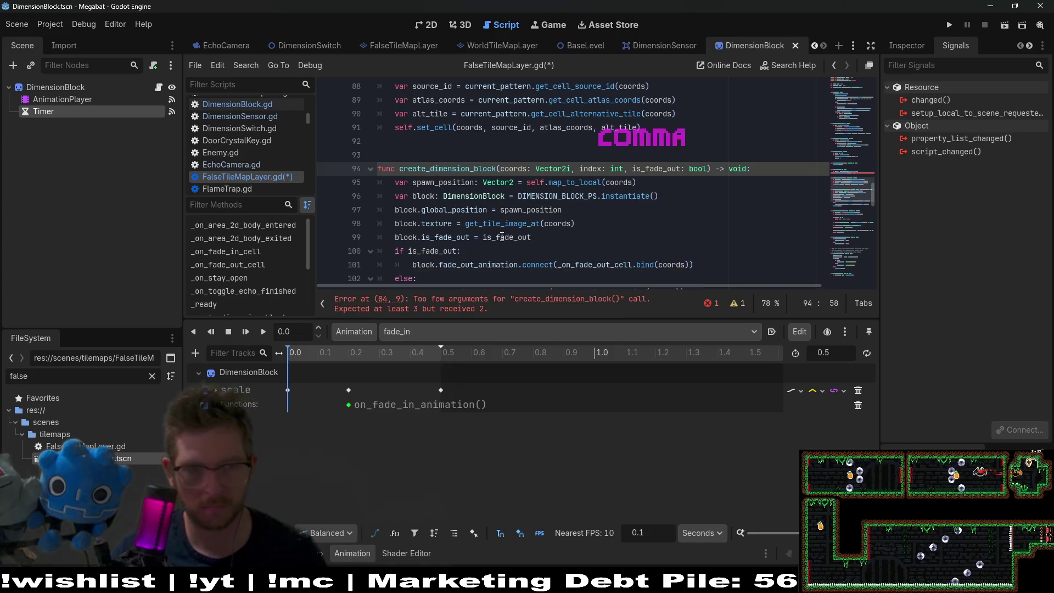
{"action": "left_click", "coordinate": [553, 224]}
{"action": "left_click", "coordinate": [602, 209]}
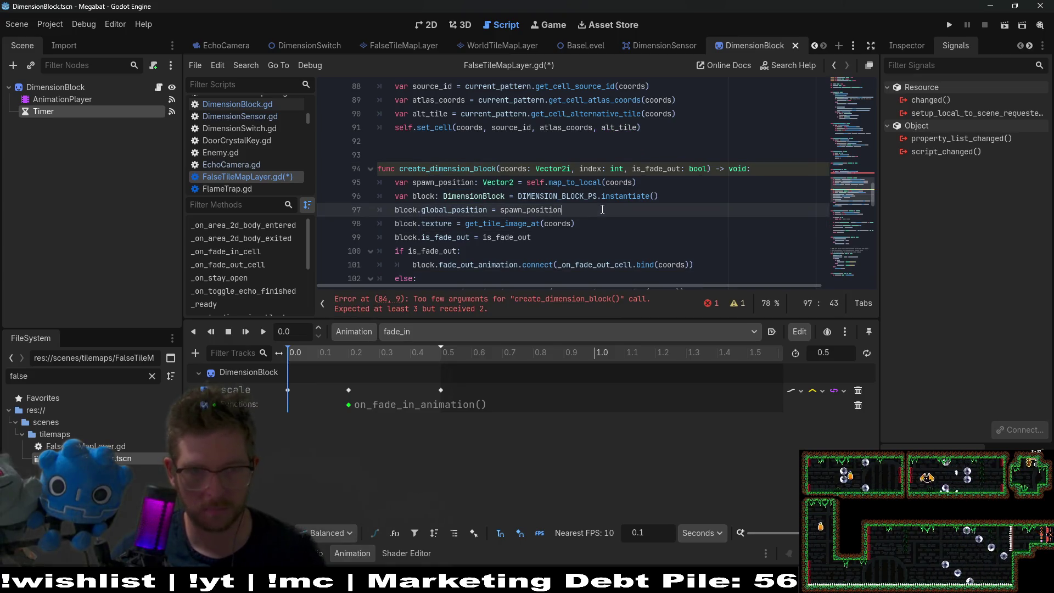
{"action": "left_click", "coordinate": [695, 202]}
{"action": "key", "text": "Return"}
{"action": "type", "text": "block.index = ind"}
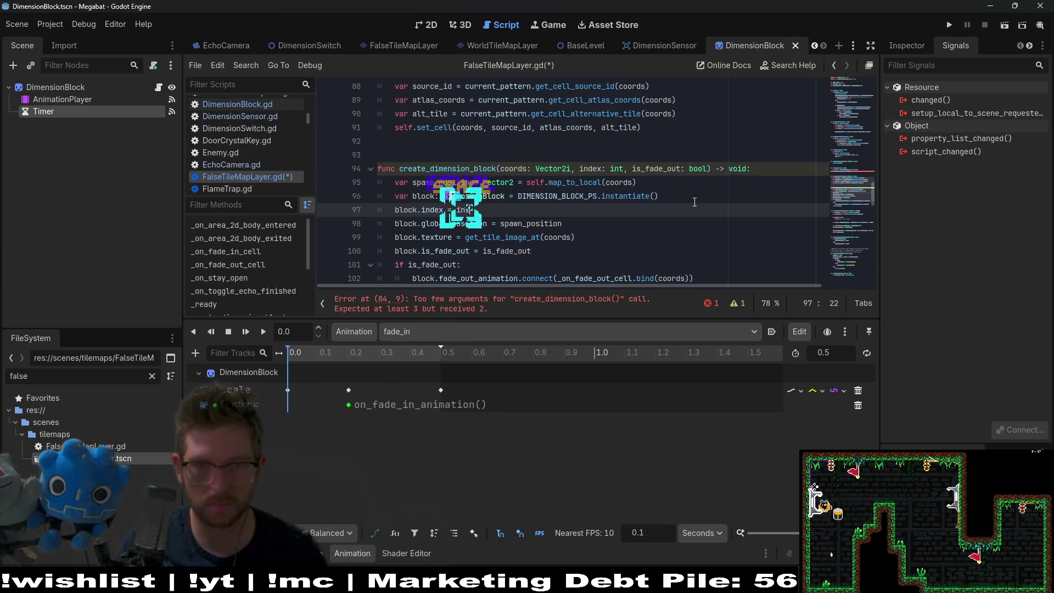
{"action": "type", "text": "ex"}
{"action": "left_click", "coordinate": [744, 250]}
- Copy the 'var index: int = 0' declaration into fade_in_cells
{"action": "scroll", "coordinate": [743, 251], "scroll_direction": "down", "scroll_amount": 2}
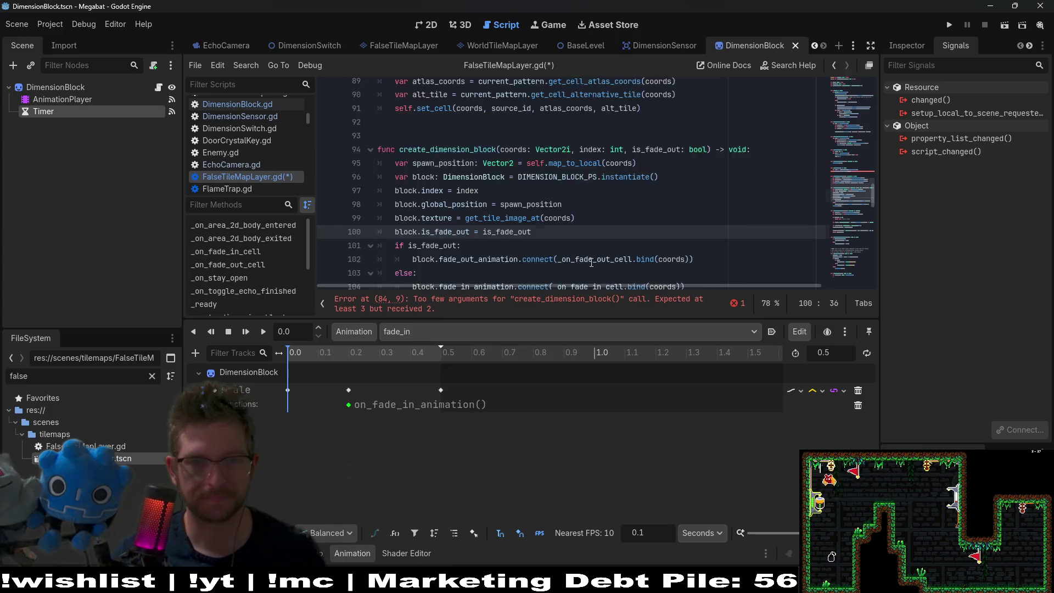
{"action": "scroll", "coordinate": [579, 190], "scroll_direction": "up", "scroll_amount": 2}
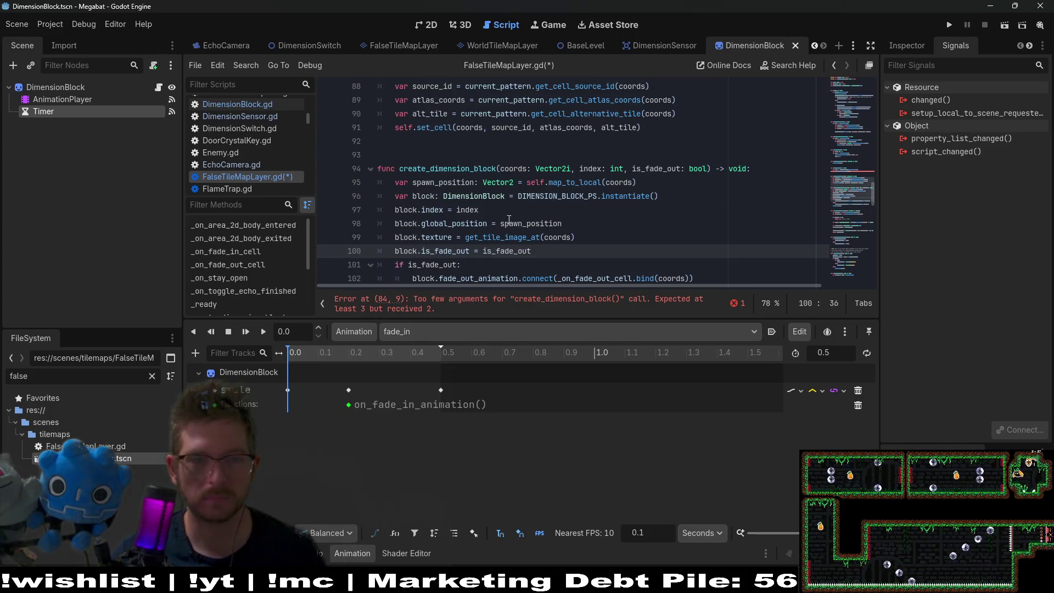
{"action": "left_click", "coordinate": [556, 299]}
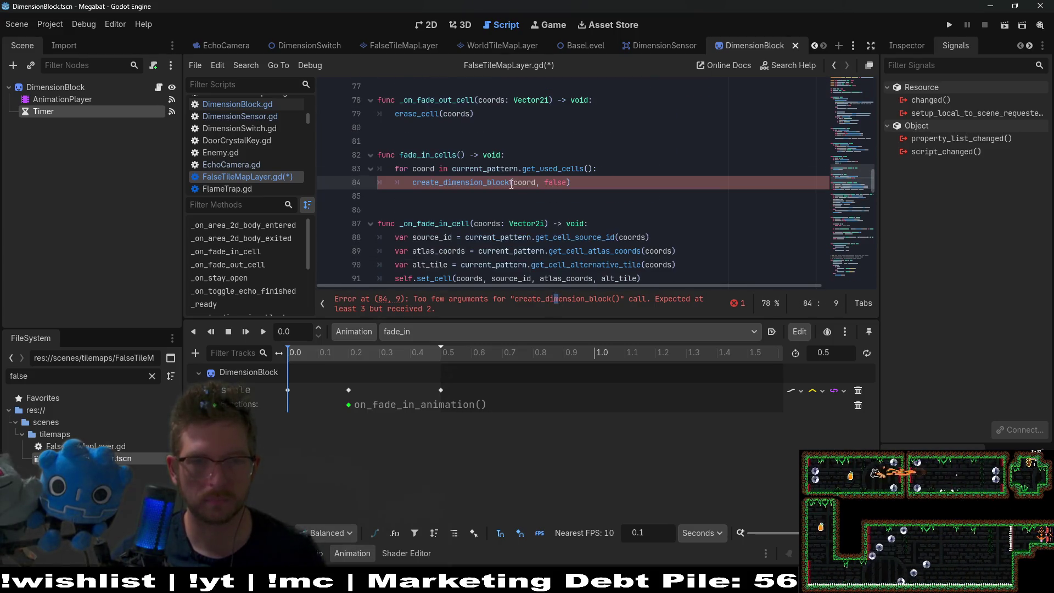
{"action": "scroll", "coordinate": [513, 185], "scroll_direction": "up", "scroll_amount": 2}
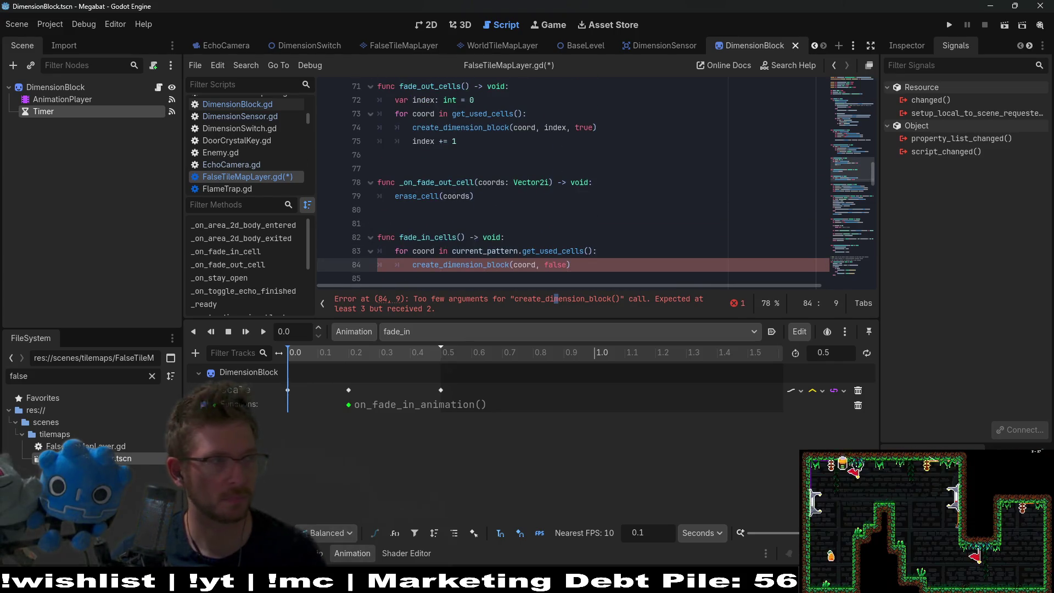
{"action": "left_click_drag", "start_coordinate": [511, 96], "coordinate": [532, 89]}
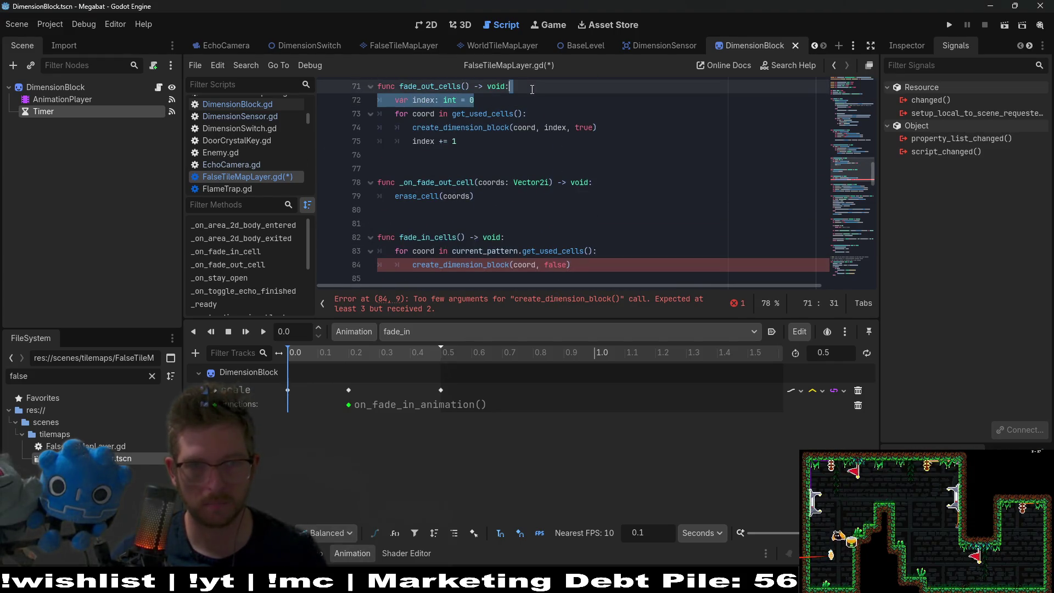
{"action": "key", "text": "ctrl+c"}
{"action": "left_click", "coordinate": [511, 237]}
{"action": "key", "text": "ctrl+v"}
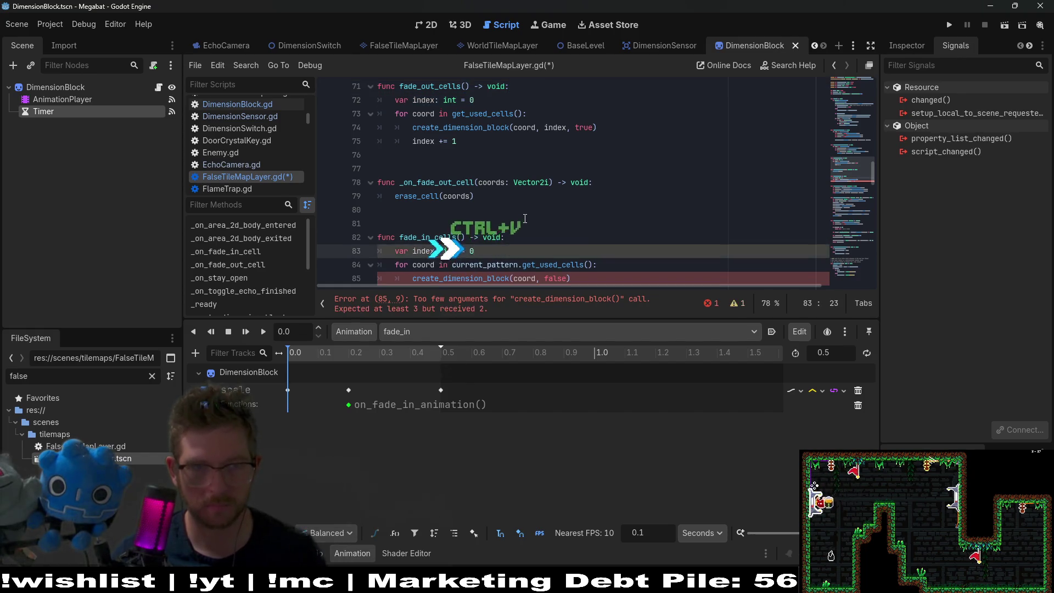
- Pass index in fade_in_cells' create_dimension_block call, add 'index += 1', and save
{"action": "left_click", "coordinate": [543, 239]}
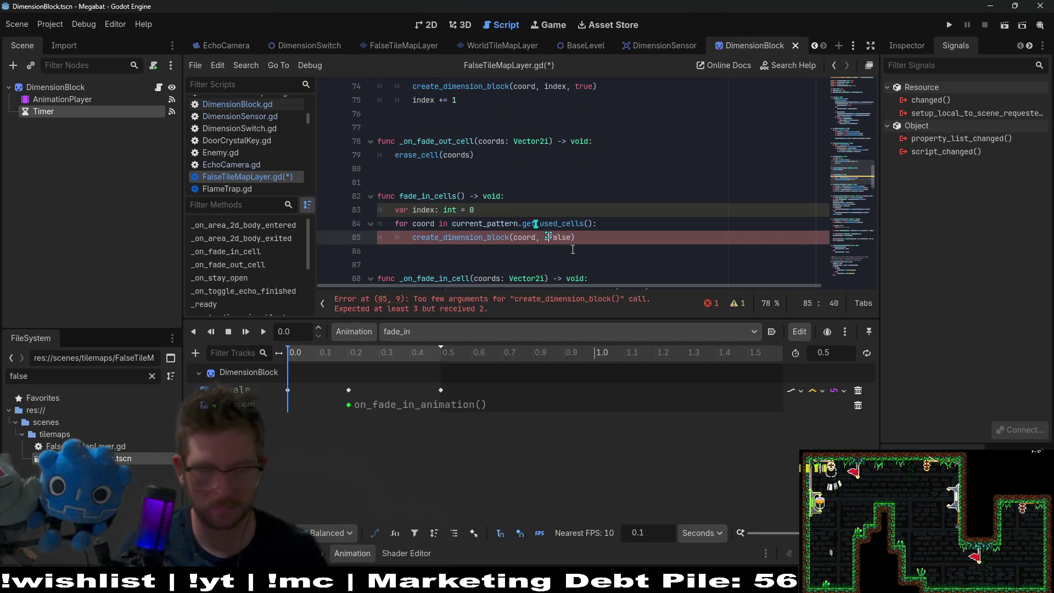
{"action": "type", "text": "index,"}
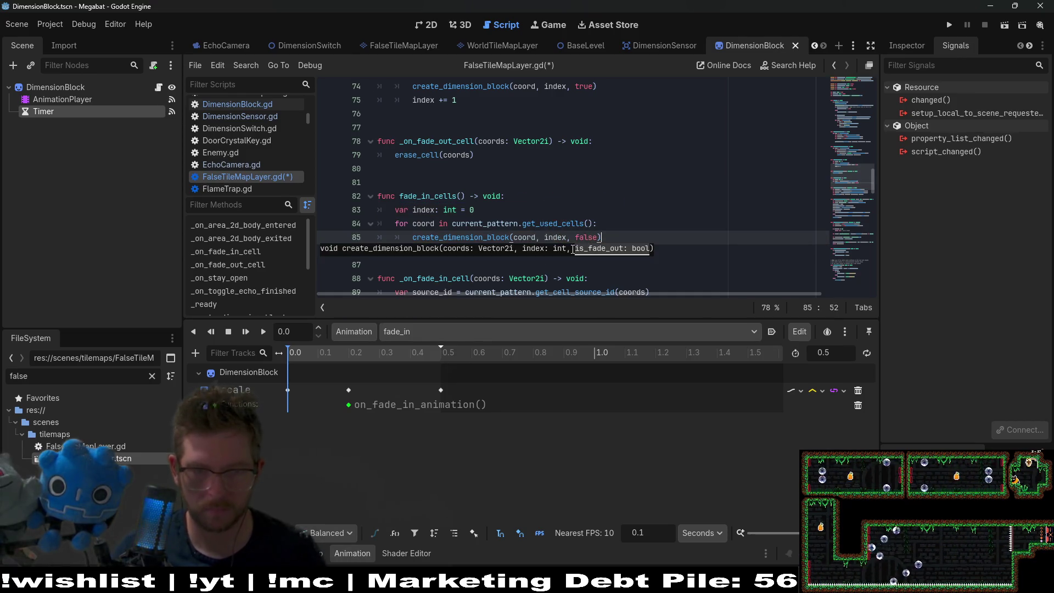
{"action": "key", "text": "End"}
{"action": "key", "text": "Return"}
{"action": "type", "text": "index "}
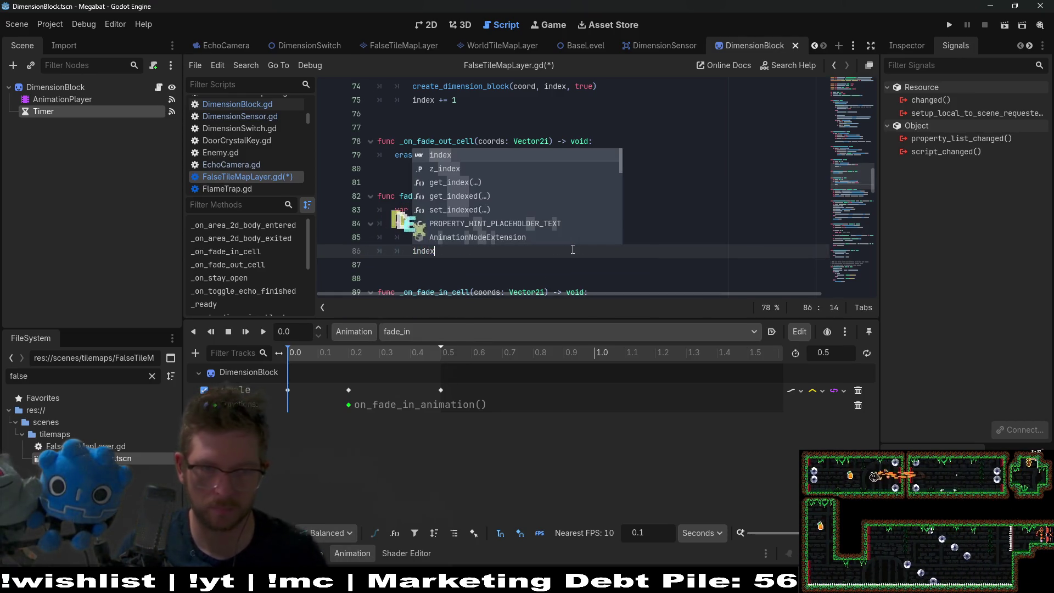
{"action": "type", "text": "+= 1"}
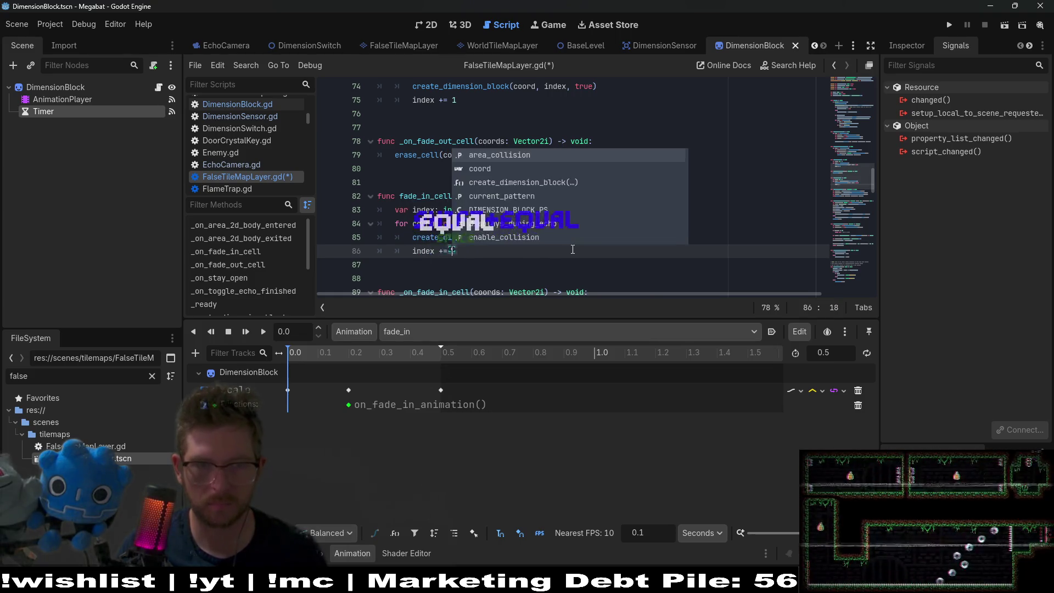
{"action": "key", "text": "ctrl+s"}
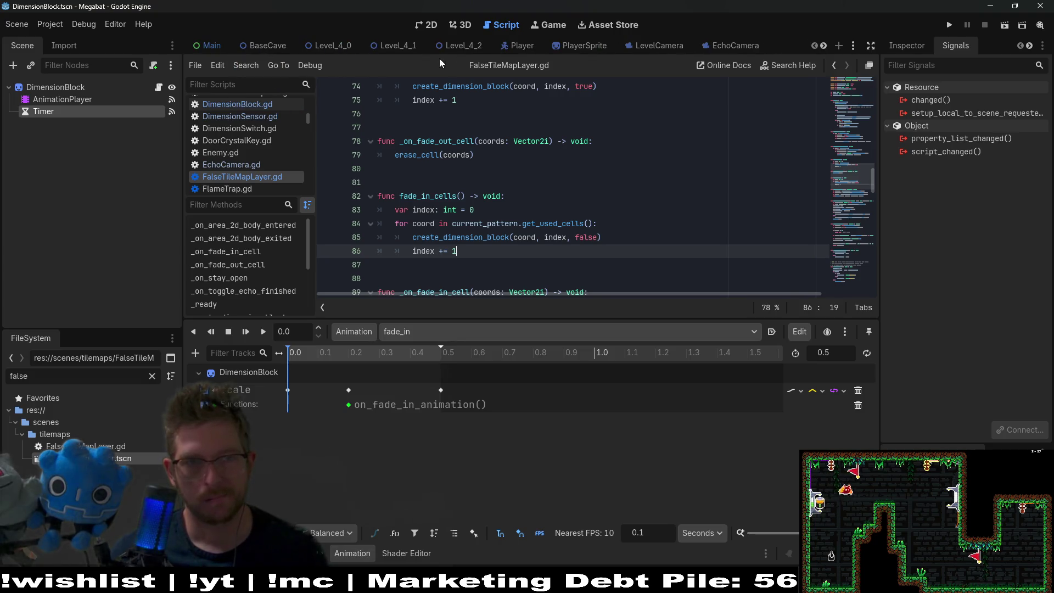
- Run the Level_4_2 scene, switch dimensions to watch the block fades, then close the game
{"action": "left_click", "coordinate": [439, 45]}
{"action": "left_click", "coordinate": [423, 24]}
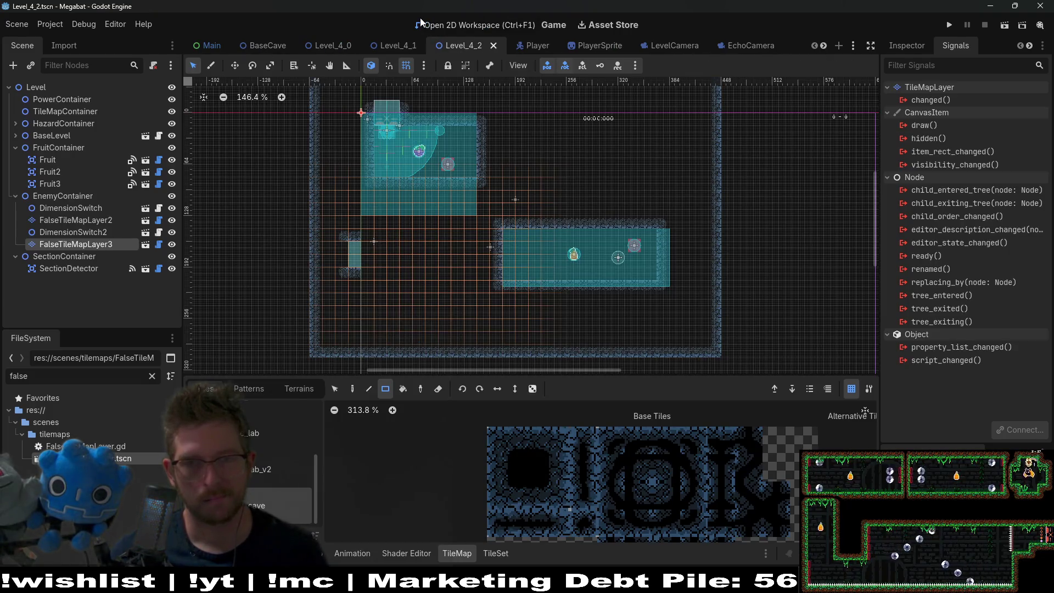
{"action": "left_click", "coordinate": [1006, 25]}
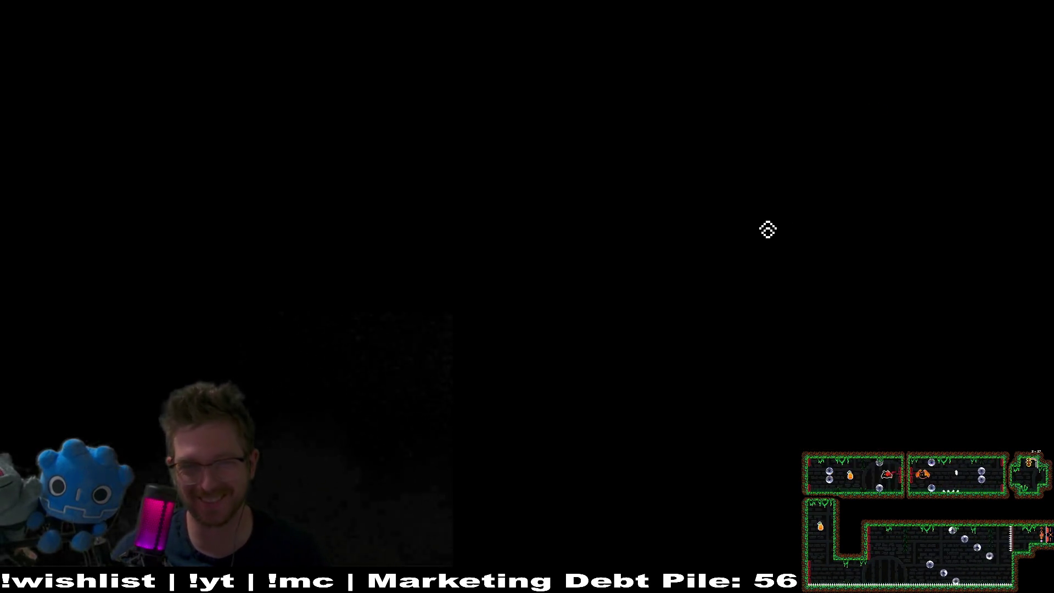
{"action": "key", "text": "Right"}
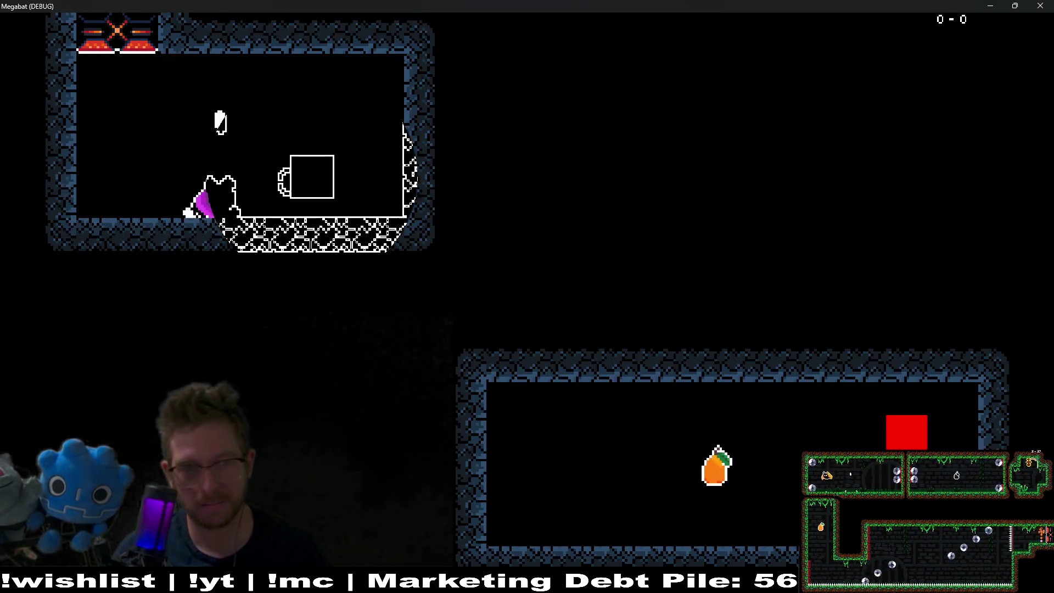
{"action": "key", "text": "space"}
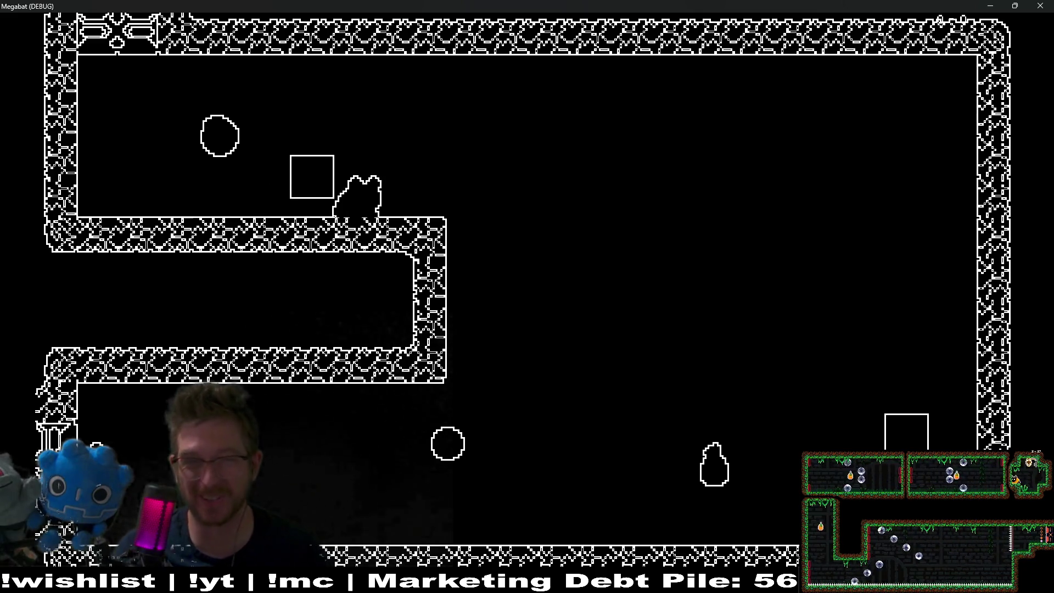
{"action": "left_click", "coordinate": [1040, 6]}
{"action": "left_click", "coordinate": [502, 24]}
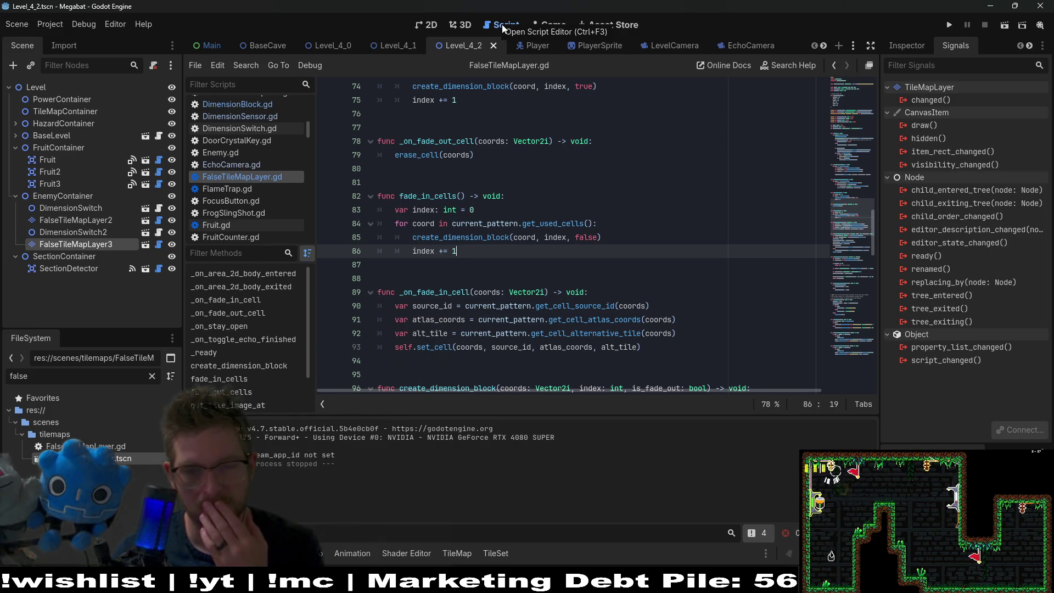
- Switch to Steam and launch Aseprite from its Library page
{"action": "key", "text": "alt+Tab"}
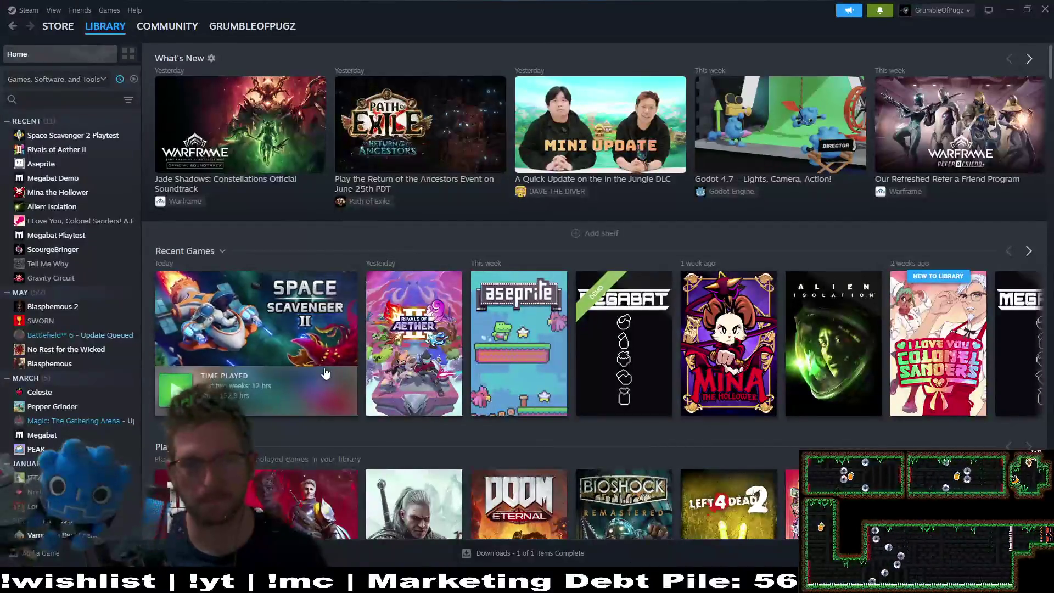
{"action": "left_click", "coordinate": [520, 346]}
{"action": "left_click", "coordinate": [203, 238]}
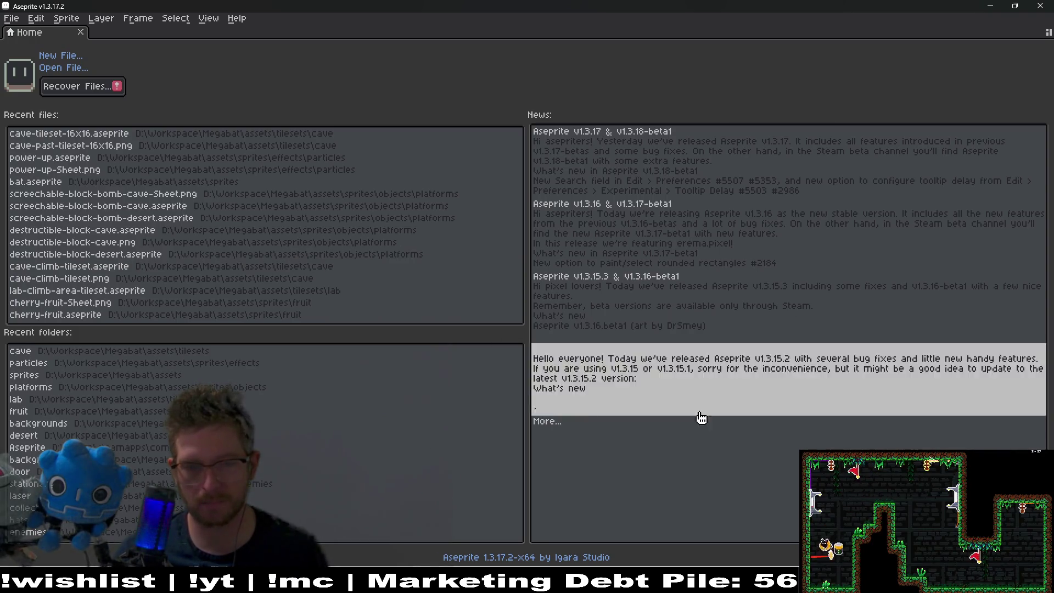
- Open cave-tileset-16x16.aseprite from recent files, hiding cave second and showing the cave layer
{"action": "mouse_move", "coordinate": [637, 592]}
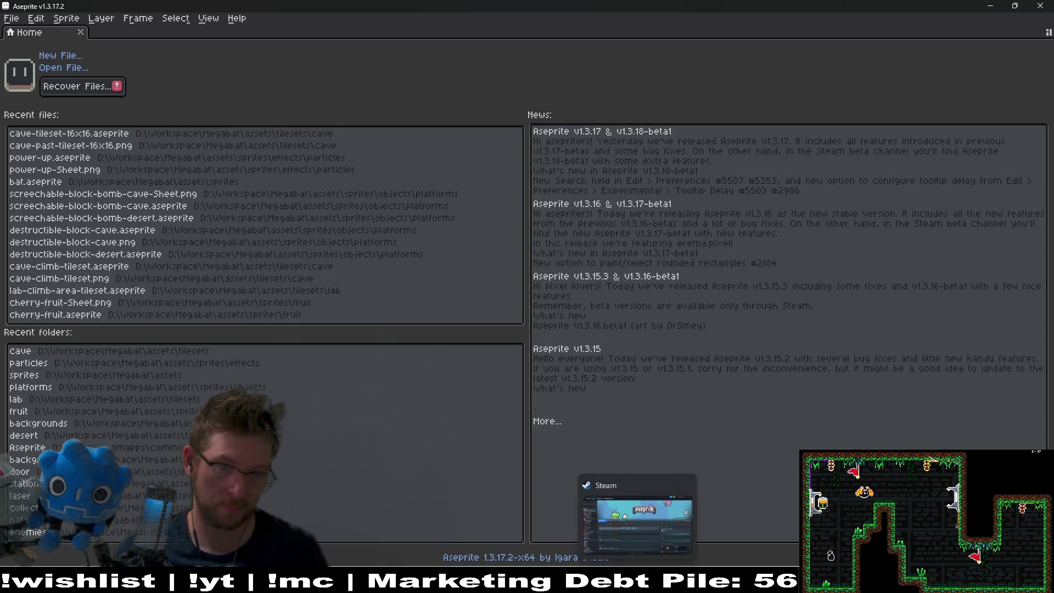
{"action": "left_click", "coordinate": [137, 135]}
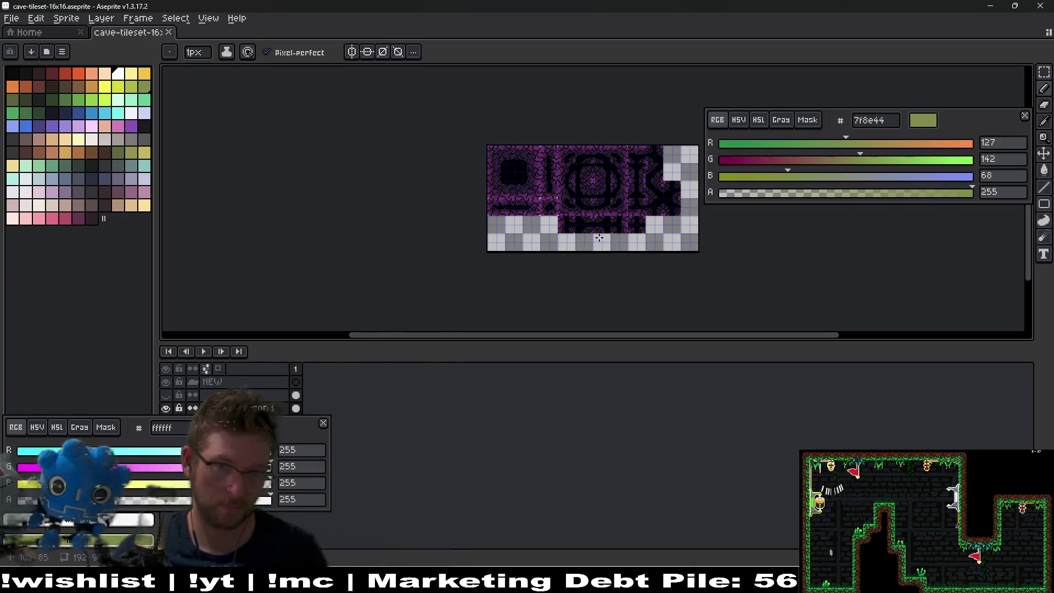
{"action": "left_click_drag", "start_coordinate": [283, 438], "coordinate": [451, 478]}
{"action": "left_click", "coordinate": [165, 408]}
{"action": "left_click", "coordinate": [165, 395]}
{"action": "scroll", "coordinate": [555, 219], "scroll_direction": "up", "scroll_amount": 3}
{"action": "scroll", "coordinate": [497, 308], "scroll_direction": "up", "scroll_amount": 1}
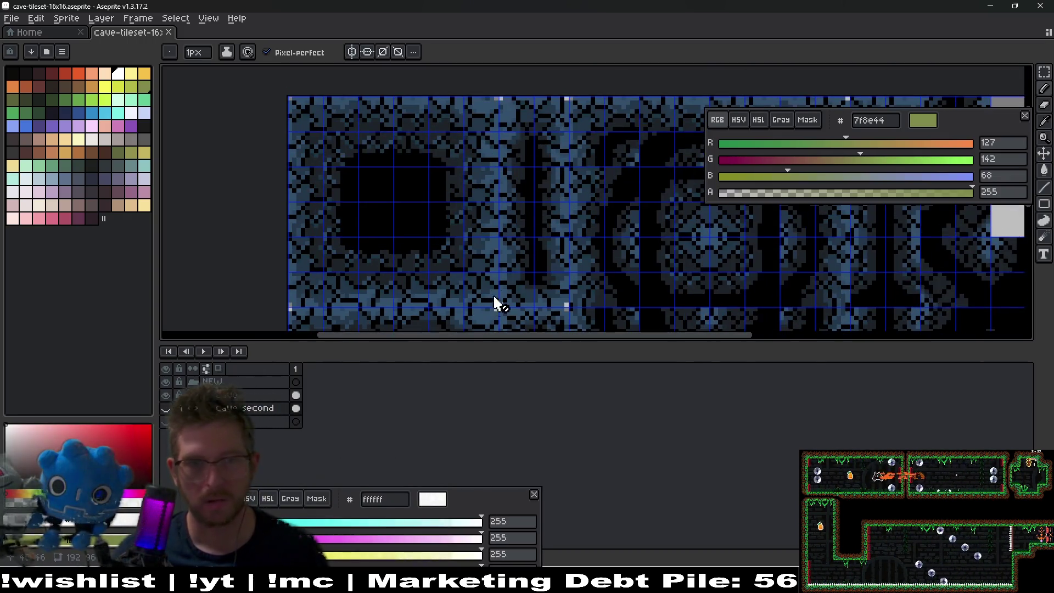
- Eyedrop the pure black and mix a dark teal second colour (HSV 191/52/6, 070e0f)
{"action": "key", "text": "i"}
{"action": "right_click", "coordinate": [399, 197]}
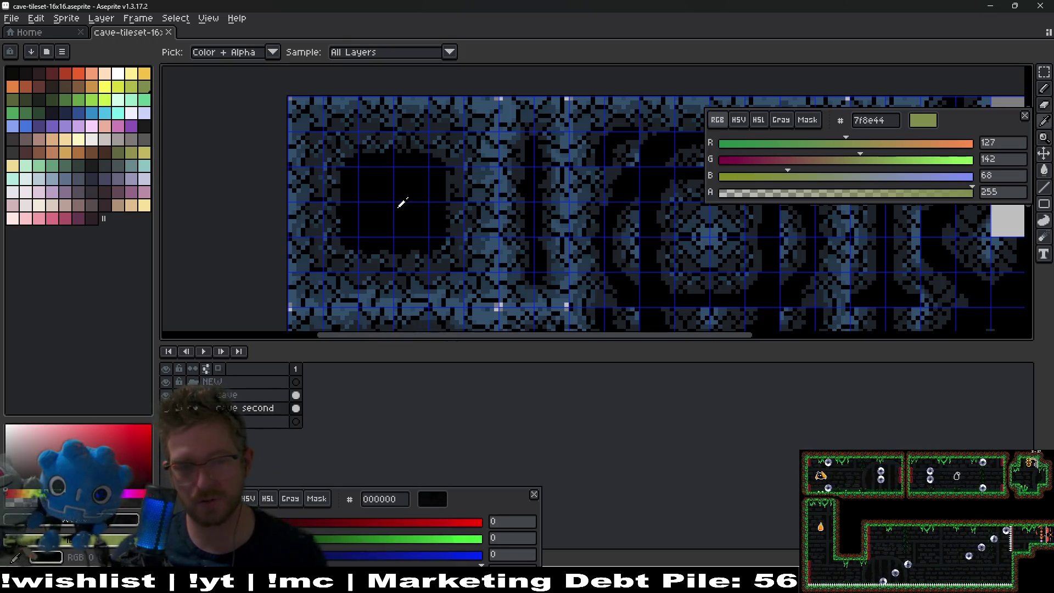
{"action": "mouse_move", "coordinate": [529, 522]}
{"action": "left_mouse_down"}
{"action": "mouse_move", "coordinate": [969, 367]}
{"action": "mouse_move", "coordinate": [989, 300]}
{"action": "left_mouse_up"}
{"action": "mouse_move", "coordinate": [998, 129]}
{"action": "left_mouse_down"}
{"action": "mouse_move", "coordinate": [975, 244]}
{"action": "mouse_move", "coordinate": [972, 381]}
{"action": "mouse_move", "coordinate": [944, 389]}
{"action": "left_mouse_up"}
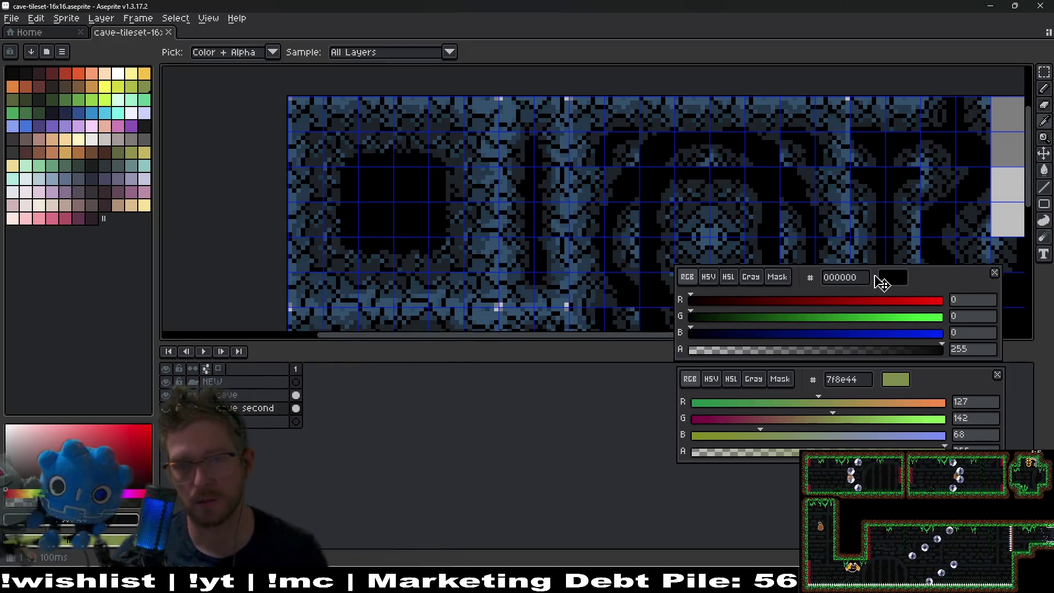
{"action": "left_click", "coordinate": [711, 379]}
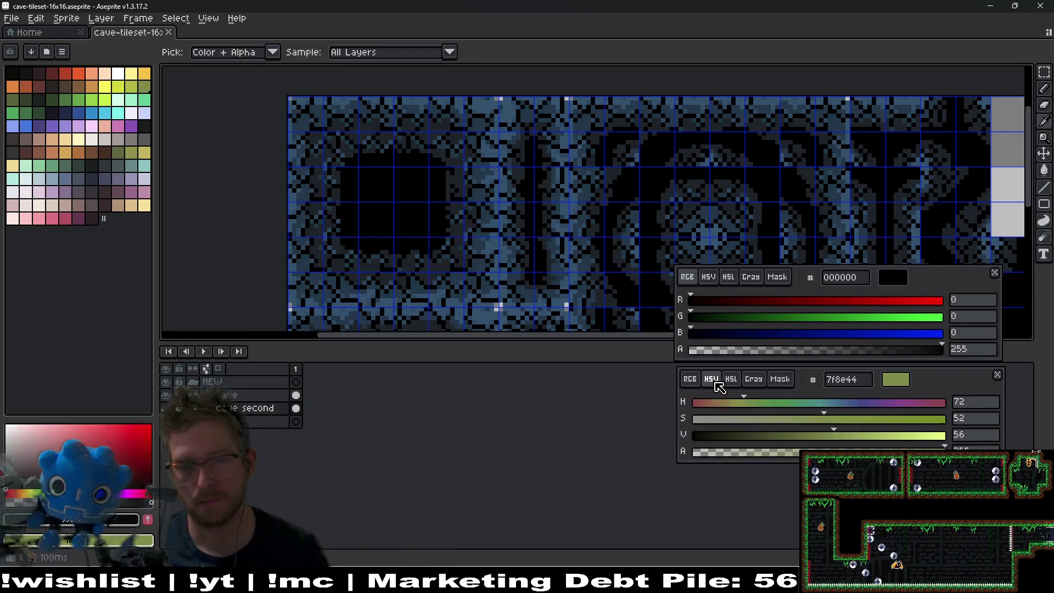
{"action": "left_click_drag", "start_coordinate": [796, 435], "coordinate": [720, 439]}
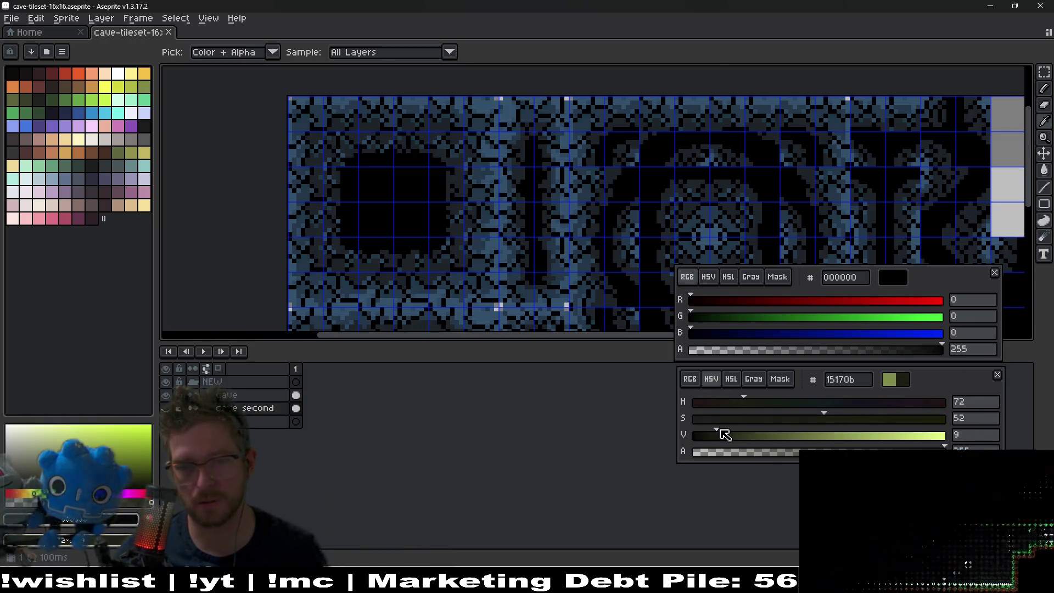
{"action": "mouse_move", "coordinate": [733, 403]}
{"action": "left_mouse_down"}
{"action": "mouse_move", "coordinate": [850, 405]}
{"action": "mouse_move", "coordinate": [833, 416]}
{"action": "left_mouse_up"}
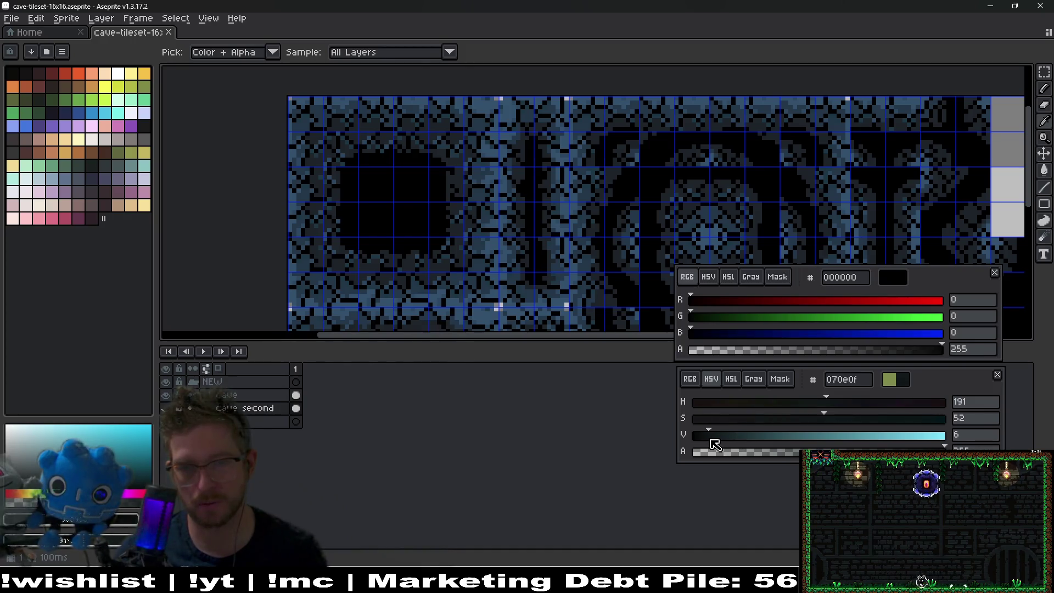
{"action": "key", "text": "shift+r"}
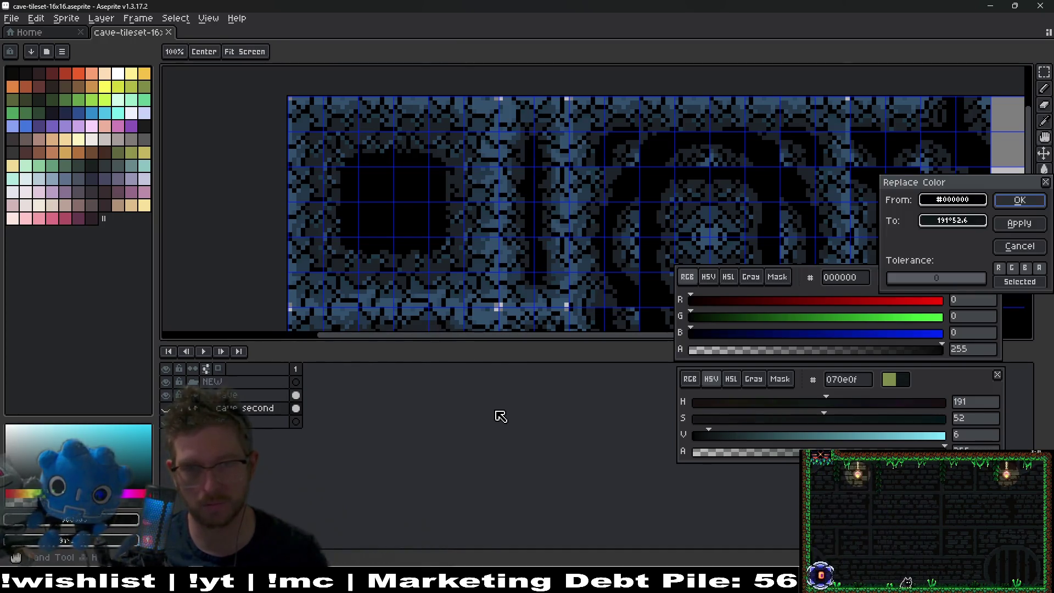
- Replace black with dark teal 070e0f on both cave layers and save the tileset
{"action": "key", "text": "Return"}
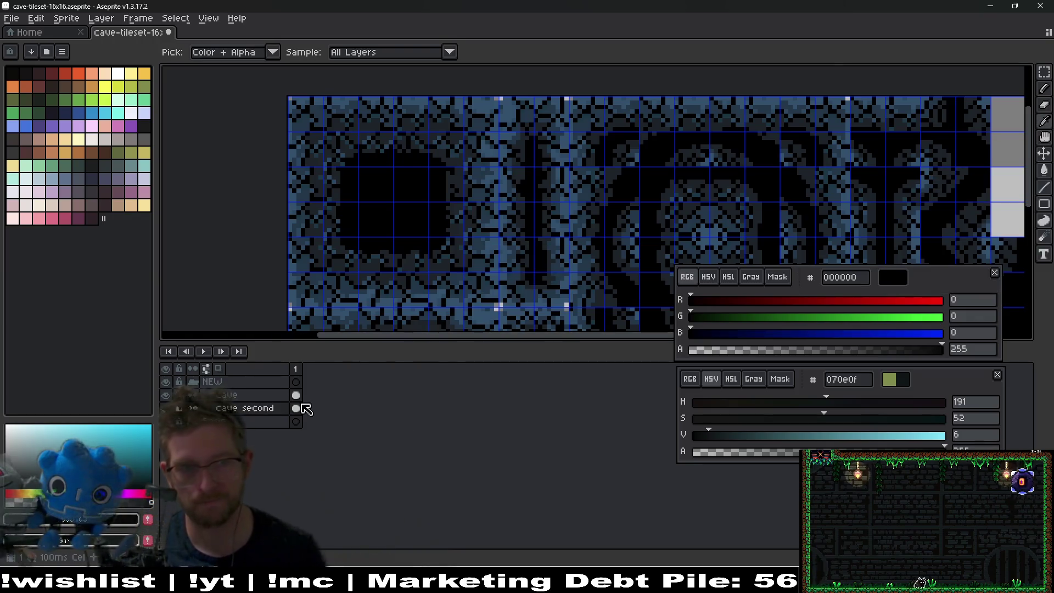
{"action": "key", "text": "shift+r"}
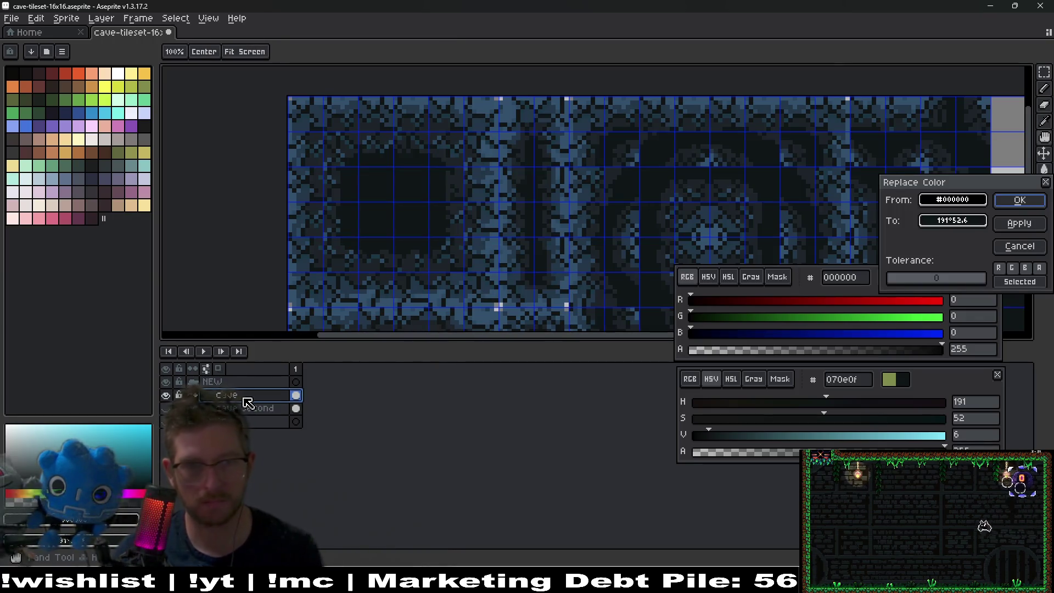
{"action": "key", "text": "Return"}
{"action": "key", "text": "ctrl+s"}
- Re-export the tileset sheet, then return to Godot's 2D view of Level_4_2
{"action": "key", "text": "ctrl+e"}
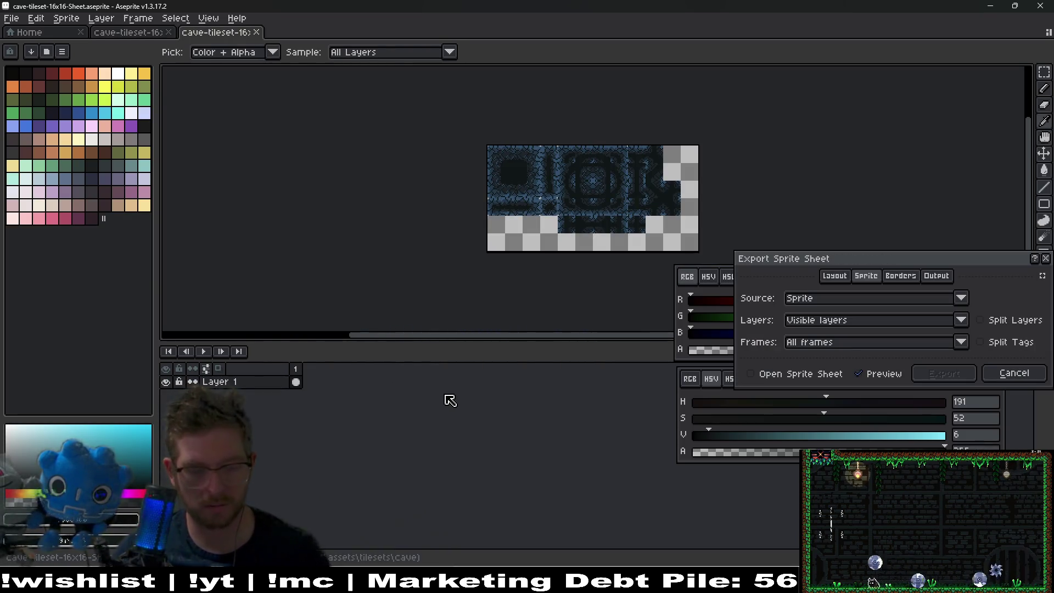
{"action": "key", "text": "Escape"}
{"action": "key", "text": "ctrl+alt+shift+s"}
{"action": "key", "text": "Return"}
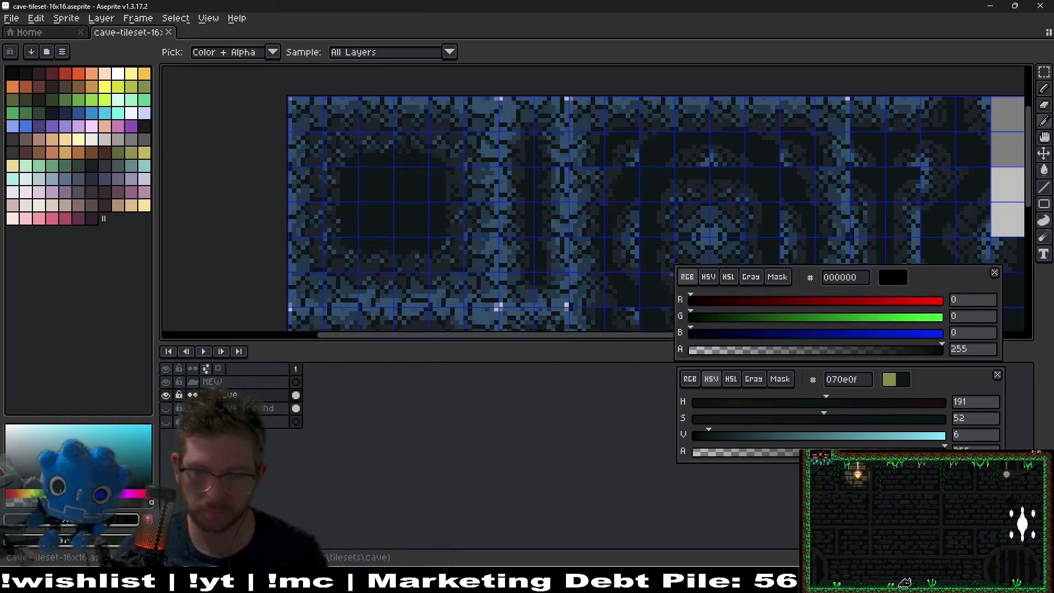
{"action": "key", "text": "alt+Tab"}
{"action": "left_click", "coordinate": [427, 24]}
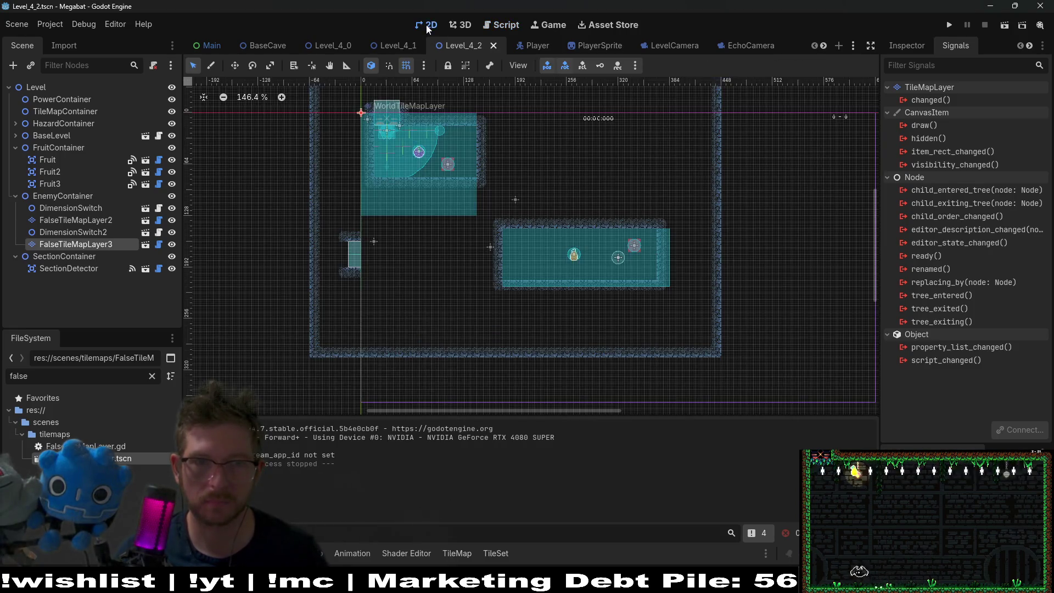
{"action": "left_click", "coordinate": [1003, 28]}
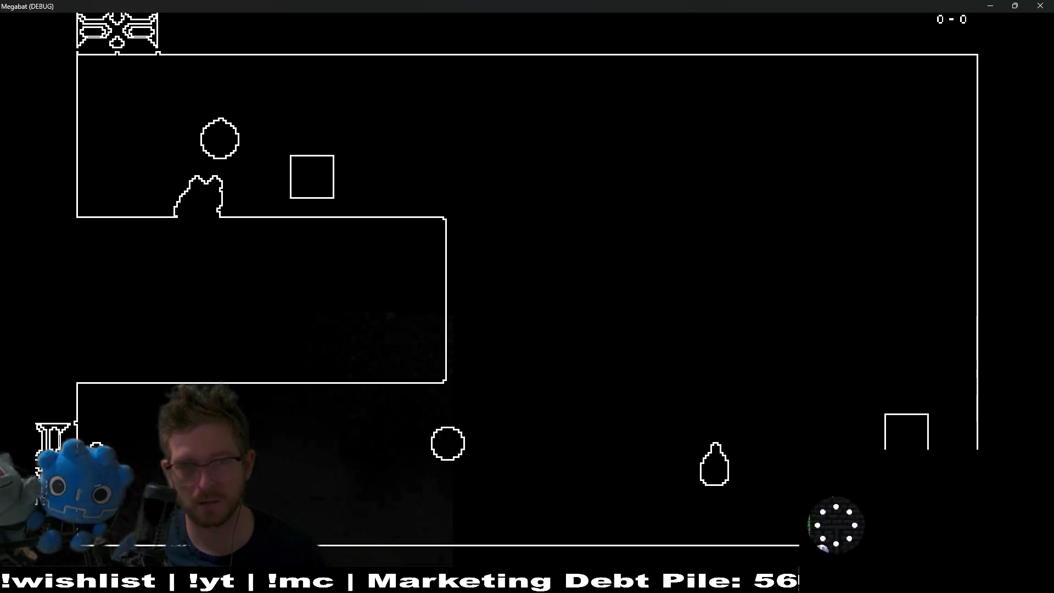
{"action": "key", "text": "Right"}
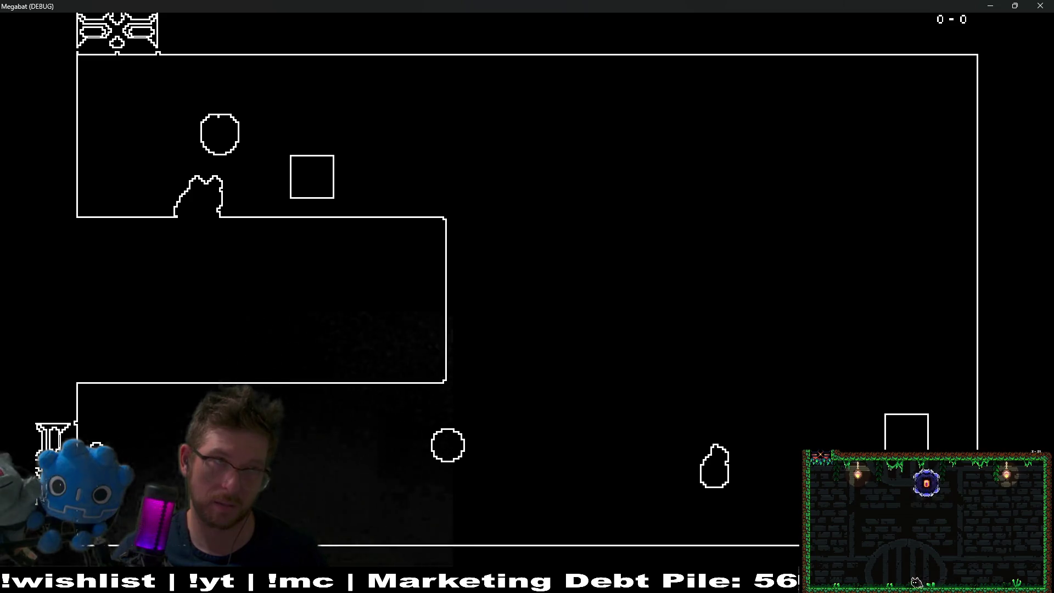
{"action": "key", "text": "Left"}
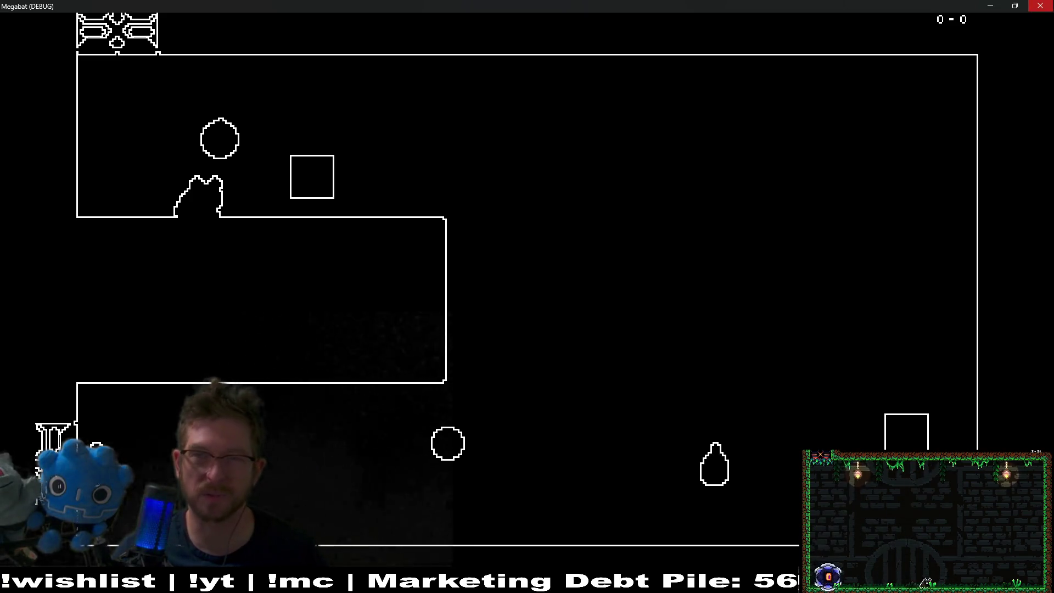
{"action": "left_click", "coordinate": [1044, 11]}
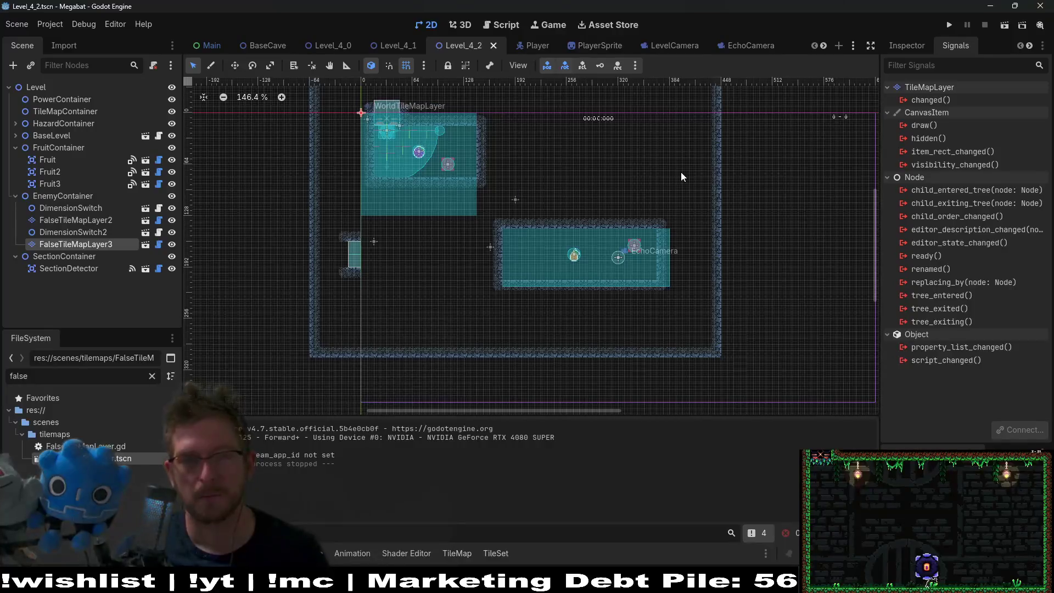
- Back in Aseprite, restore the cave layer's pure black and zoom to the black opening
{"action": "key", "text": "alt+Tab"}
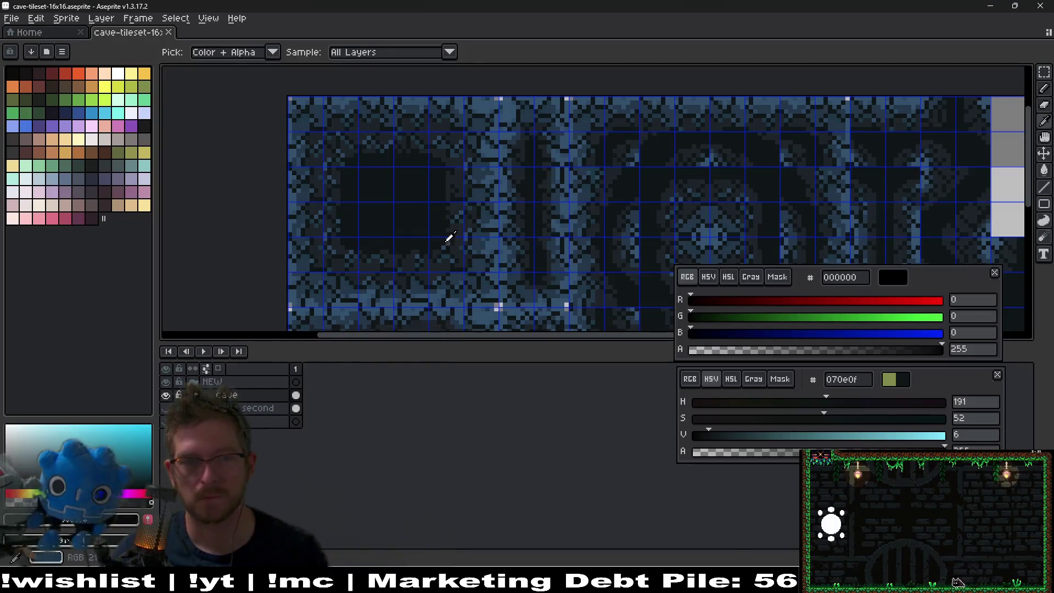
{"action": "left_click_drag", "start_coordinate": [446, 205], "coordinate": [538, 242]}
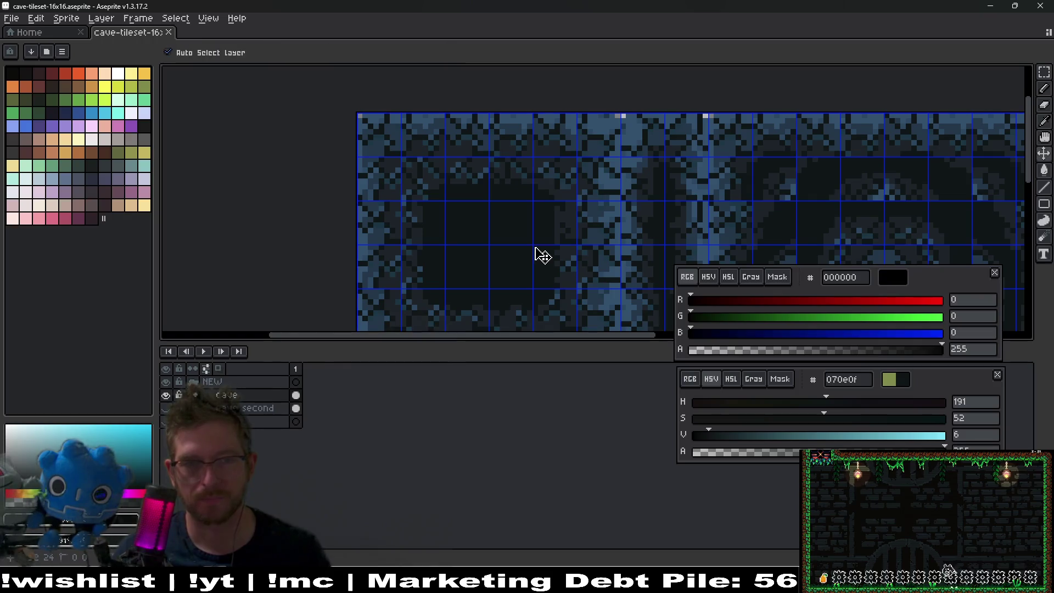
{"action": "left_click", "coordinate": [538, 254]}
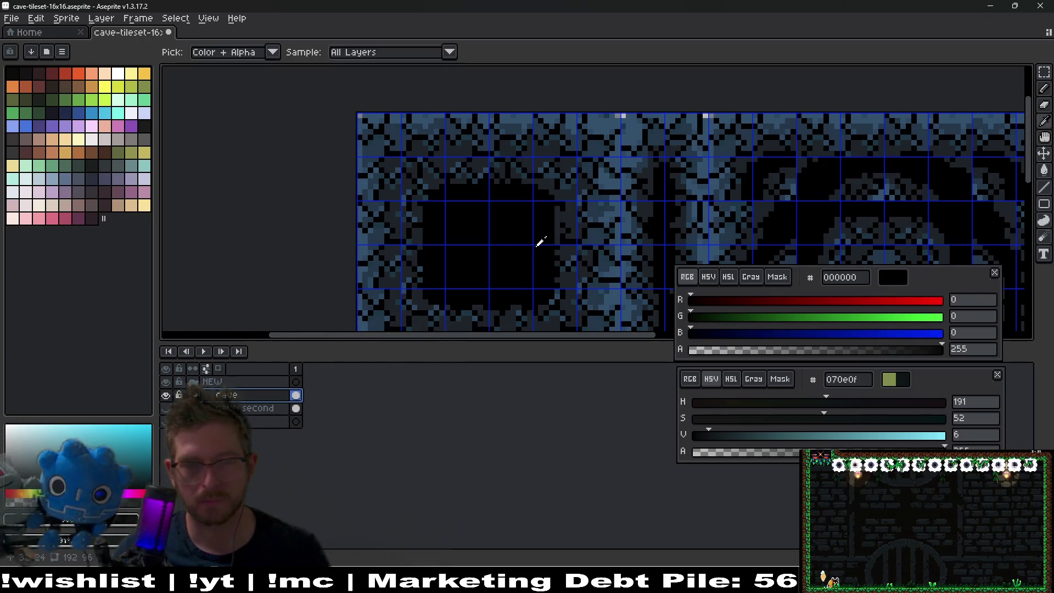
{"action": "scroll", "coordinate": [501, 234], "scroll_direction": "up", "scroll_amount": 2}
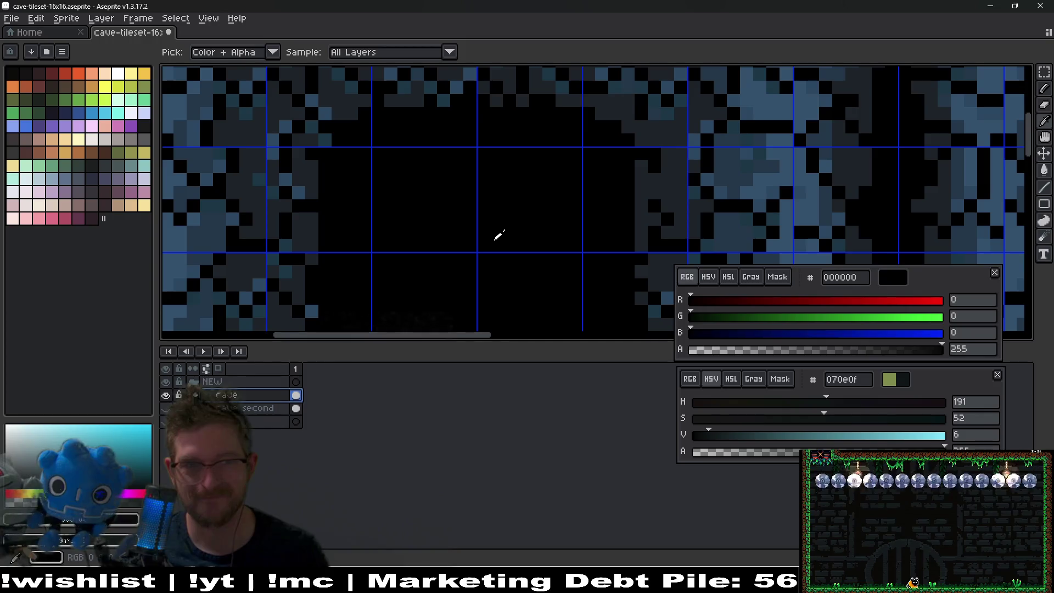
{"action": "left_click_drag", "start_coordinate": [499, 236], "coordinate": [494, 169]}
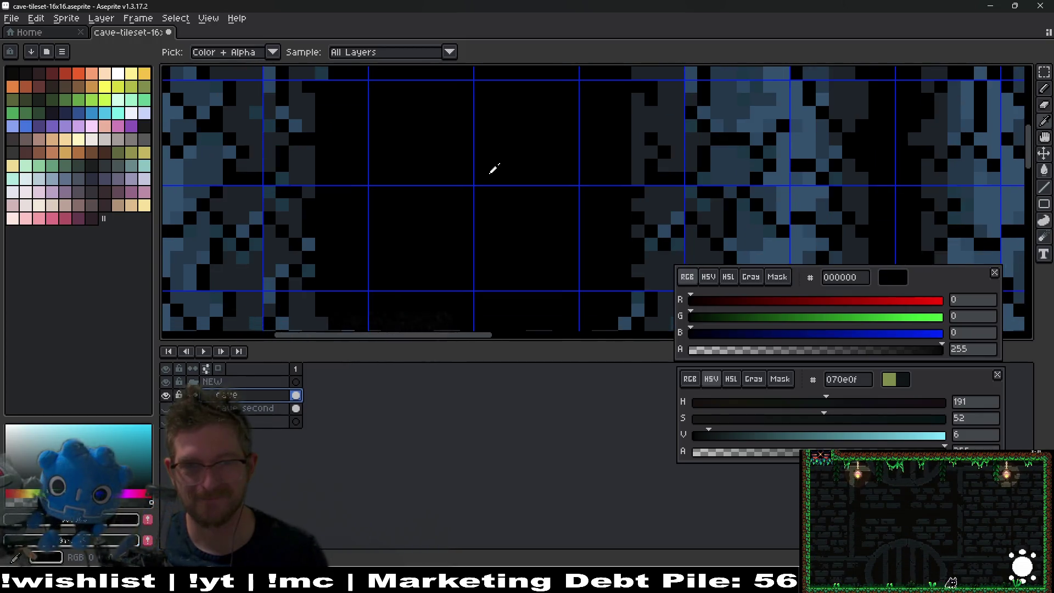
{"action": "scroll", "coordinate": [494, 169], "scroll_direction": "down", "scroll_amount": 5}
{"action": "scroll", "coordinate": [393, 97], "scroll_direction": "up", "scroll_amount": 2}
{"action": "left_click_drag", "start_coordinate": [392, 97], "coordinate": [546, 218]}
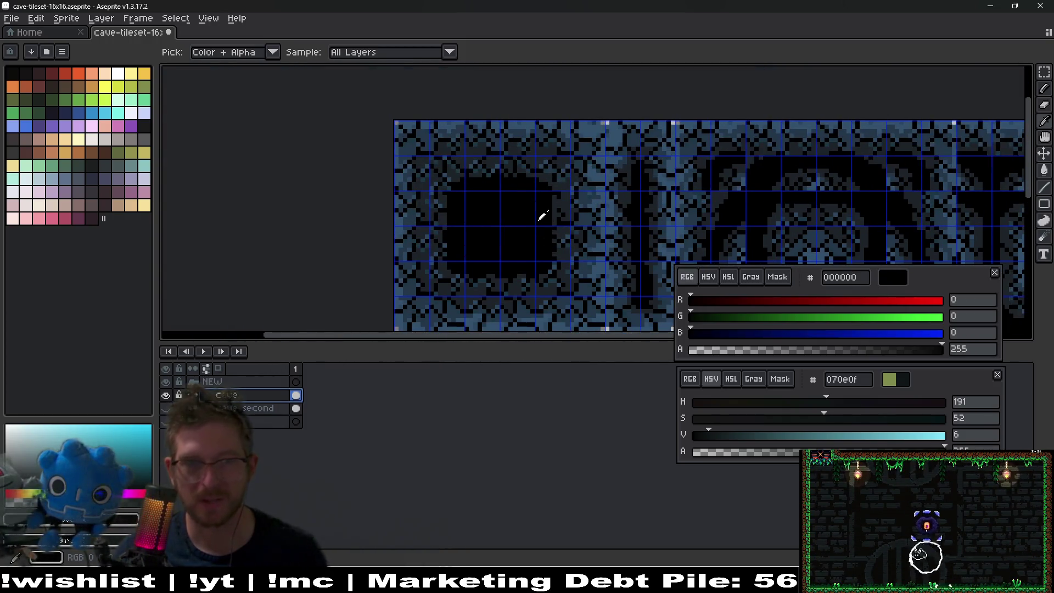
{"action": "scroll", "coordinate": [498, 195], "scroll_direction": "up", "scroll_amount": 2}
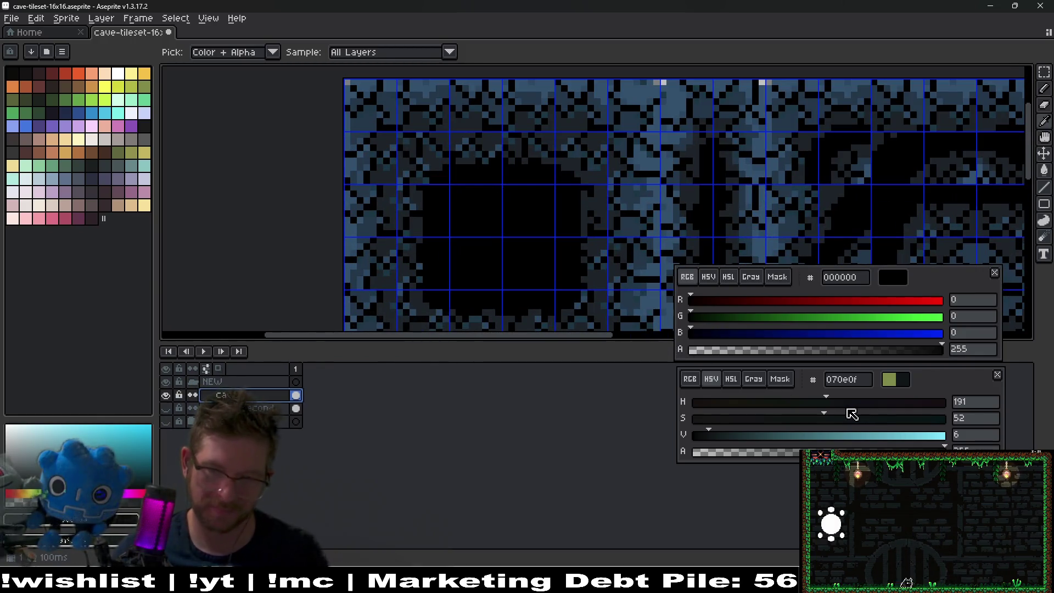
- Select the square black cave opening and fill it with dark teal
{"action": "key", "text": "m"}
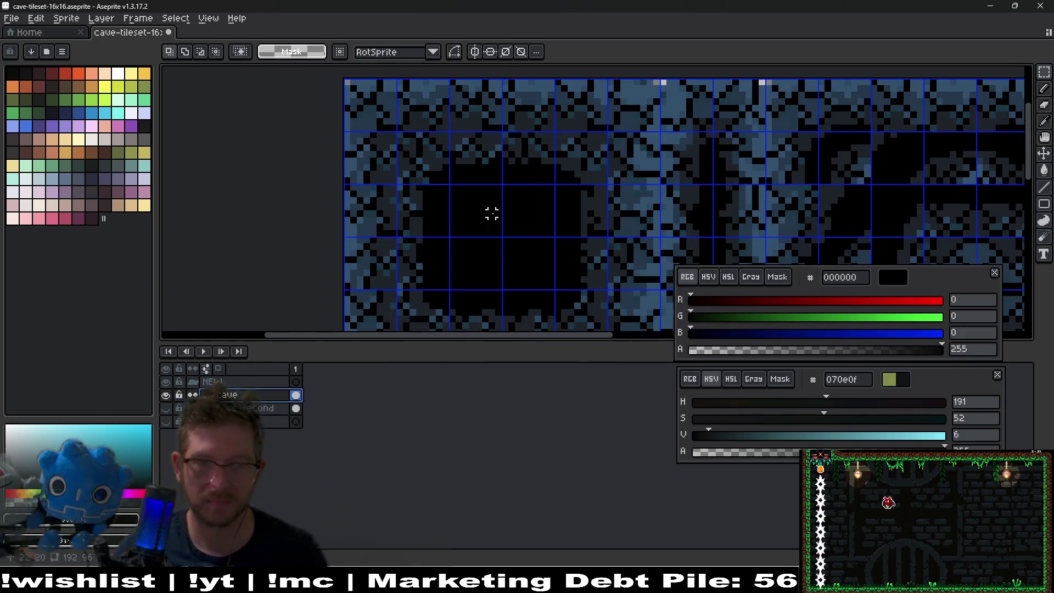
{"action": "mouse_move", "coordinate": [438, 178]}
{"action": "left_mouse_down"}
{"action": "mouse_move", "coordinate": [504, 266]}
{"action": "mouse_move", "coordinate": [564, 296]}
{"action": "left_mouse_up"}
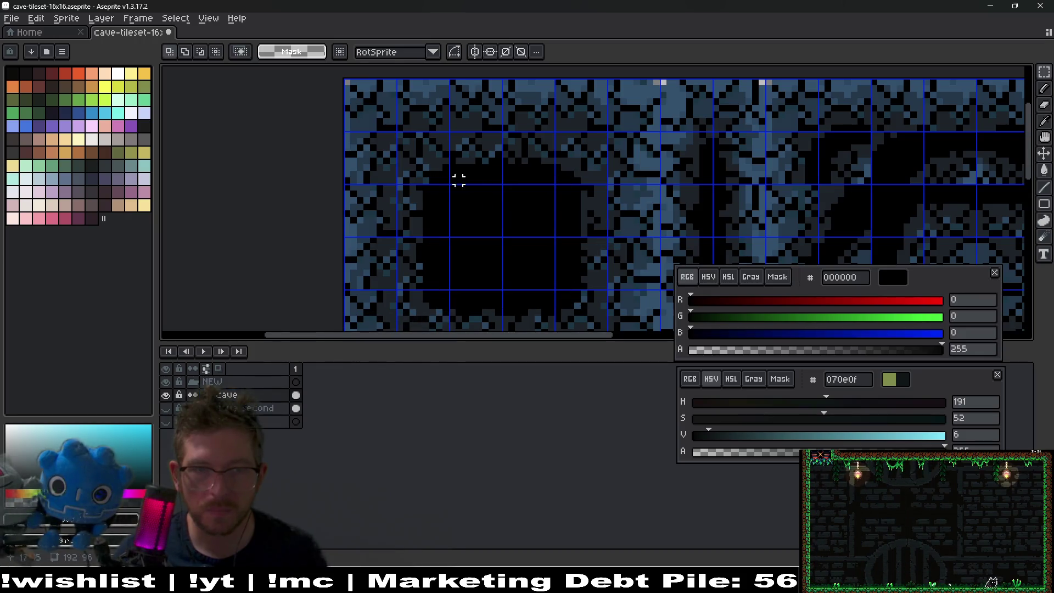
{"action": "left_click_drag", "start_coordinate": [439, 174], "coordinate": [565, 300]}
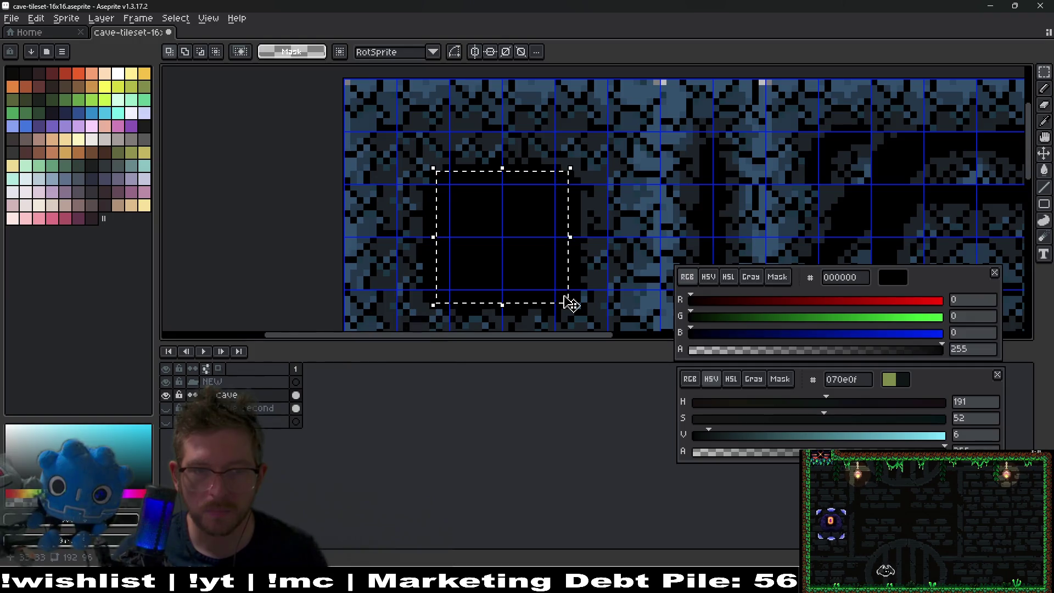
{"action": "key", "text": "g"}
{"action": "left_click", "coordinate": [525, 232]}
- Save the tileset, export it as cave-past-tileset-16x16.png, and return to Godot
{"action": "key", "text": "ctrl+s"}
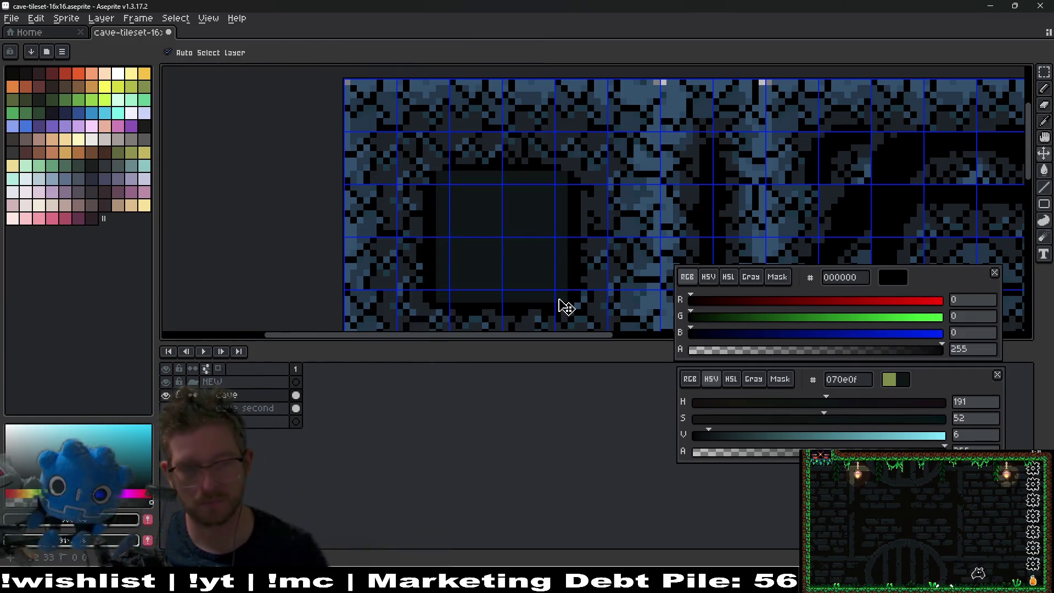
{"action": "key", "text": "ctrl+alt+shift+s"}
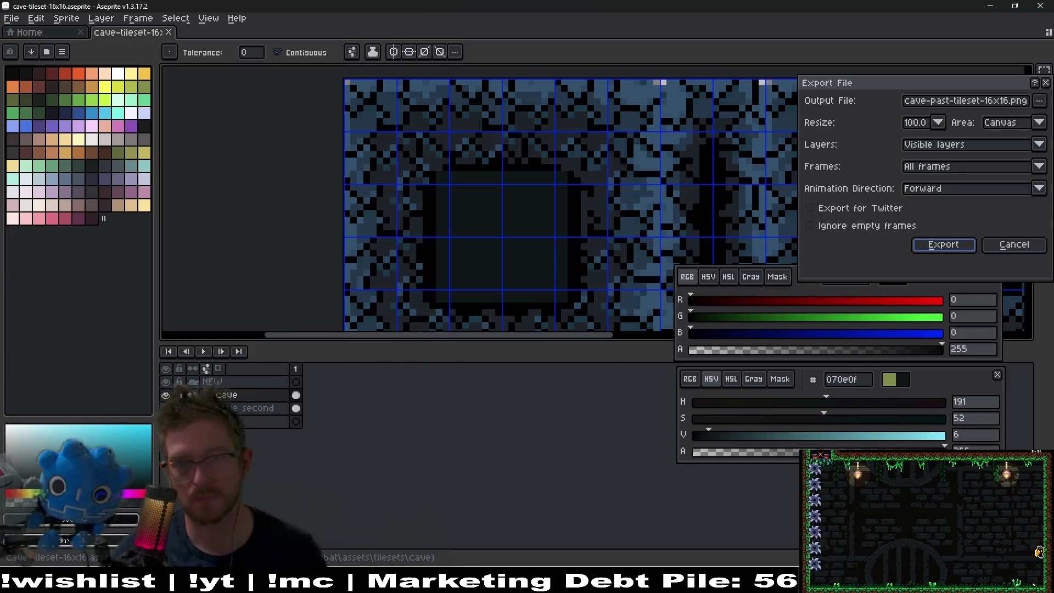
{"action": "key", "text": "Return"}
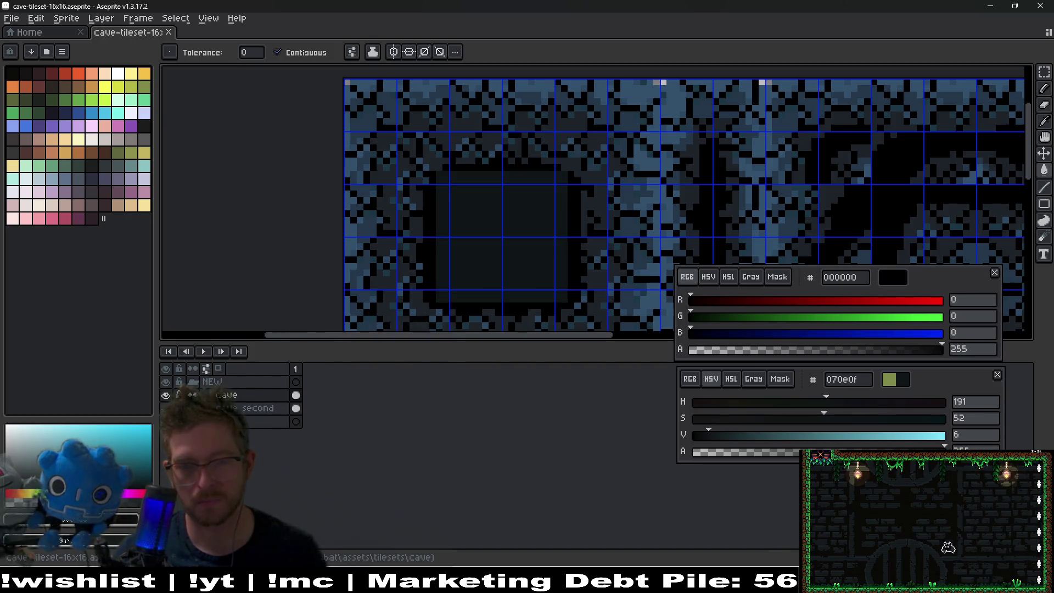
{"action": "key", "text": "alt+Tab"}
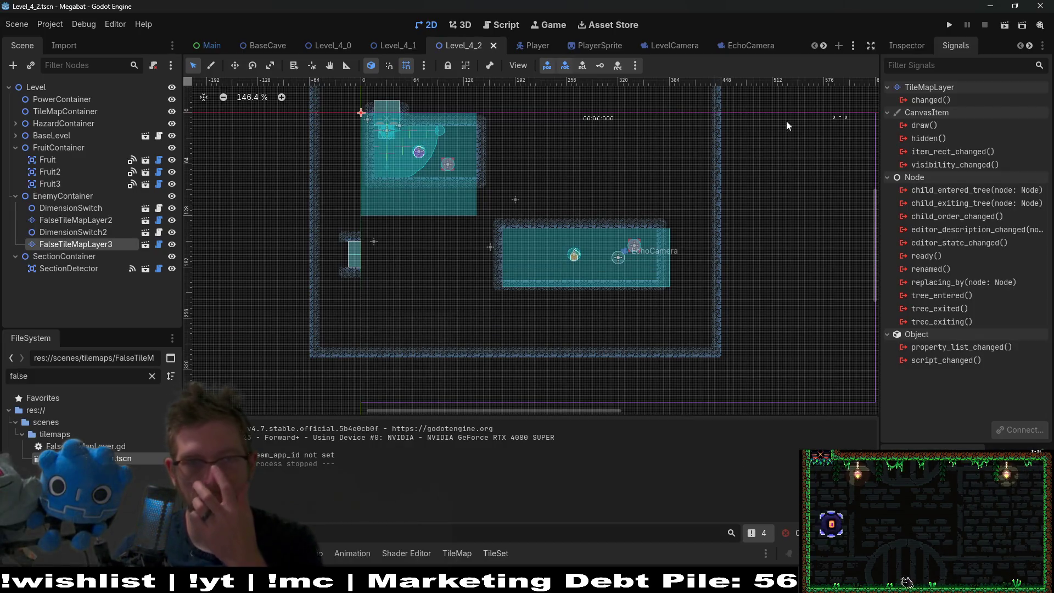
- Open the DimensionBlock scene and inspect its FADE_TIME constant
{"action": "scroll", "coordinate": [730, 46], "scroll_direction": "down", "scroll_amount": 6}
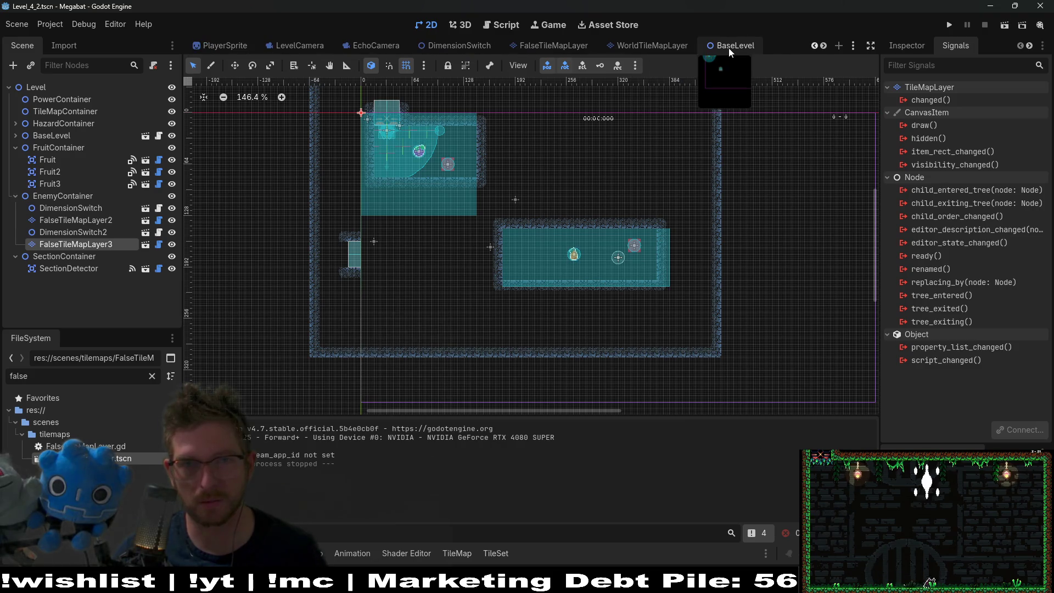
{"action": "scroll", "coordinate": [731, 48], "scroll_direction": "down", "scroll_amount": 2}
{"action": "left_click", "coordinate": [732, 48]}
{"action": "scroll", "coordinate": [607, 147], "scroll_direction": "up", "scroll_amount": 20}
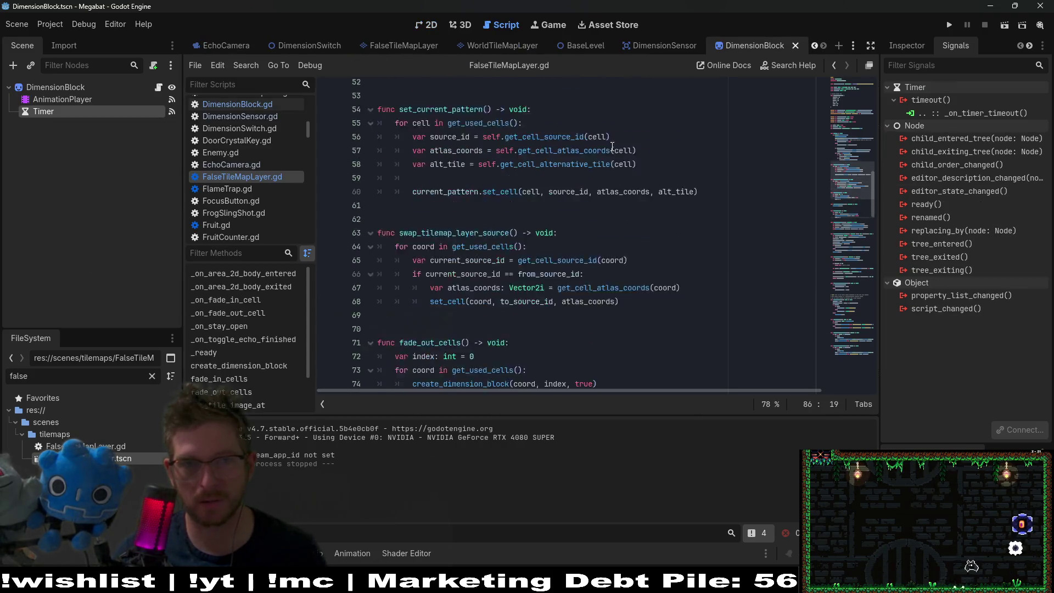
{"action": "left_click", "coordinate": [572, 195]}
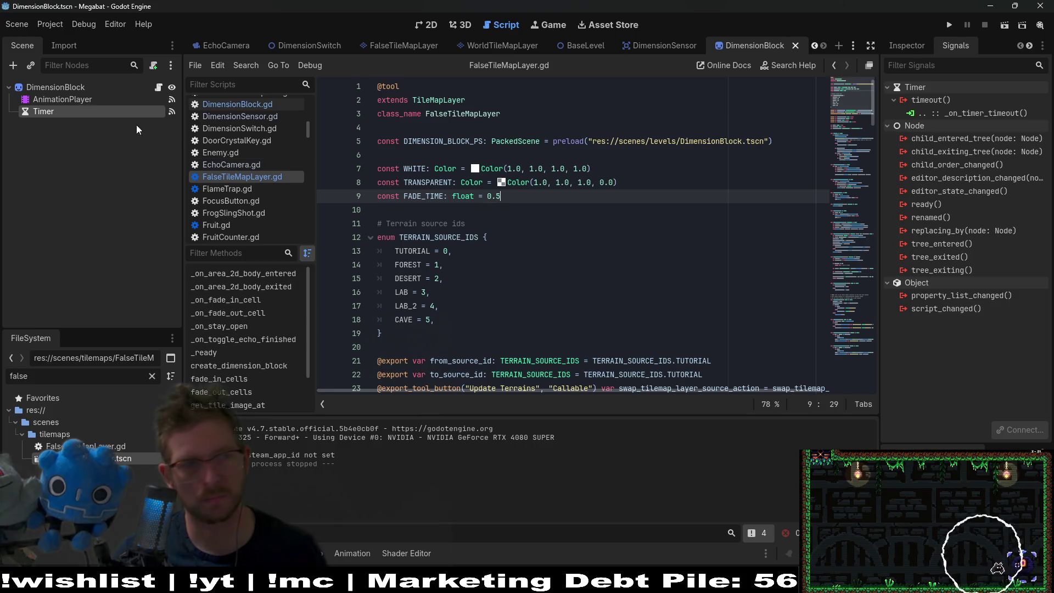
- In the DimensionBlock script, change BASE_TIME from 0.1 to 0.01 and save
{"action": "left_click", "coordinate": [80, 87]}
{"action": "left_click", "coordinate": [160, 90]}
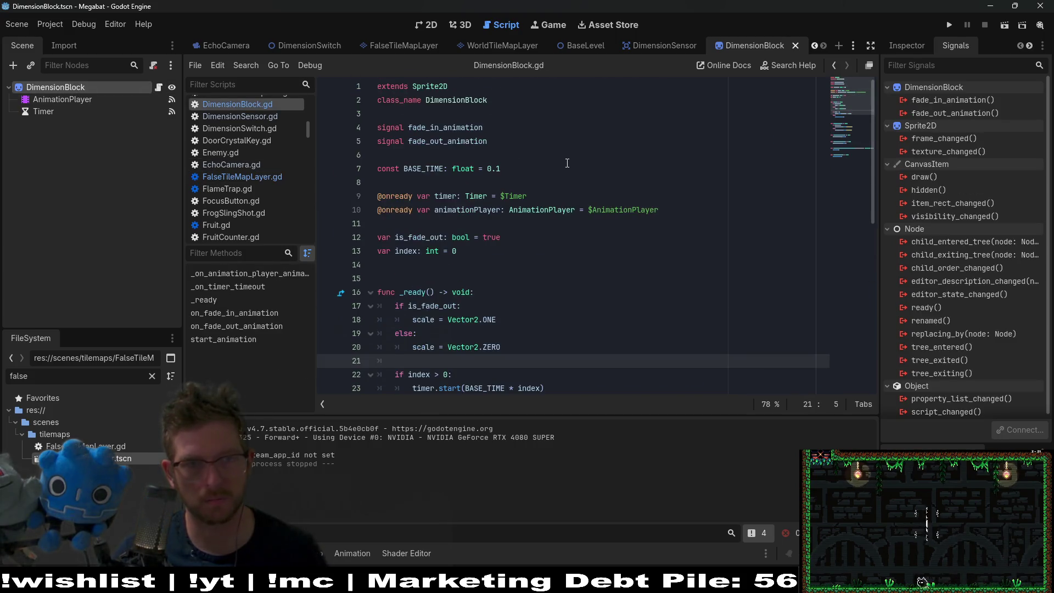
{"action": "left_click", "coordinate": [525, 175]}
{"action": "key", "text": "BackSpace"}
{"action": "type", "text": "01"}
{"action": "key", "text": "ctrl+s"}
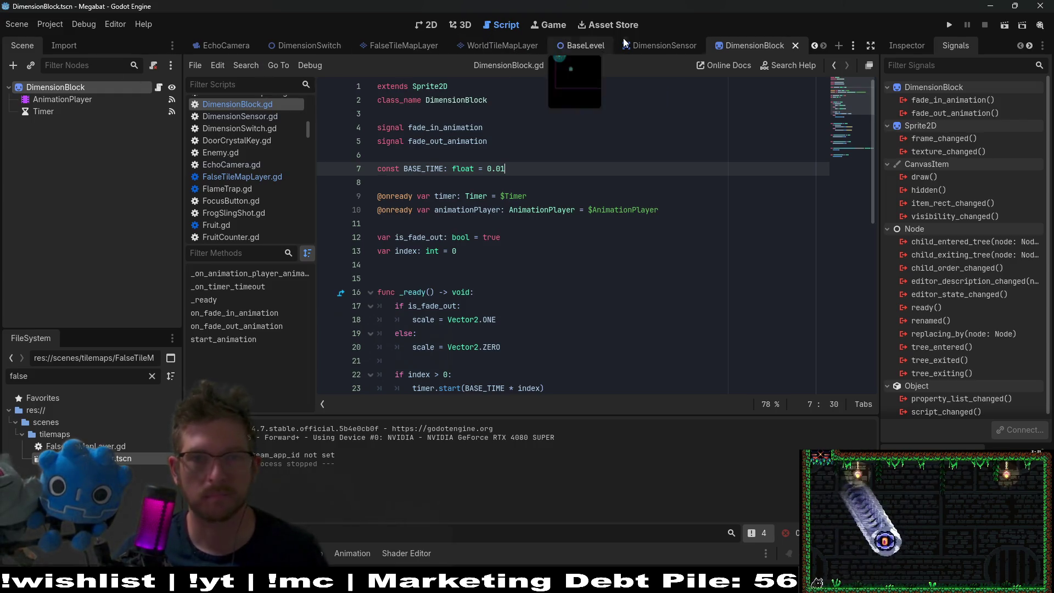
{"action": "left_click", "coordinate": [431, 25]}
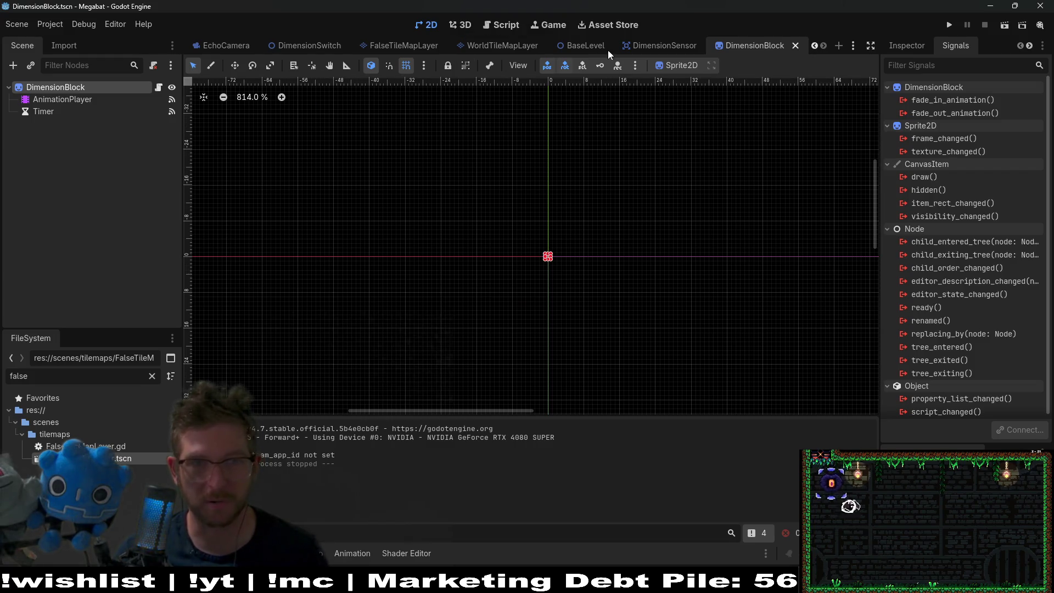
- Run Level_4_2, fly the bat around with sonar pulses, then close the game
{"action": "scroll", "coordinate": [619, 49], "scroll_direction": "up", "scroll_amount": 8}
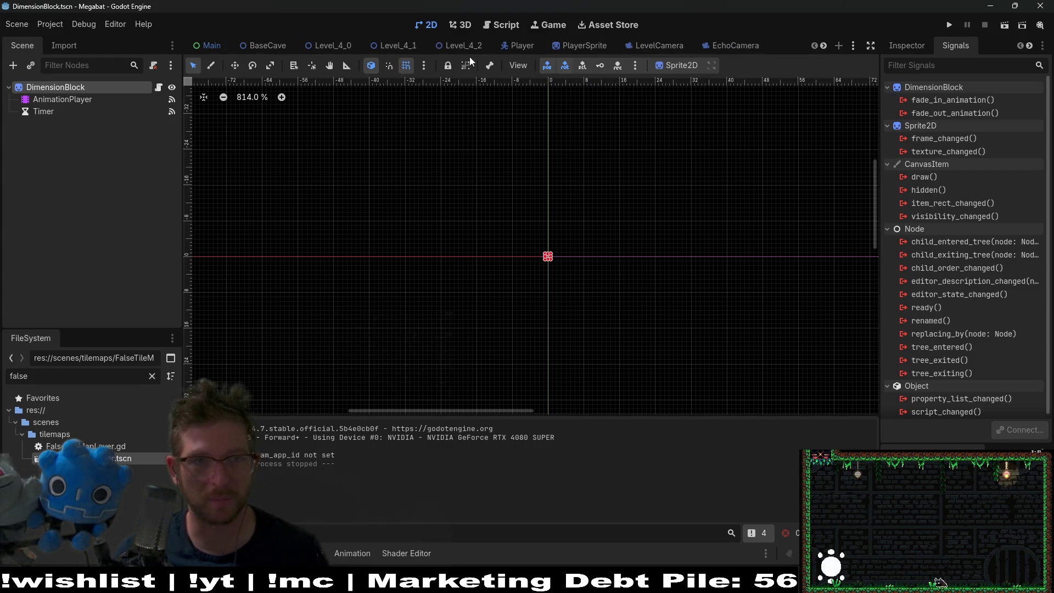
{"action": "left_click", "coordinate": [459, 46]}
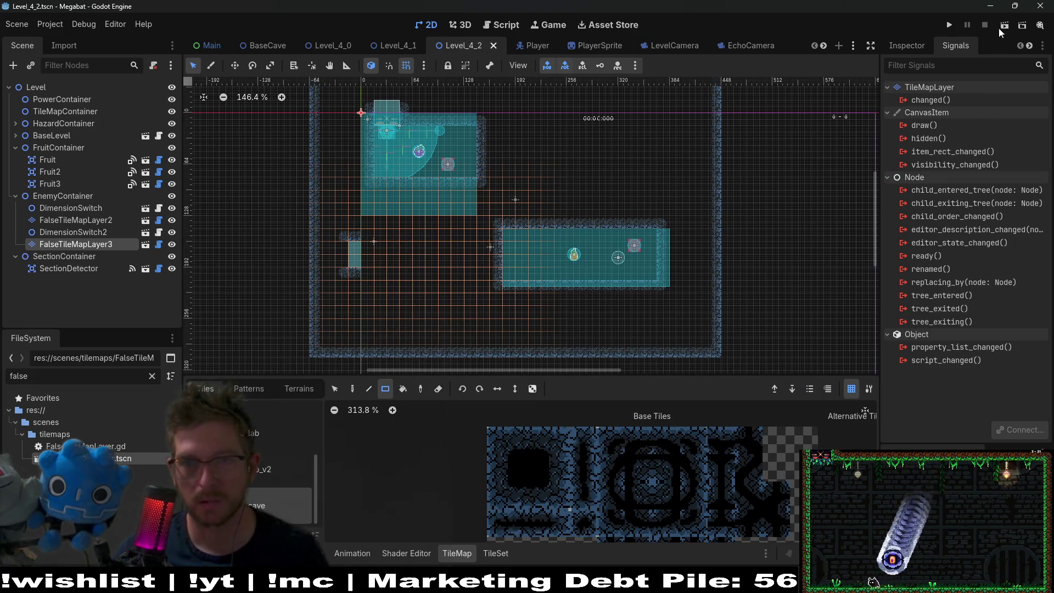
{"action": "left_click", "coordinate": [1004, 26]}
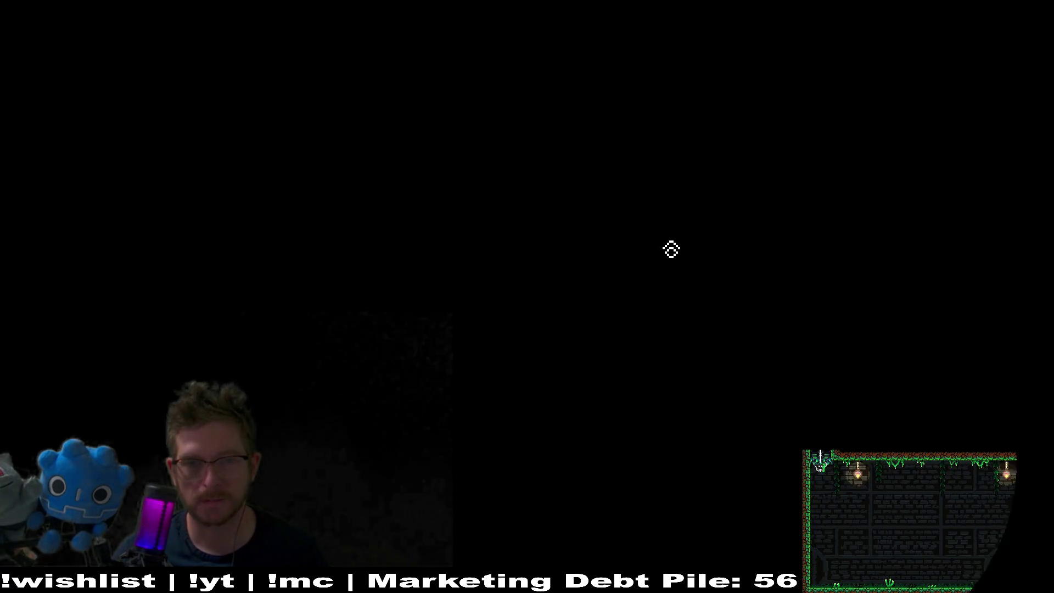
{"action": "key", "text": "Right"}
{"action": "key", "text": "space"}
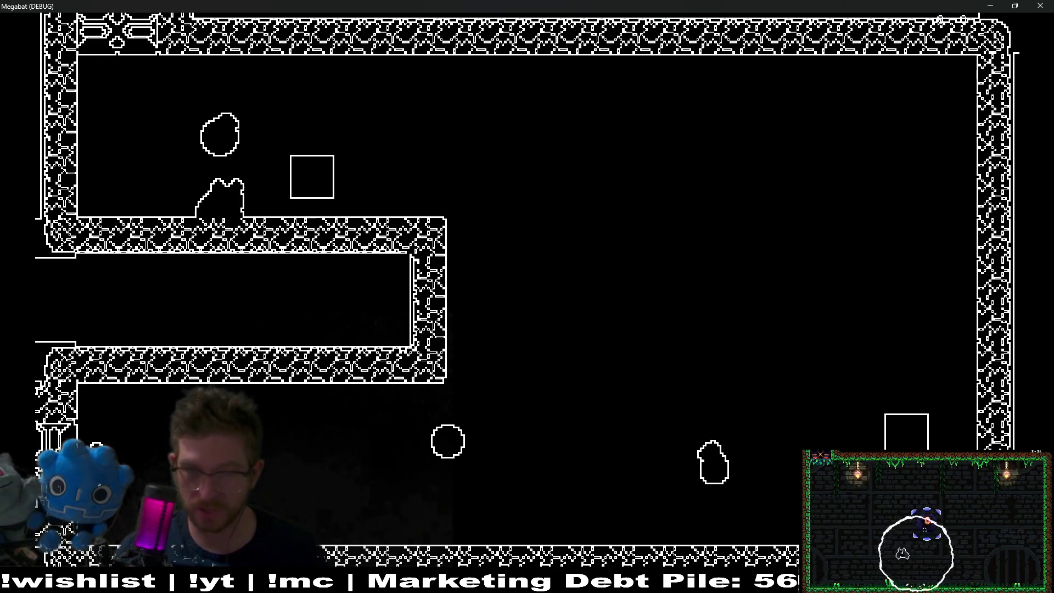
{"action": "key", "text": "Right"}
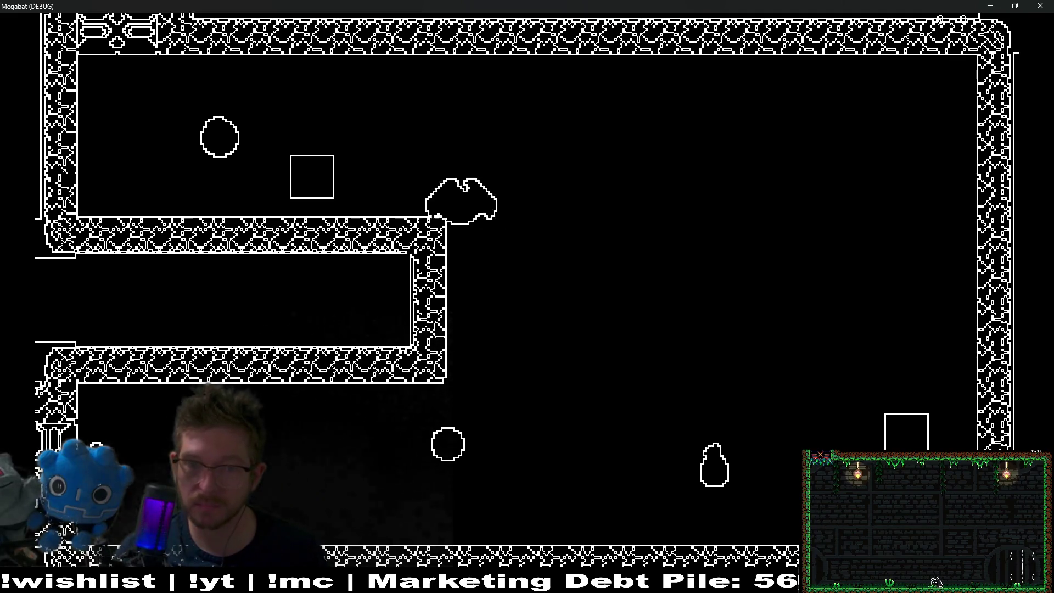
{"action": "key", "text": "Up"}
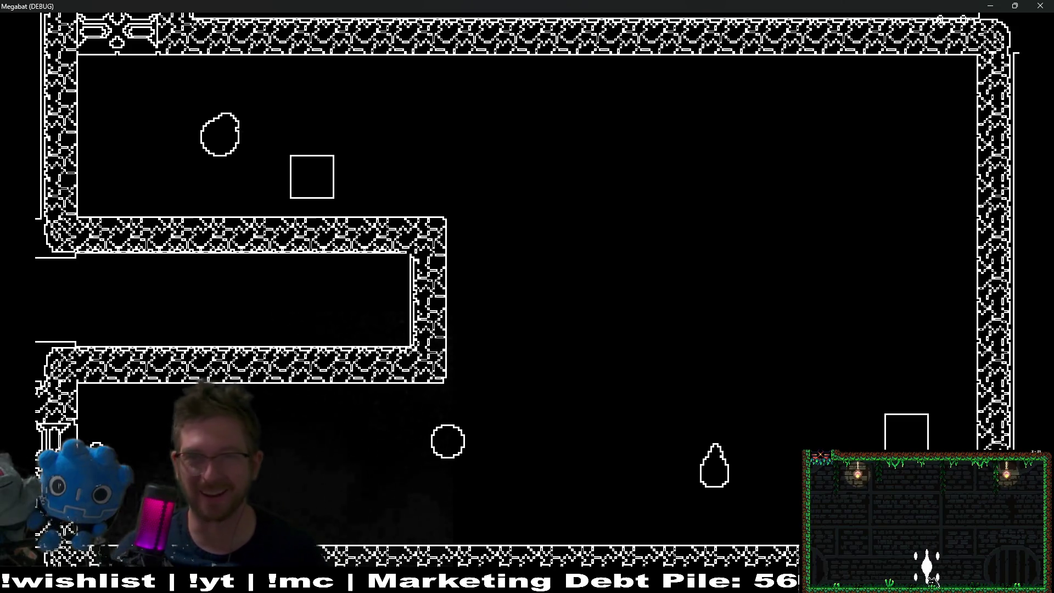
{"action": "left_click", "coordinate": [1041, 5]}
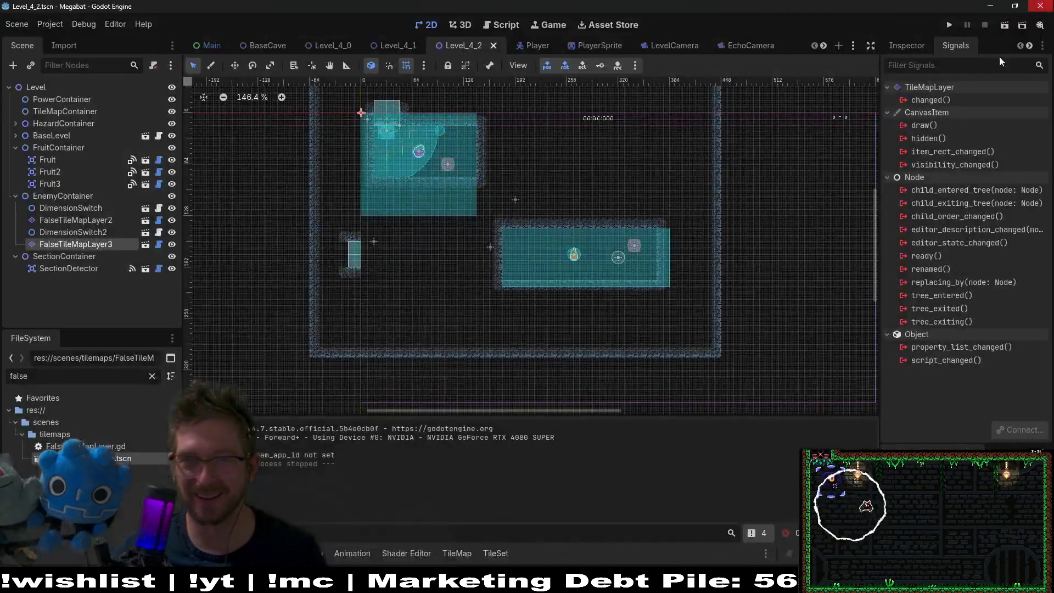
- In Aseprite, select the dark square and fill it back with black, then return to Godot
{"action": "key", "text": "alt+Tab"}
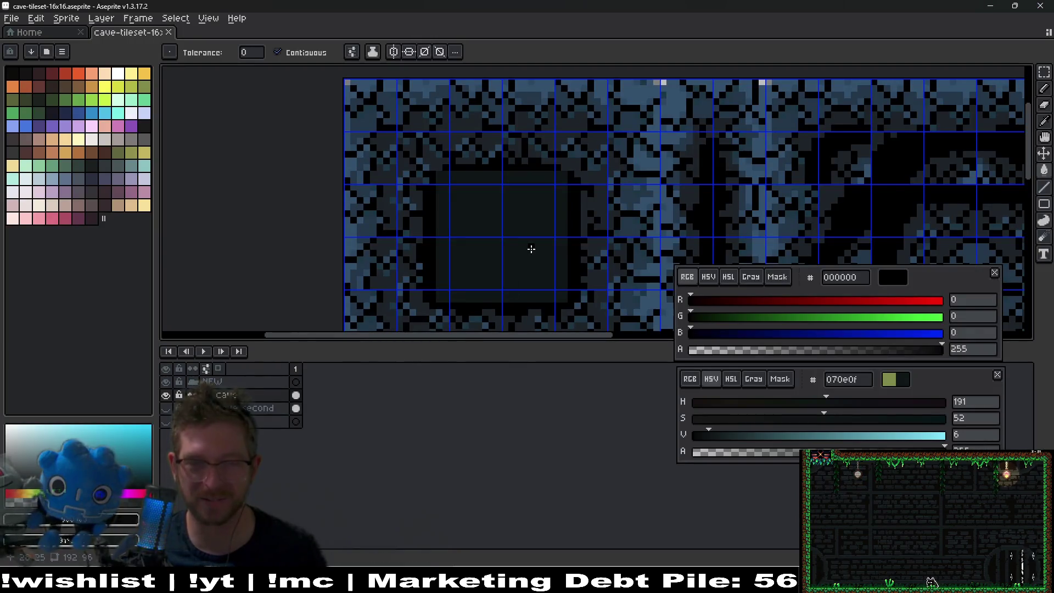
{"action": "left_click", "coordinate": [521, 268]}
{"action": "key", "text": "f"}
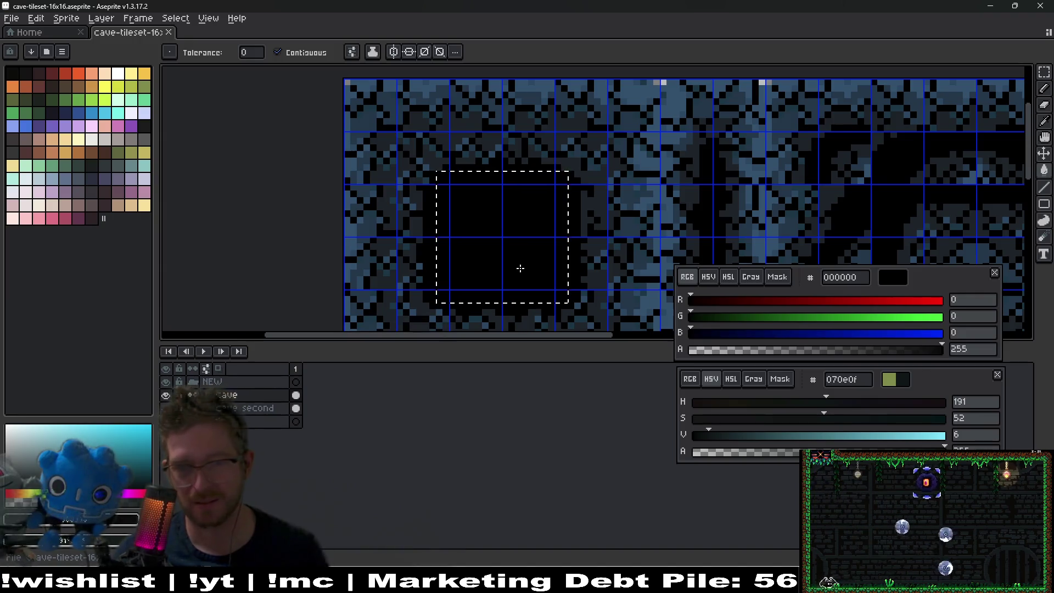
{"action": "key", "text": "ctrl+d"}
{"action": "key", "text": "i"}
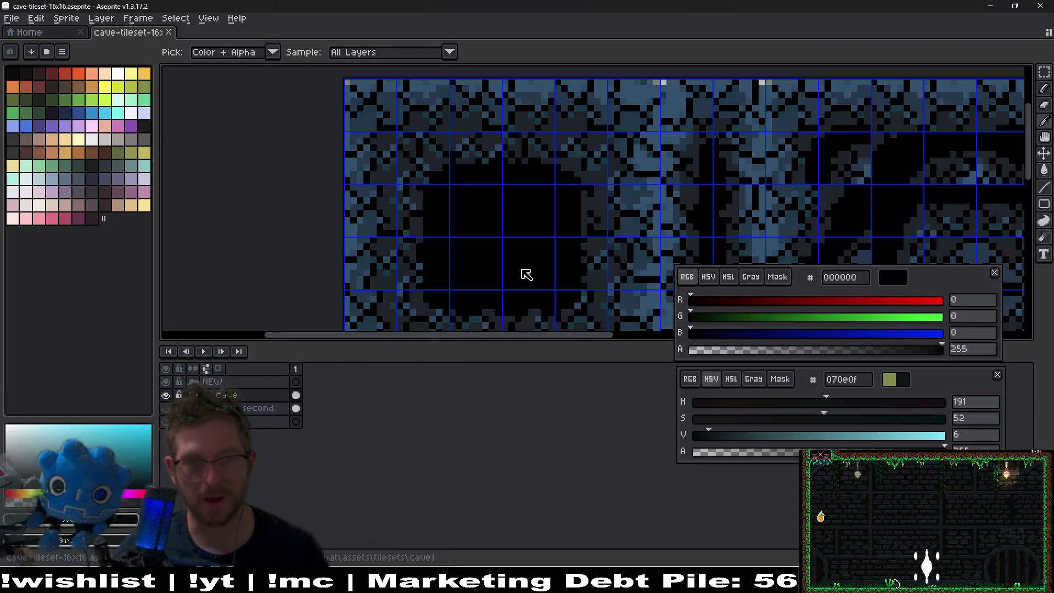
{"action": "key", "text": "alt+Tab"}
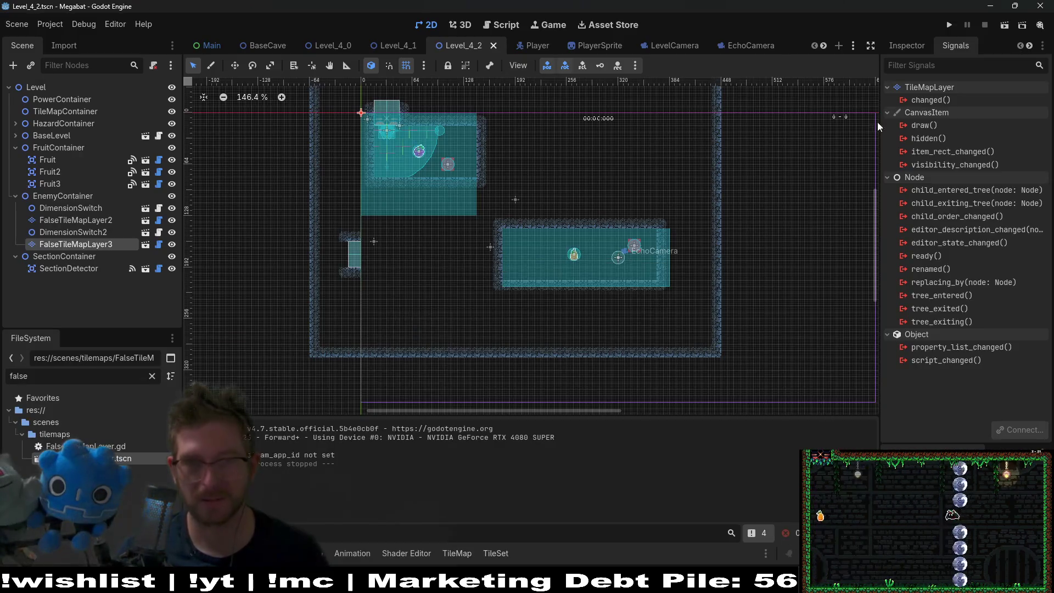
- Run Level_4_2 once more, close the game, and switch to the Script workspace
{"action": "left_click", "coordinate": [1002, 26]}
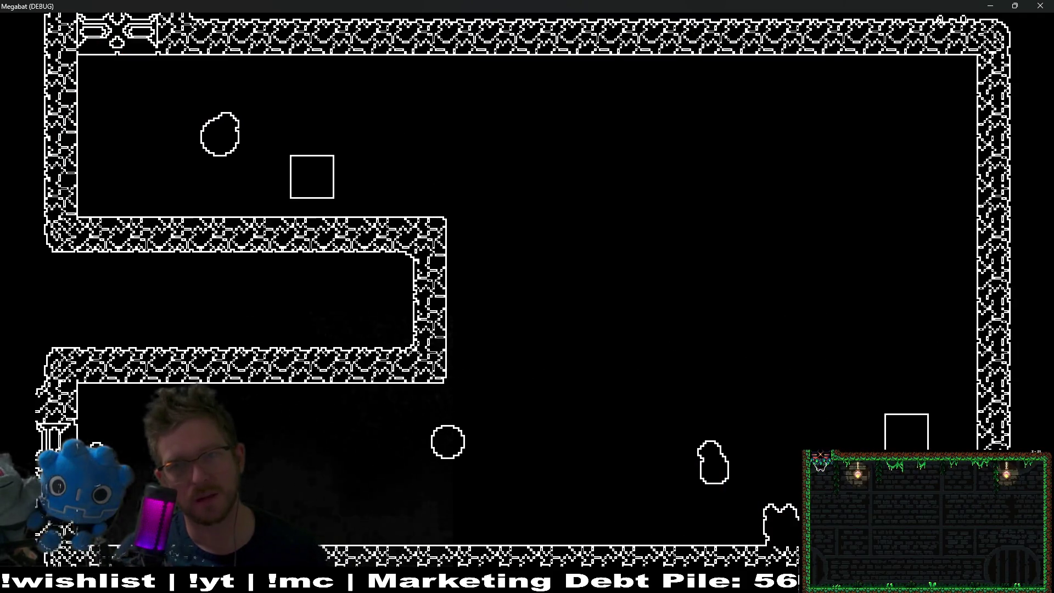
{"action": "left_click", "coordinate": [1038, 12]}
{"action": "left_click", "coordinate": [503, 27]}
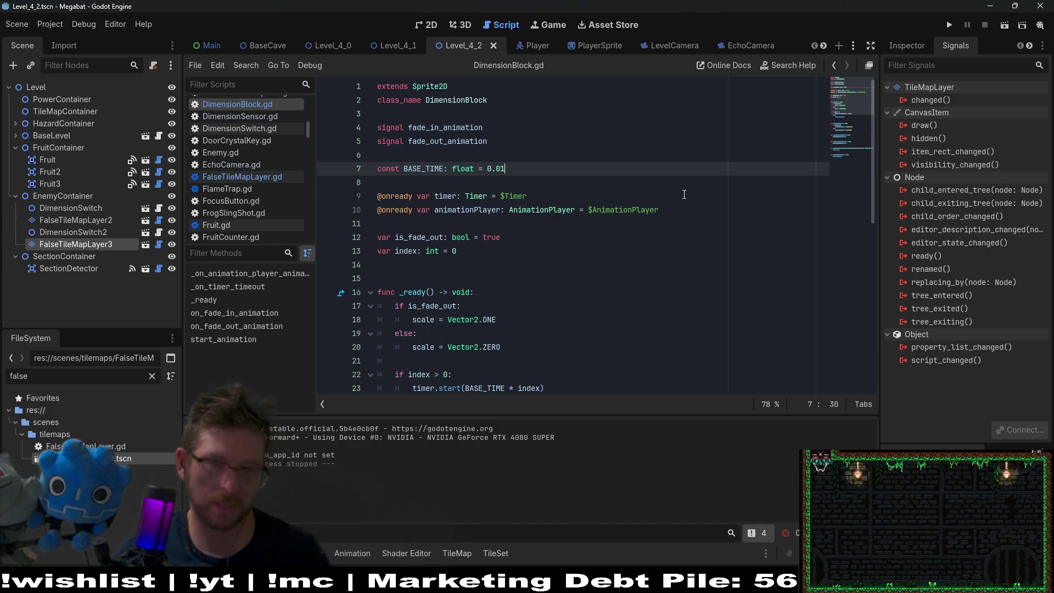
- Set BASE_TIME back to 0.1, save, and reopen the DimensionBlock scene
{"action": "key", "text": "BackSpace"}
{"action": "key", "text": "BackSpace"}
{"action": "type", "text": "1"}
{"action": "key", "text": "ctrl+s"}
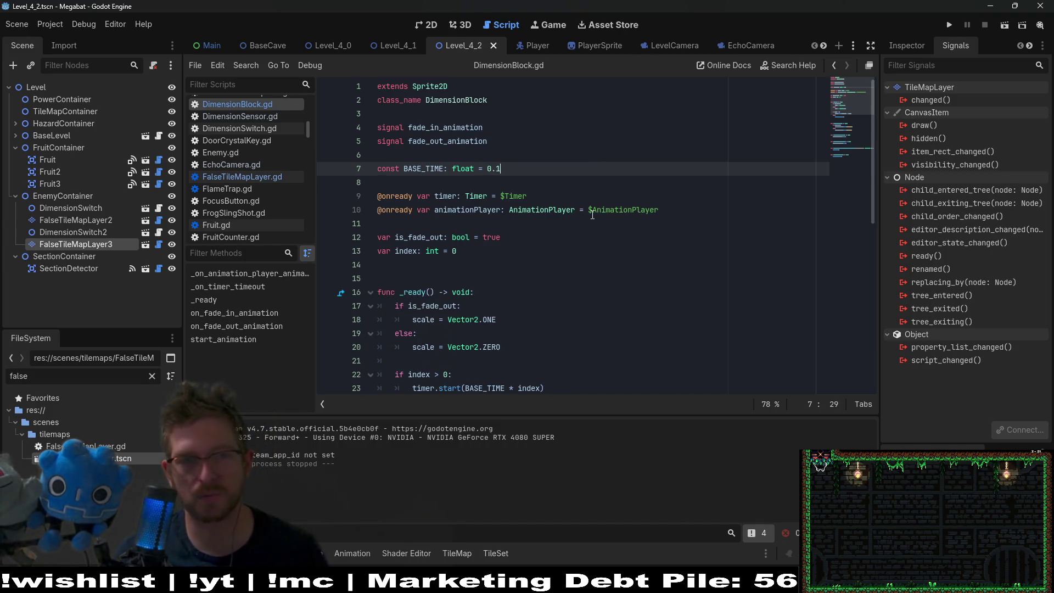
{"action": "left_click", "coordinate": [420, 25]}
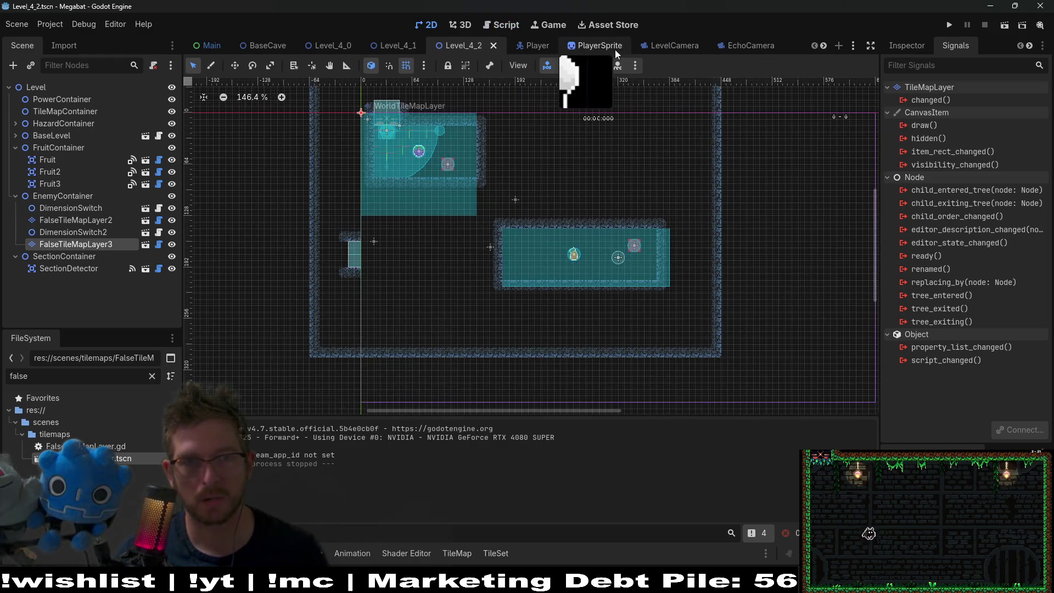
{"action": "scroll", "coordinate": [734, 44], "scroll_direction": "down", "scroll_amount": 4}
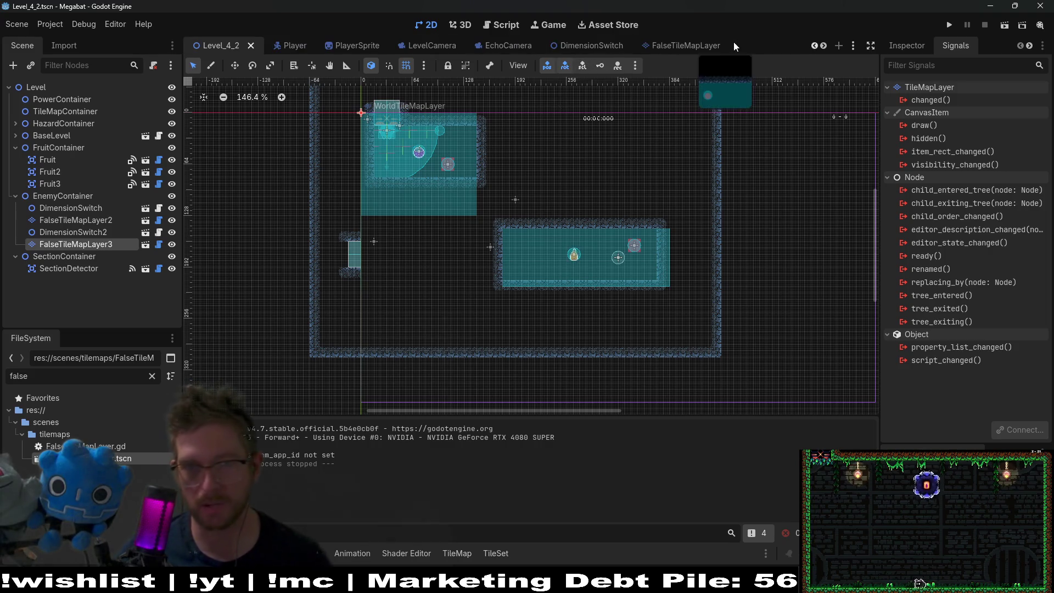
{"action": "scroll", "coordinate": [687, 51], "scroll_direction": "down", "scroll_amount": 3}
{"action": "left_click", "coordinate": [719, 48]}
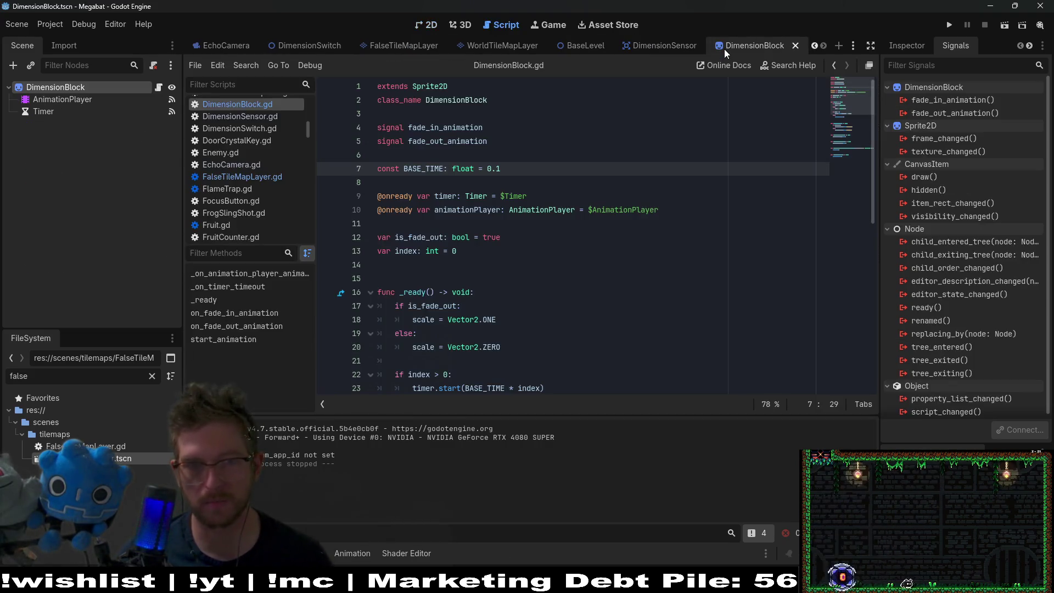
{"action": "scroll", "coordinate": [494, 255], "scroll_direction": "down", "scroll_amount": 9}
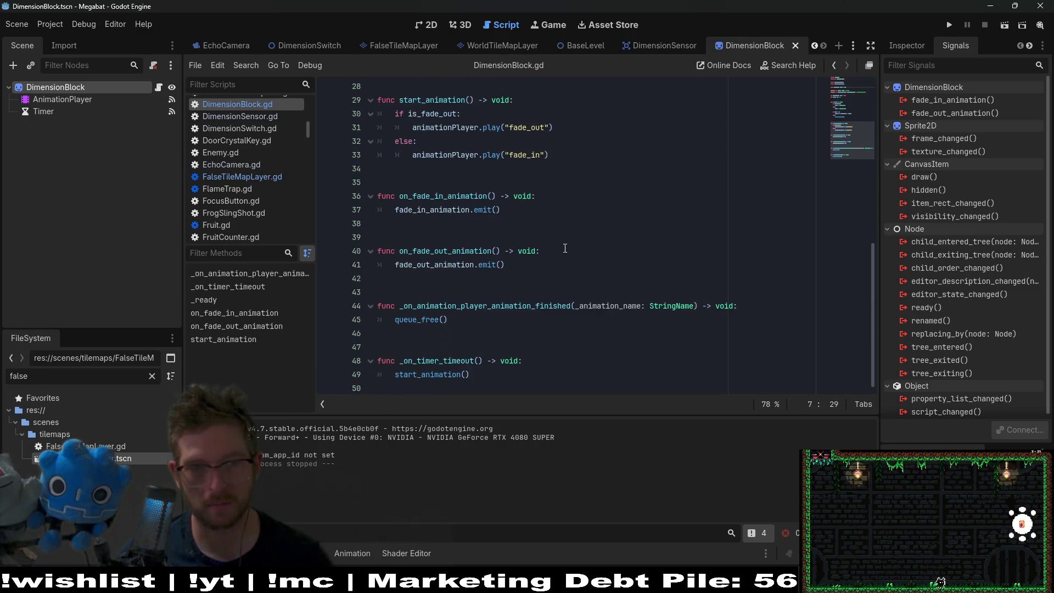
{"action": "scroll", "coordinate": [467, 47], "scroll_direction": "up", "scroll_amount": 5}
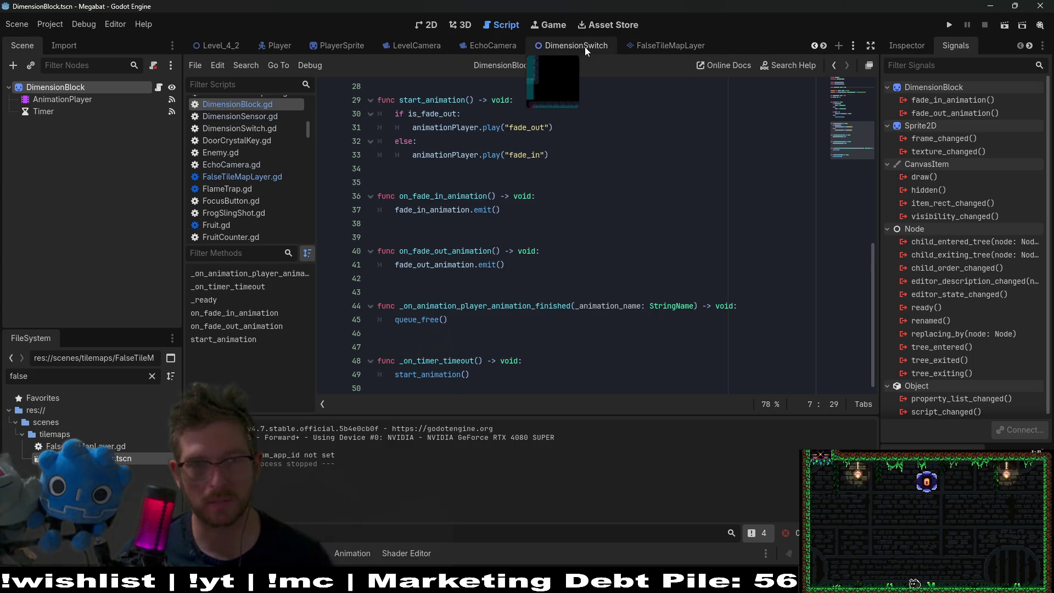
- Open FalseTileMapLayer.gd and locate the index increment in fade_out_cells
{"action": "left_click", "coordinate": [639, 46]}
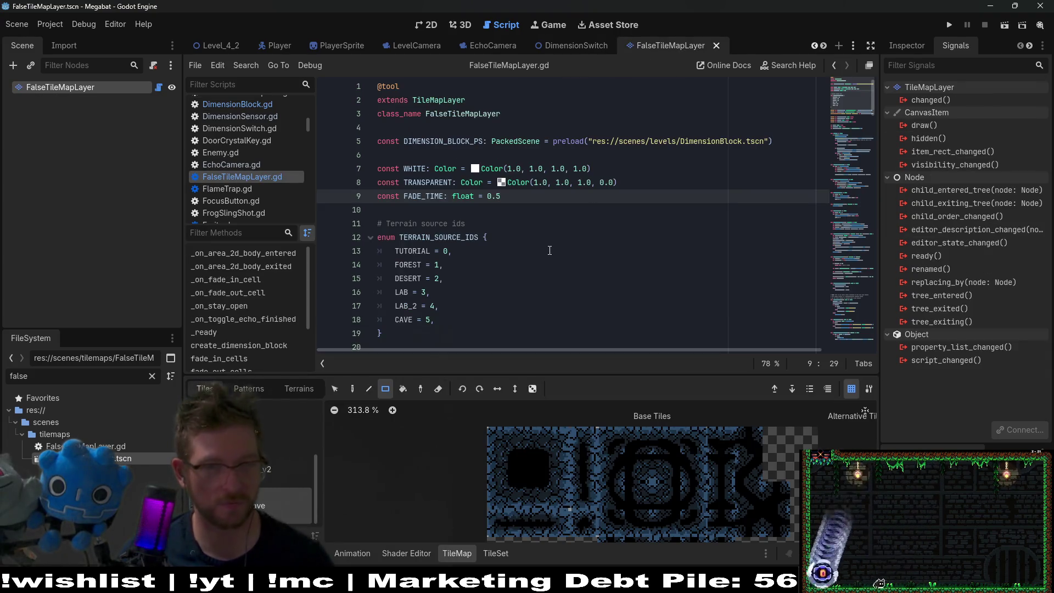
{"action": "scroll", "coordinate": [548, 240], "scroll_direction": "down", "scroll_amount": 11}
{"action": "scroll", "coordinate": [548, 240], "scroll_direction": "down", "scroll_amount": 12}
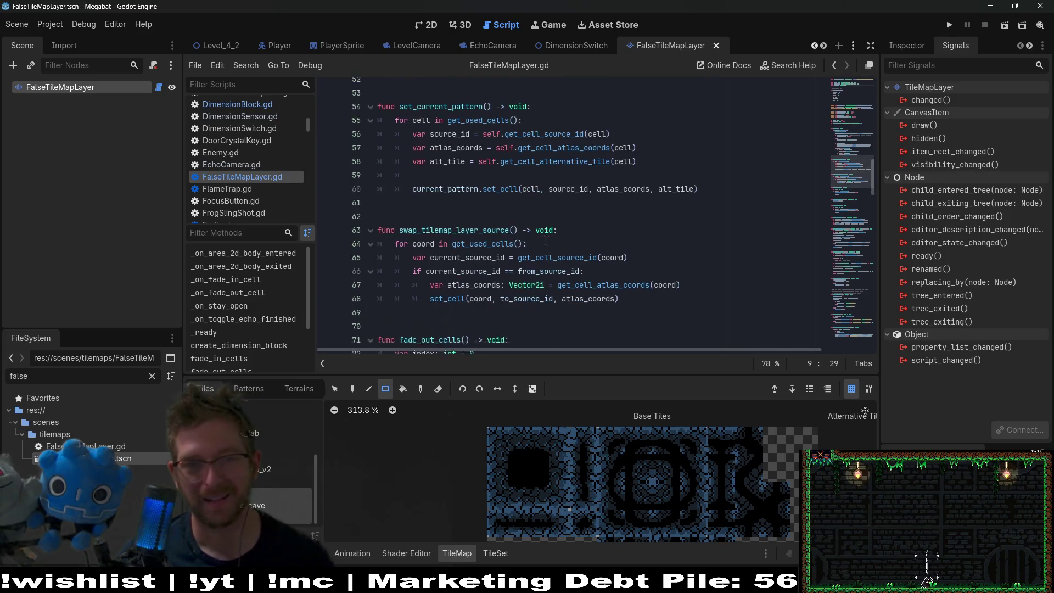
{"action": "scroll", "coordinate": [545, 240], "scroll_direction": "down", "scroll_amount": 8}
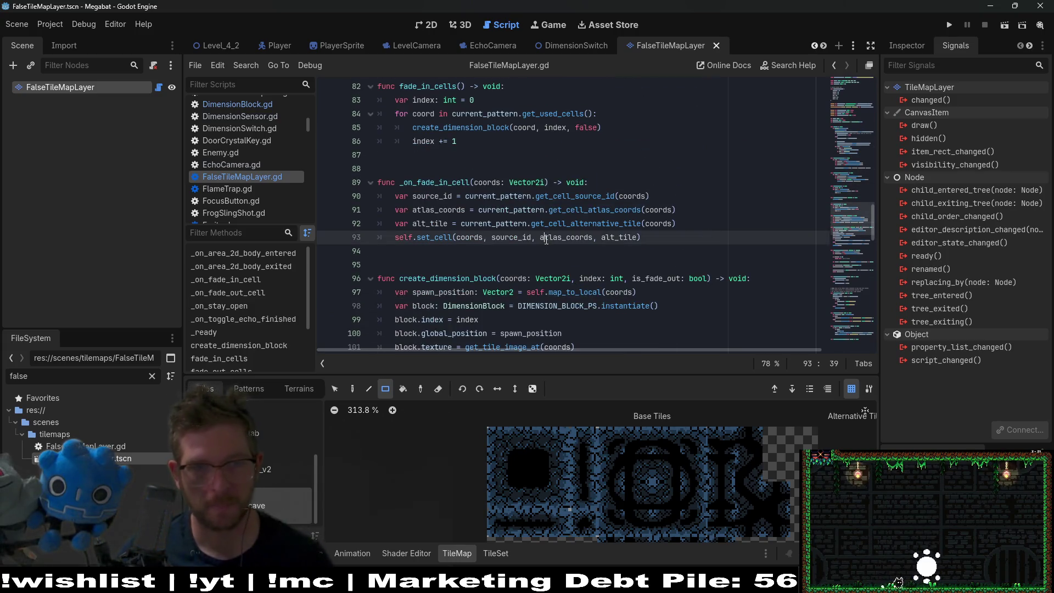
{"action": "scroll", "coordinate": [683, 155], "scroll_direction": "up", "scroll_amount": 9}
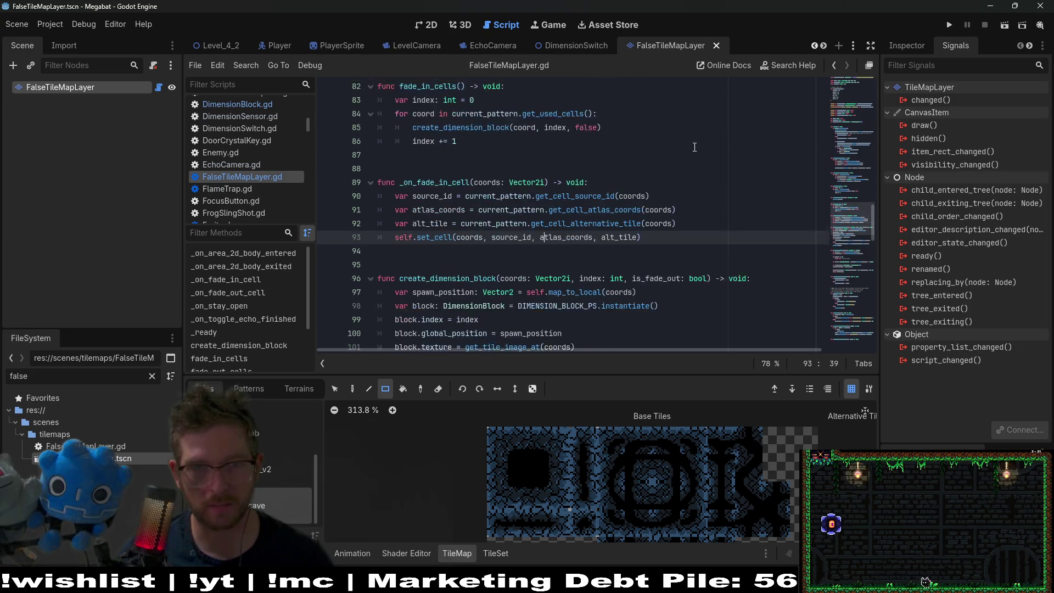
{"action": "left_click", "coordinate": [496, 198]}
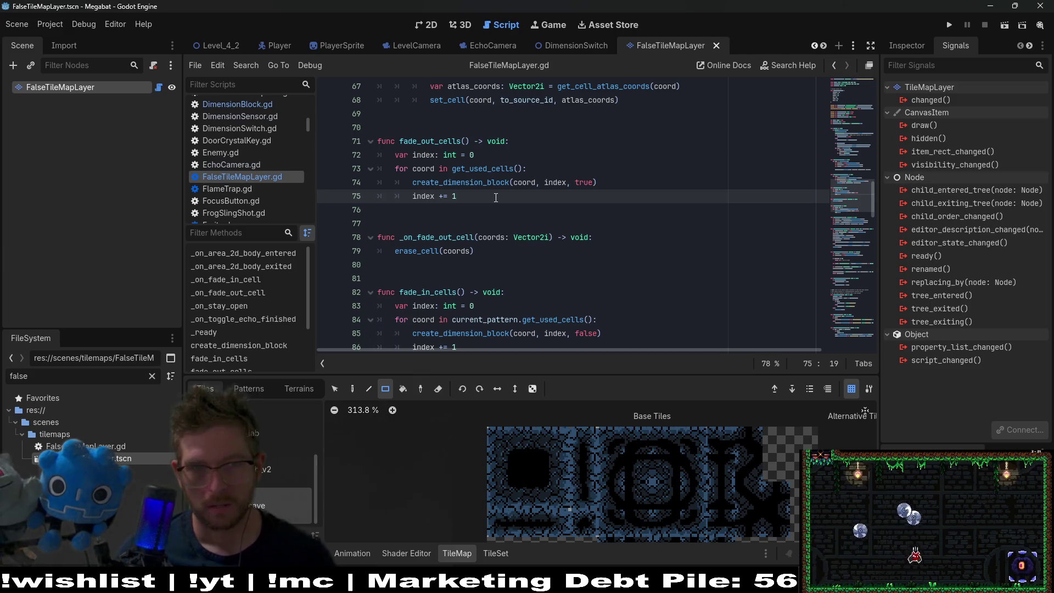
{"action": "left_click", "coordinate": [542, 168]}
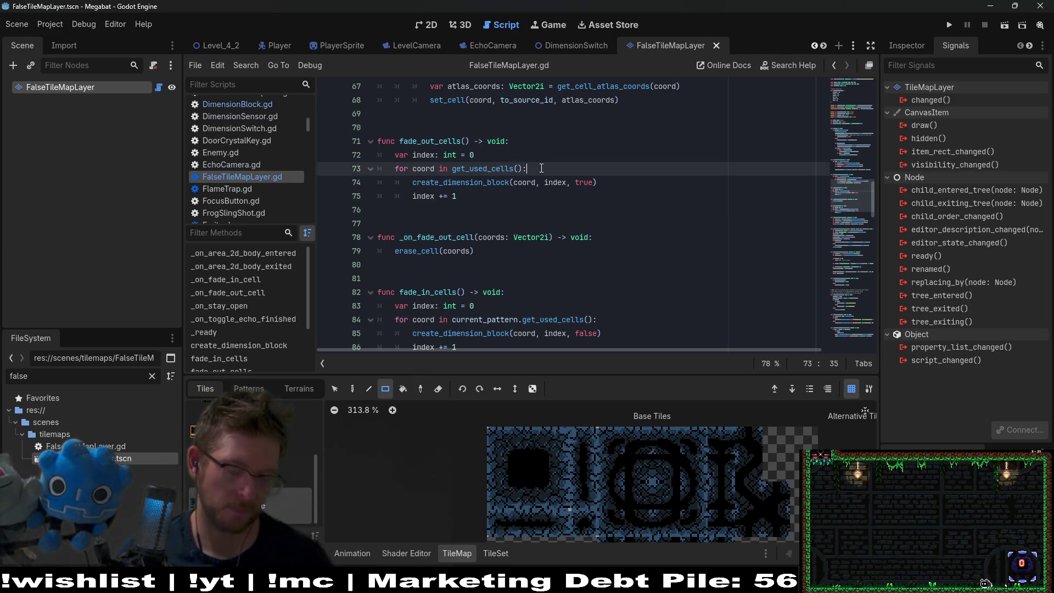
- Add 'if index > 10: index = 0' after index += 1 in fade_out_cells
{"action": "left_click", "coordinate": [534, 197]}
{"action": "key", "text": "Return"}
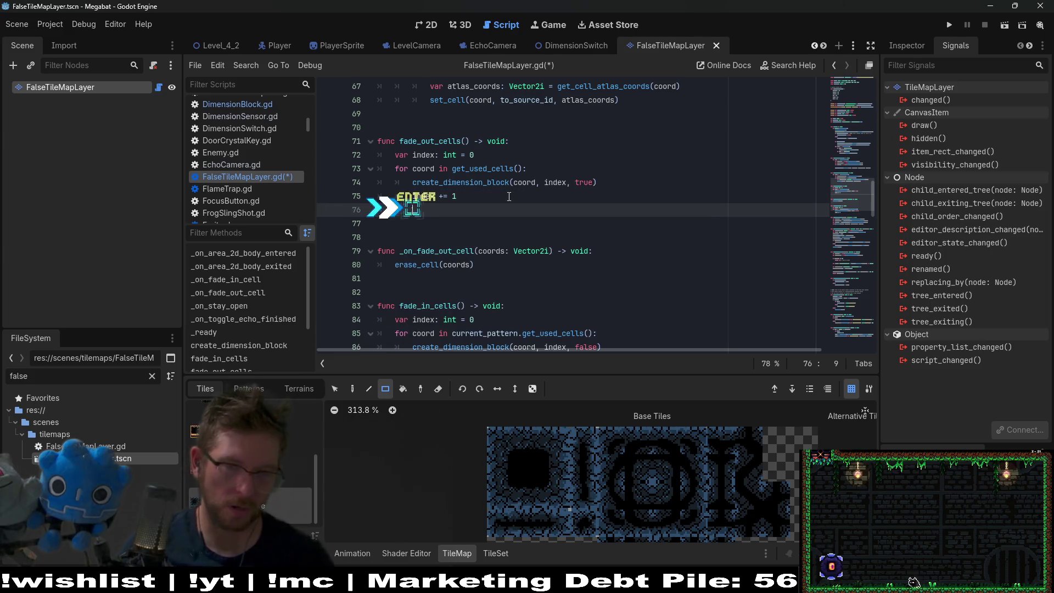
{"action": "type", "text": "if indexd >0"}
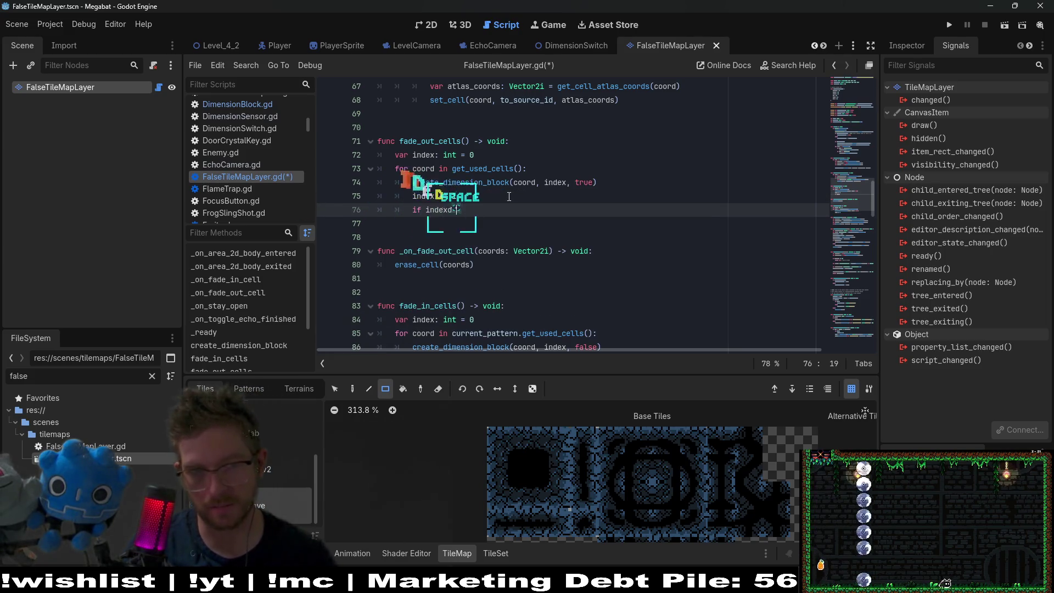
{"action": "key", "text": "BackSpace"}
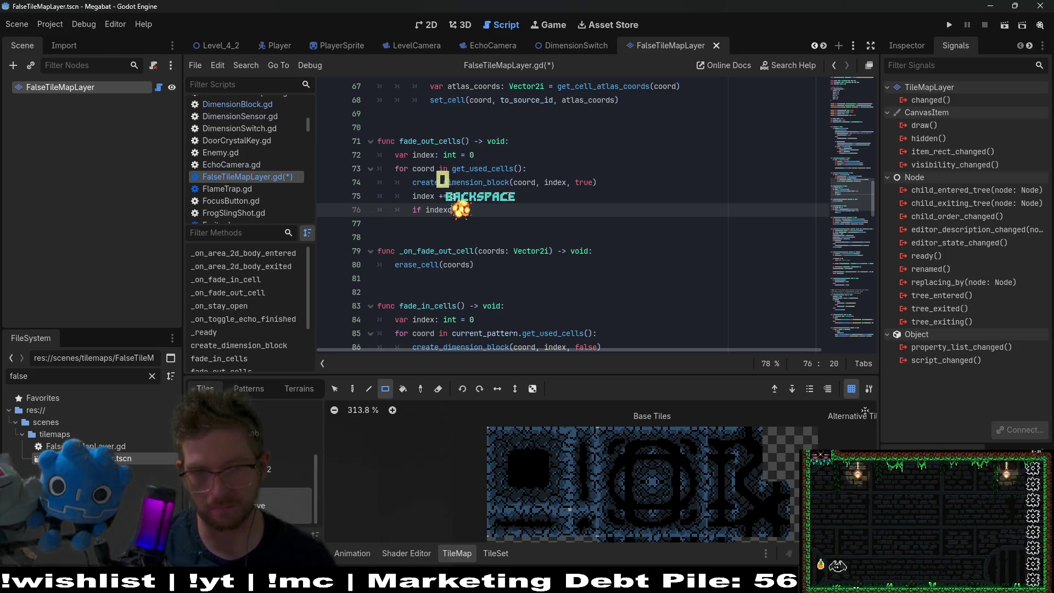
{"action": "type", "text": "10:"}
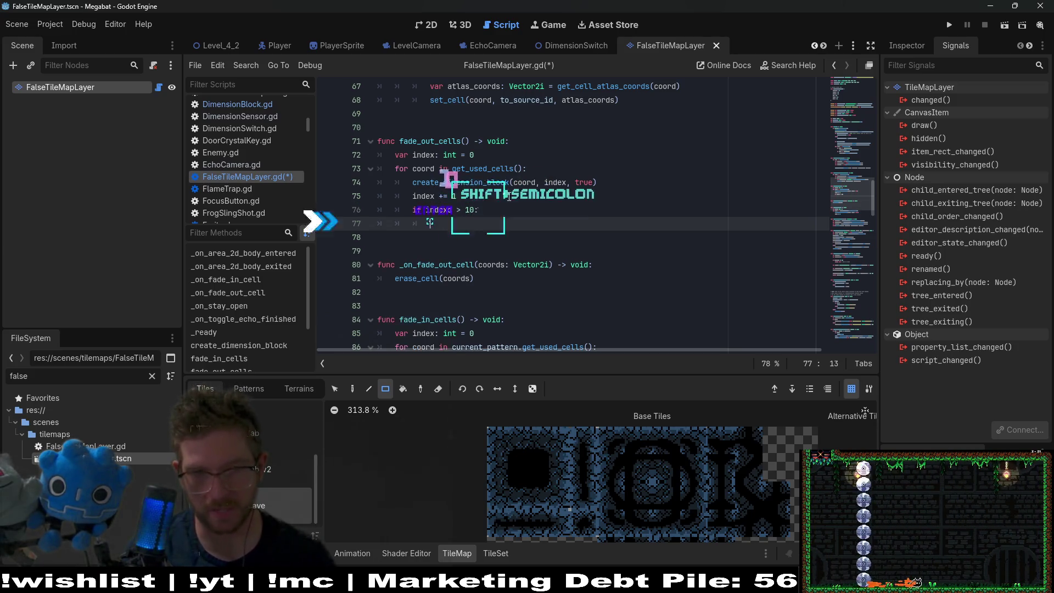
{"action": "key", "text": "Return"}
{"action": "key", "text": "Up"}
{"action": "key", "text": "Right"}
{"action": "key", "text": "Right"}
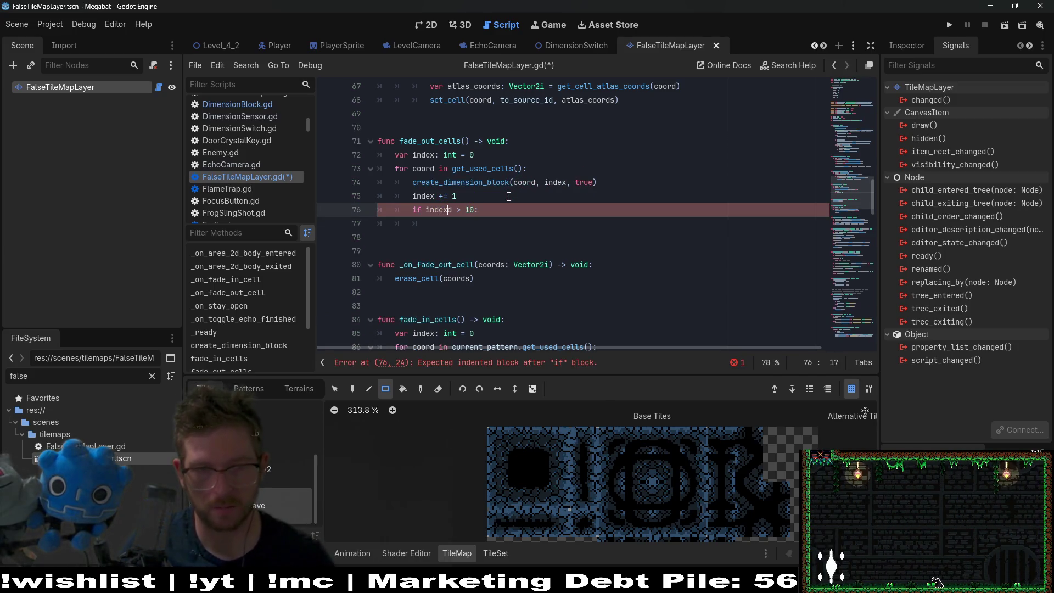
{"action": "key", "text": "Down"}
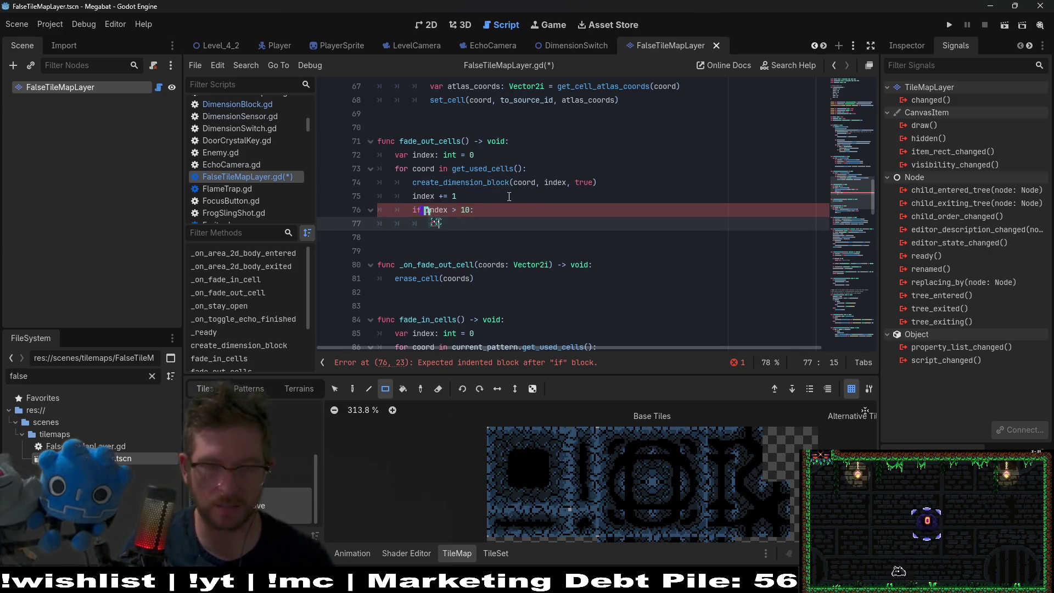
{"action": "type", "text": "= 0"}
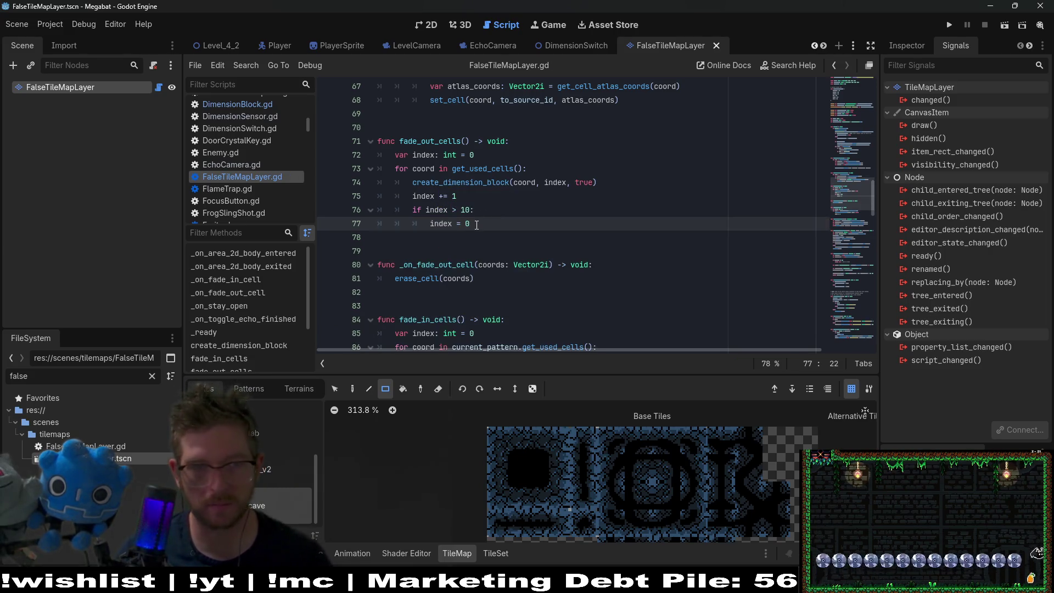
- Copy the same reset into fade_in_cells, save the script, and open Level_4_2
{"action": "left_click", "coordinate": [482, 202], "text": "shift"}
{"action": "scroll", "coordinate": [503, 196], "scroll_direction": "down", "scroll_amount": 2}
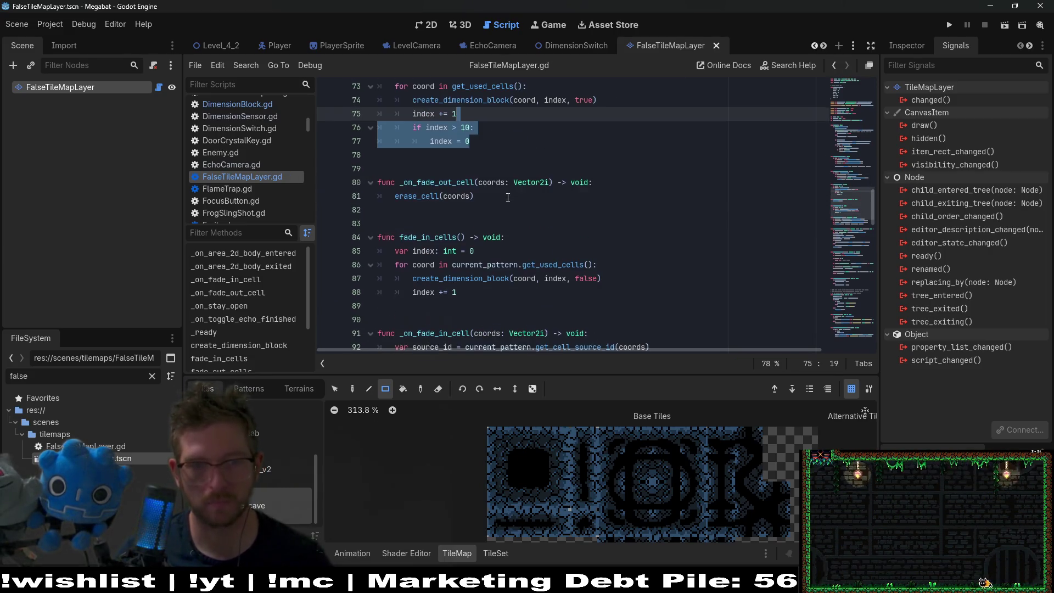
{"action": "key", "text": "ctrl+c"}
{"action": "left_click", "coordinate": [481, 298]}
{"action": "key", "text": "ctrl+v"}
{"action": "key", "text": "ctrl+s"}
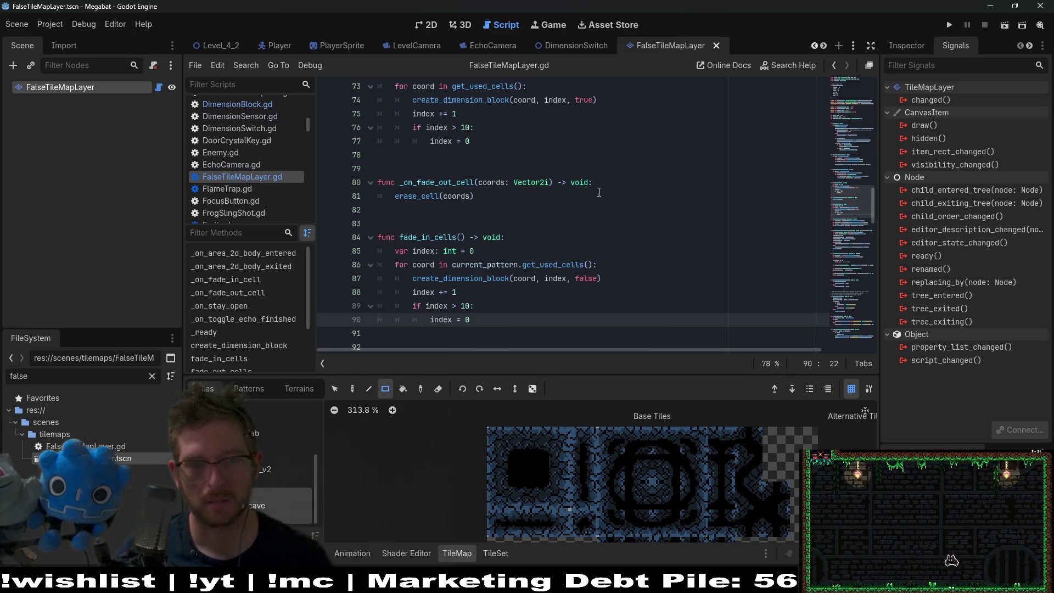
{"action": "left_click", "coordinate": [221, 45]}
{"action": "left_click", "coordinate": [1004, 25]}
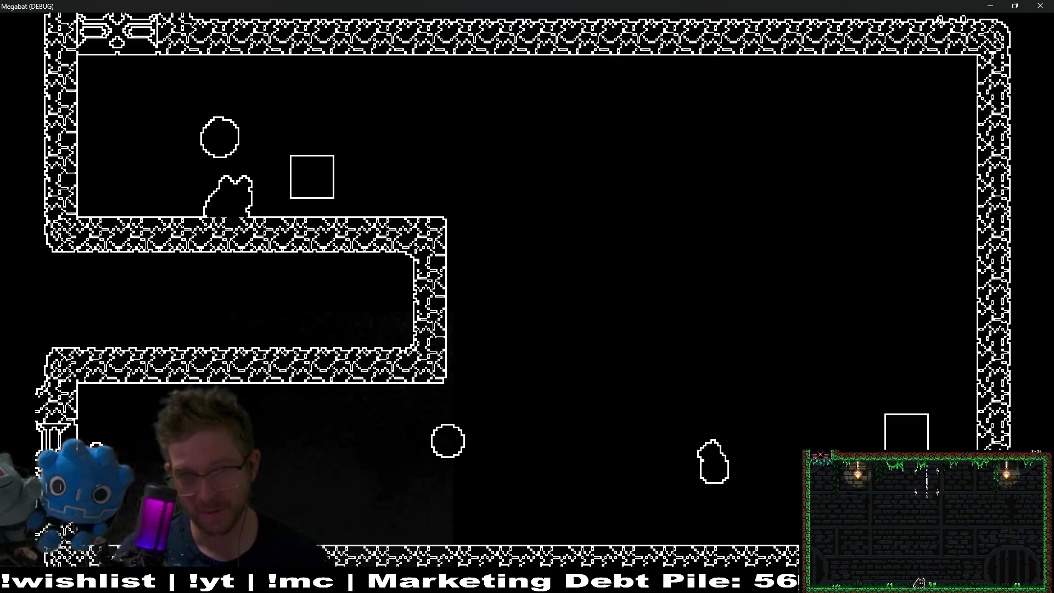
{"action": "left_click", "coordinate": [1039, 5]}
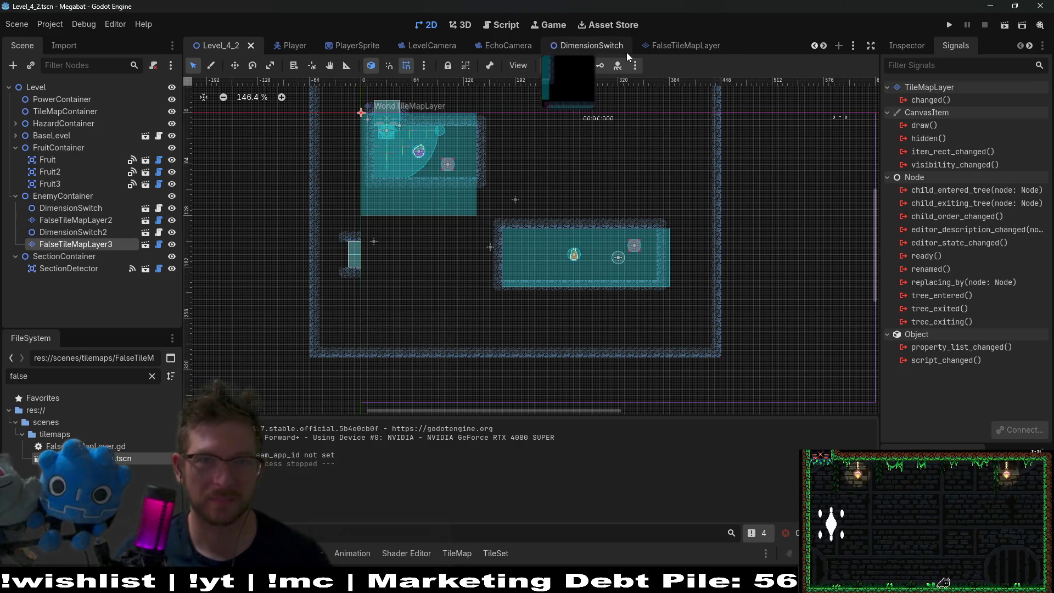
- Change both 'if index > 10:' fade-loop thresholds in FalseTileMapLayer.gd to 5 and save the script
{"action": "scroll", "coordinate": [690, 45], "scroll_direction": "down", "scroll_amount": 4}
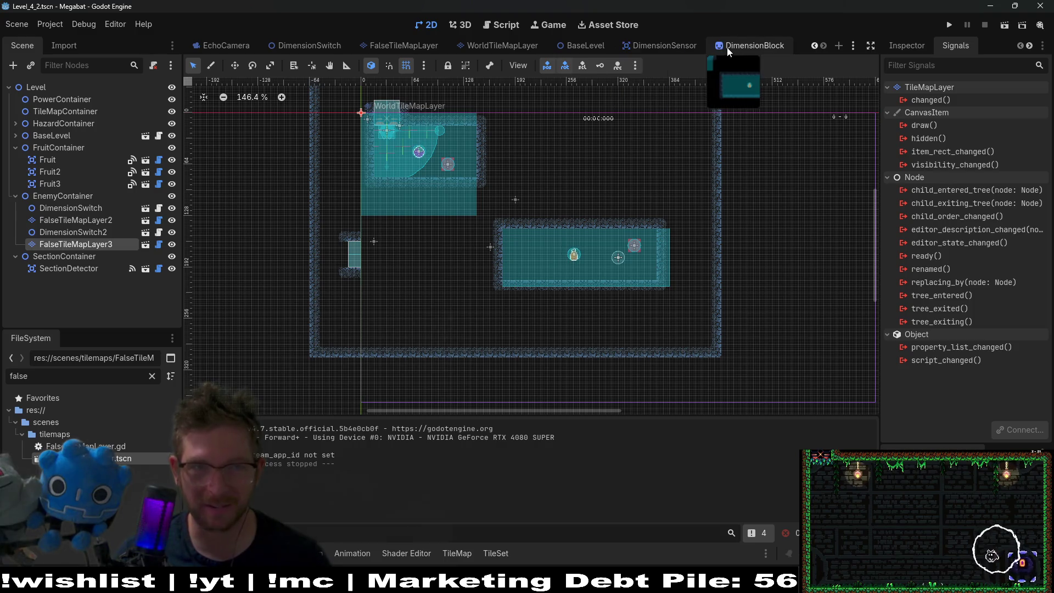
{"action": "left_click", "coordinate": [318, 45]}
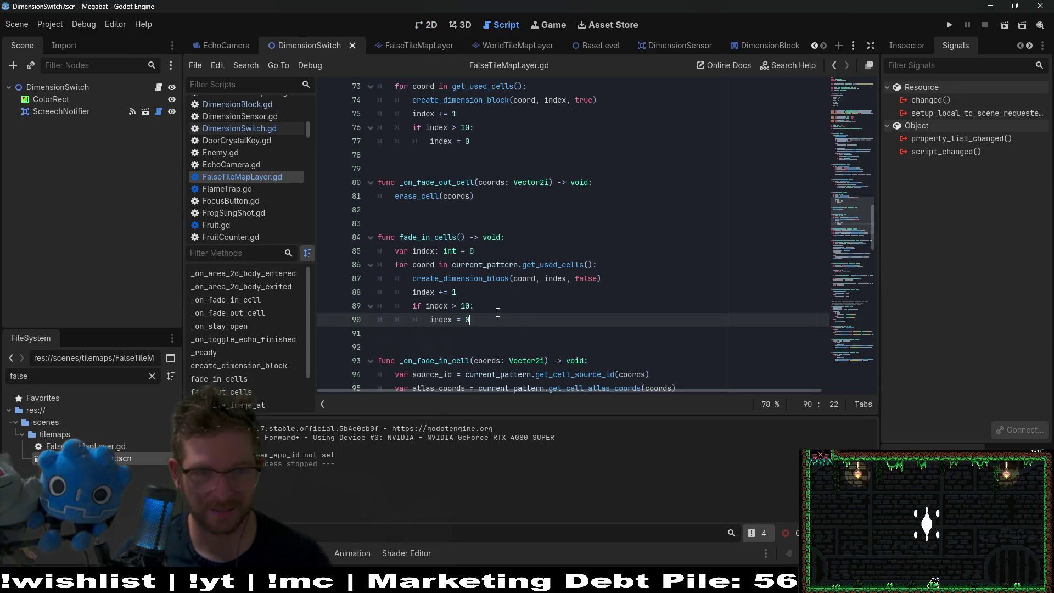
{"action": "left_click", "coordinate": [471, 305]}
{"action": "key", "text": "BackSpace"}
{"action": "key", "text": "BackSpace"}
{"action": "type", "text": "5"}
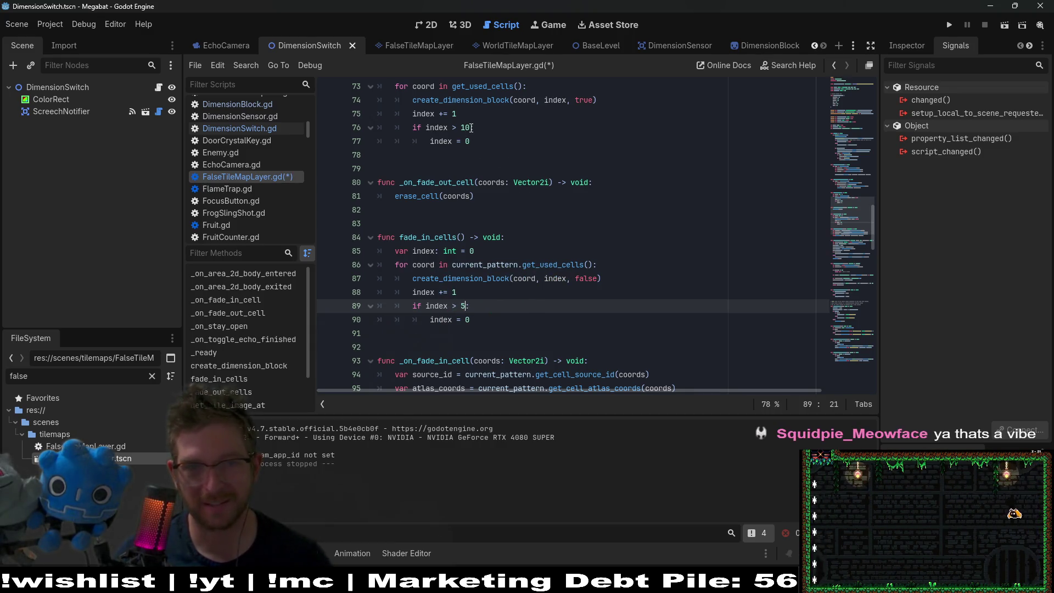
{"action": "left_click", "coordinate": [471, 128]}
{"action": "key", "text": "ctrl+s"}
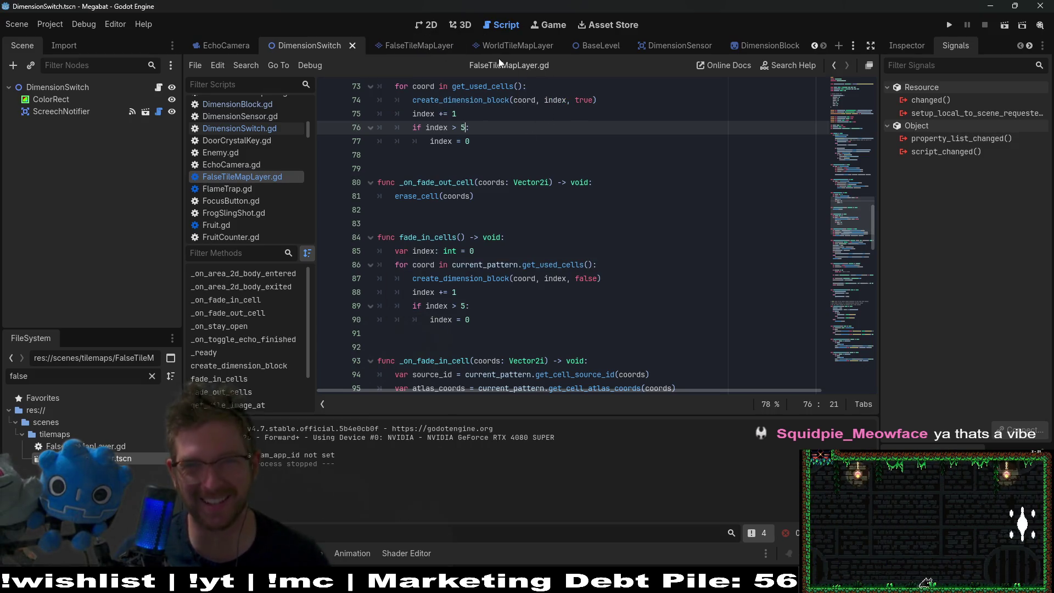
{"action": "scroll", "coordinate": [481, 50], "scroll_direction": "up", "scroll_amount": 5}
{"action": "left_click", "coordinate": [431, 46]}
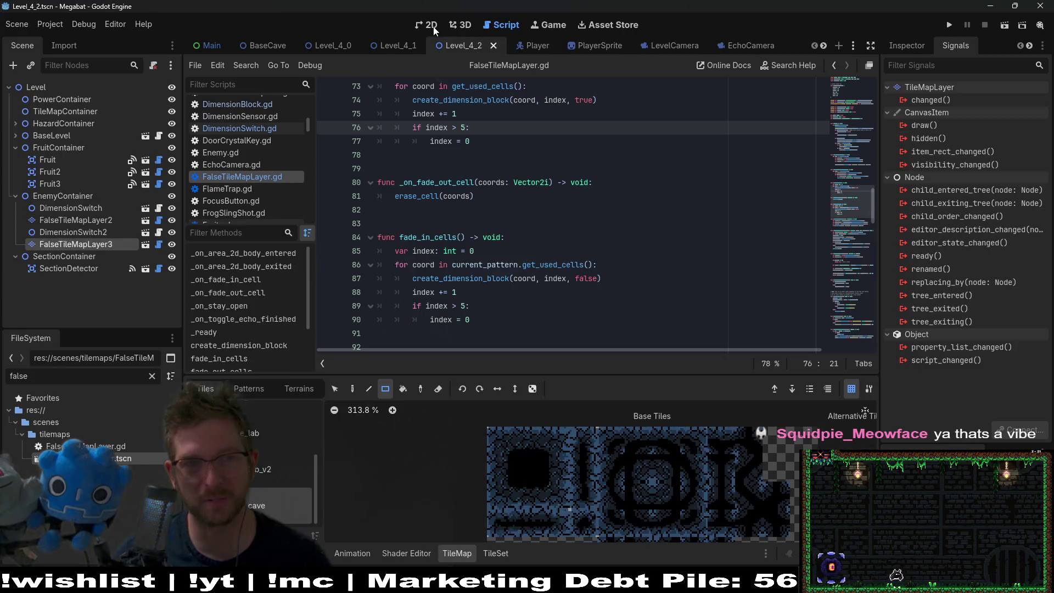
- Run Level_4_2 with F6, send an echo pulse in-game, then close the game window
{"action": "left_click", "coordinate": [432, 25]}
{"action": "key", "text": "F6"}
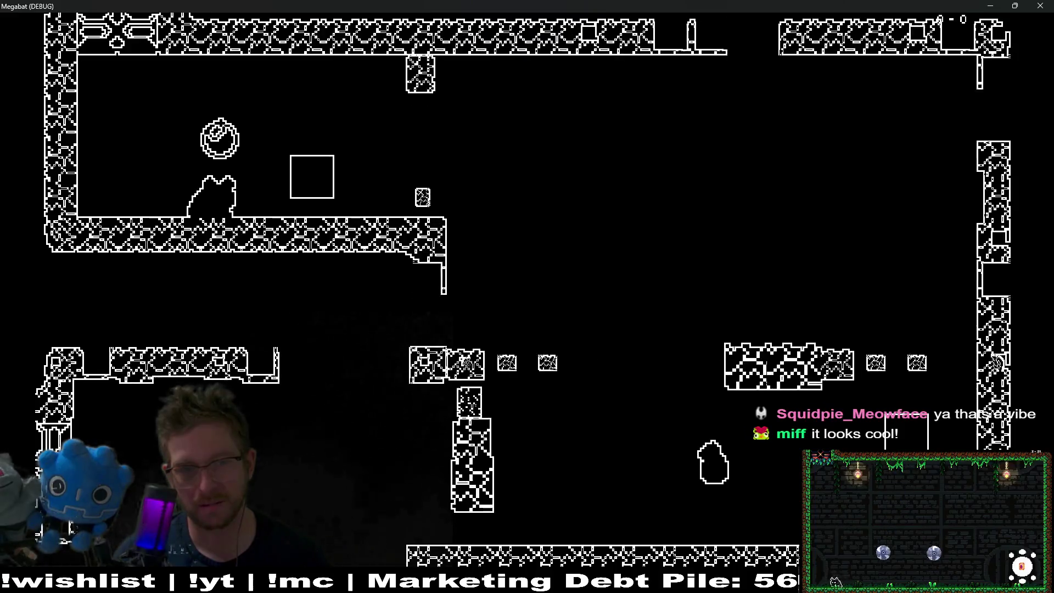
{"action": "key", "text": "space"}
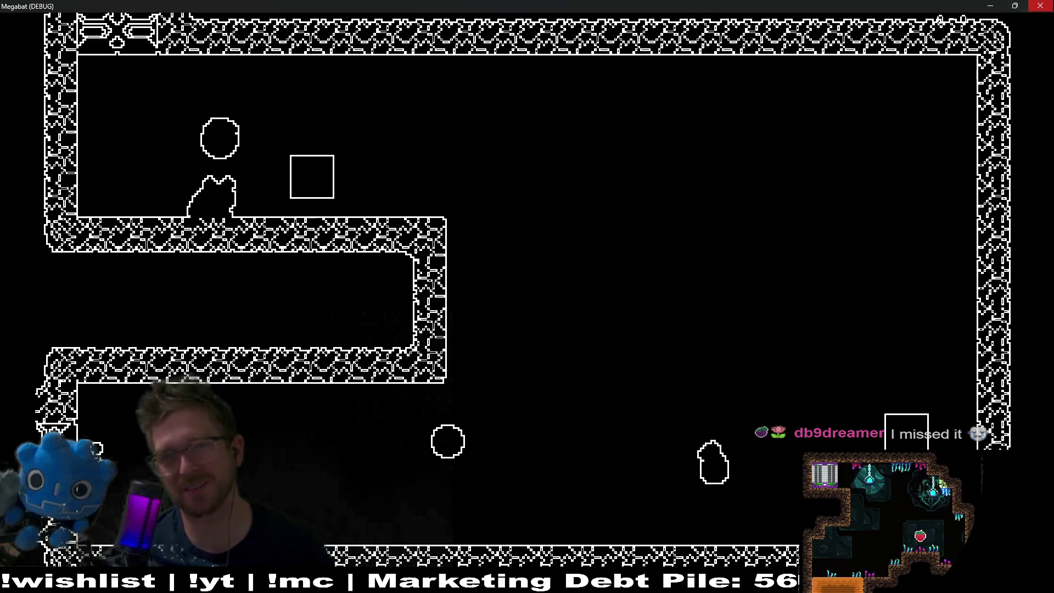
{"action": "left_click", "coordinate": [1050, 6]}
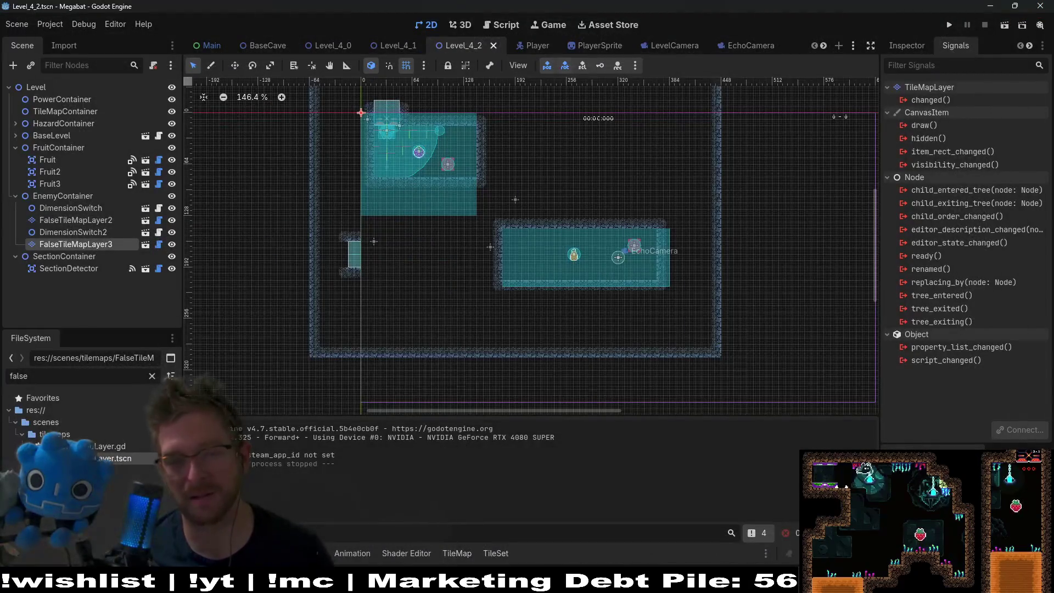
- Select a small rectangle inside the cave tileset's black area and fill it with dark teal
{"action": "key", "text": "alt+Tab"}
{"action": "scroll", "coordinate": [541, 202], "scroll_direction": "down", "scroll_amount": 1}
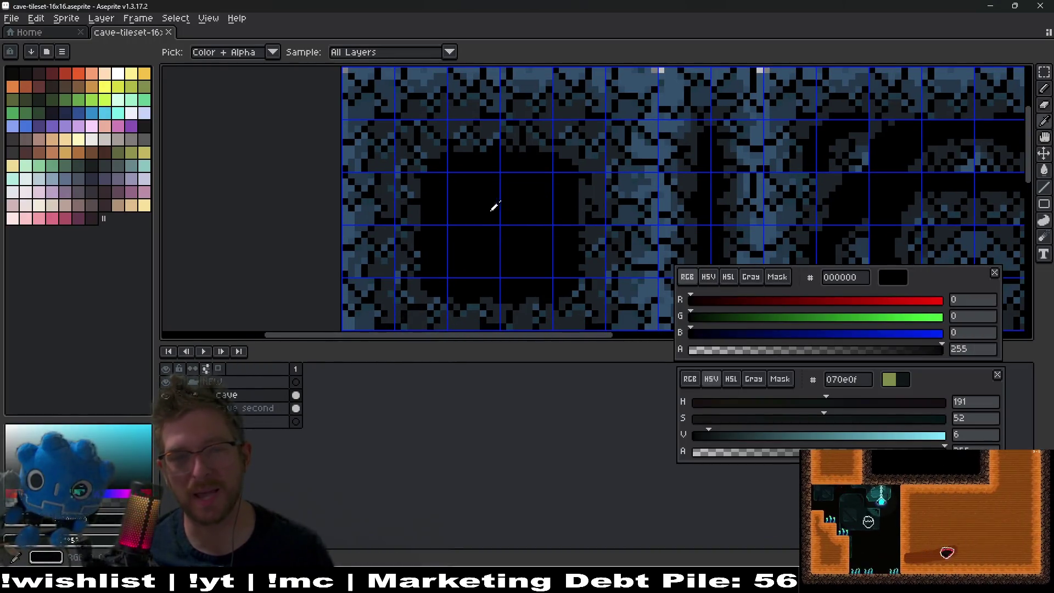
{"action": "key", "text": "m"}
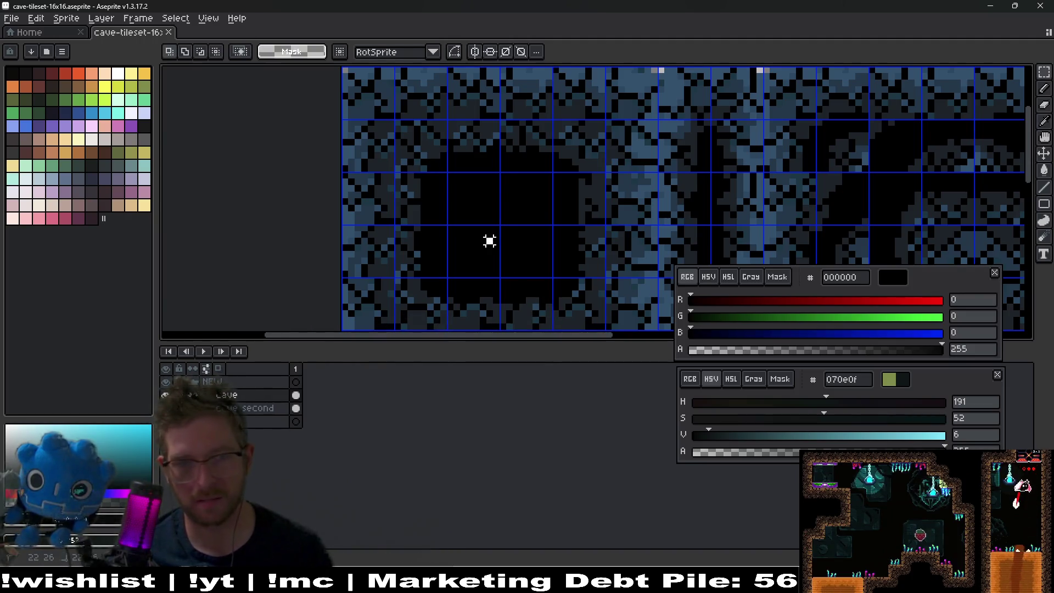
{"action": "left_click", "coordinate": [549, 262]}
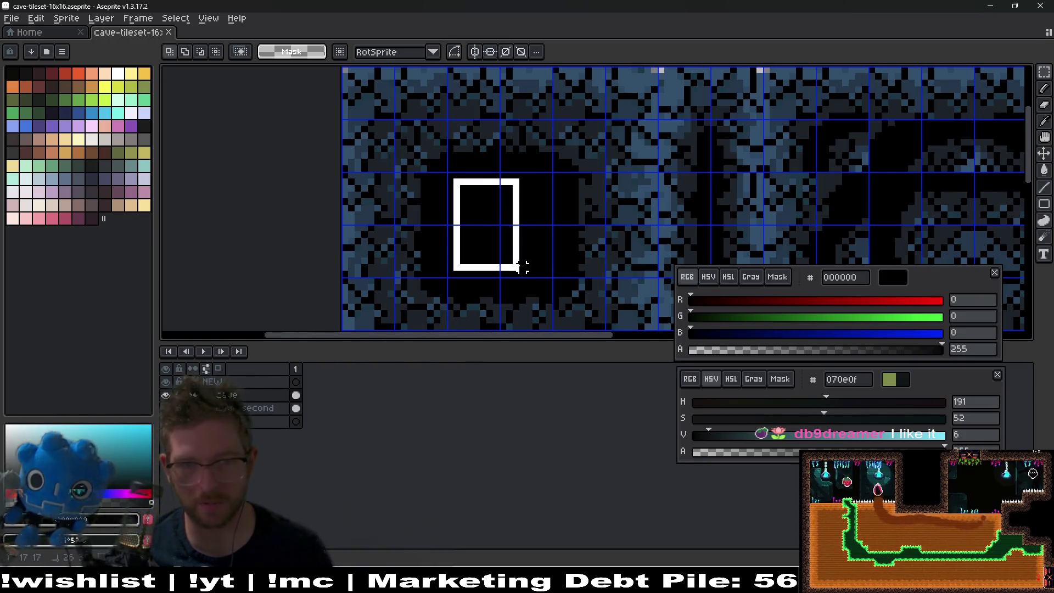
{"action": "left_click_drag", "start_coordinate": [550, 267], "coordinate": [550, 270]}
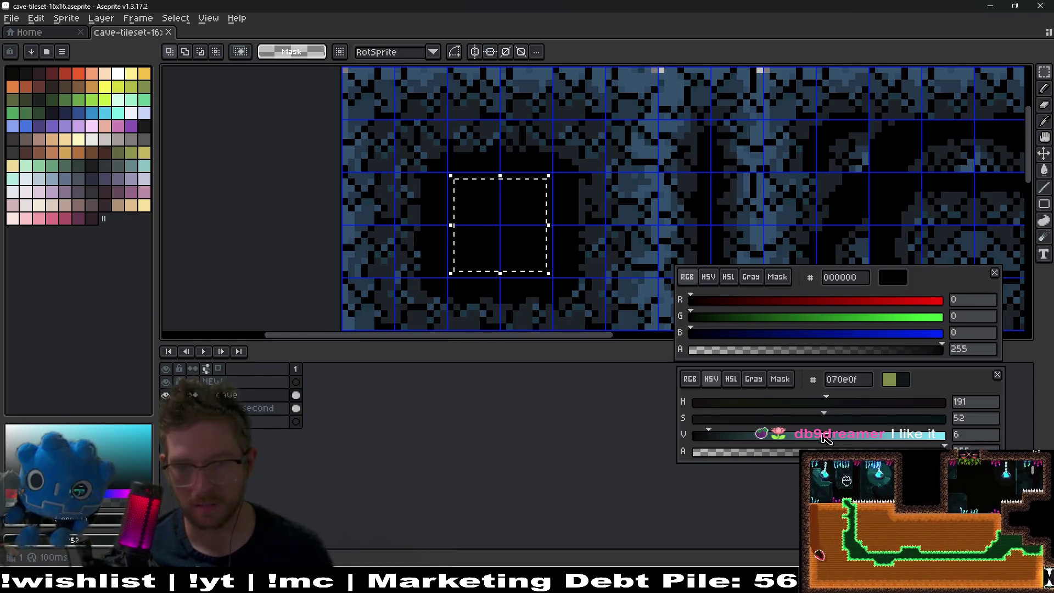
{"action": "key", "text": "g"}
{"action": "left_click", "coordinate": [522, 247]}
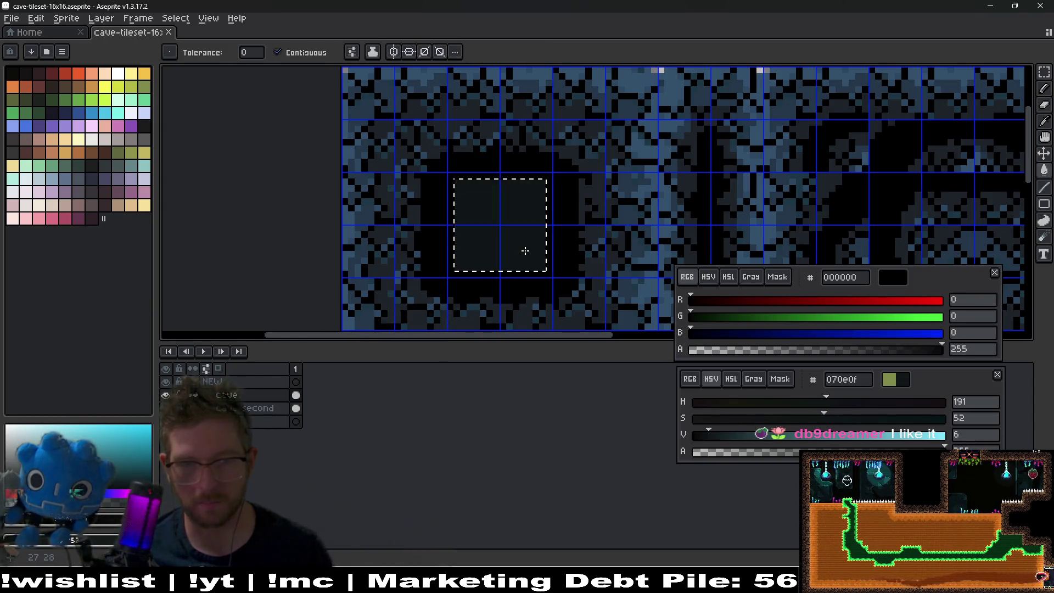
{"action": "key", "text": "ctrl+d"}
- Save the cave tileset and re-export it as cave-past-tileset-16x16.png
{"action": "key", "text": "ctrl+s"}
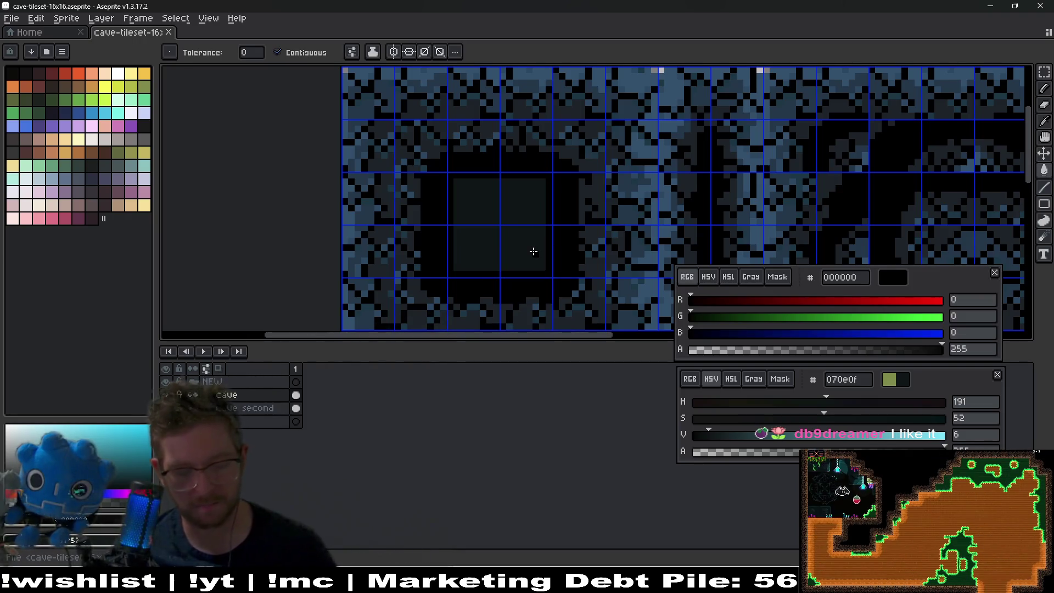
{"action": "key", "text": "ctrl+alt+shift+s"}
{"action": "key", "text": "Return"}
{"action": "key", "text": "alt+Tab"}
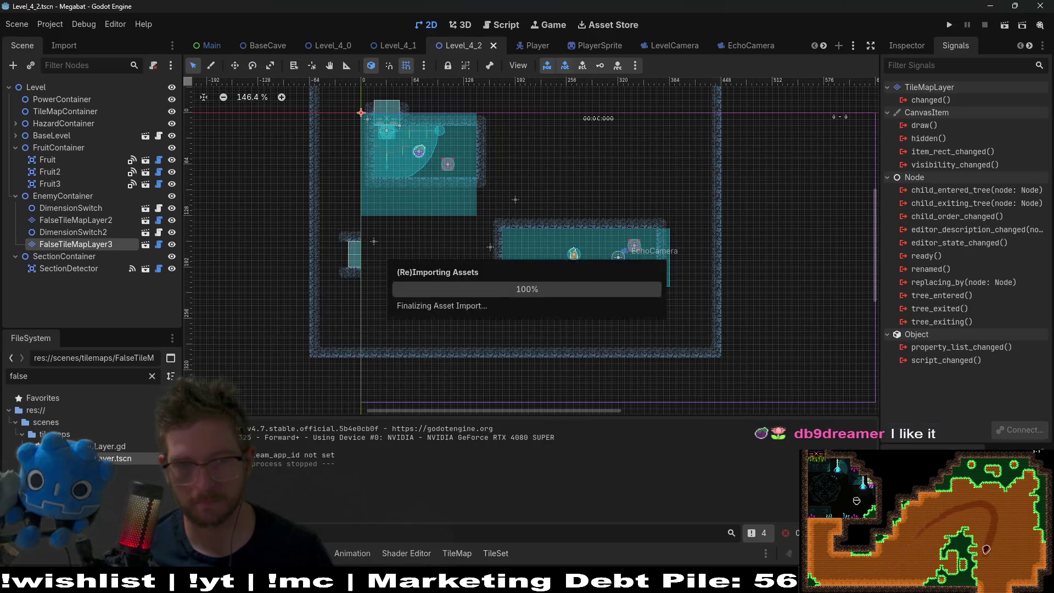
- Run the level, toggle between echo outline and full-colour views several times, then stop with F8
{"action": "left_click", "coordinate": [1008, 29]}
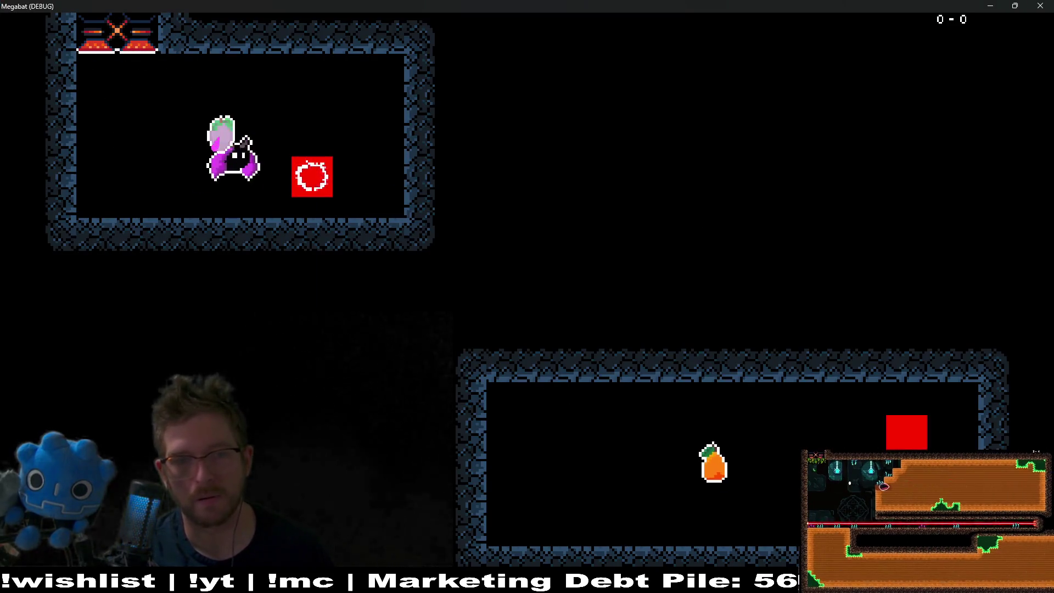
{"action": "key", "text": "space"}
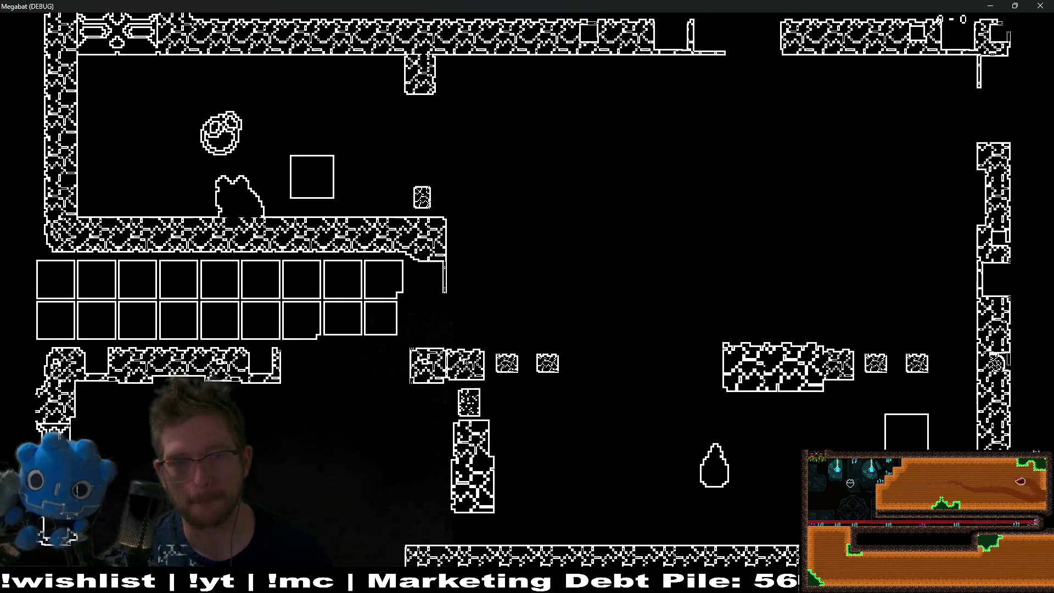
{"action": "key", "text": "space"}
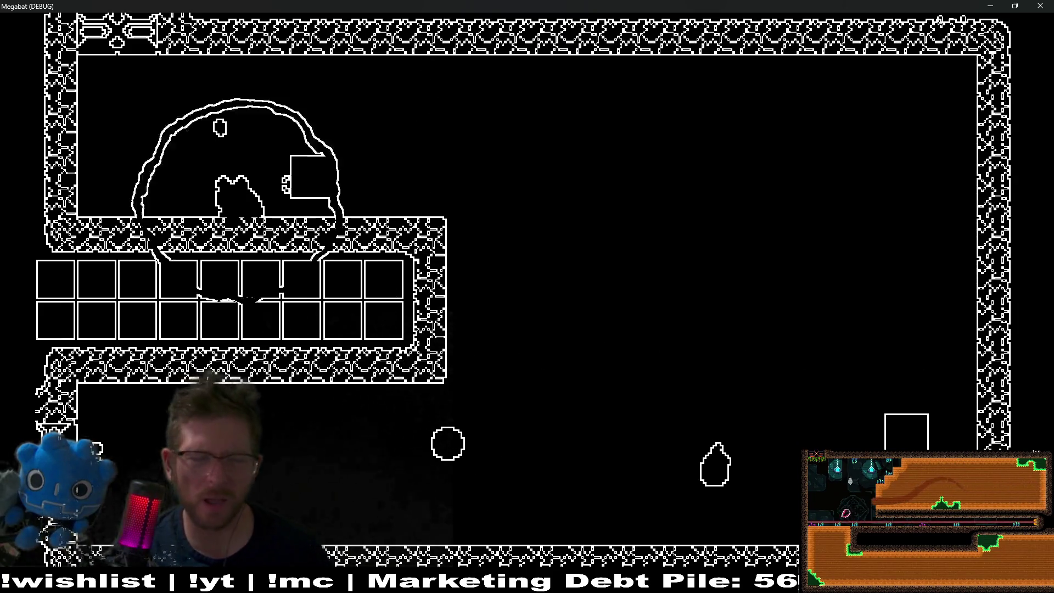
{"action": "key", "text": "space"}
{"action": "key", "text": "space"}
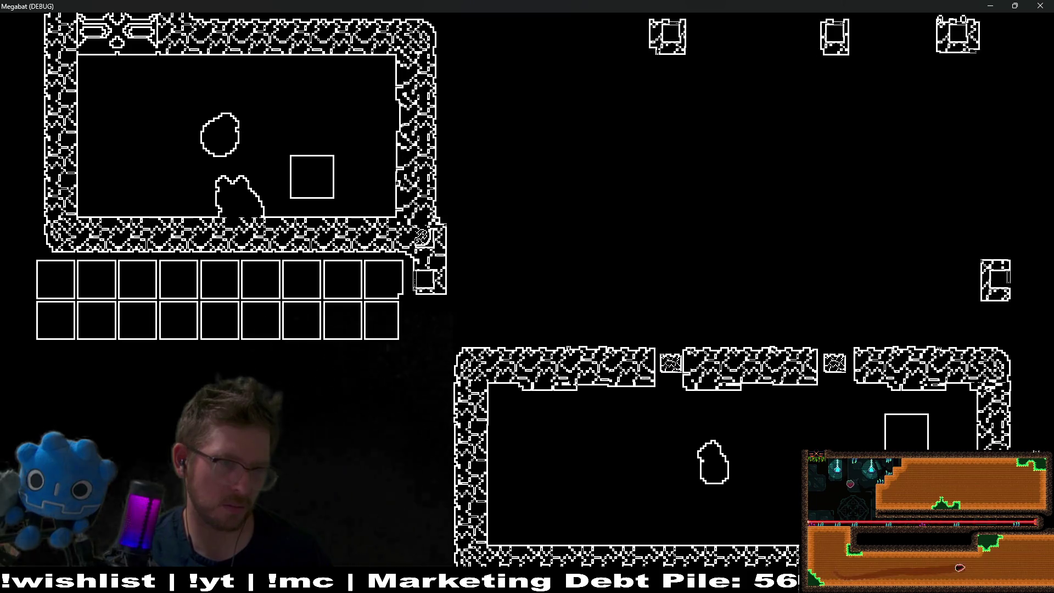
{"action": "key", "text": "space"}
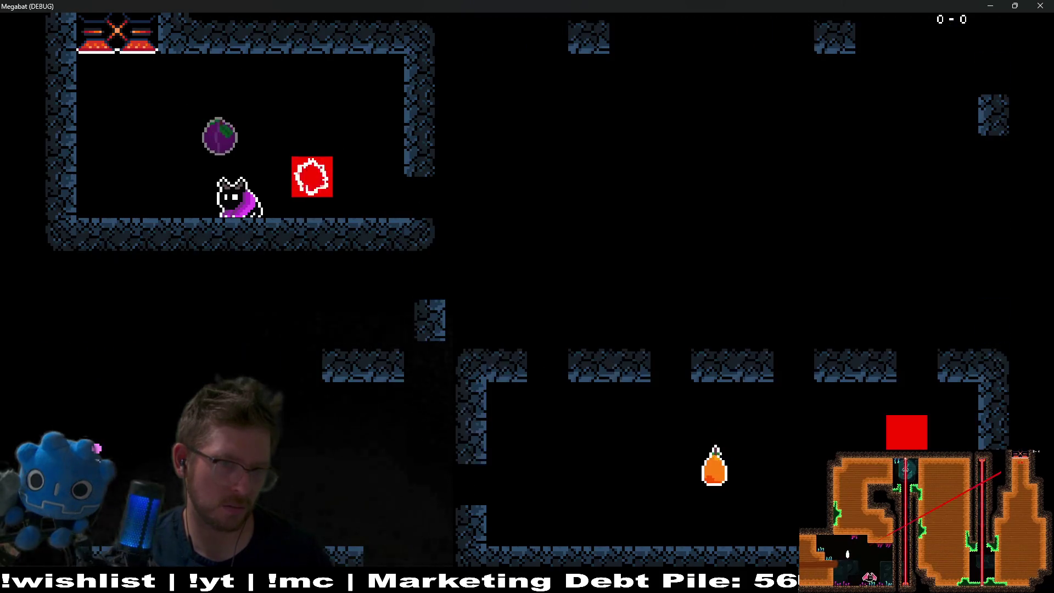
{"action": "key", "text": "space"}
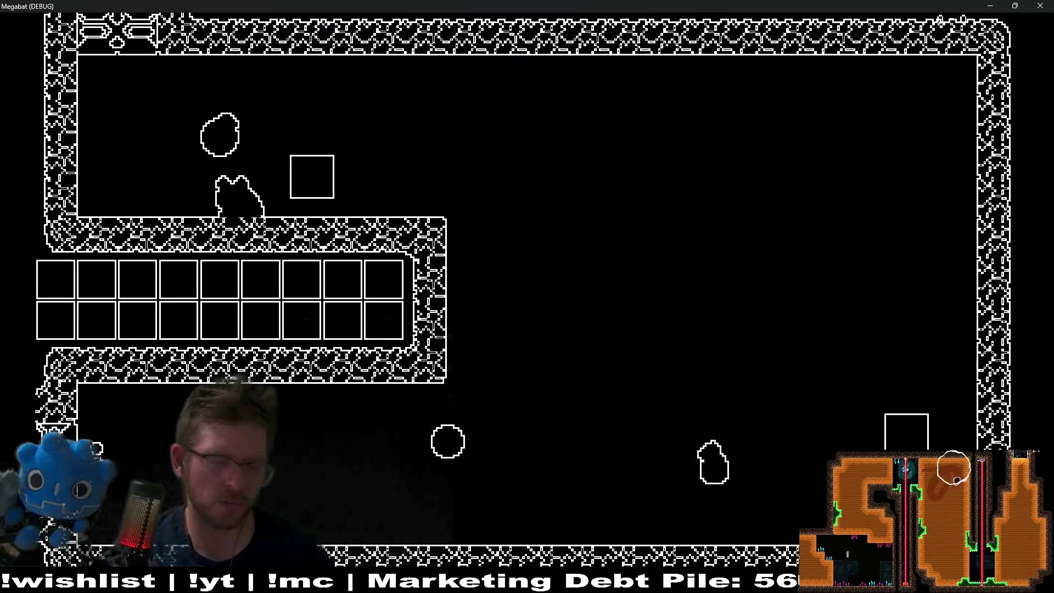
{"action": "key", "text": "space"}
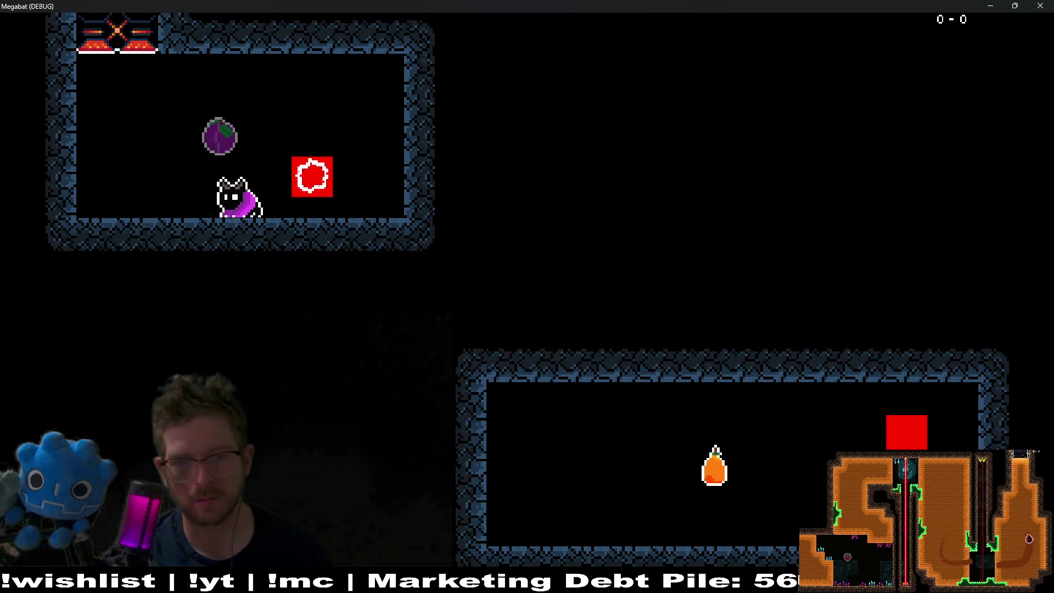
{"action": "key", "text": "F8"}
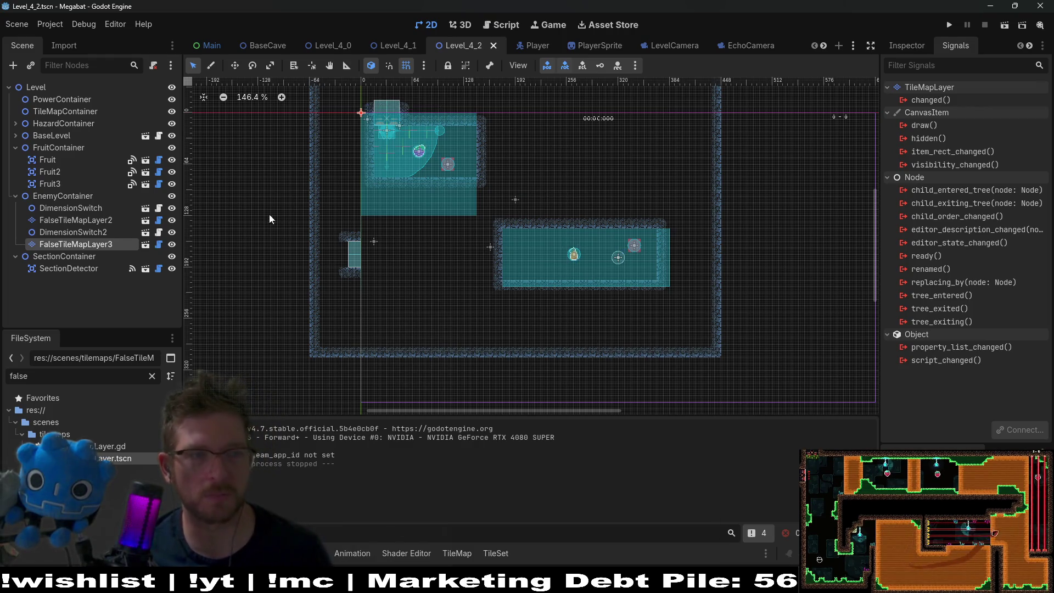
- Open FalseTileMapLayer3's script and the FalseTileMapLayer scene to review its code
{"action": "left_click", "coordinate": [160, 248]}
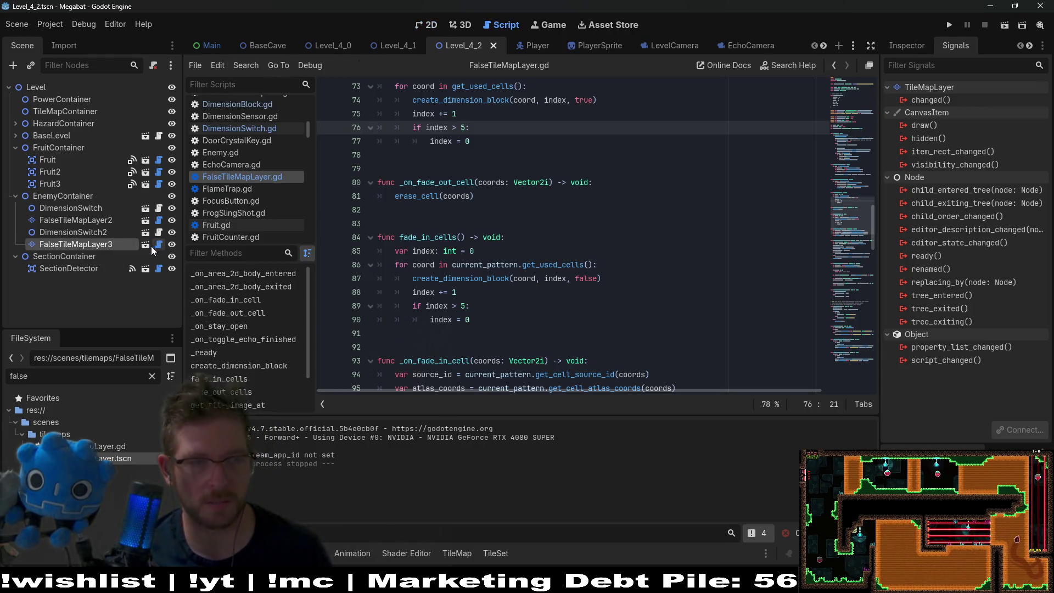
{"action": "left_click", "coordinate": [86, 246]}
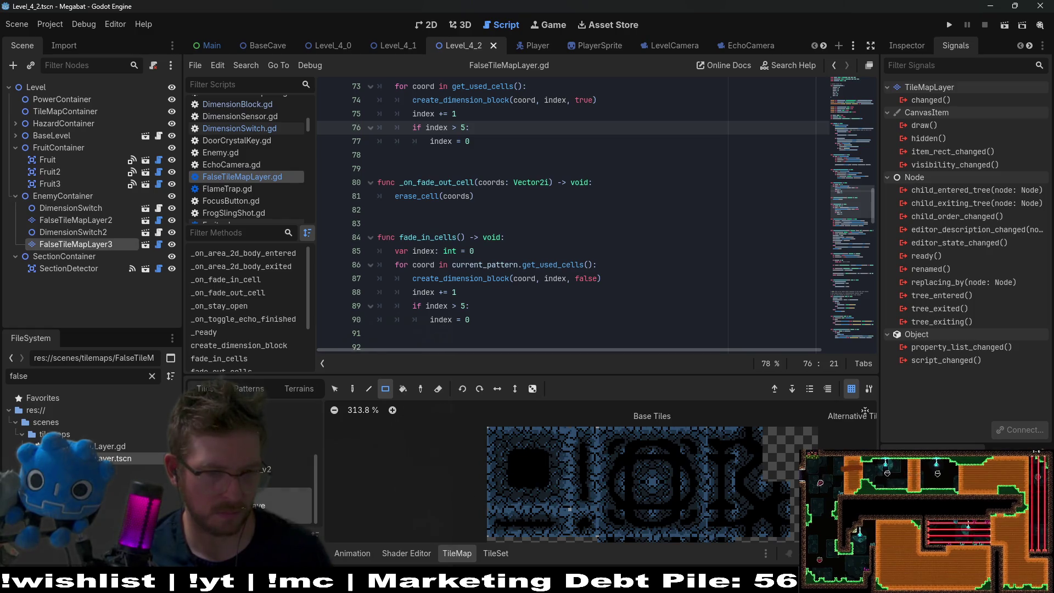
{"action": "left_click", "coordinate": [142, 246]}
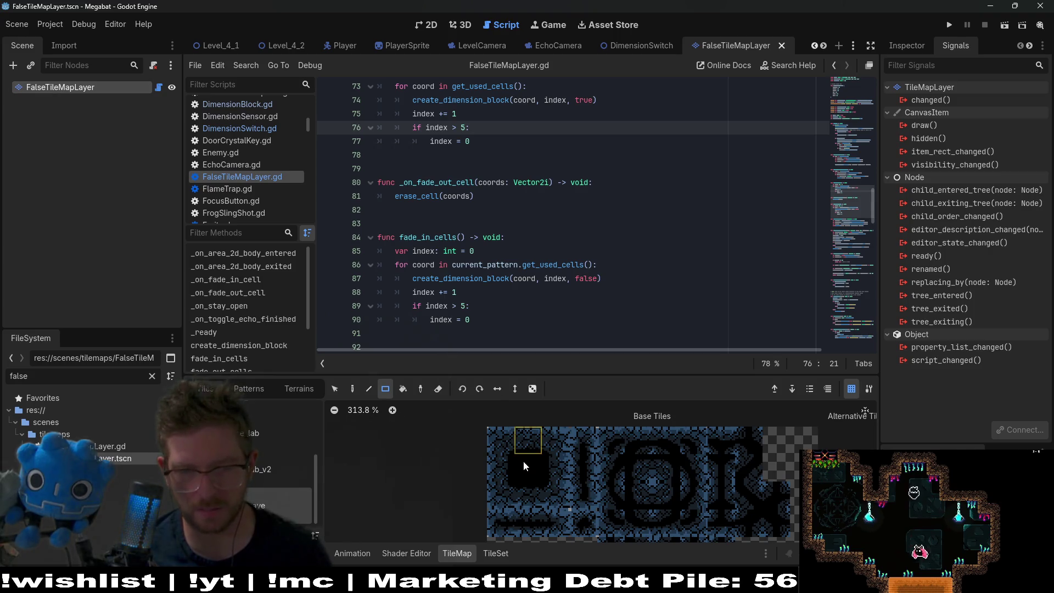
{"action": "scroll", "coordinate": [553, 472], "scroll_direction": "up", "scroll_amount": 2}
{"action": "scroll", "coordinate": [579, 480], "scroll_direction": "down", "scroll_amount": 3}
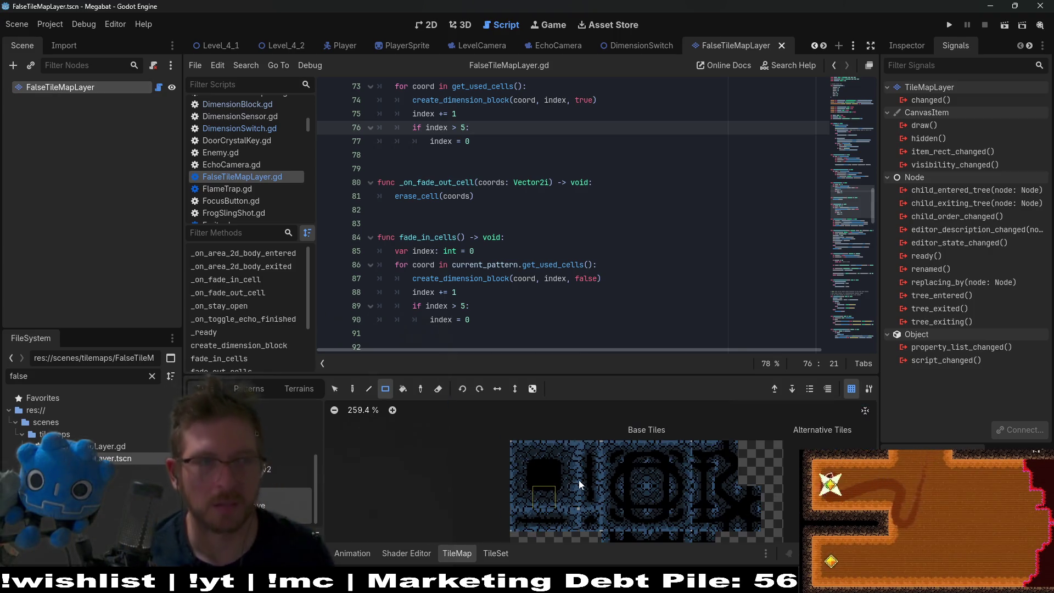
{"action": "scroll", "coordinate": [350, 48], "scroll_direction": "up", "scroll_amount": 3}
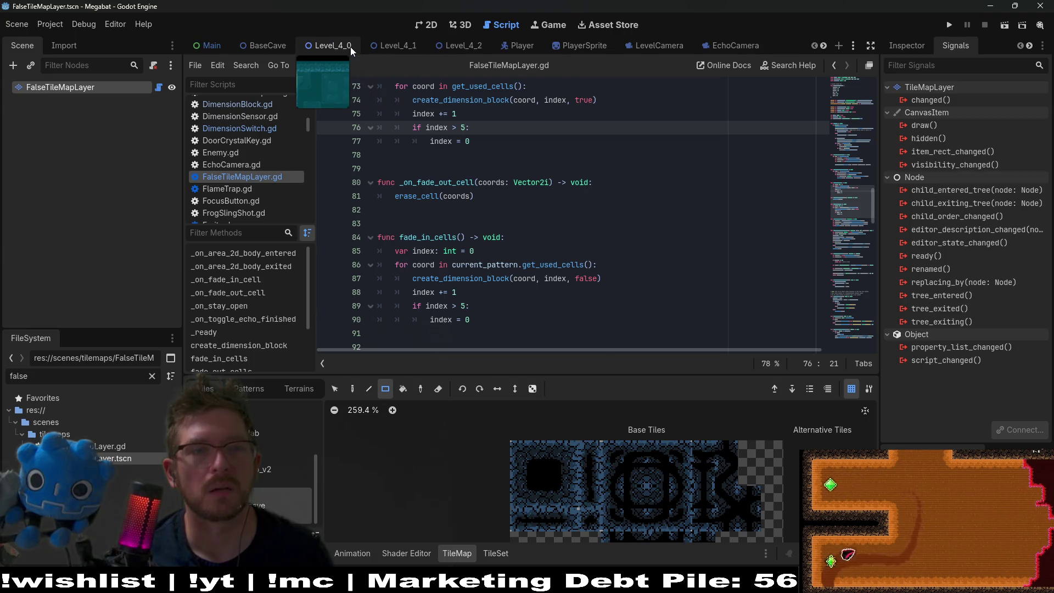
- In BaseCave, check the PAST cave tileset's source id on WorldTileMapLayer, then open that scene
{"action": "left_click", "coordinate": [271, 48]}
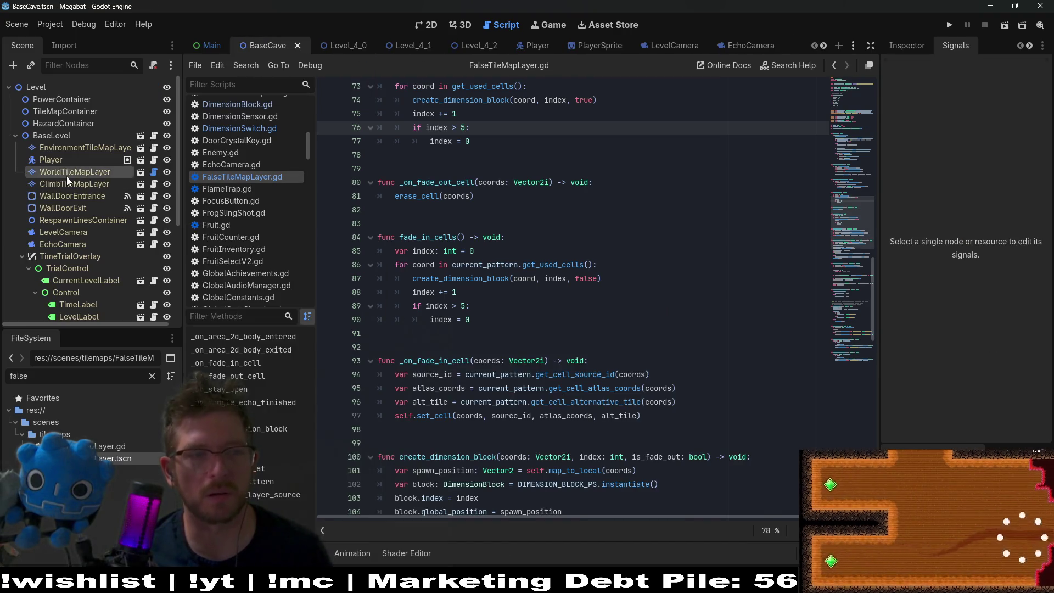
{"action": "left_click", "coordinate": [67, 176]}
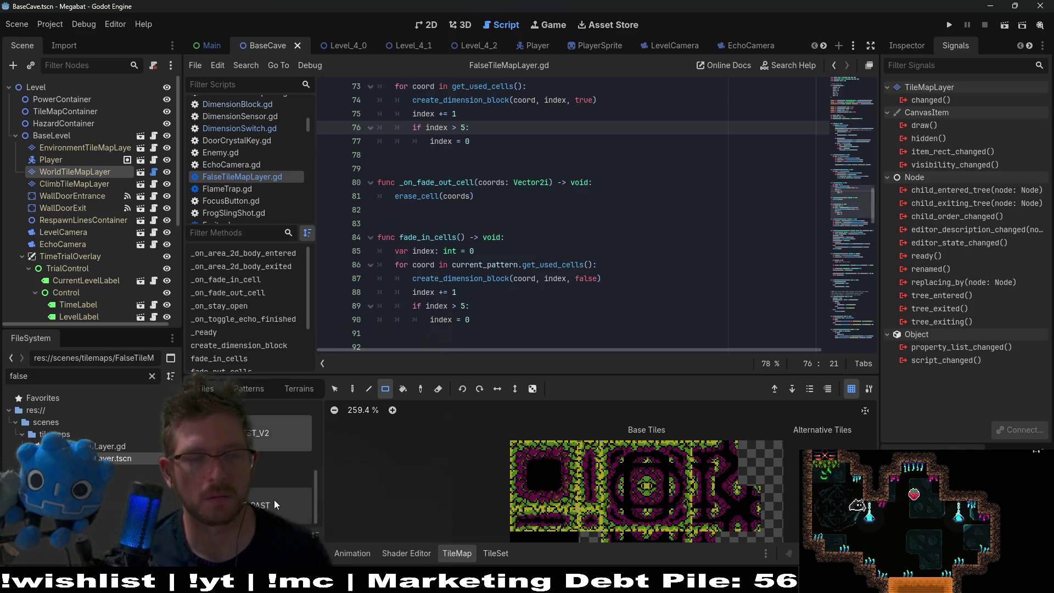
{"action": "left_click", "coordinate": [275, 503]}
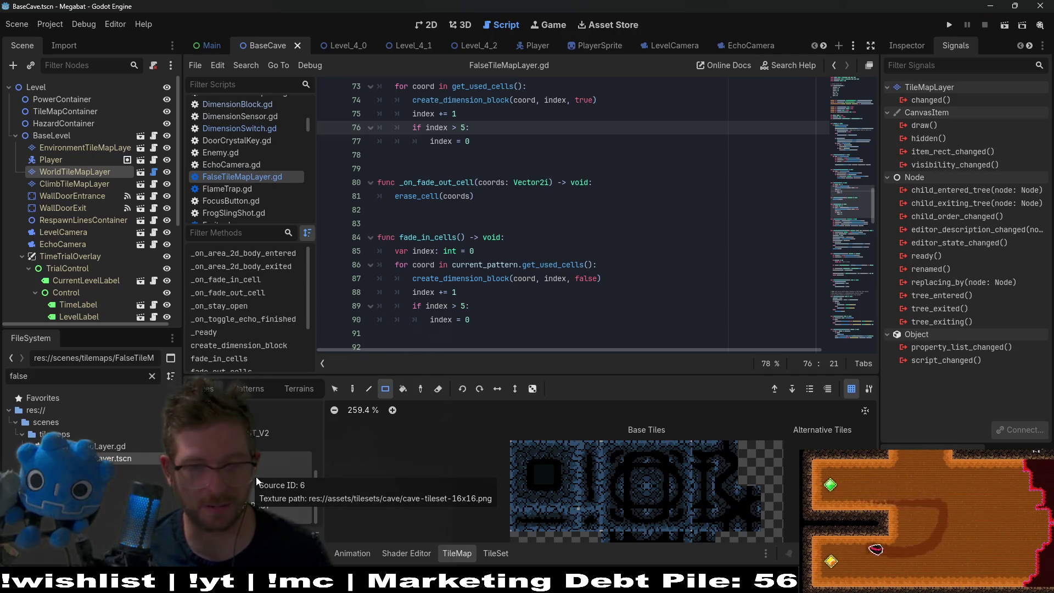
{"action": "left_click", "coordinate": [249, 496]}
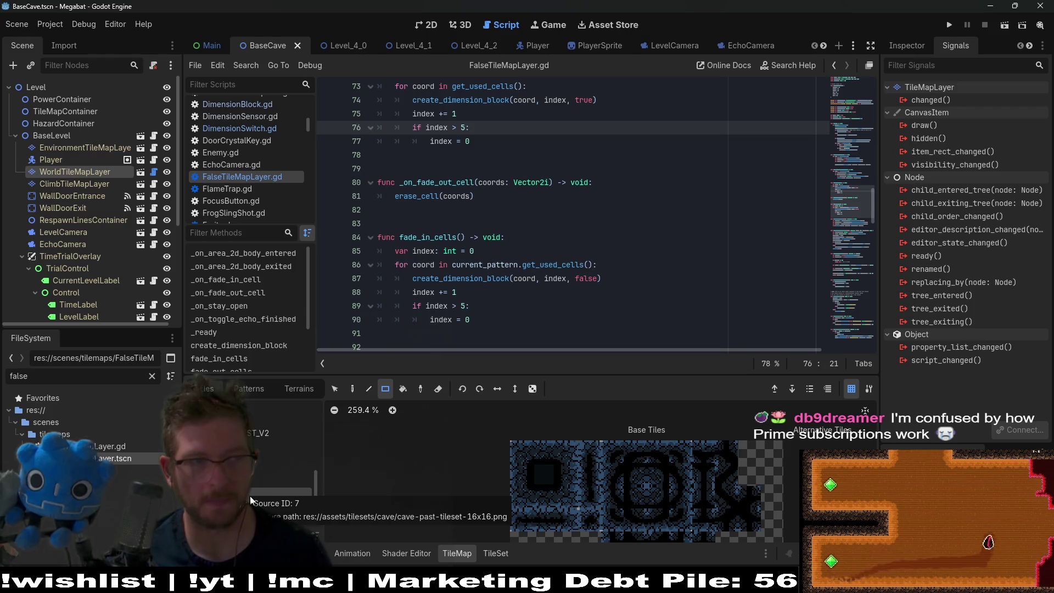
{"action": "left_click", "coordinate": [142, 171]}
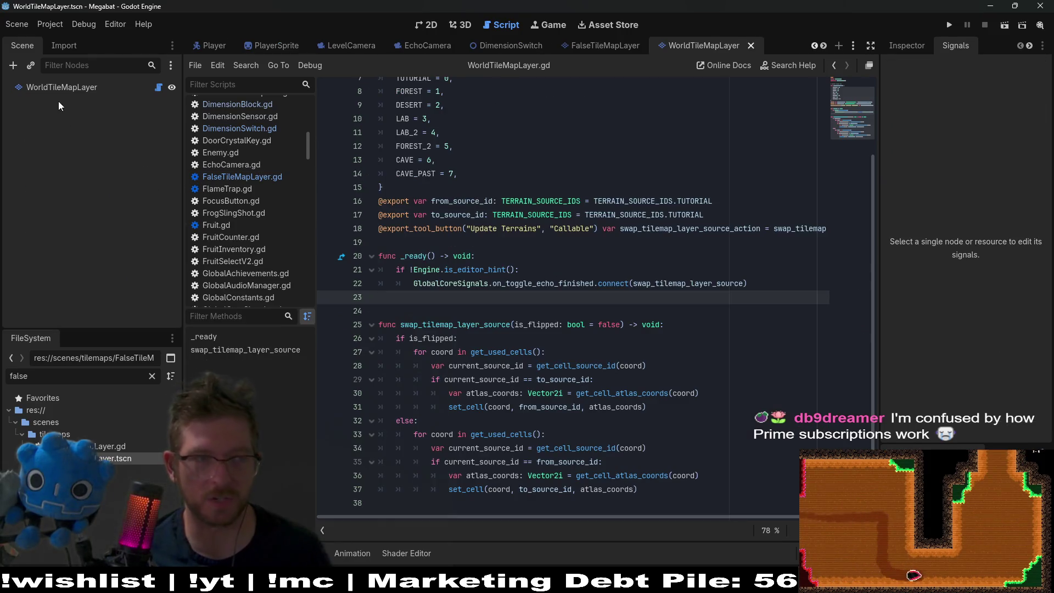
- Delete the 'CAVE_PAST = 7,' line from the TERRAIN_SOURCE_IDS enum and save the script and scene
{"action": "left_click", "coordinate": [52, 86]}
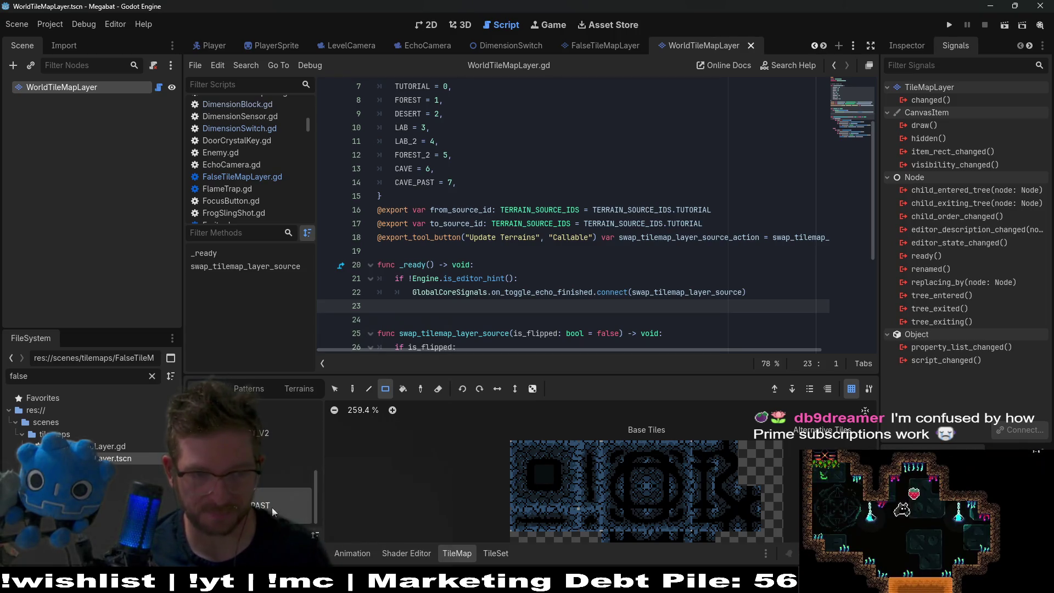
{"action": "left_click", "coordinate": [497, 554]}
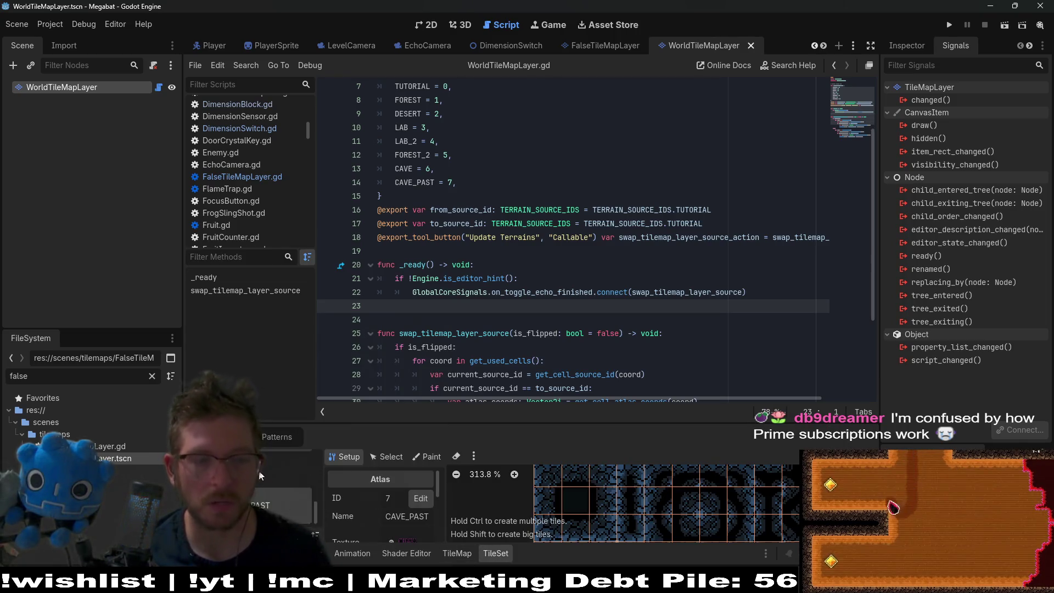
{"action": "scroll", "coordinate": [484, 220], "scroll_direction": "up", "scroll_amount": 2}
{"action": "left_click", "coordinate": [485, 265]}
{"action": "key", "text": "BackSpace"}
{"action": "key", "text": "BackSpace"}
{"action": "key", "text": "BackSpace"}
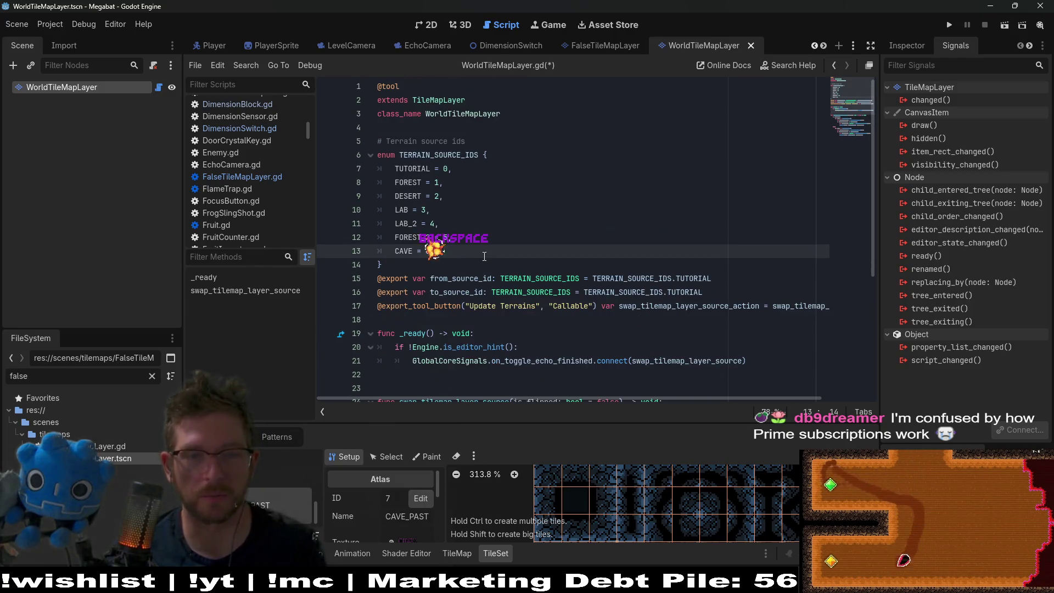
{"action": "key", "text": "ctrl+s"}
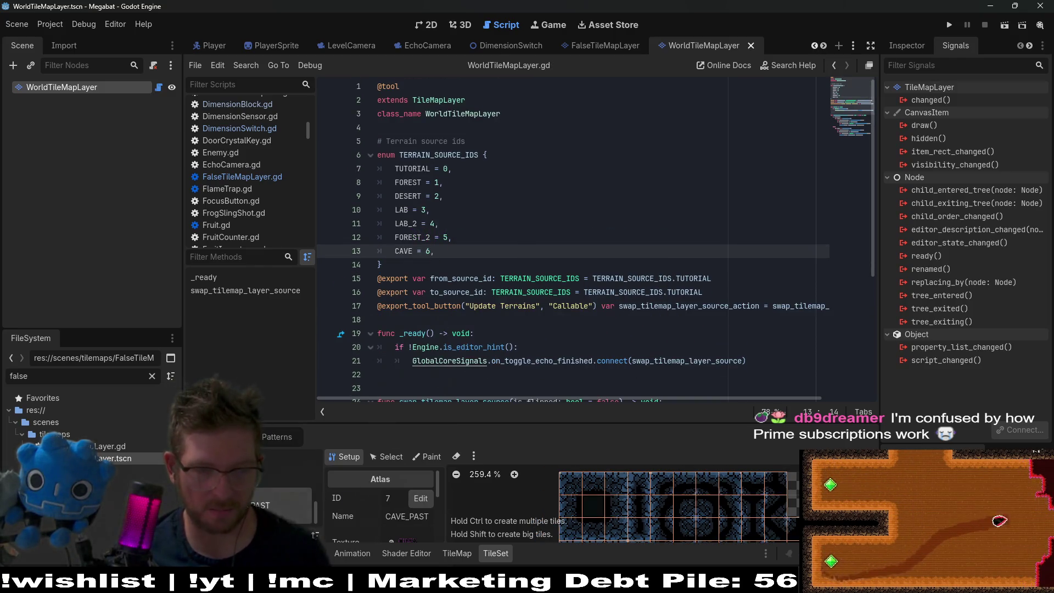
{"action": "key", "text": "Delete"}
{"action": "key", "text": "ctrl+s"}
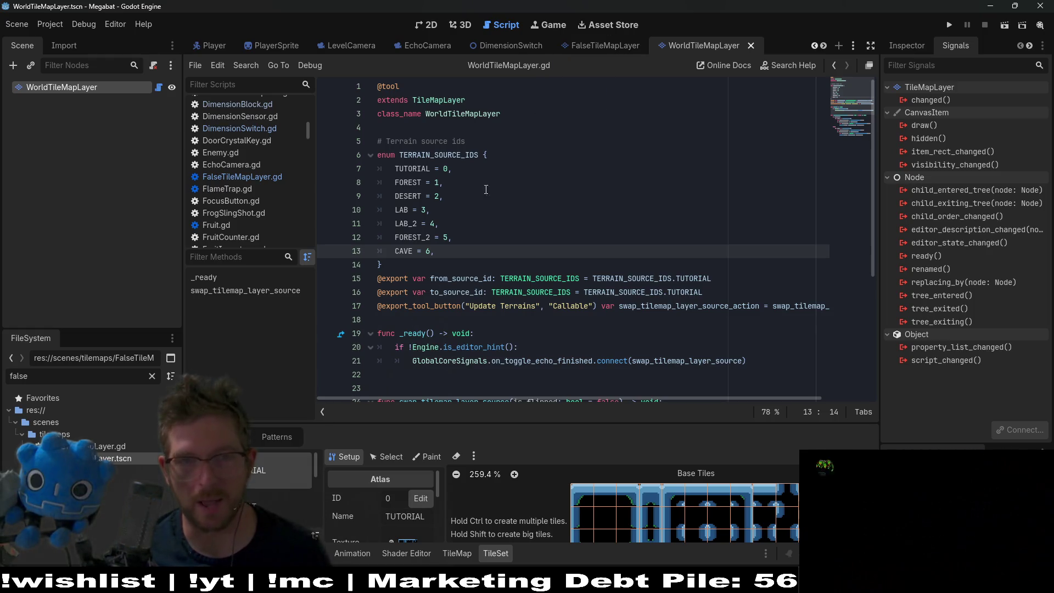
{"action": "key", "text": "alt+Tab"}
- Fill the selected square solid black and export over cave-past-tileset-16x16.png
{"action": "key", "text": "v"}
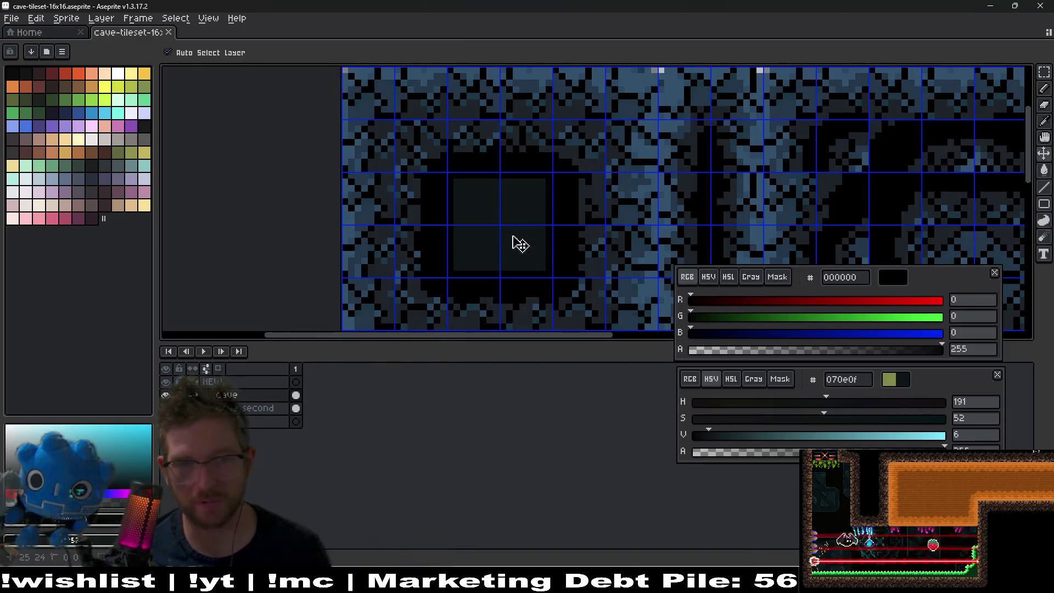
{"action": "key", "text": "g"}
{"action": "left_click", "coordinate": [527, 253]}
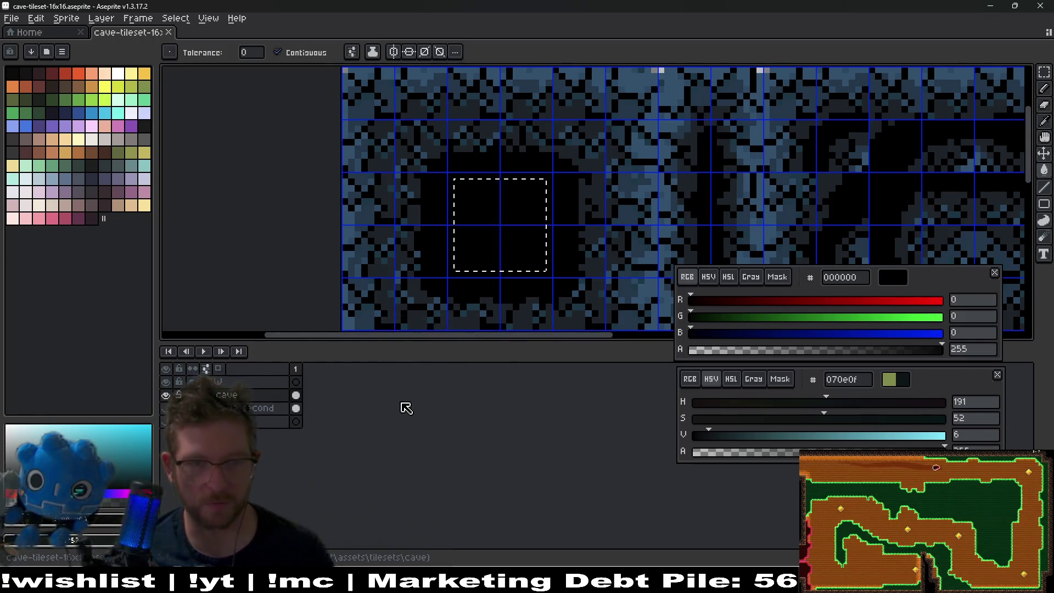
{"action": "key", "text": "ctrl+alt+shift+s"}
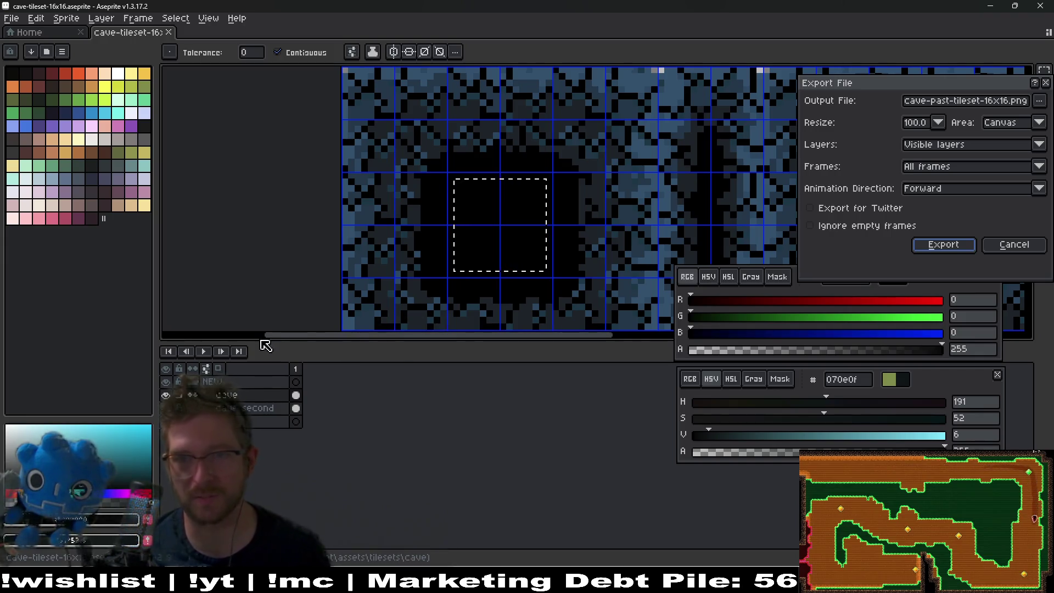
{"action": "left_click", "coordinate": [954, 246]}
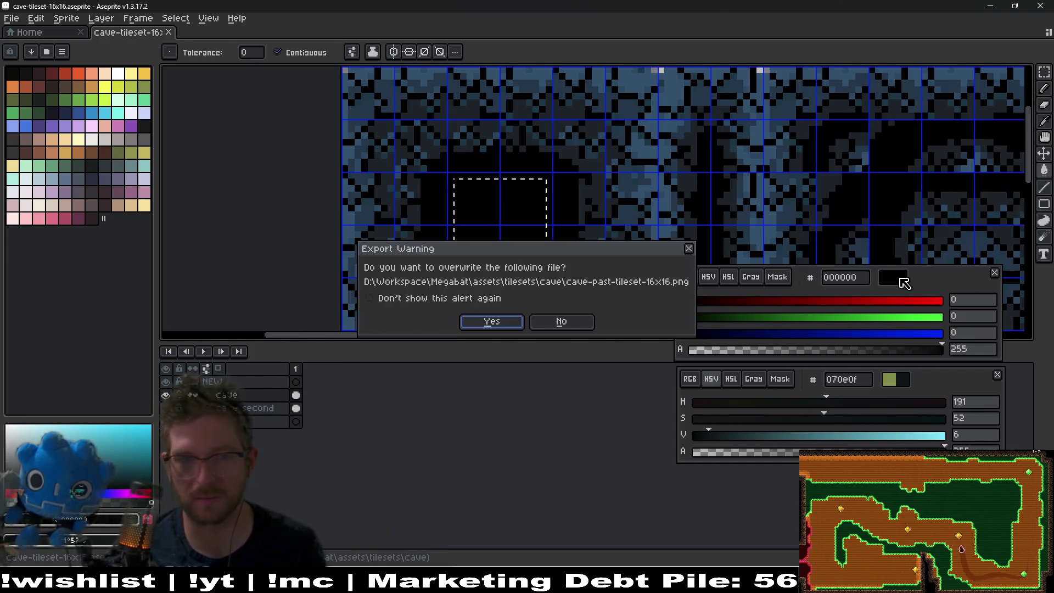
{"action": "left_click", "coordinate": [504, 328]}
- Export the tileset again over cave-tileset-16x16.png, confirming the overwrite
{"action": "key", "text": "ctrl+alt+shift+s"}
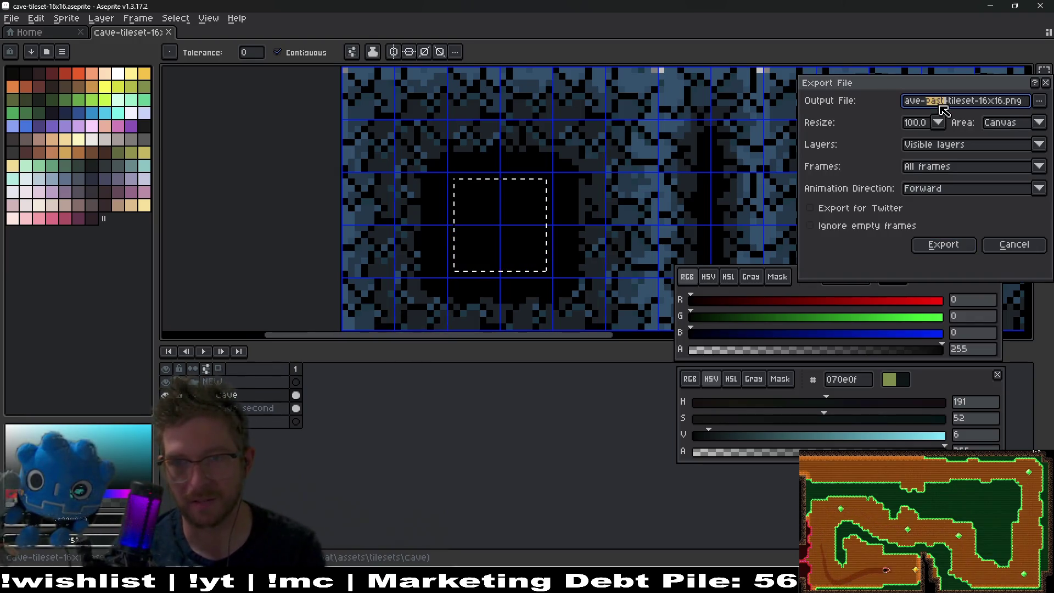
{"action": "key", "text": "Return"}
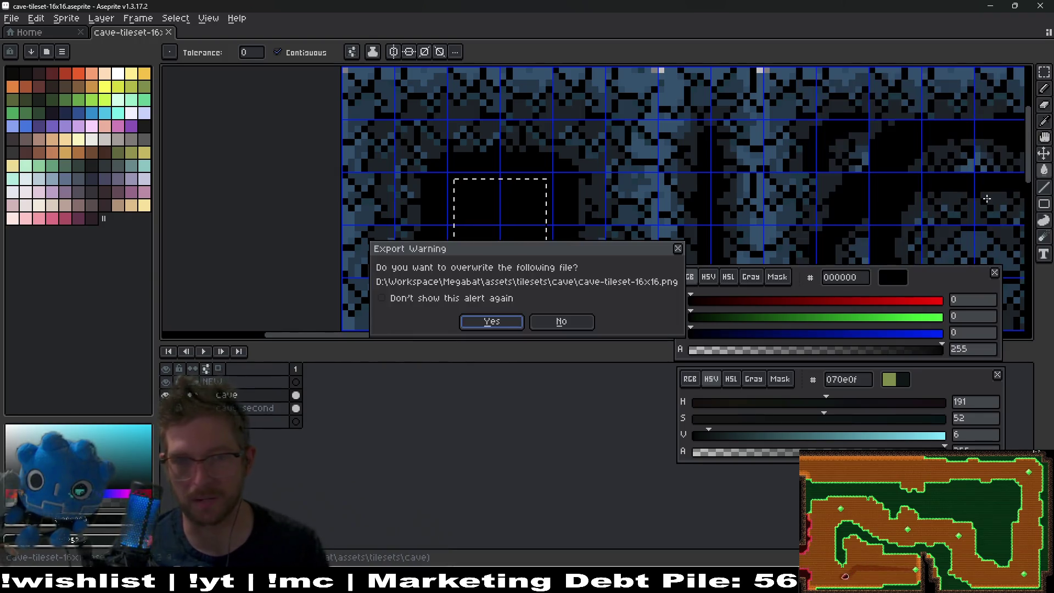
{"action": "left_click", "coordinate": [486, 326]}
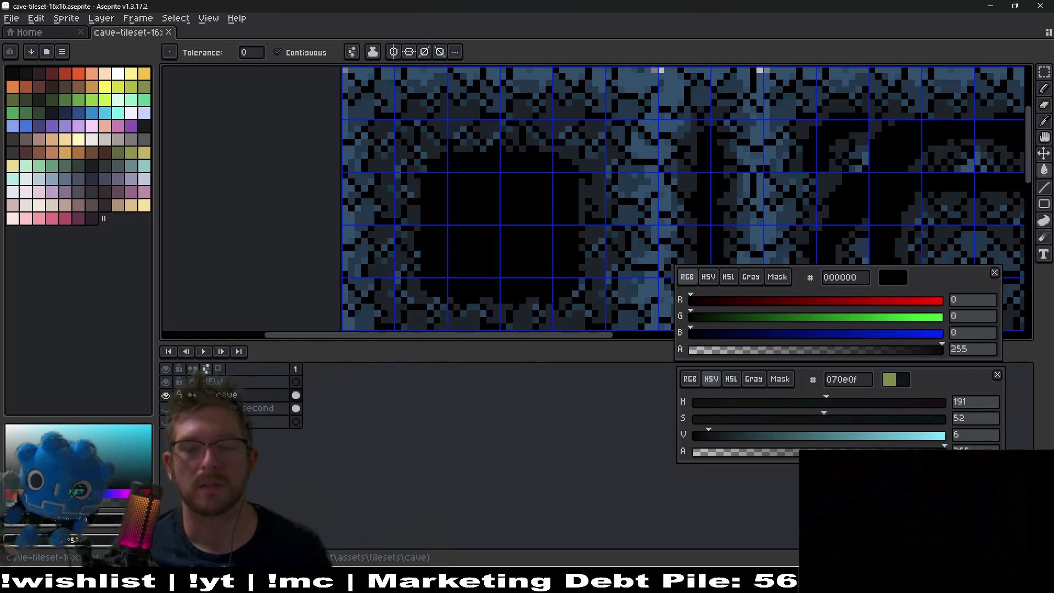
{"action": "key", "text": "alt+Tab"}
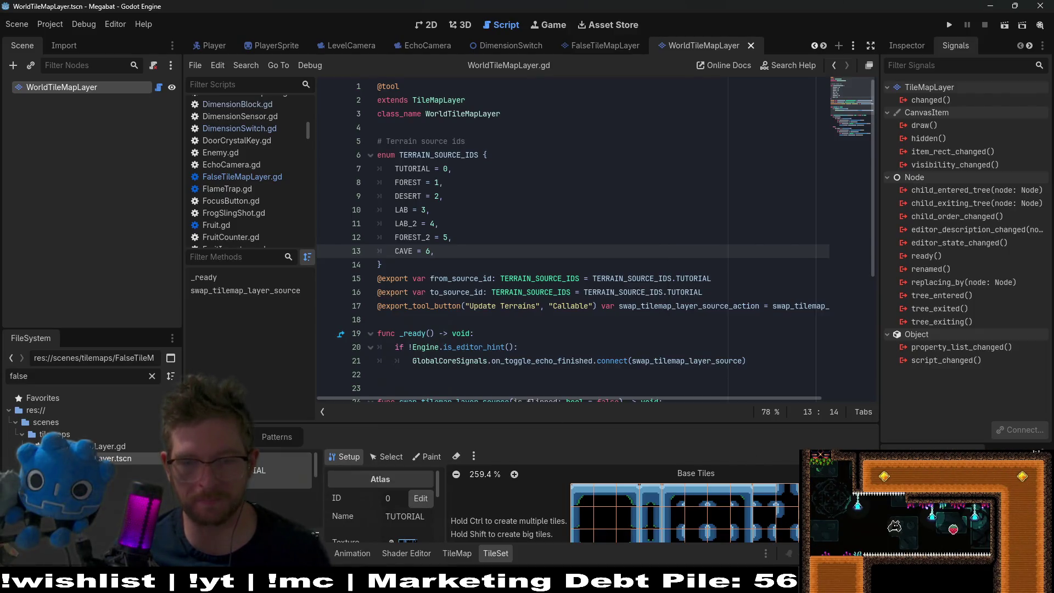
- Select a slightly larger square around the tileset's black area and pick the paint bucket
{"action": "key", "text": "alt+Tab"}
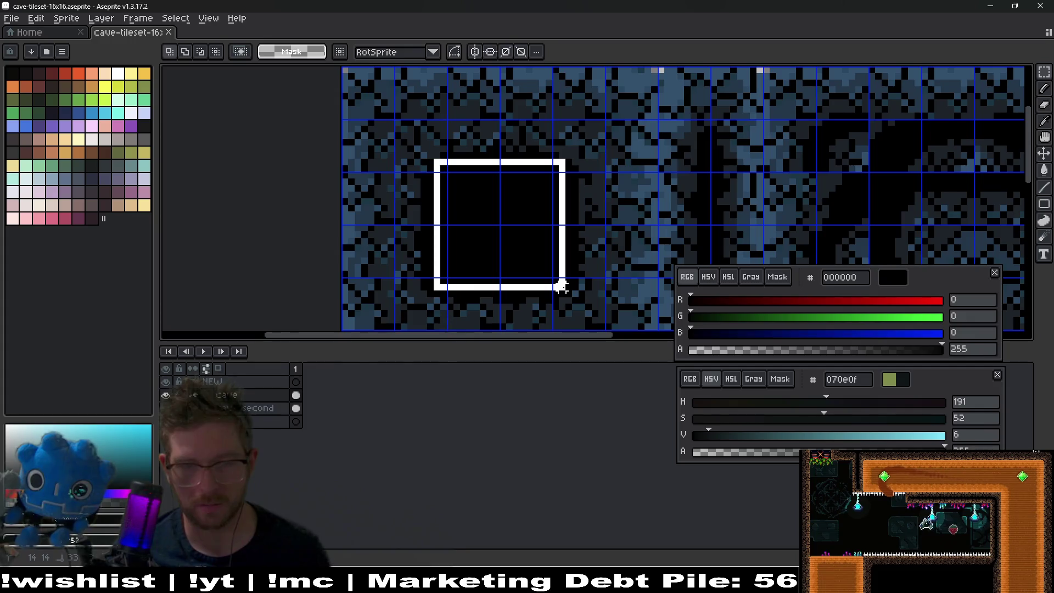
{"action": "left_click_drag", "start_coordinate": [561, 287], "coordinate": [566, 292]}
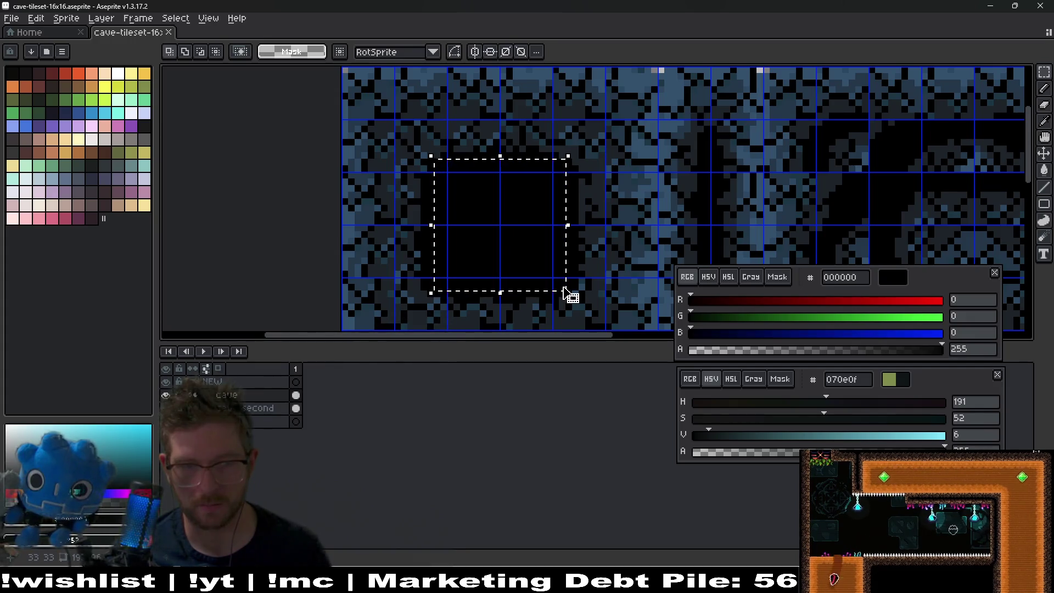
{"action": "key", "text": "g"}
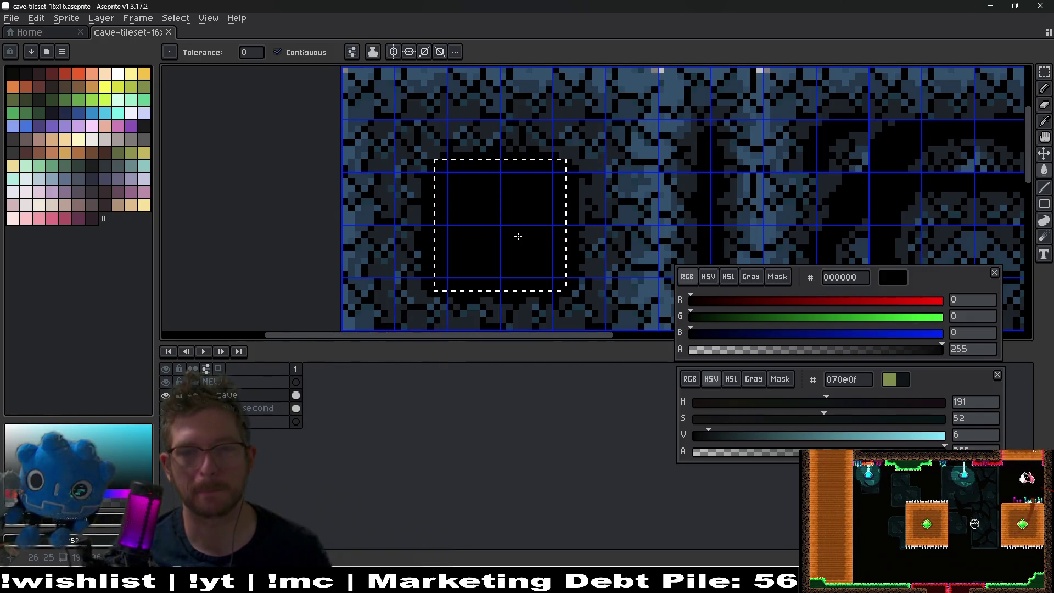
{"action": "key", "text": "alt+Tab"}
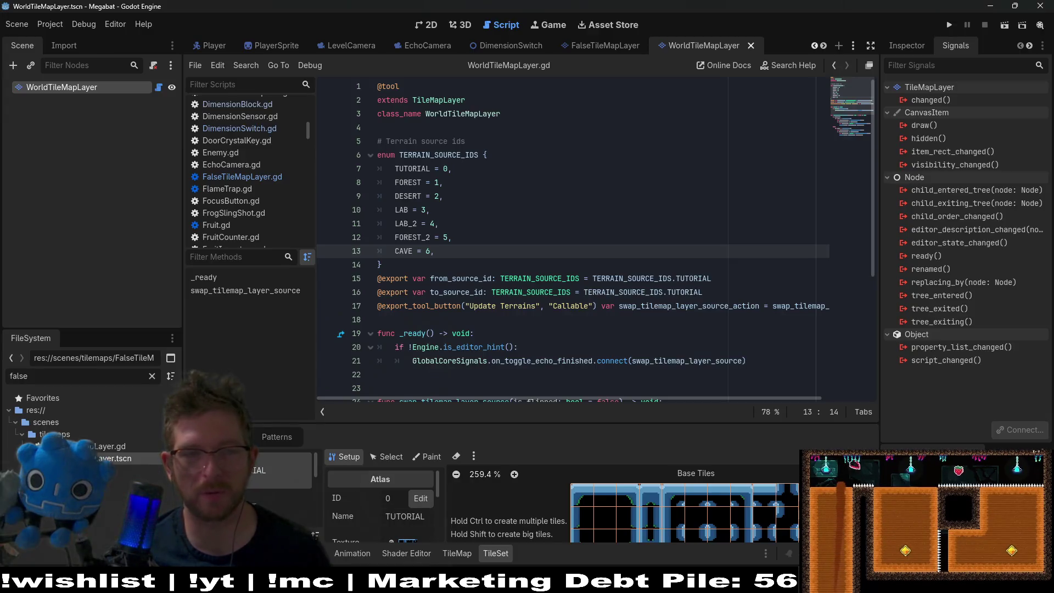
- Switch to the Level_4_2 scene tab and show it on the 2D canvas
{"action": "scroll", "coordinate": [500, 45], "scroll_direction": "up", "scroll_amount": 5}
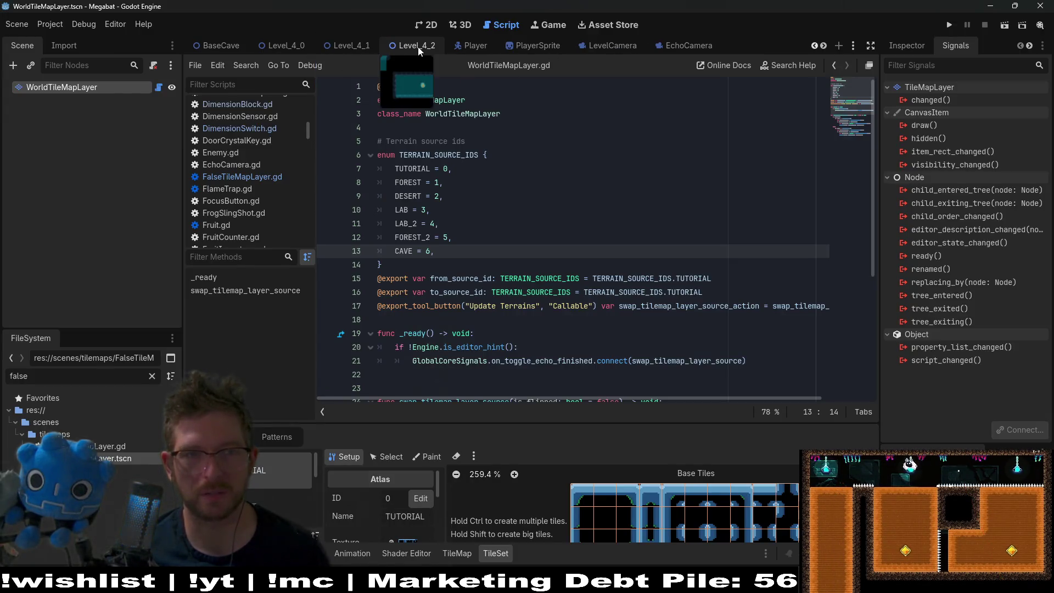
{"action": "left_click", "coordinate": [417, 46]}
{"action": "left_click", "coordinate": [427, 26]}
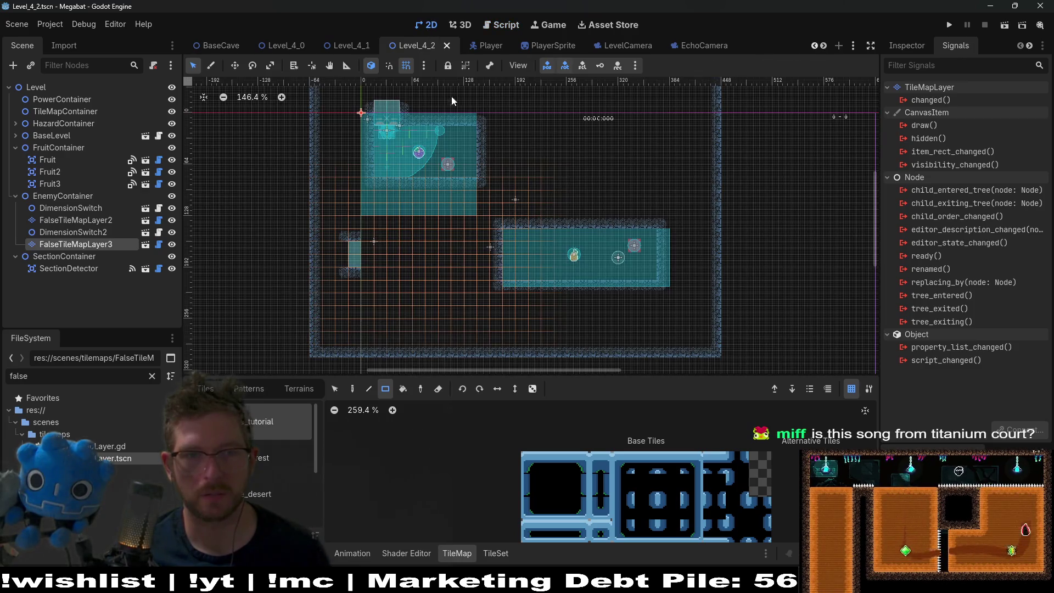
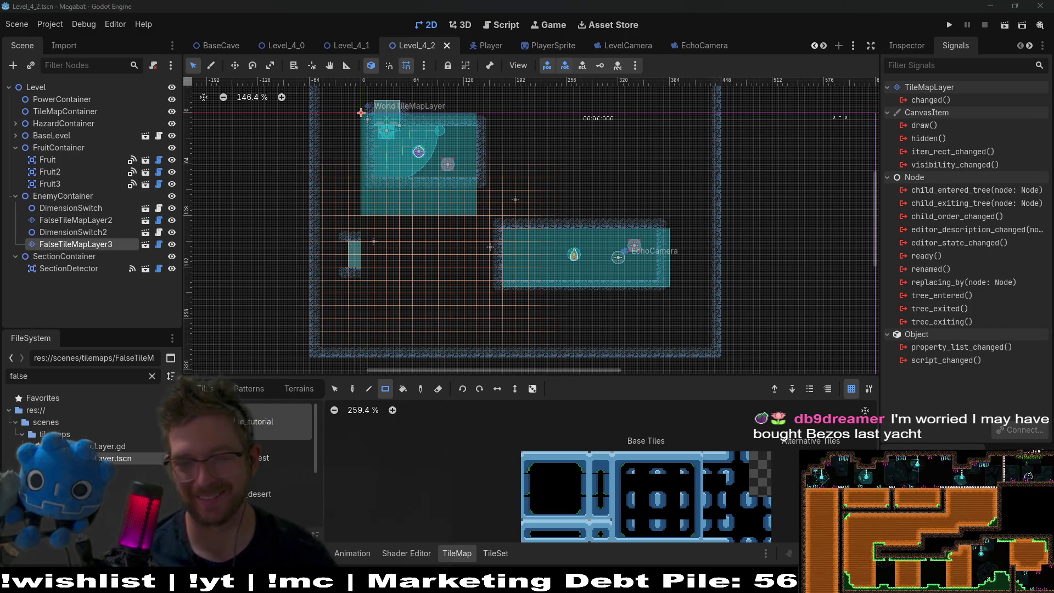
- Fill the selected black square in the cave tileset with dark teal-grey
{"action": "key", "text": "alt+Tab"}
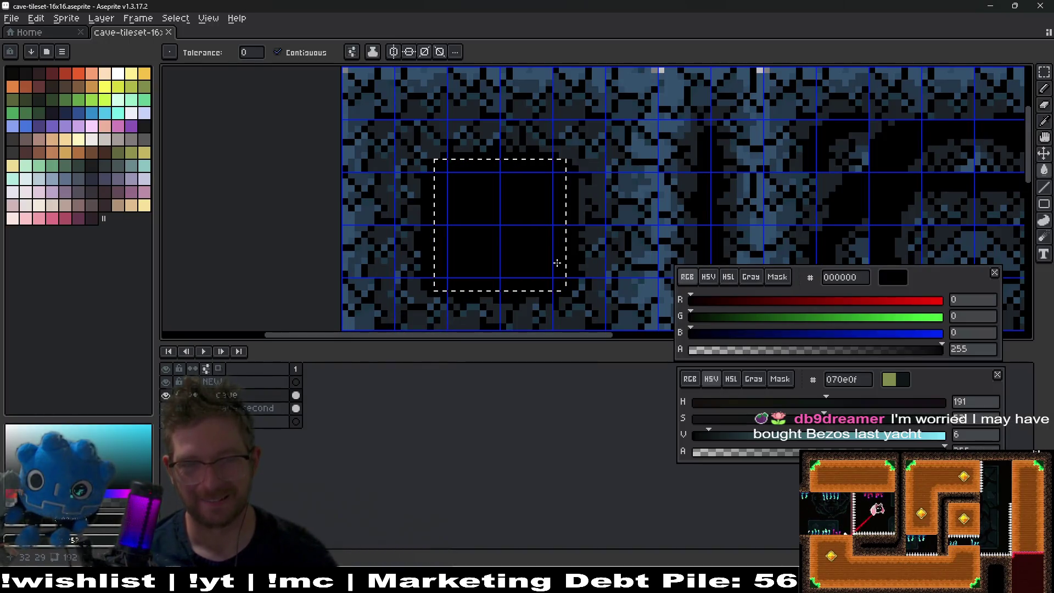
{"action": "left_click", "coordinate": [506, 228]}
{"action": "key", "text": "ctrl+d"}
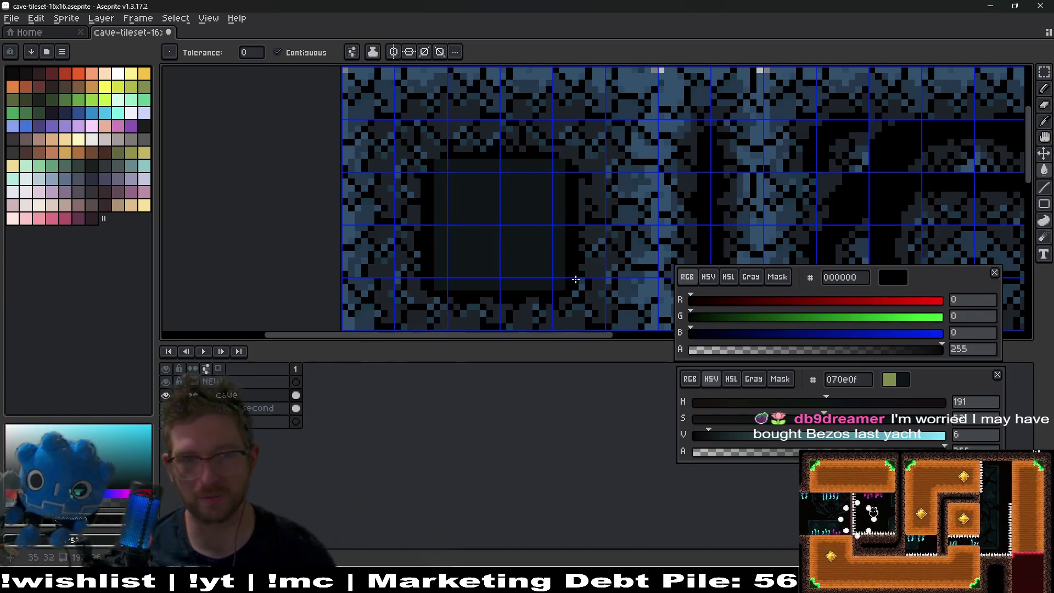
- Save the cave tileset and export the tileset image
{"action": "key", "text": "ctrl+s"}
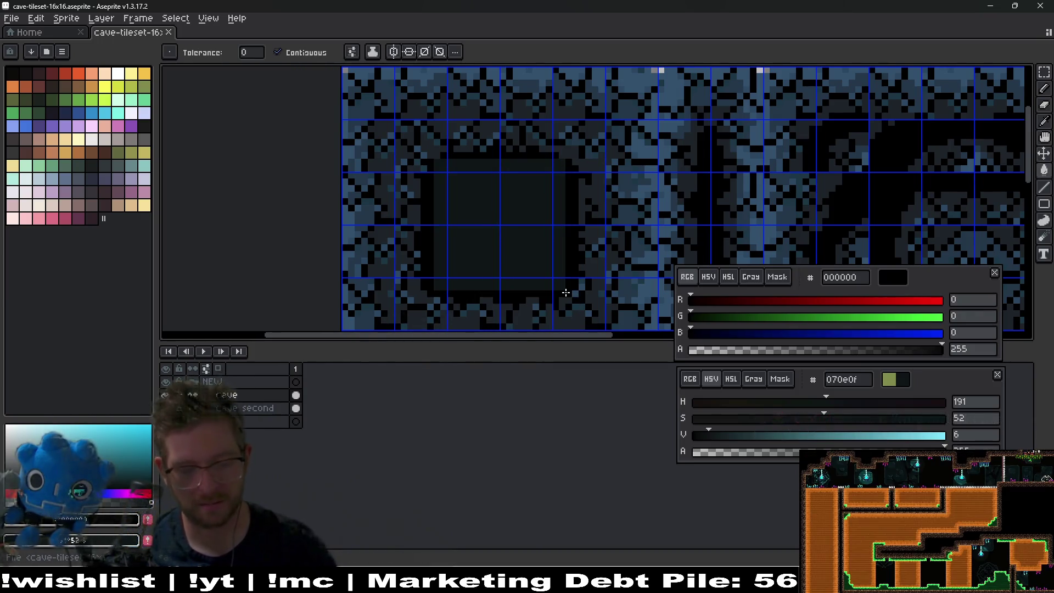
{"action": "key", "text": "ctrl+alt+shift+s"}
{"action": "key", "text": "Return"}
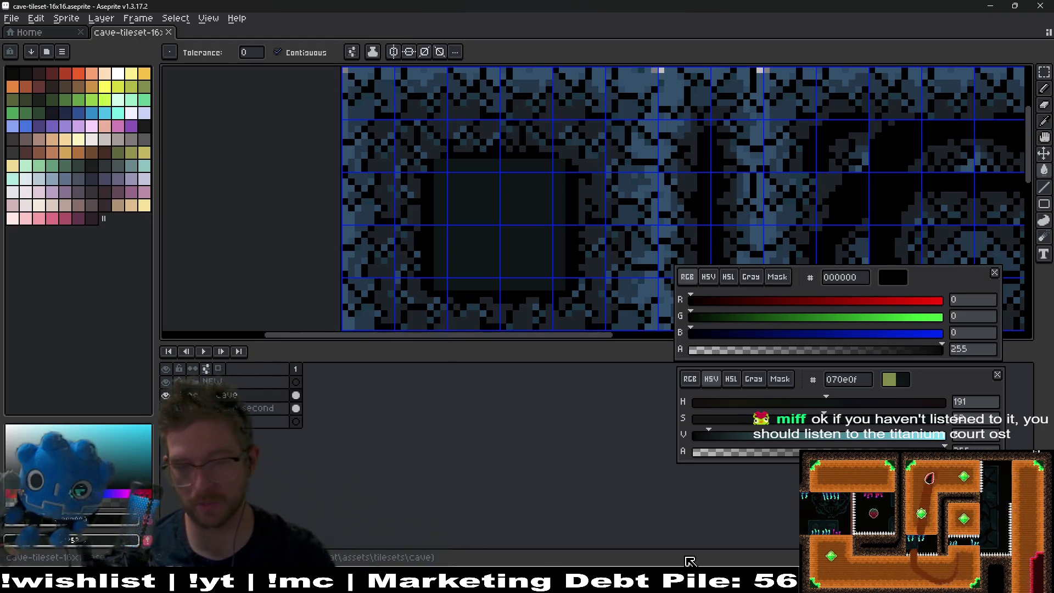
{"action": "key", "text": "alt+Tab"}
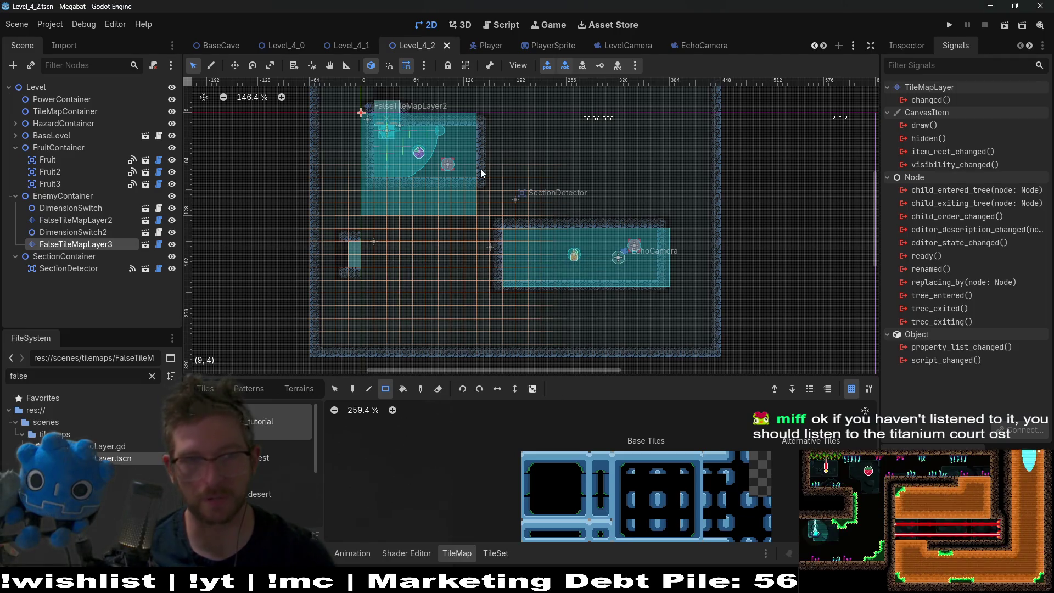
- Test-run the level scene, stop it, and select the FalseTileMapLayer2 node
{"action": "left_click", "coordinate": [1003, 25]}
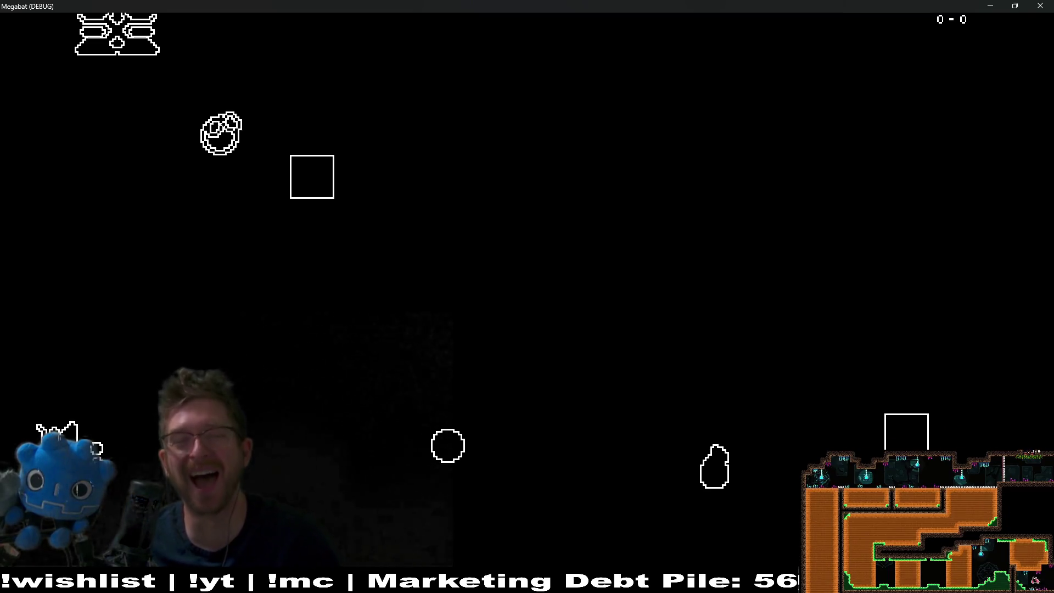
{"action": "key", "text": "F8"}
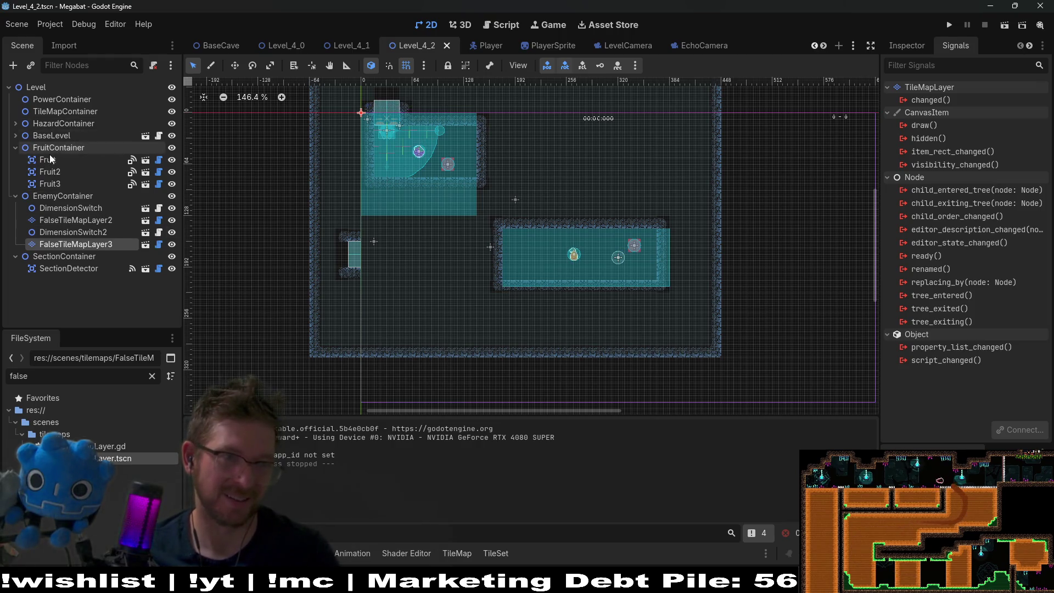
{"action": "left_click", "coordinate": [78, 220]}
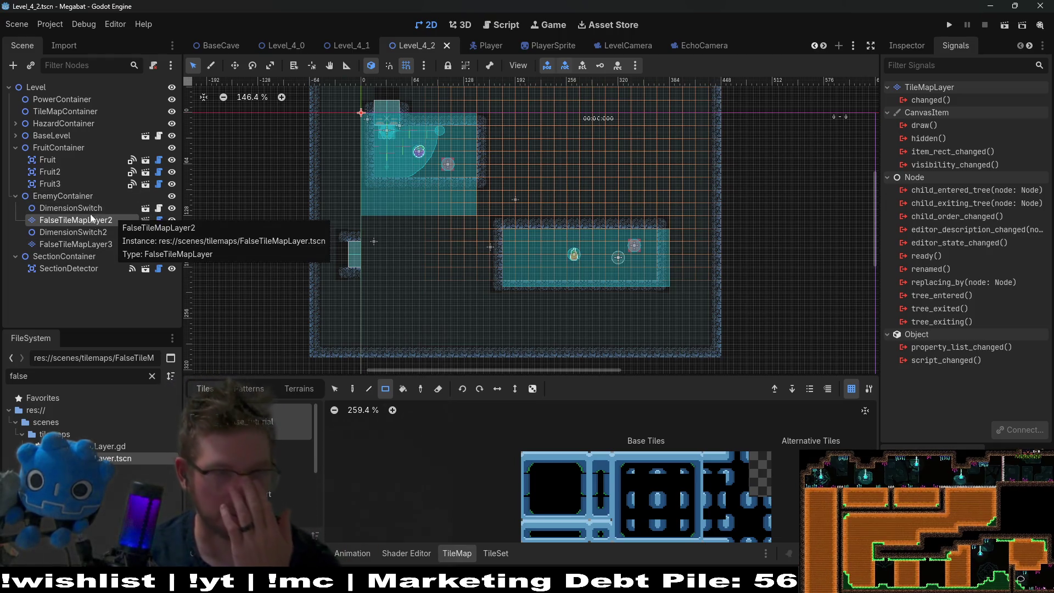
- Expand BaseLevel in the Scene dock and open the WorldTileMapLayer scene for editing
{"action": "left_click", "coordinate": [65, 112]}
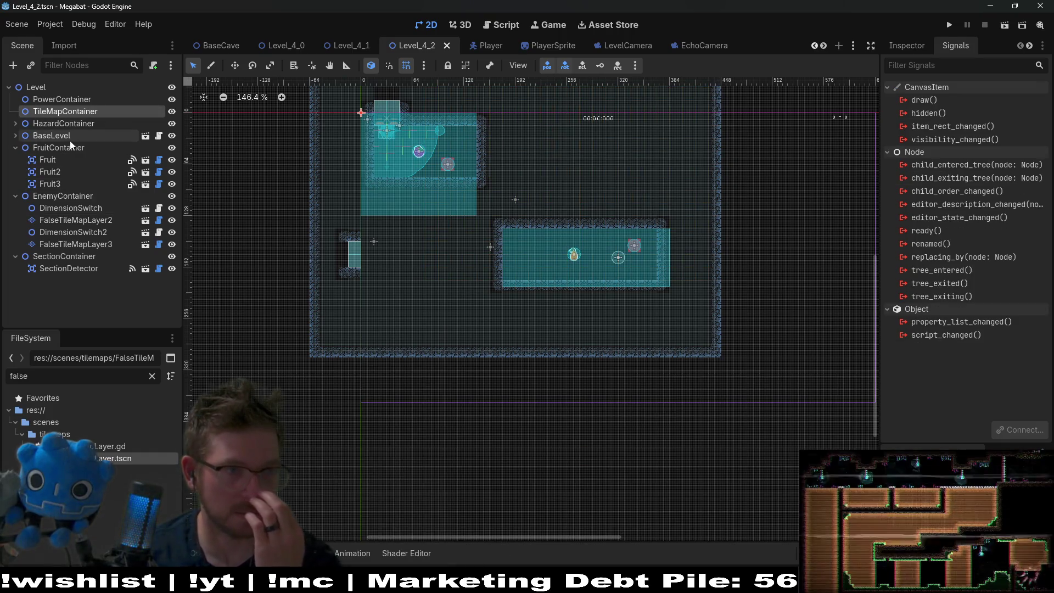
{"action": "left_click", "coordinate": [18, 148]}
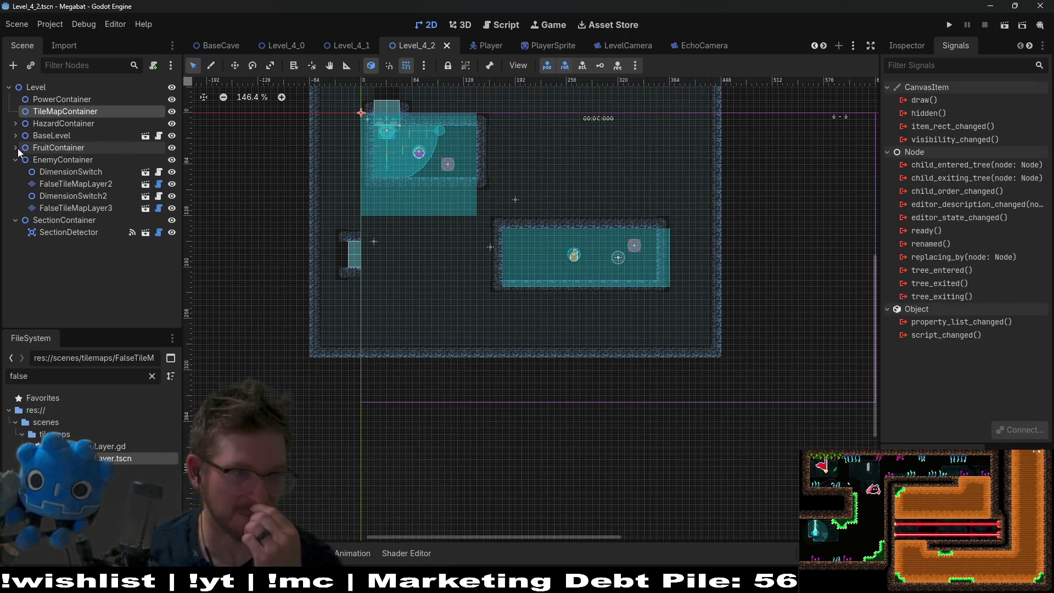
{"action": "left_click", "coordinate": [59, 160]}
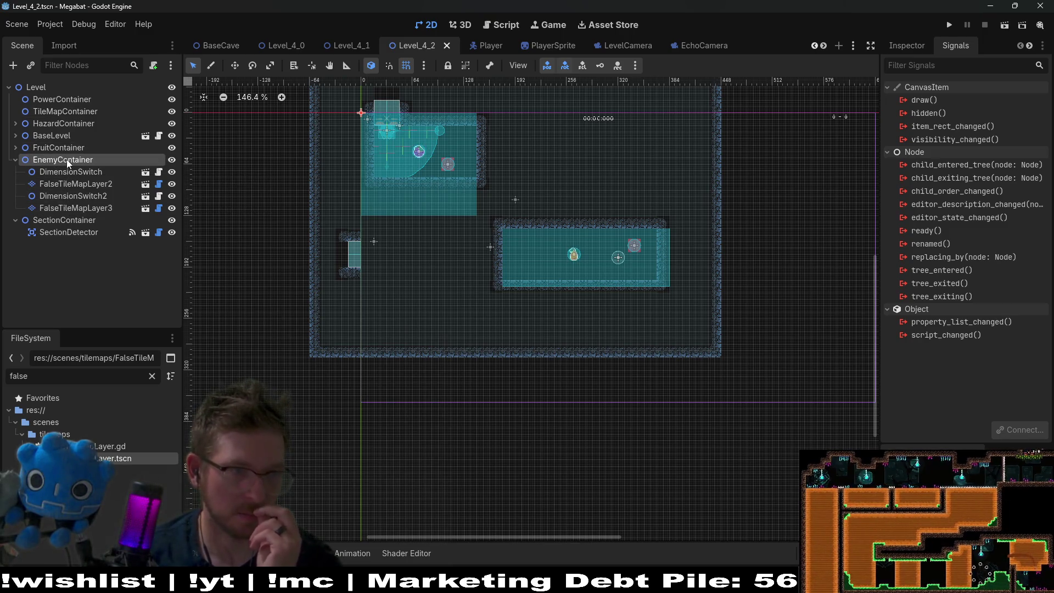
{"action": "left_click", "coordinate": [16, 136]}
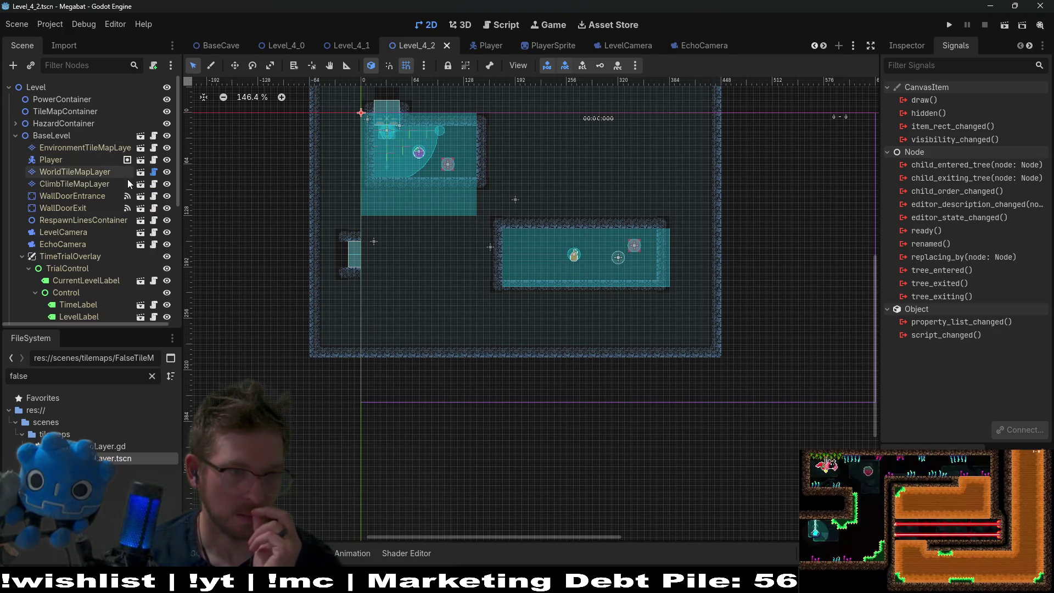
{"action": "left_click", "coordinate": [140, 172]}
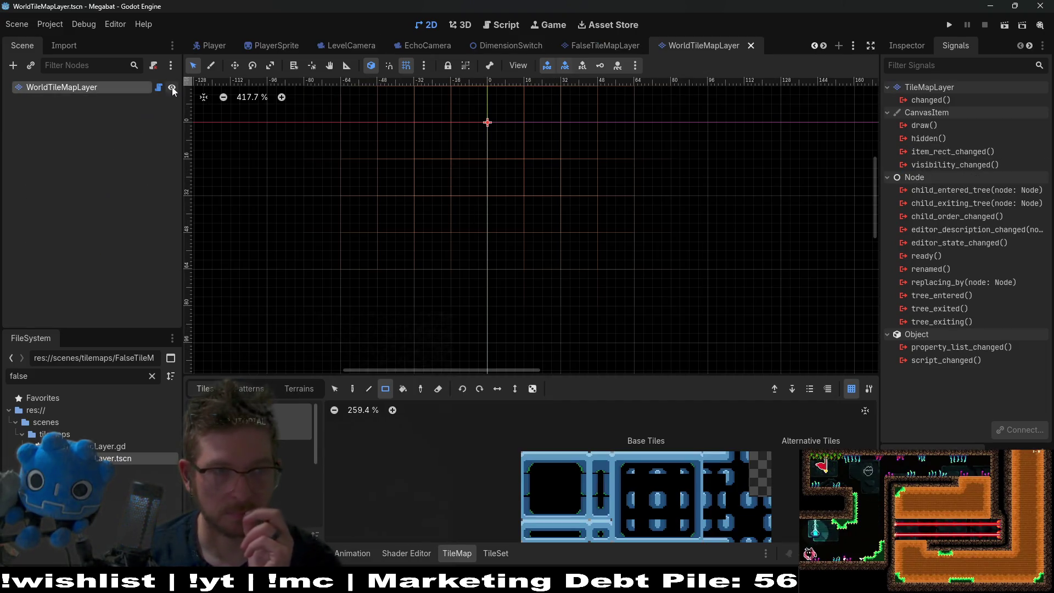
- Open the WorldTileMapLayer script and look up uses of TERRAIN_SOURCE_IDS and from_source_id
{"action": "left_click", "coordinate": [159, 88]}
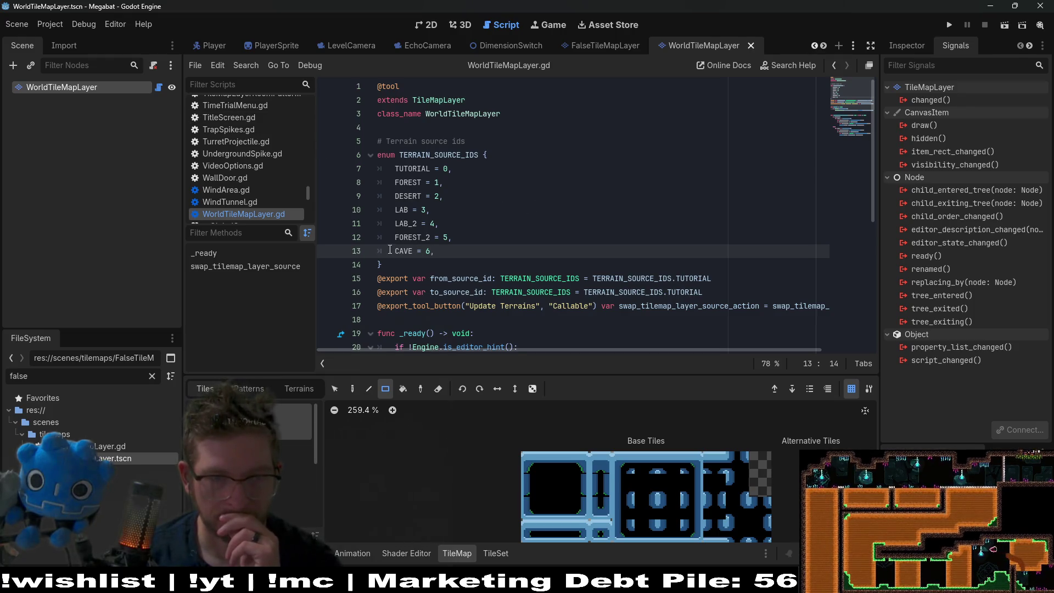
{"action": "double_click", "coordinate": [434, 154]}
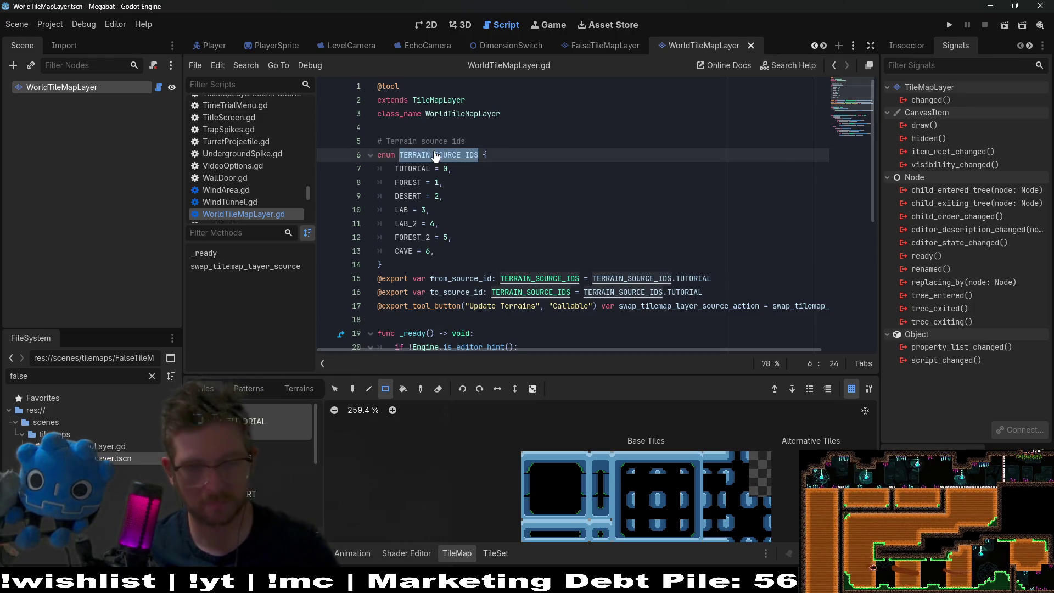
{"action": "key", "text": "ctrl+f"}
{"action": "key", "text": "Return"}
{"action": "key", "text": "Return"}
{"action": "key", "text": "Return"}
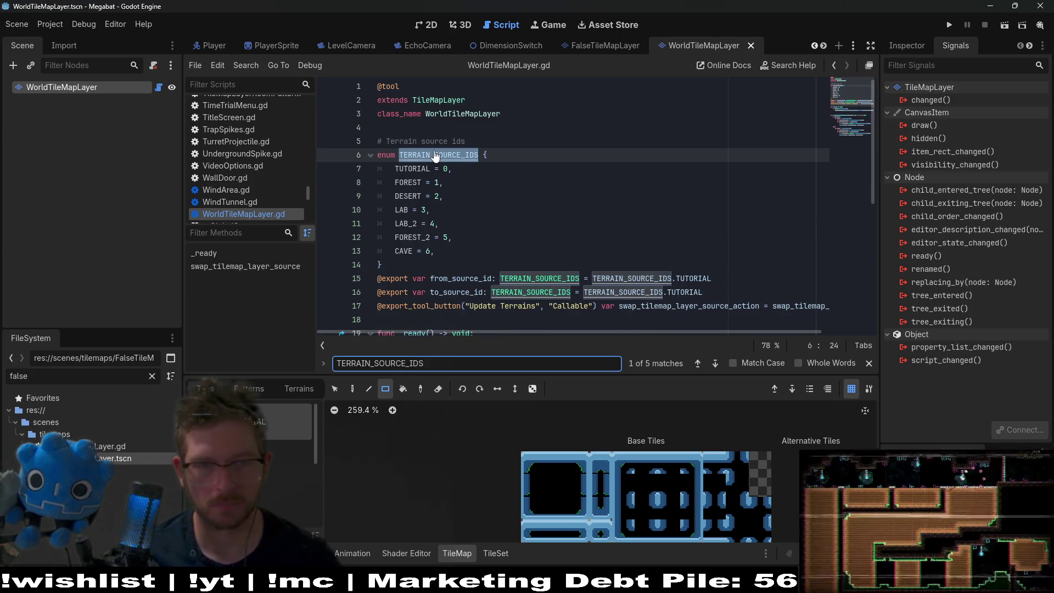
{"action": "double_click", "coordinate": [458, 283]}
{"action": "key", "text": "ctrl+f"}
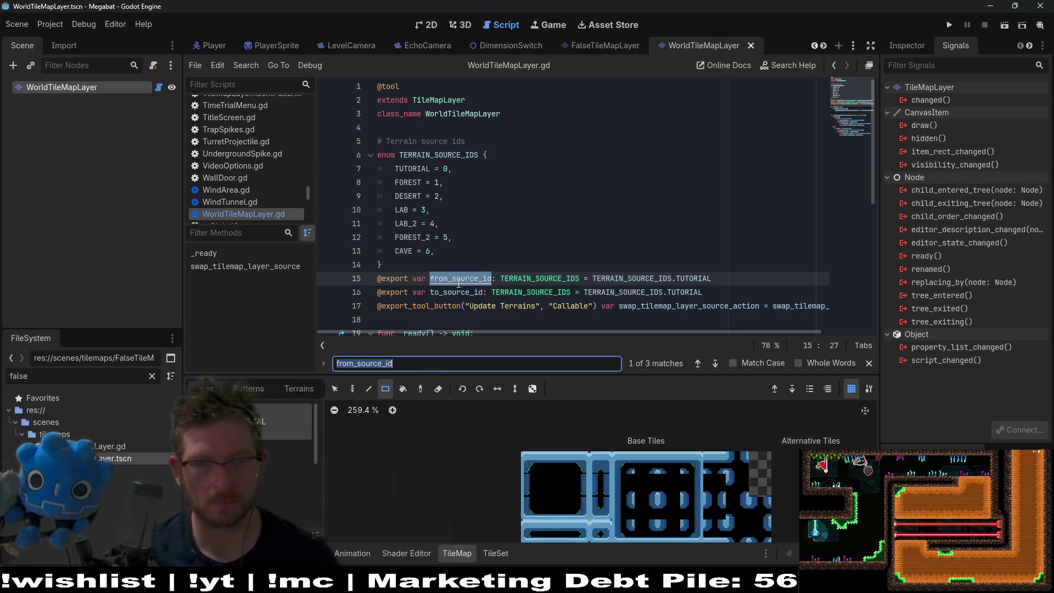
{"action": "key", "text": "Return"}
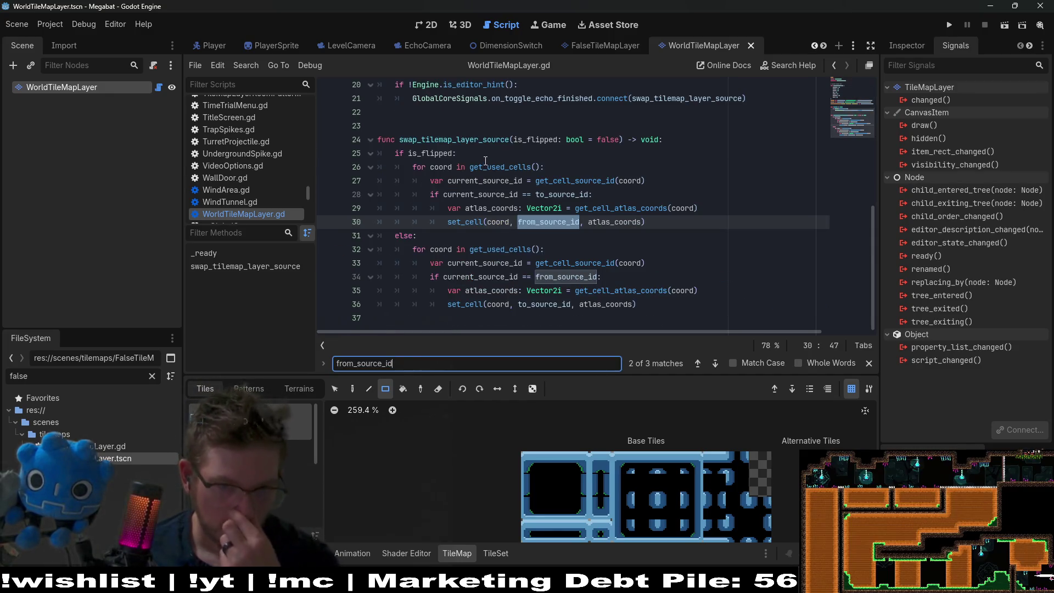
{"action": "double_click", "coordinate": [471, 139]}
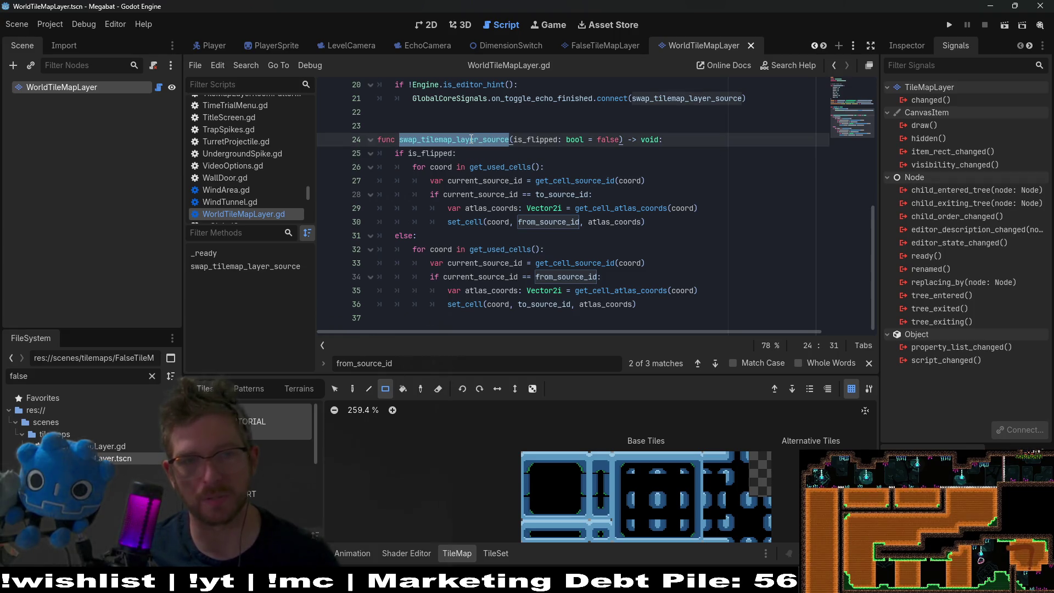
- Delete the _ready function with its signal connection line
{"action": "scroll", "coordinate": [643, 237], "scroll_direction": "up", "scroll_amount": 4}
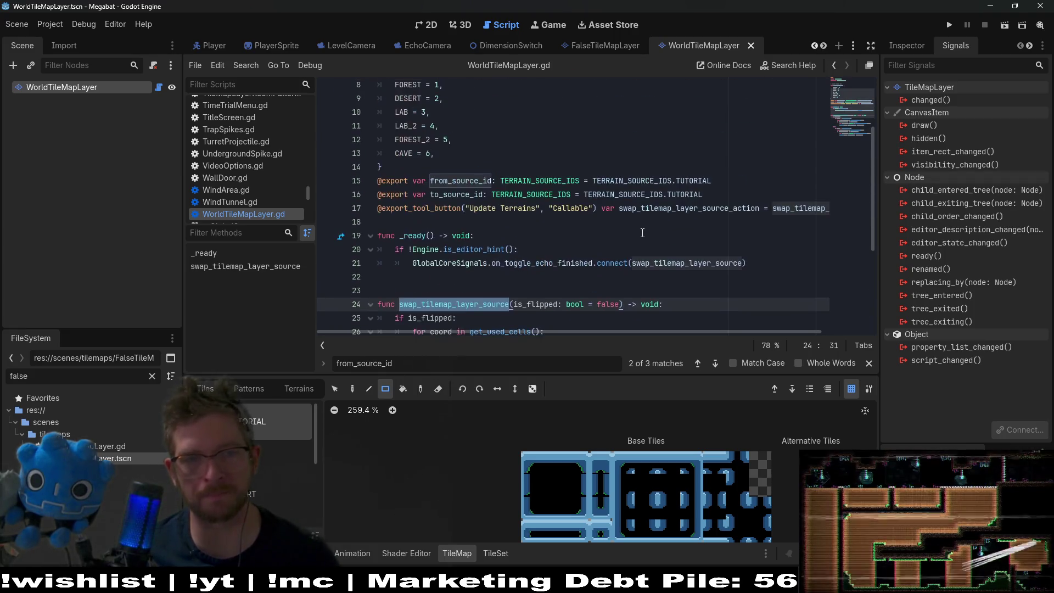
{"action": "left_click", "coordinate": [478, 266]}
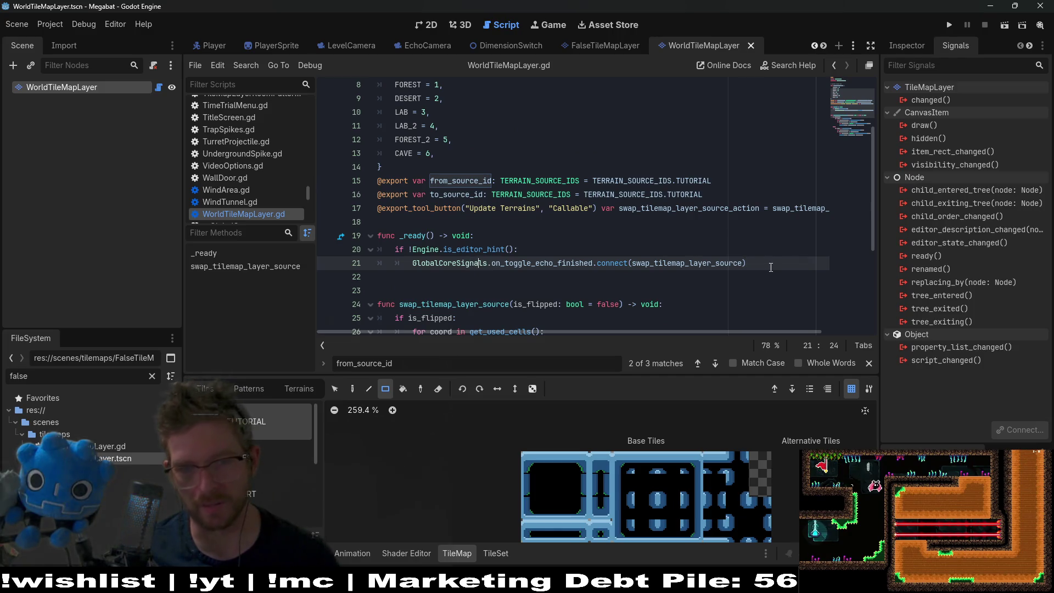
{"action": "mouse_move", "coordinate": [669, 269]}
{"action": "left_mouse_down"}
{"action": "mouse_move", "coordinate": [422, 265]}
{"action": "mouse_move", "coordinate": [336, 244]}
{"action": "left_mouse_up"}
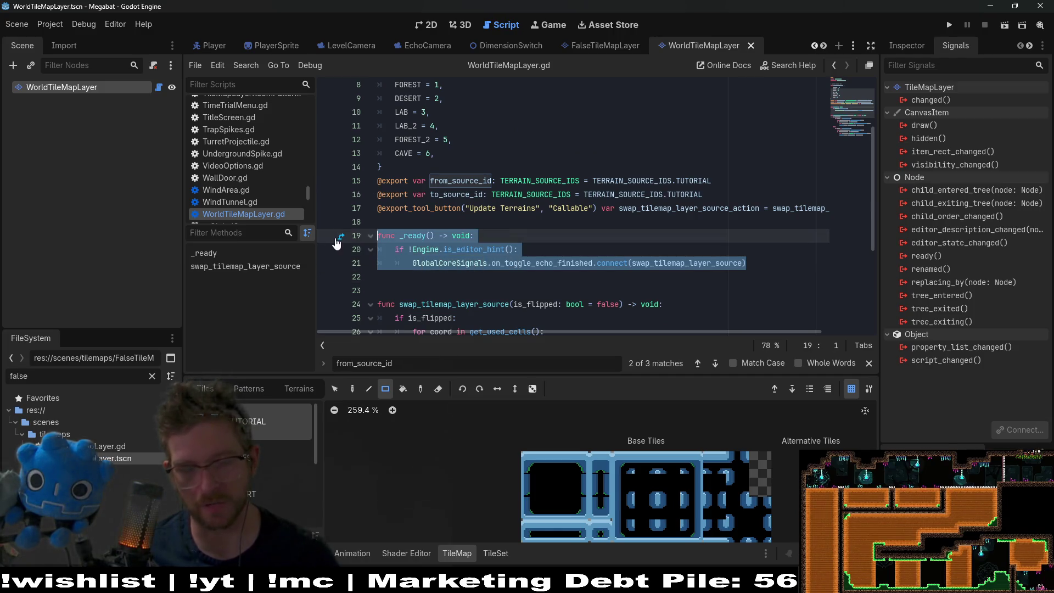
{"action": "key", "text": "BackSpace"}
{"action": "key", "text": "Delete"}
{"action": "key", "text": "Delete"}
- Remove the is_flipped parameter from the swap_tilemap_layer_source signature
{"action": "scroll", "coordinate": [568, 266], "scroll_direction": "down", "scroll_amount": 2}
{"action": "scroll", "coordinate": [440, 210], "scroll_direction": "up", "scroll_amount": 5}
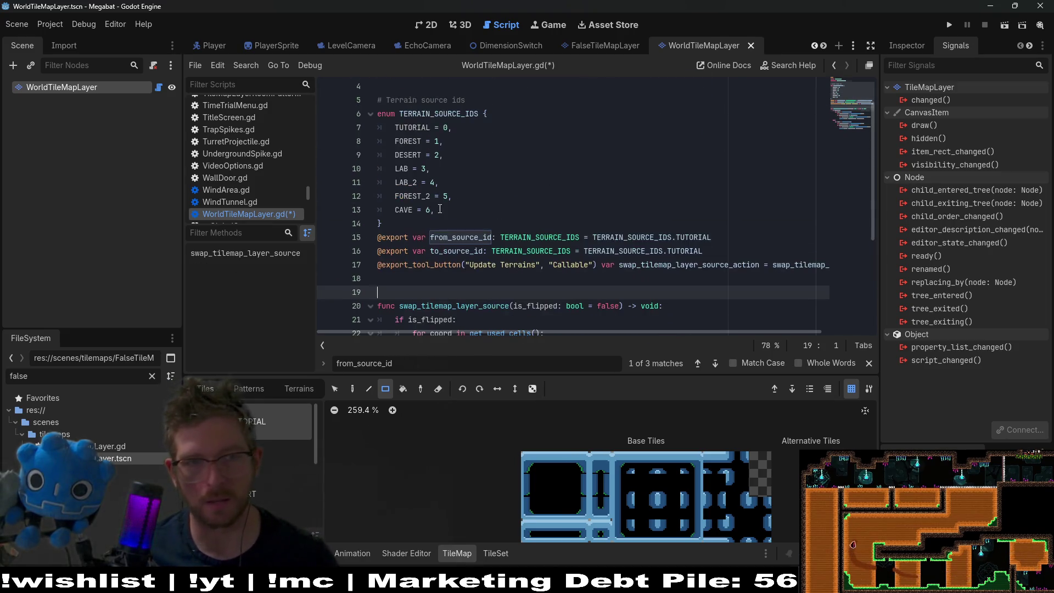
{"action": "scroll", "coordinate": [440, 209], "scroll_direction": "down", "scroll_amount": 3}
{"action": "double_click", "coordinate": [439, 237]}
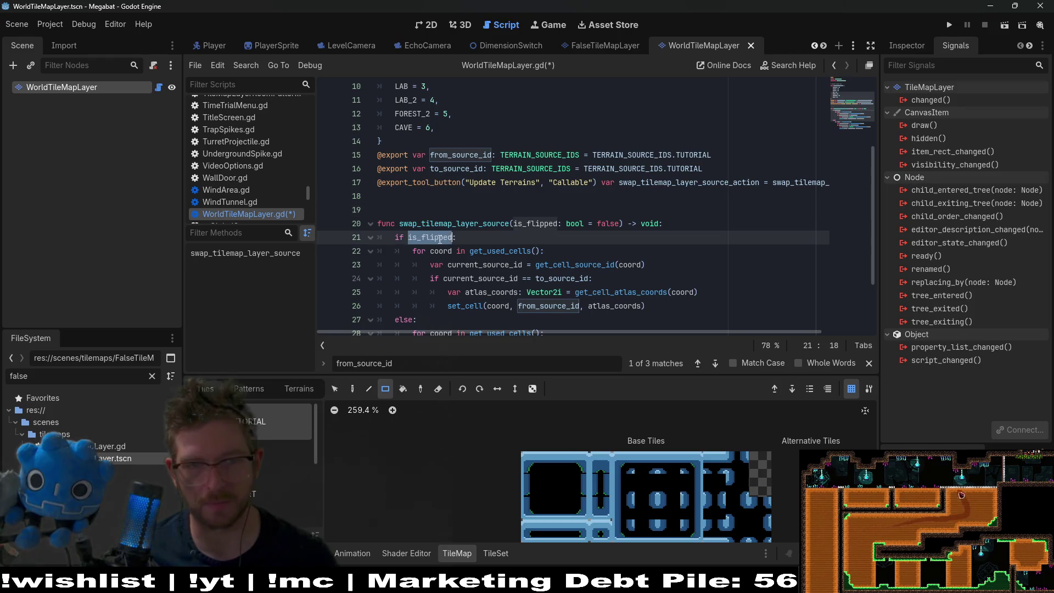
{"action": "mouse_move", "coordinate": [619, 223]}
{"action": "left_mouse_down"}
{"action": "mouse_move", "coordinate": [516, 237]}
{"action": "mouse_move", "coordinate": [514, 224]}
{"action": "left_mouse_up"}
{"action": "key", "text": "BackSpace"}
- Delete the else branch and the if is_flipped line
{"action": "scroll", "coordinate": [526, 251], "scroll_direction": "down", "scroll_amount": 2}
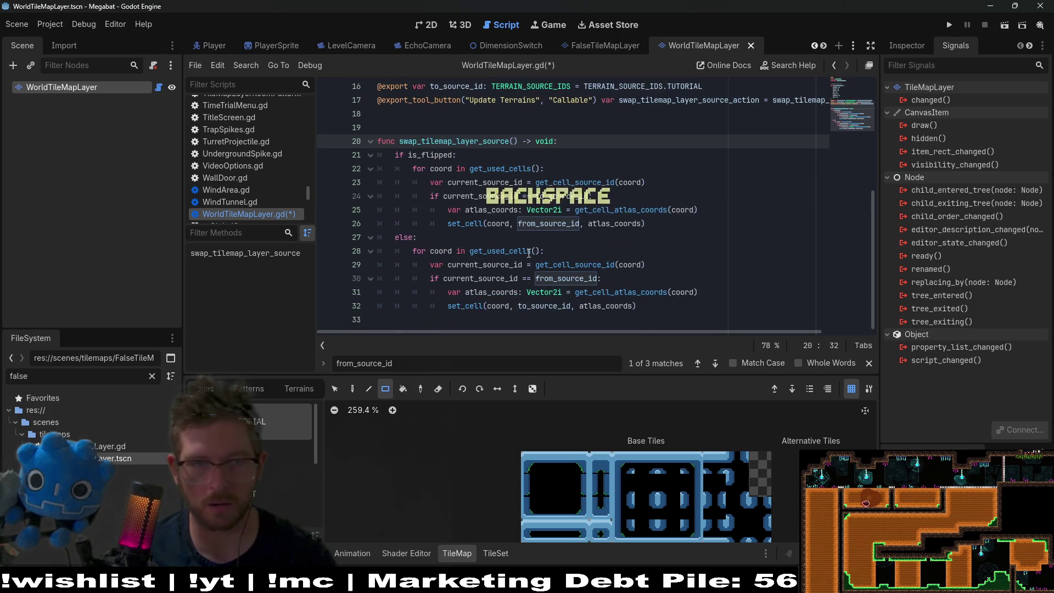
{"action": "left_click", "coordinate": [681, 306]}
{"action": "mouse_move", "coordinate": [680, 282]}
{"action": "left_mouse_down"}
{"action": "mouse_move", "coordinate": [604, 258]}
{"action": "mouse_move", "coordinate": [396, 238]}
{"action": "left_mouse_up"}
{"action": "key", "text": "BackSpace"}
{"action": "left_click", "coordinate": [564, 148]}
{"action": "left_click_drag", "start_coordinate": [565, 147], "coordinate": [557, 138]}
{"action": "key", "text": "BackSpace"}
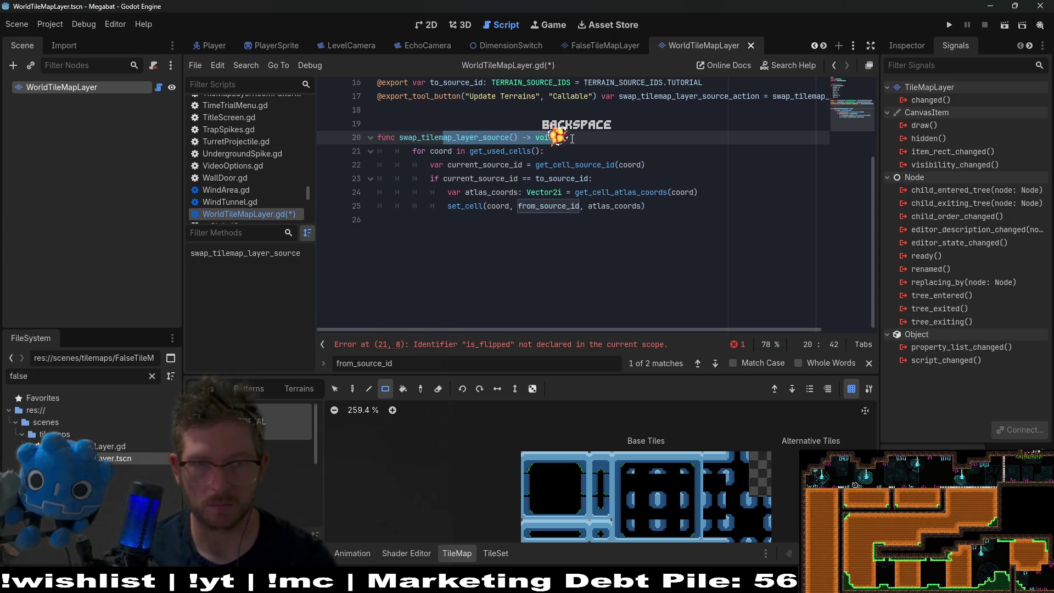
- Undo those deletions, redo the parameter removal, and delete the whole if/else block
{"action": "scroll", "coordinate": [604, 230], "scroll_direction": "up", "scroll_amount": 3}
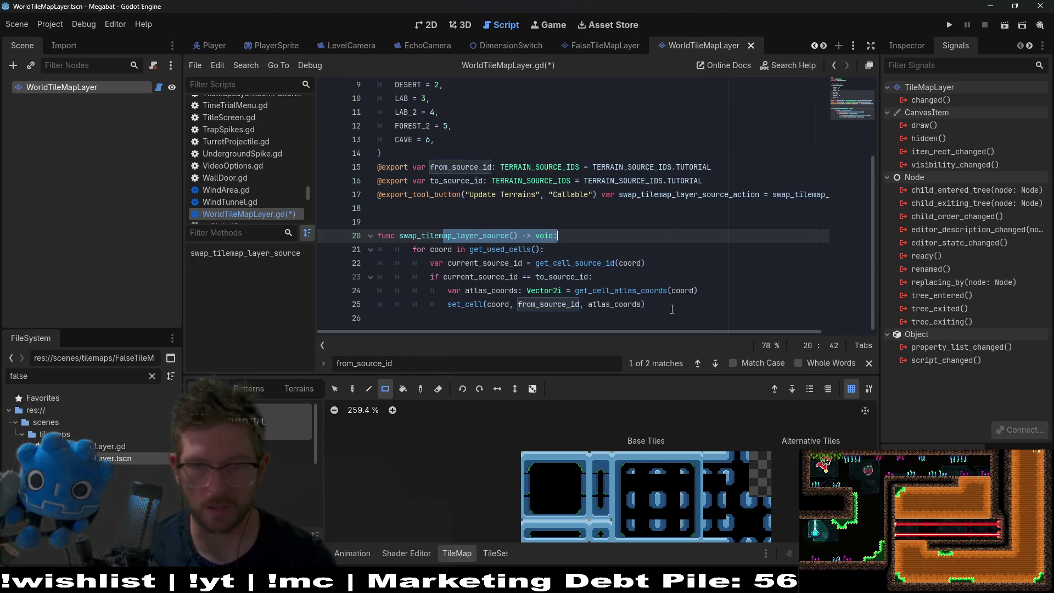
{"action": "key", "text": "ctrl+z"}
{"action": "key", "text": "ctrl+z"}
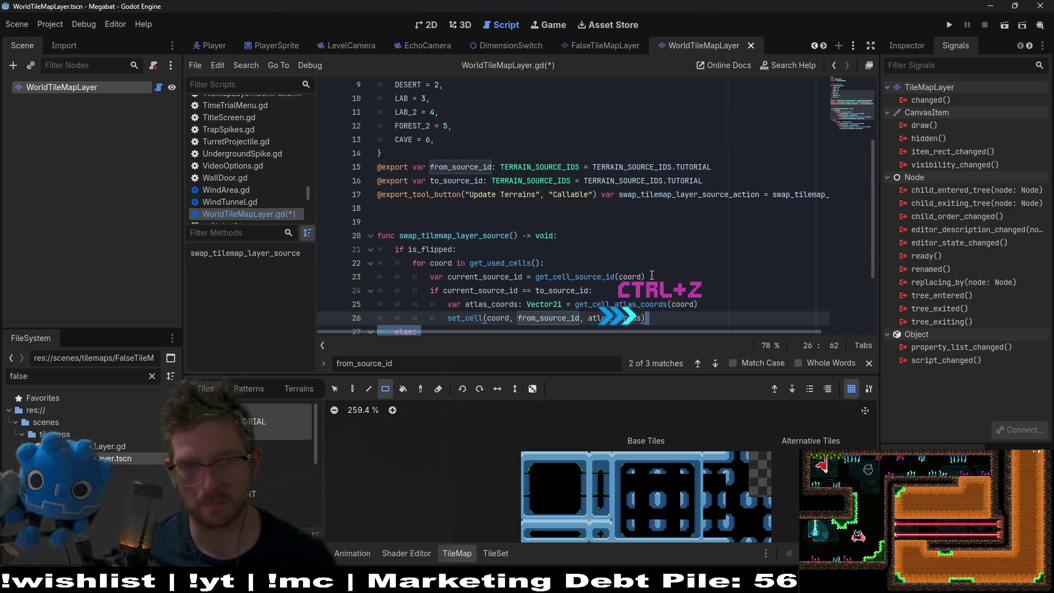
{"action": "key", "text": "ctrl+z"}
{"action": "key", "text": "ctrl+z"}
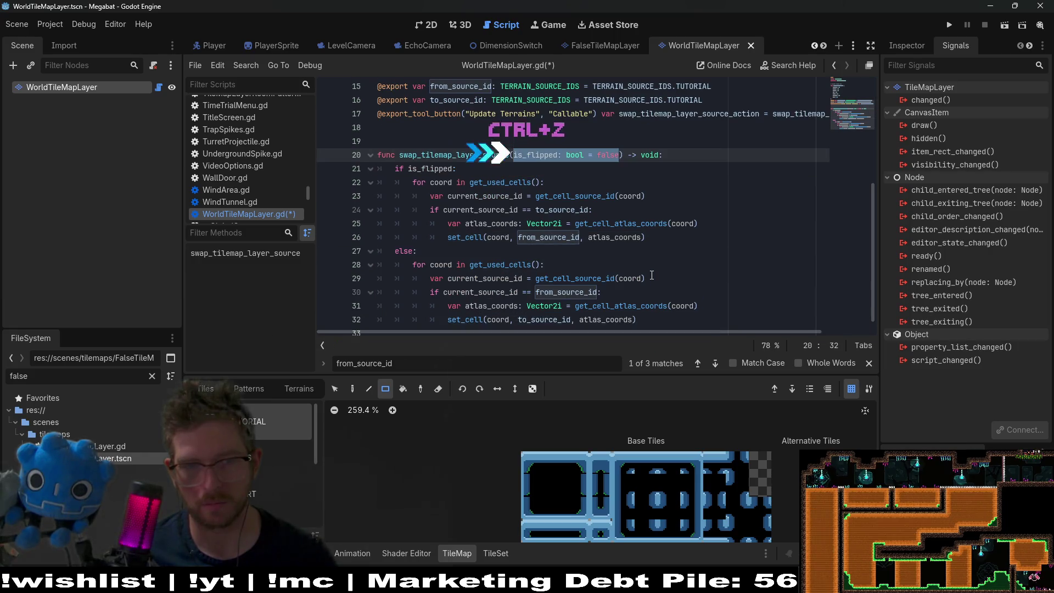
{"action": "key", "text": "ctrl+shift+z"}
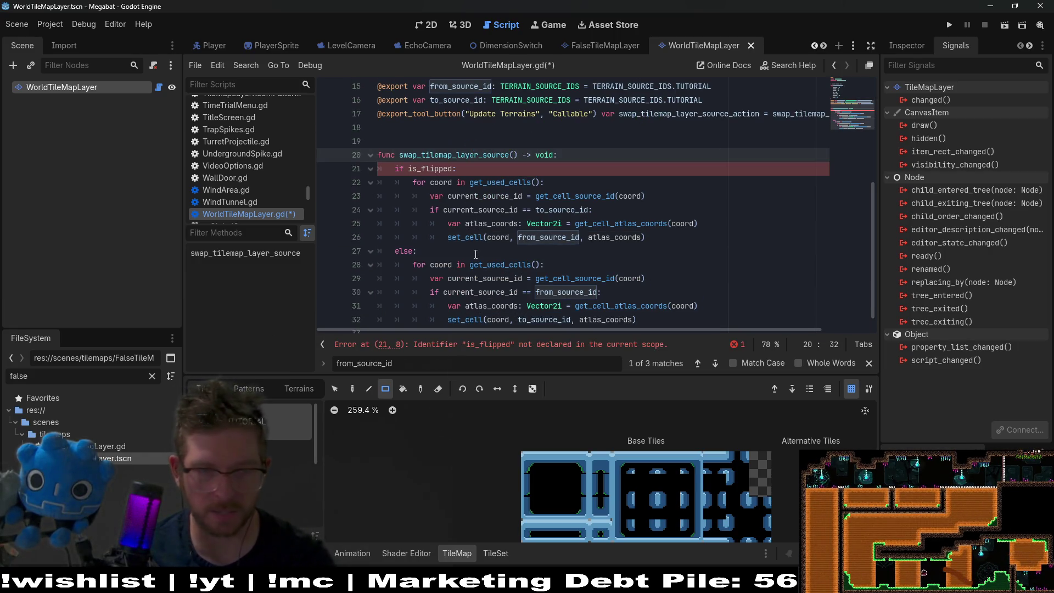
{"action": "left_click_drag", "start_coordinate": [417, 251], "coordinate": [545, 183]}
{"action": "left_click", "coordinate": [594, 155], "text": "shift"}
{"action": "key", "text": "BackSpace"}
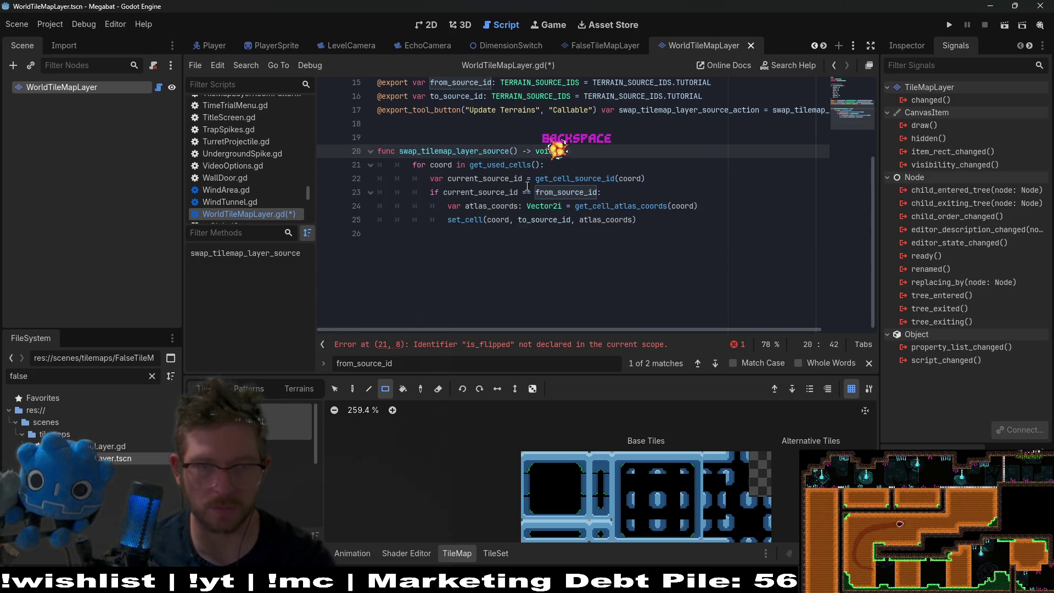
- Dedent the loop body on lines 21–25, save the script, and return to 2D
{"action": "left_click_drag", "start_coordinate": [637, 304], "coordinate": [308, 253]}
{"action": "key", "text": "shift+Tab"}
{"action": "key", "text": "ctrl+s"}
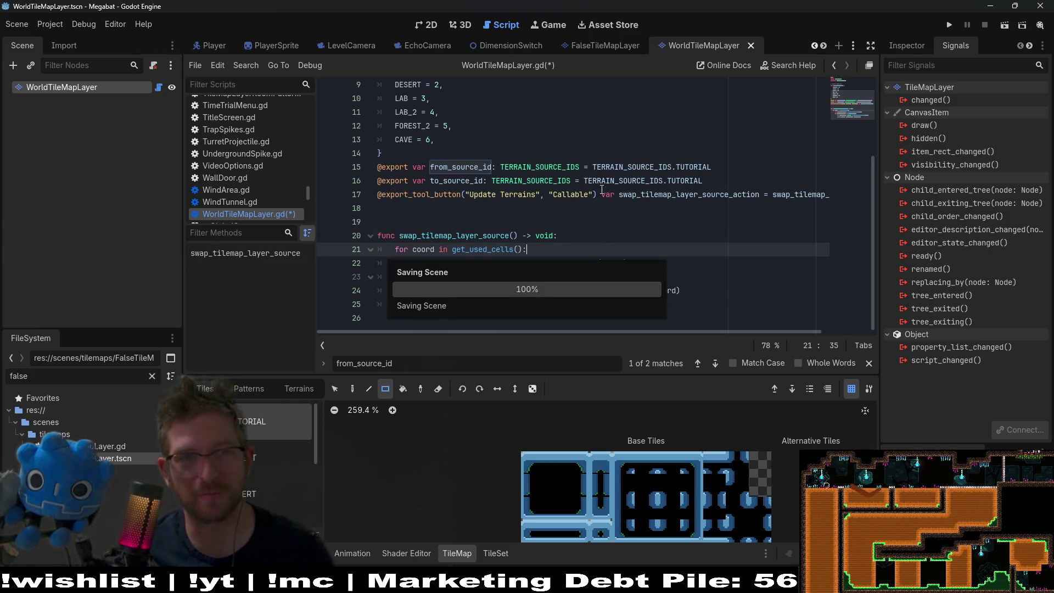
{"action": "left_click", "coordinate": [429, 24]}
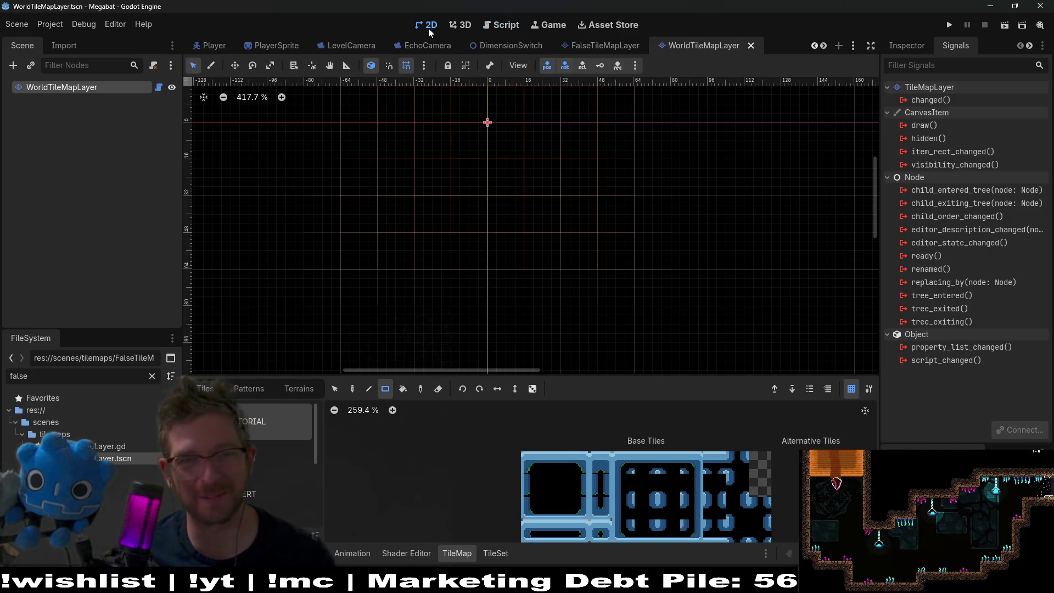
- Open the Level_4_2 scene, test-run it, and close the game window
{"action": "scroll", "coordinate": [357, 44], "scroll_direction": "up", "scroll_amount": 3}
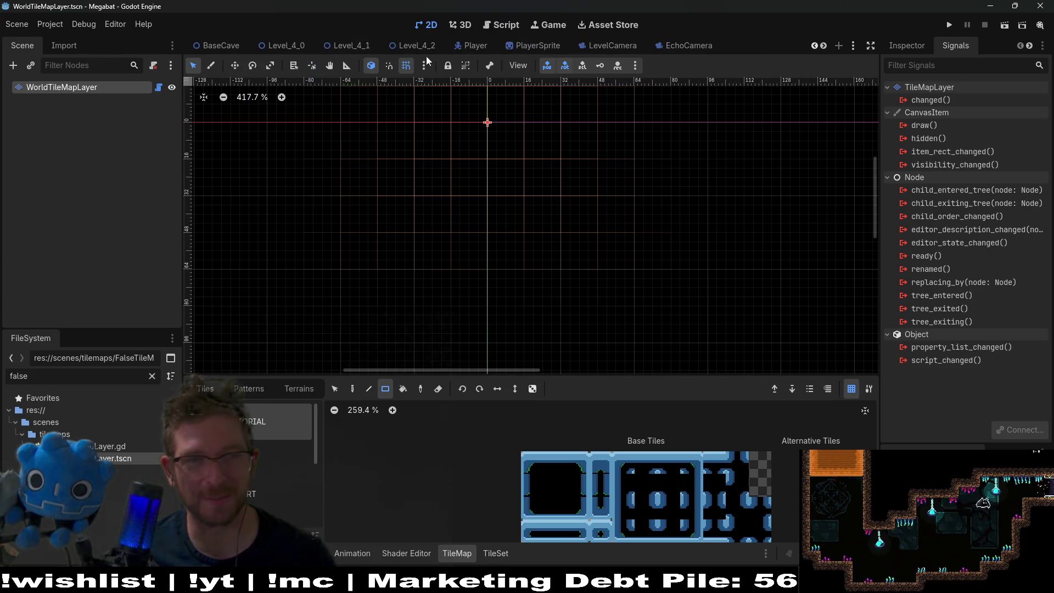
{"action": "left_click", "coordinate": [418, 44]}
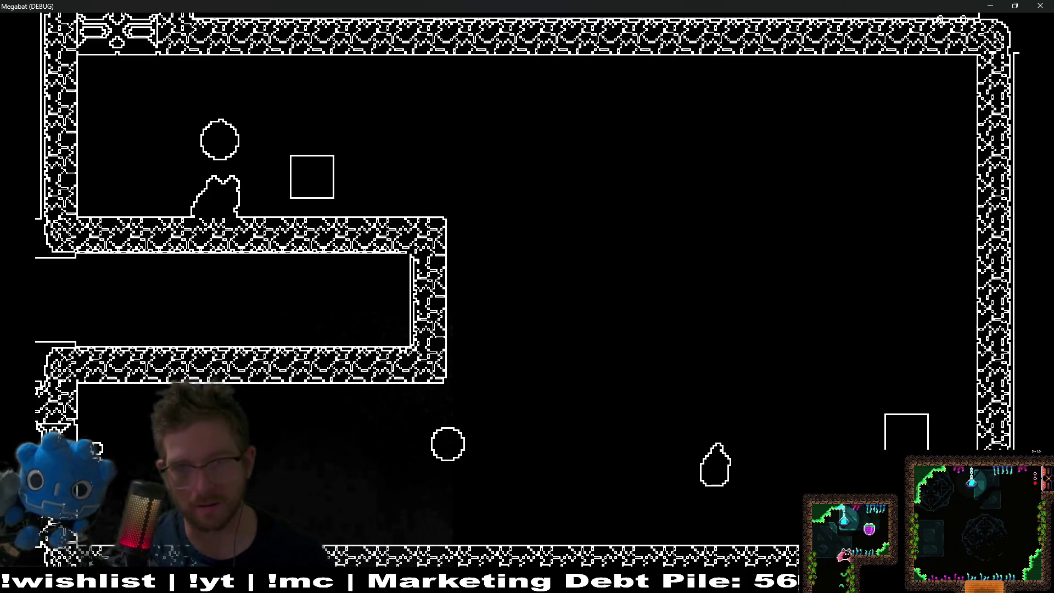
{"action": "left_click", "coordinate": [1040, 7]}
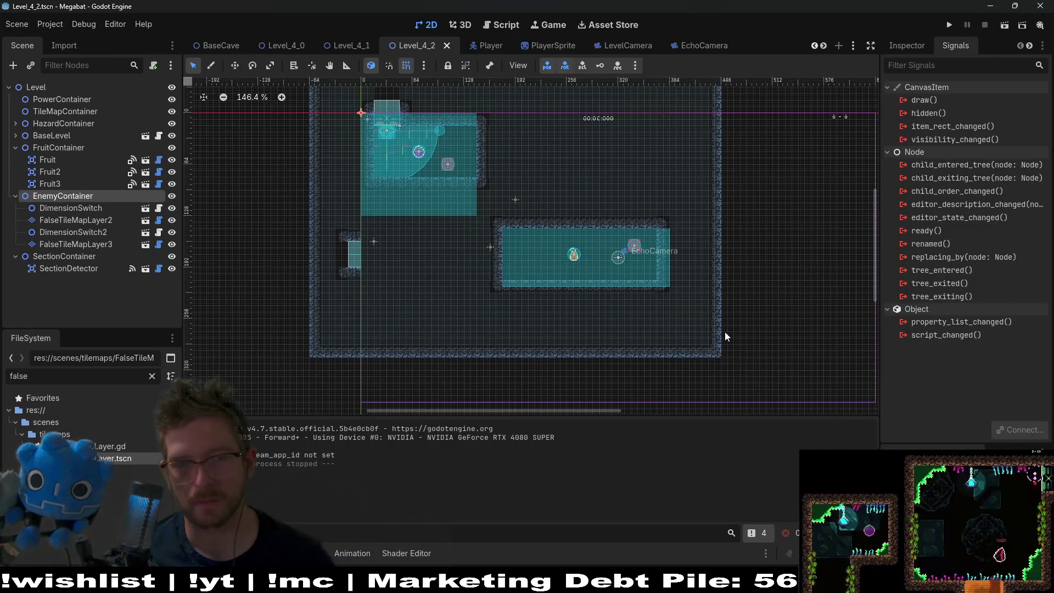
{"action": "key", "text": "alt+Tab"}
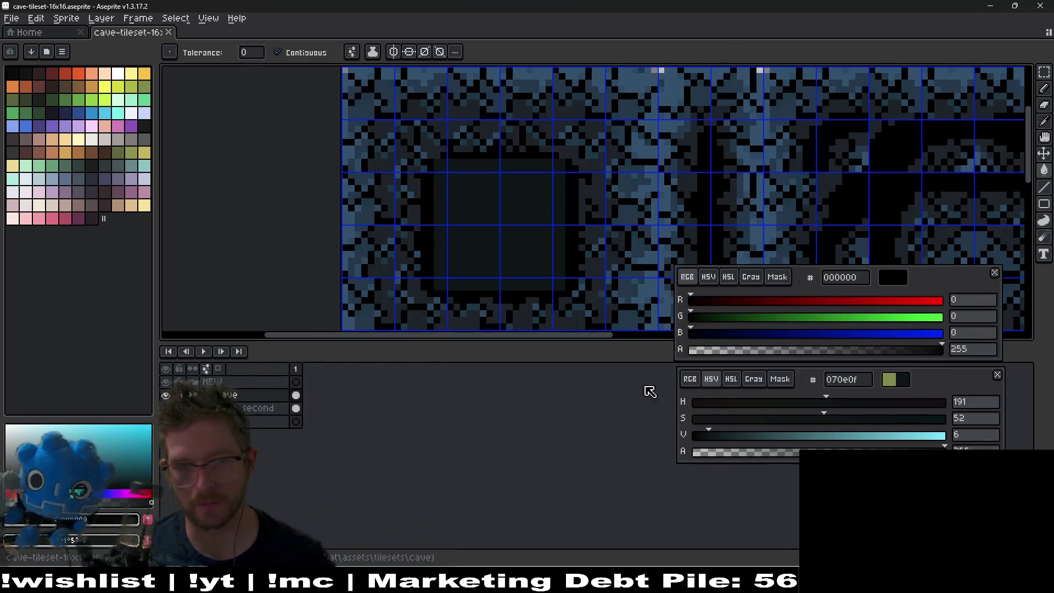
- Sample the dark colour, drop its brightness to 0, and fill the square pure black (000000)
{"action": "left_click", "coordinate": [507, 255], "text": "alt"}
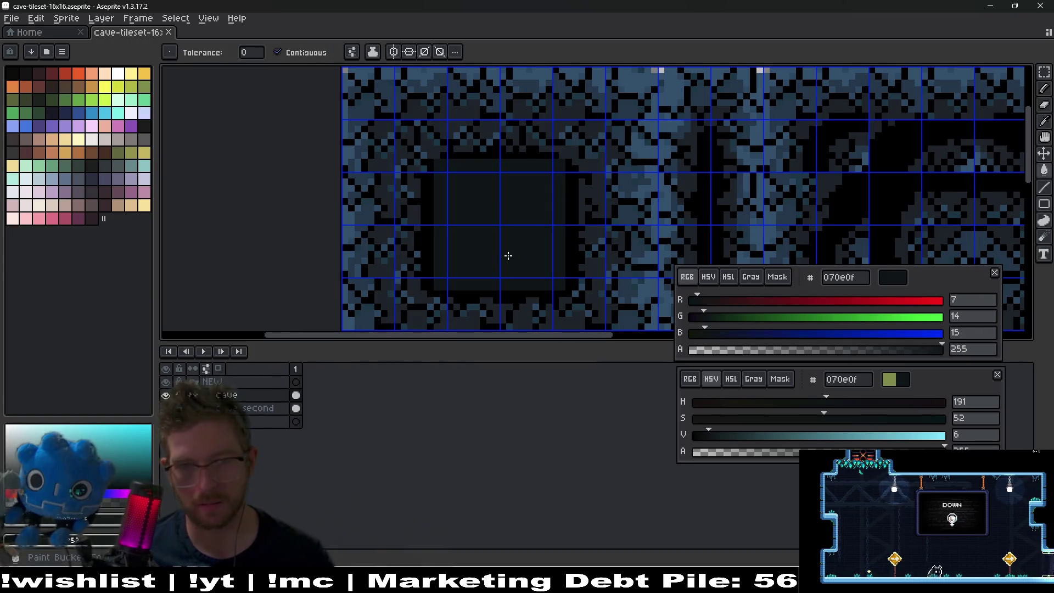
{"action": "left_click", "coordinate": [709, 437]}
{"action": "left_click_drag", "start_coordinate": [714, 441], "coordinate": [646, 445]}
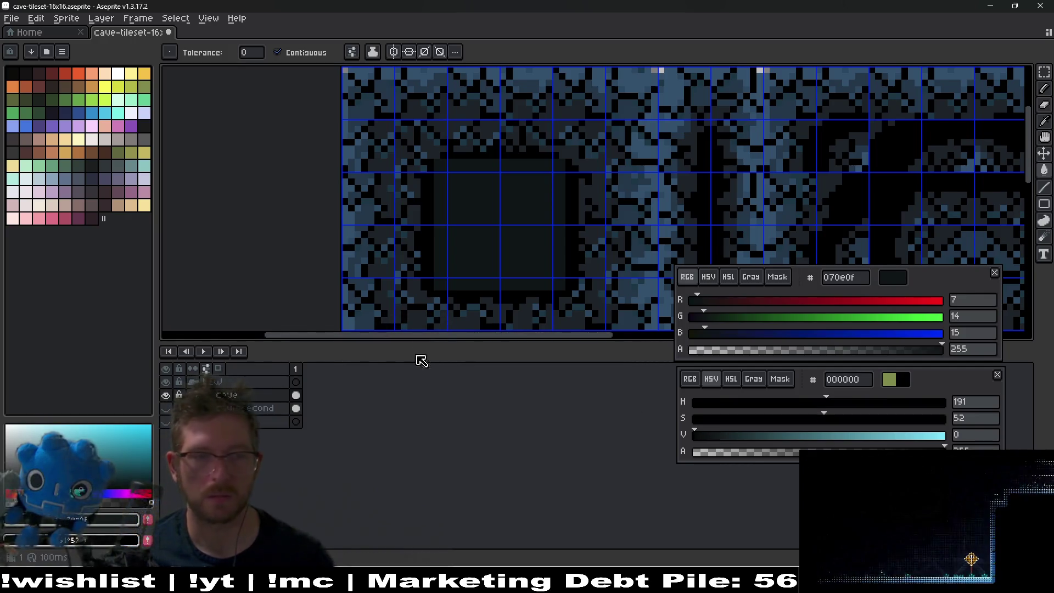
{"action": "left_click", "coordinate": [521, 255]}
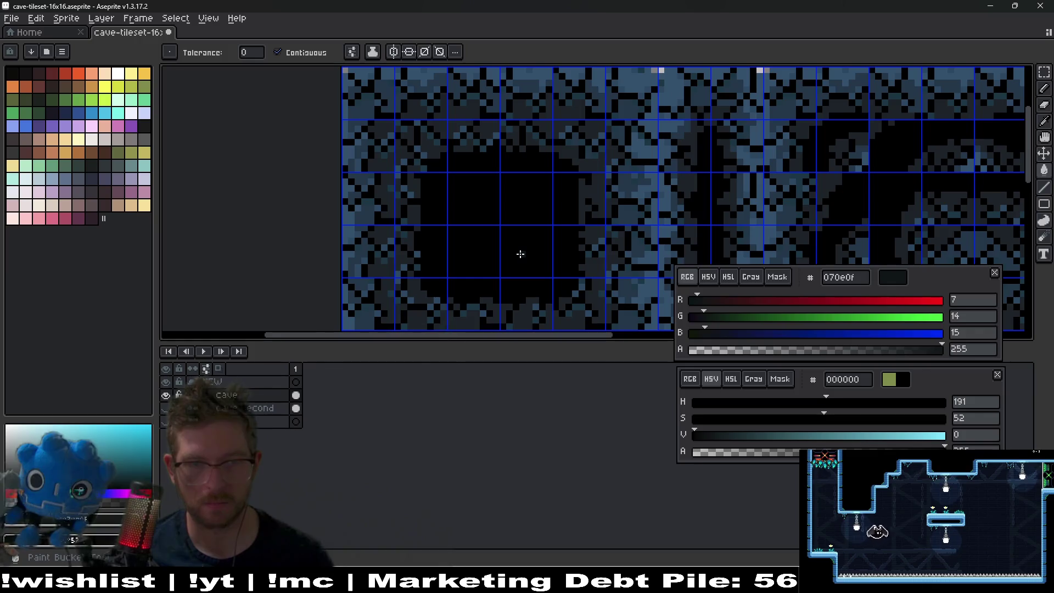
- Save the tileset and re-export it over the existing PNG
{"action": "key", "text": "ctrl+s"}
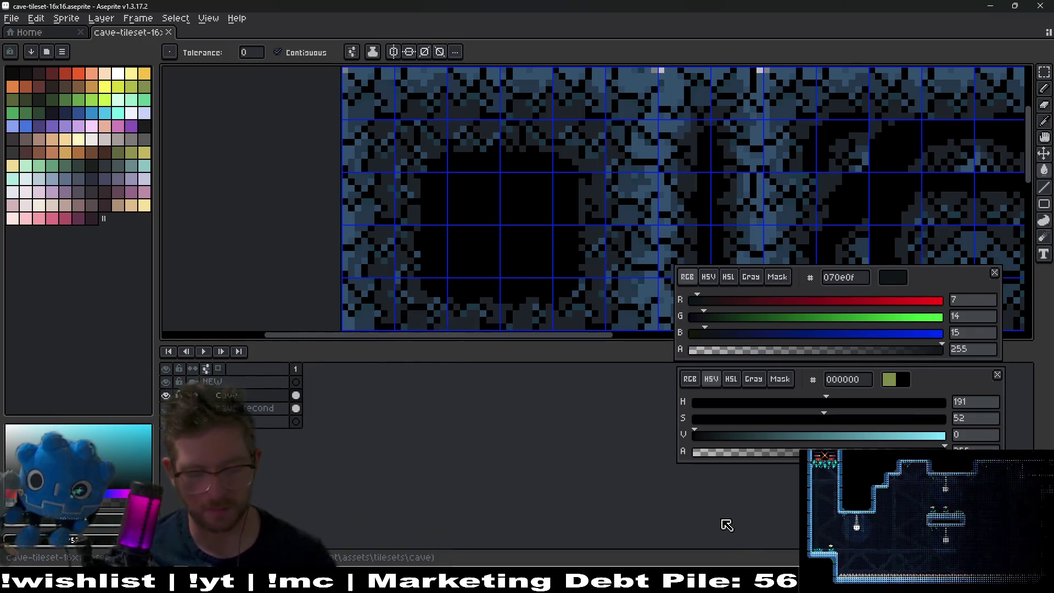
{"action": "key", "text": "ctrl+alt+shift+s"}
{"action": "key", "text": "Return"}
{"action": "key", "text": "Return"}
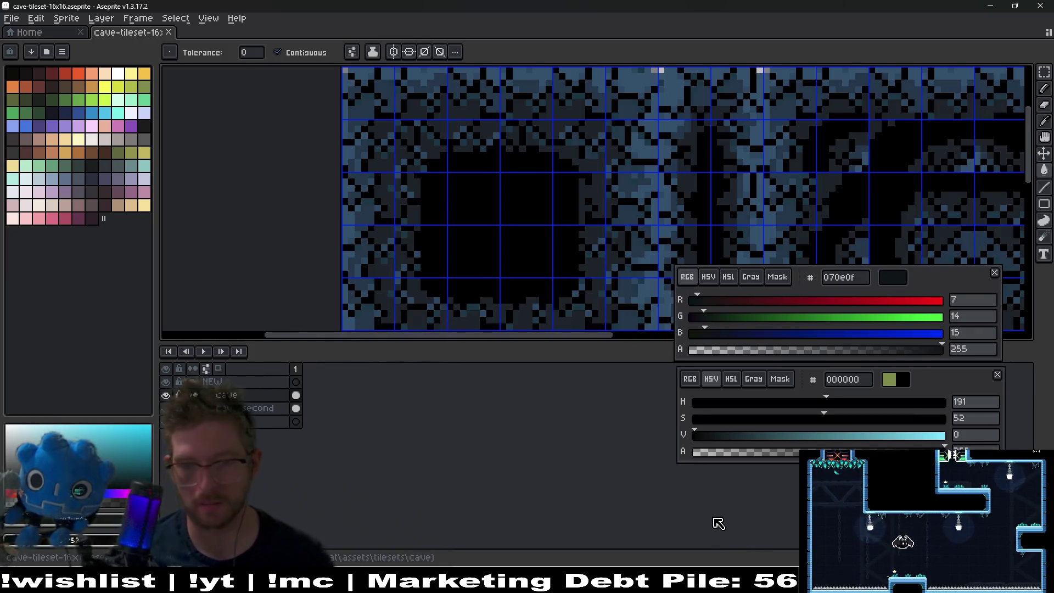
{"action": "key", "text": "alt+Tab"}
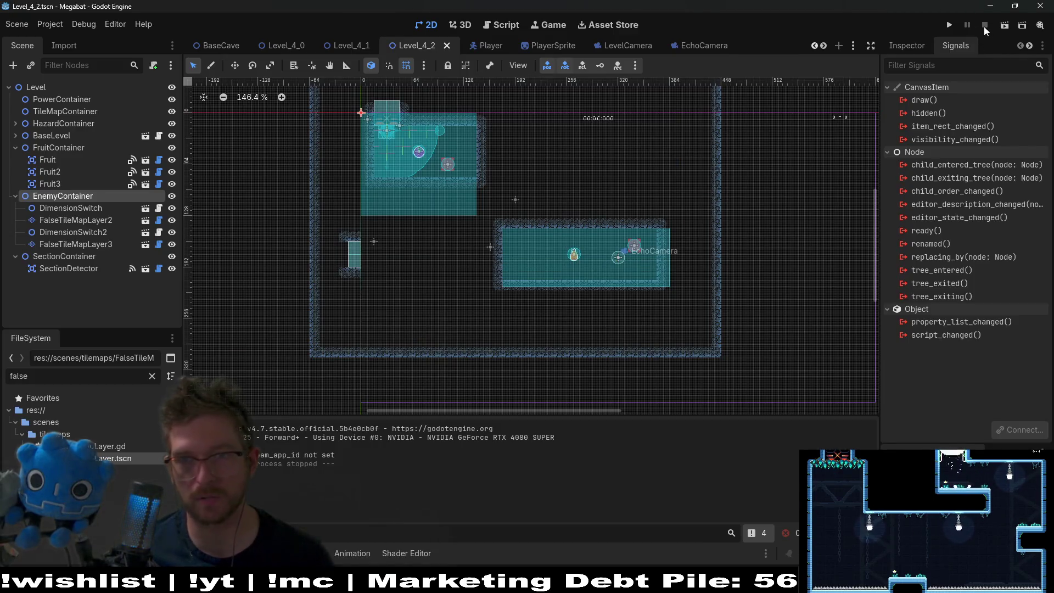
- Test-run the game to check the black cave interiors, then open the DimensionBlock scene
{"action": "key", "text": "F6"}
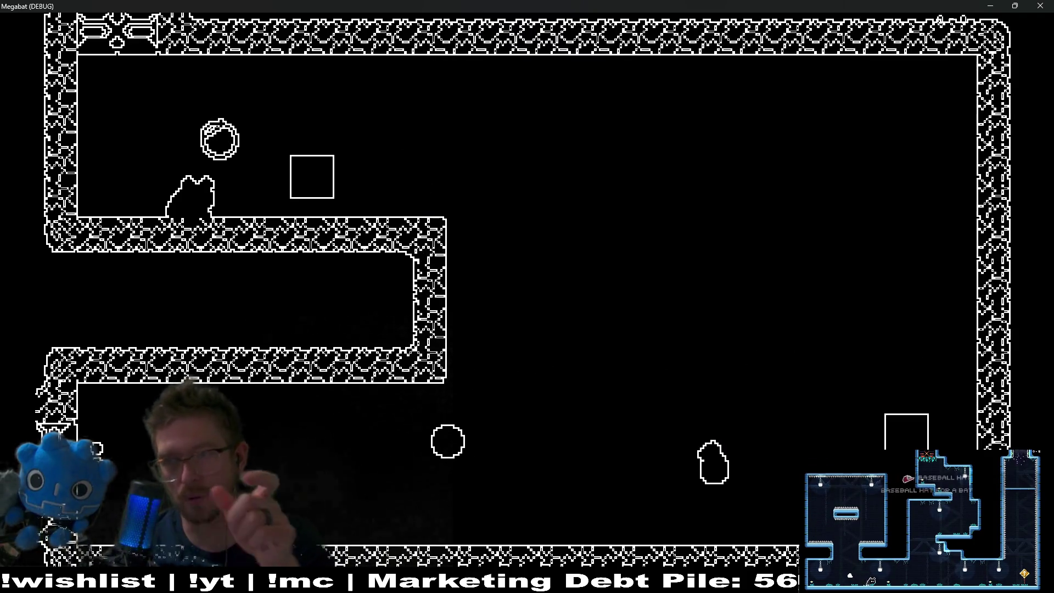
{"action": "left_click", "coordinate": [1038, 6]}
{"action": "scroll", "coordinate": [707, 41], "scroll_direction": "down", "scroll_amount": 7}
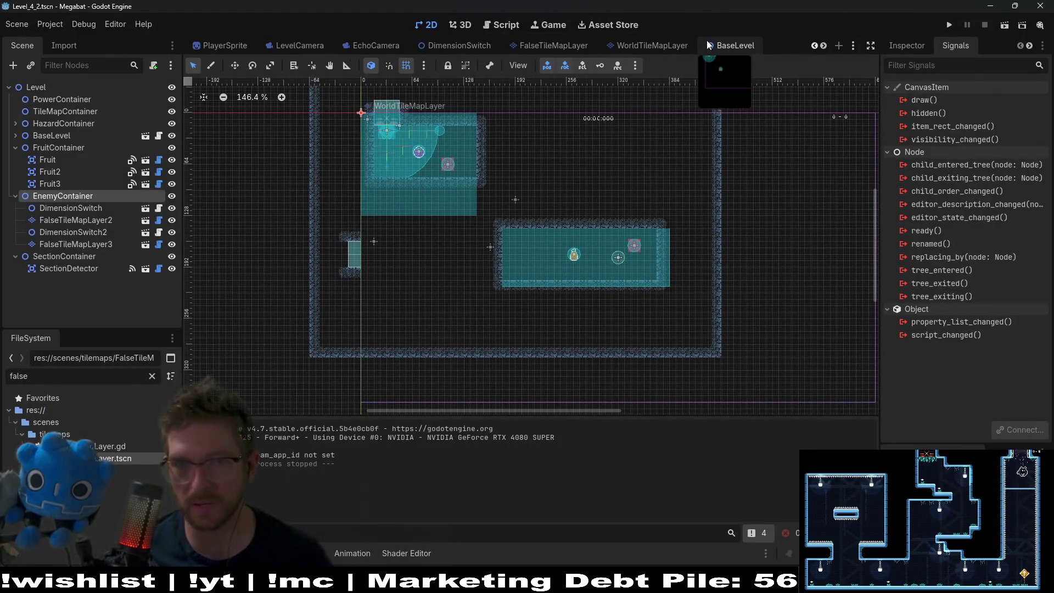
{"action": "left_click", "coordinate": [722, 45]}
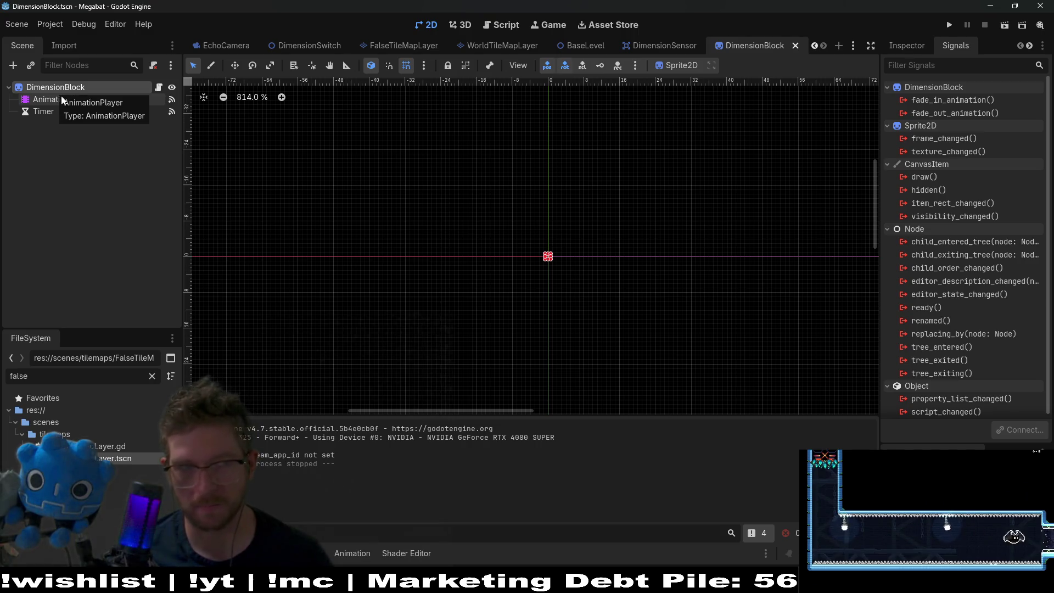
- Apply the RESET animation so the block sprite shows at 1.0 scale, and save the scene
{"action": "right_click", "coordinate": [93, 89]}
{"action": "key", "text": "Escape"}
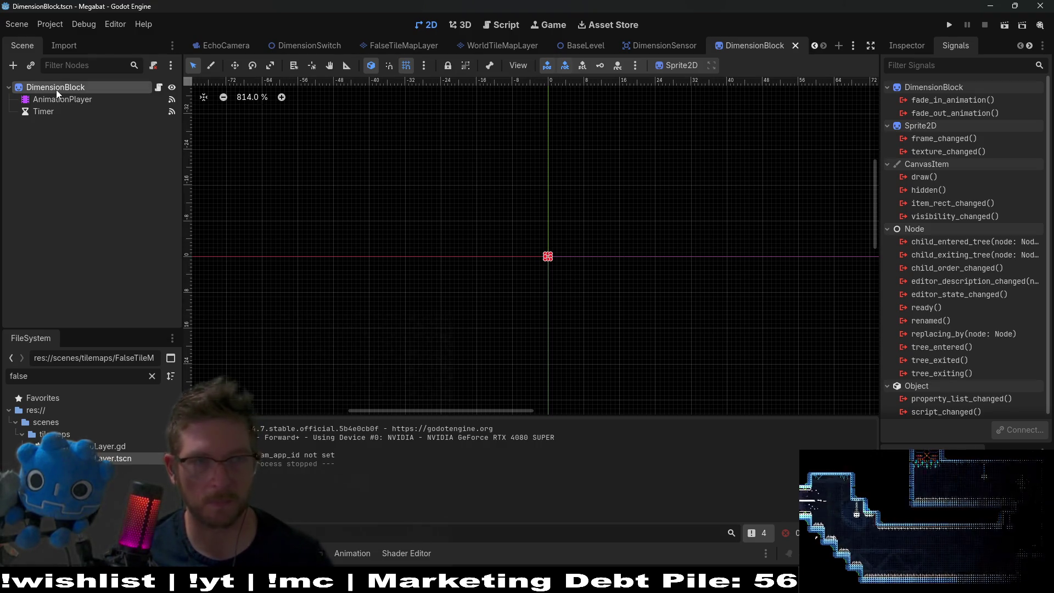
{"action": "left_click", "coordinate": [907, 45]}
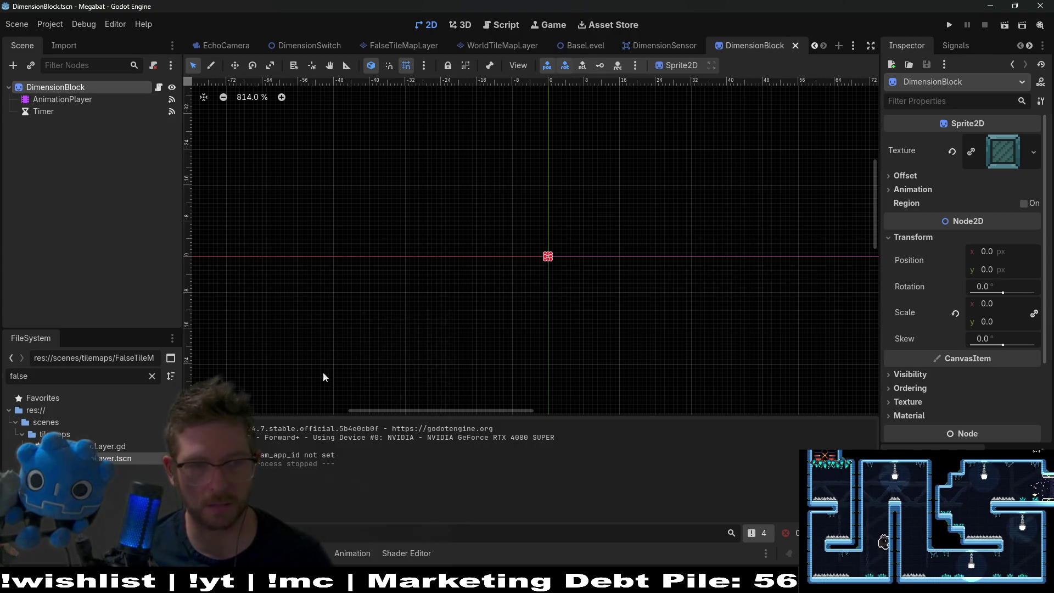
{"action": "left_click", "coordinate": [62, 99]}
{"action": "left_click", "coordinate": [428, 331]}
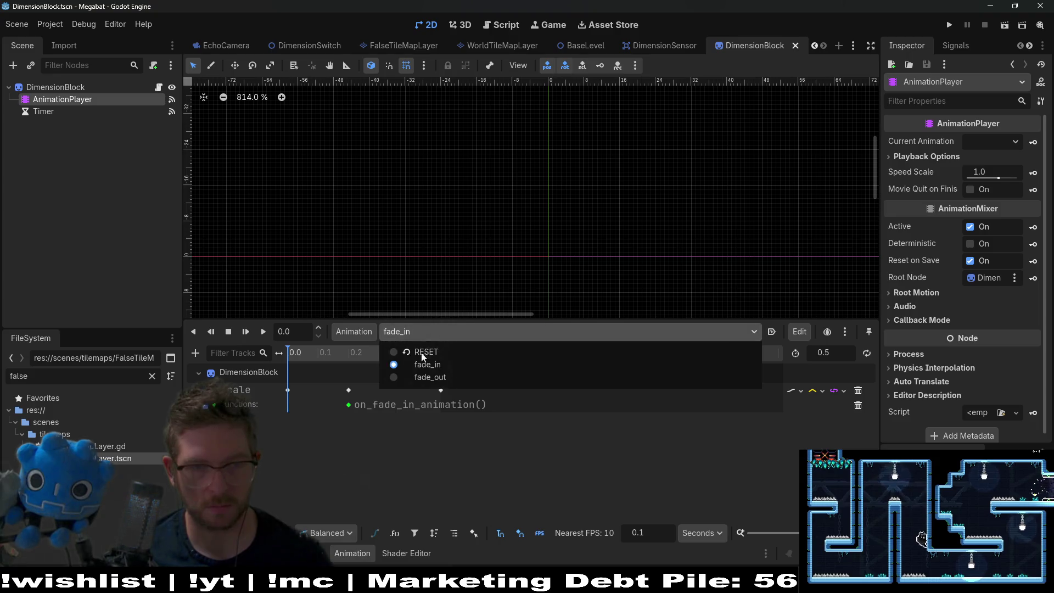
{"action": "left_click", "coordinate": [420, 352]}
{"action": "left_click_drag", "start_coordinate": [595, 246], "coordinate": [553, 164]}
{"action": "key", "text": "ctrl+s"}
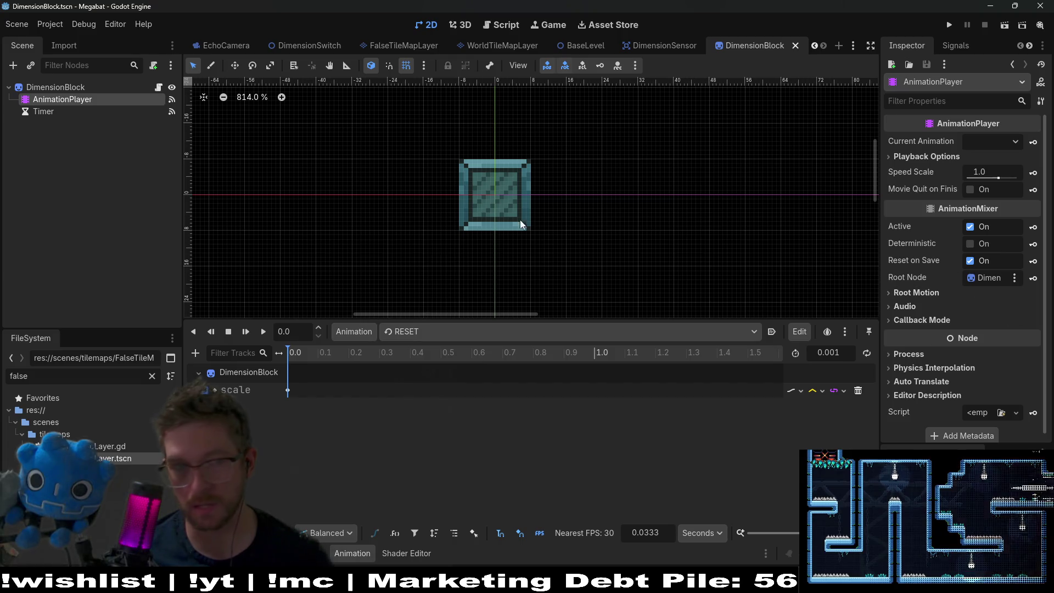
- Expand DimensionBlock's Material, try assigning an existing shader material, then undo it
{"action": "left_click", "coordinate": [58, 86]}
{"action": "scroll", "coordinate": [990, 316], "scroll_direction": "down", "scroll_amount": 4}
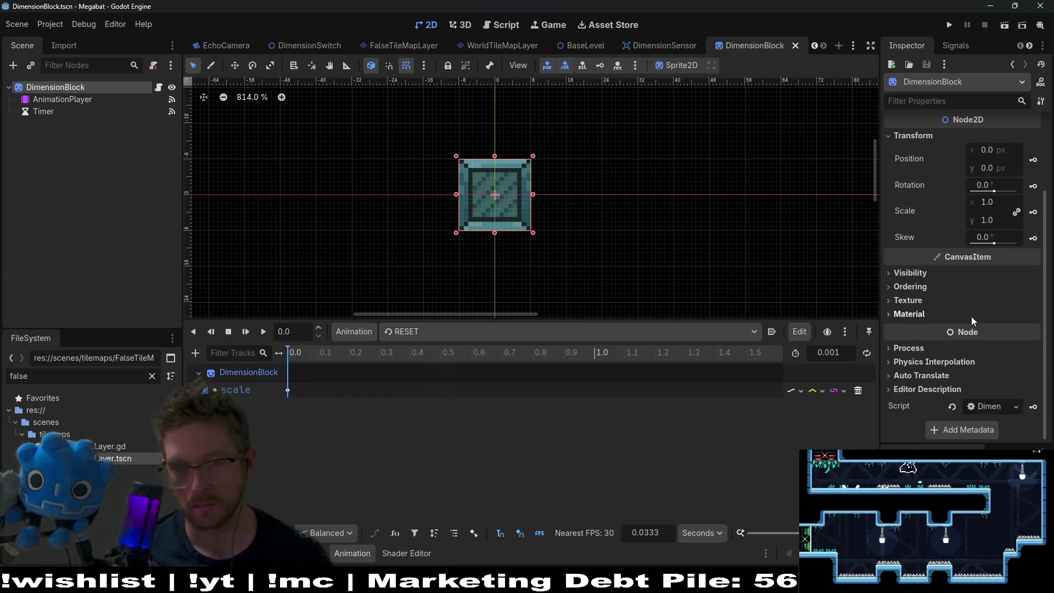
{"action": "left_click", "coordinate": [930, 315]}
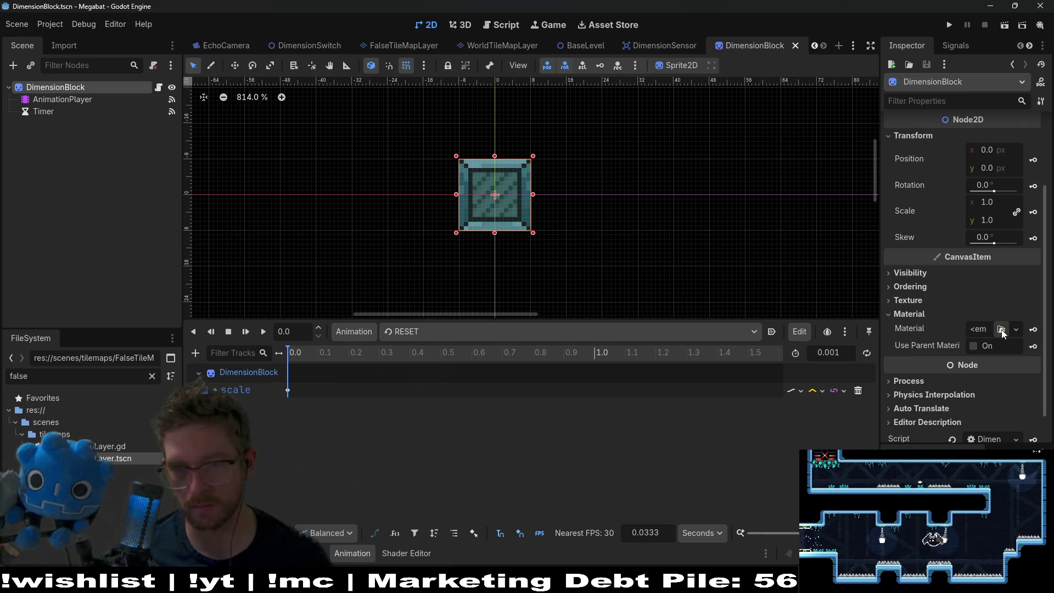
{"action": "left_click", "coordinate": [1003, 332]}
{"action": "double_click", "coordinate": [349, 178]}
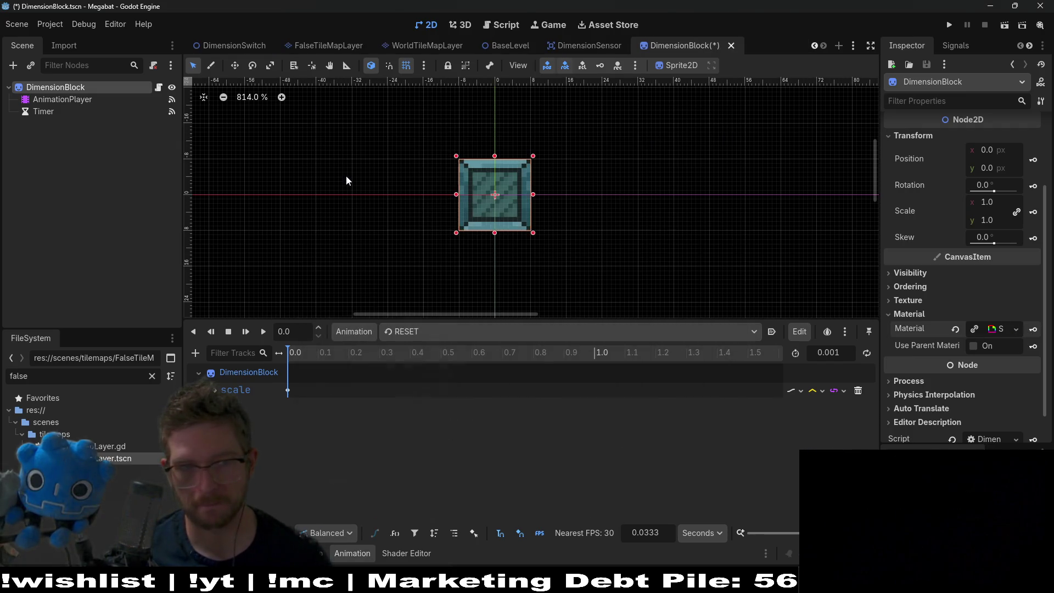
{"action": "key", "text": "ctrl+z"}
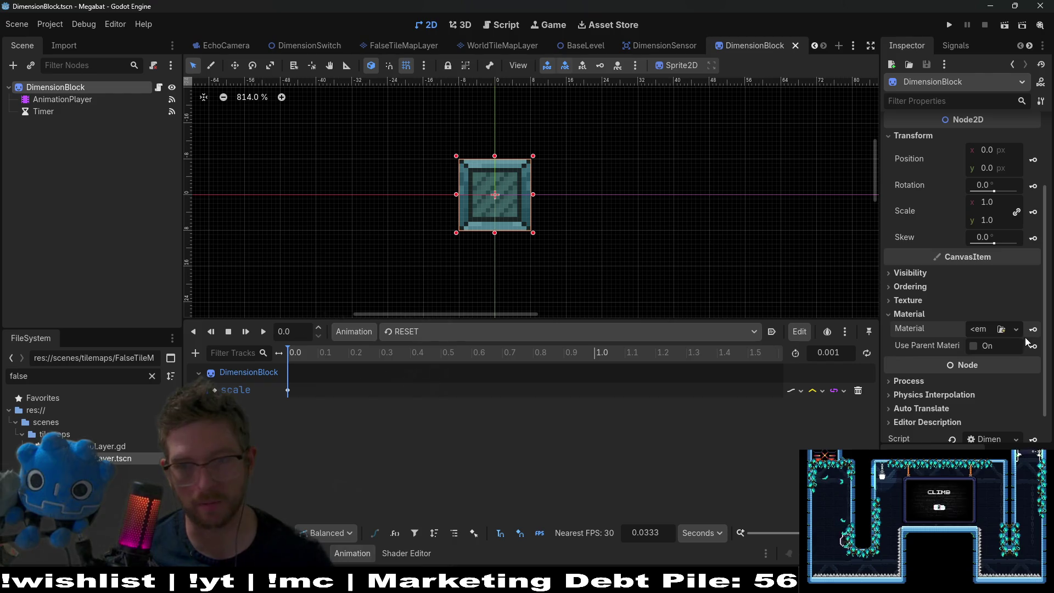
- Create a new ShaderMaterial on DimensionBlock and load SpriteOutline.gdshader into it
{"action": "left_click", "coordinate": [1001, 331]}
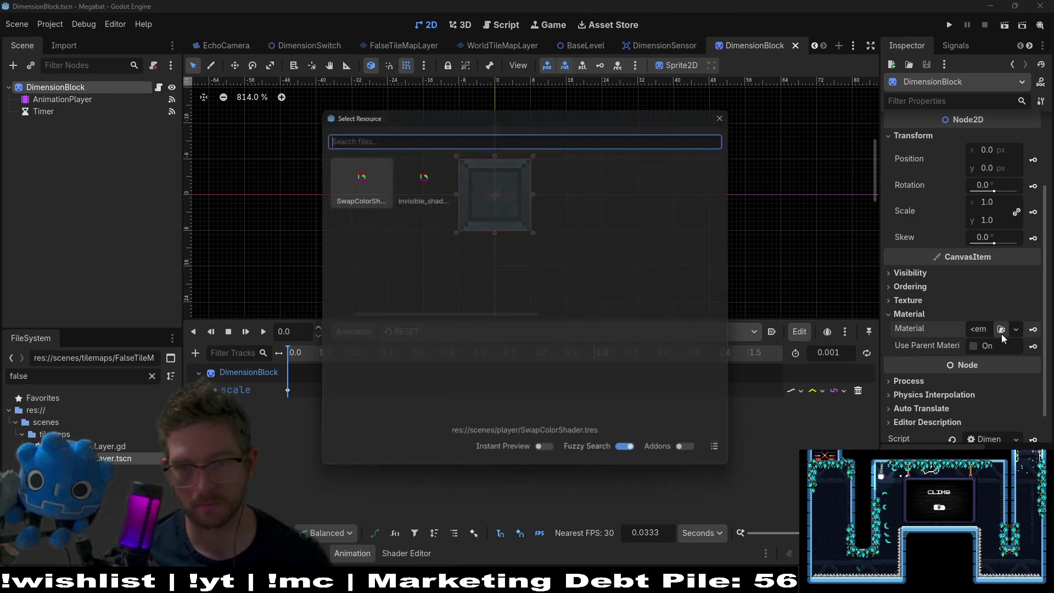
{"action": "key", "text": "Escape"}
{"action": "left_click", "coordinate": [1014, 331]}
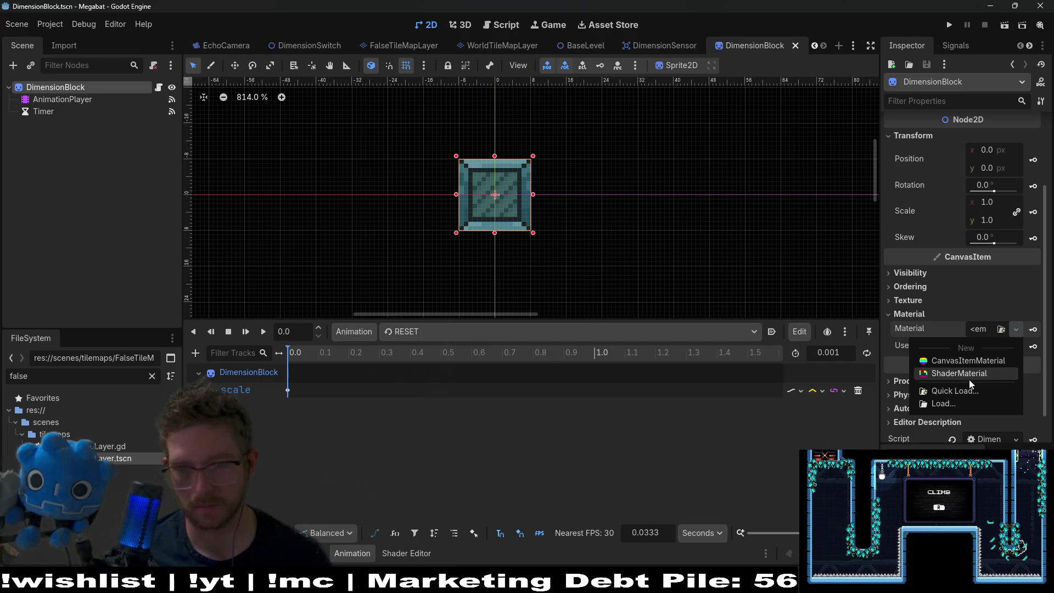
{"action": "left_click", "coordinate": [970, 372]}
{"action": "left_click", "coordinate": [986, 338]}
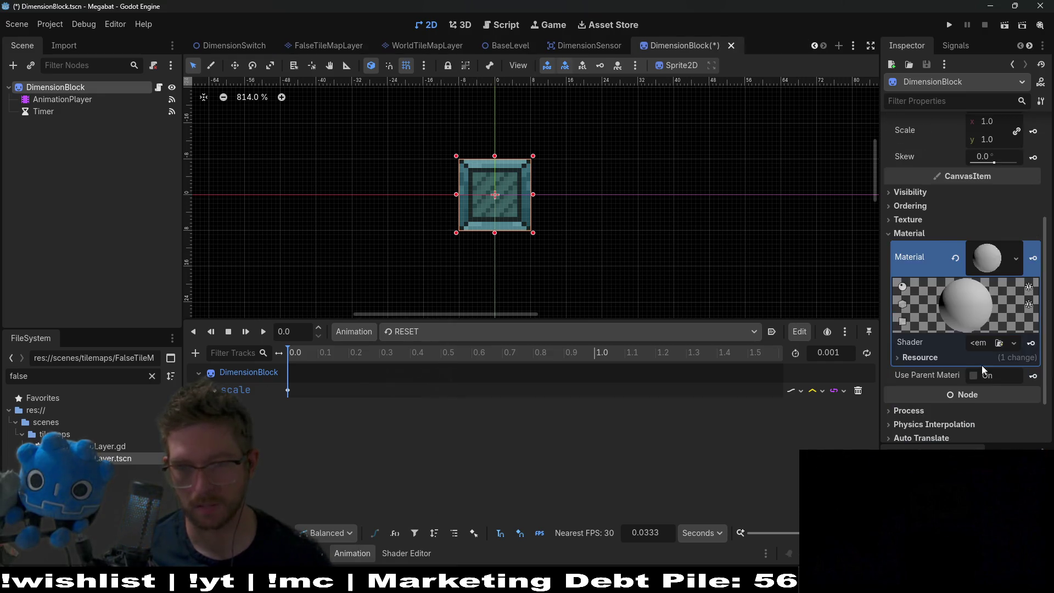
{"action": "left_click", "coordinate": [996, 345]}
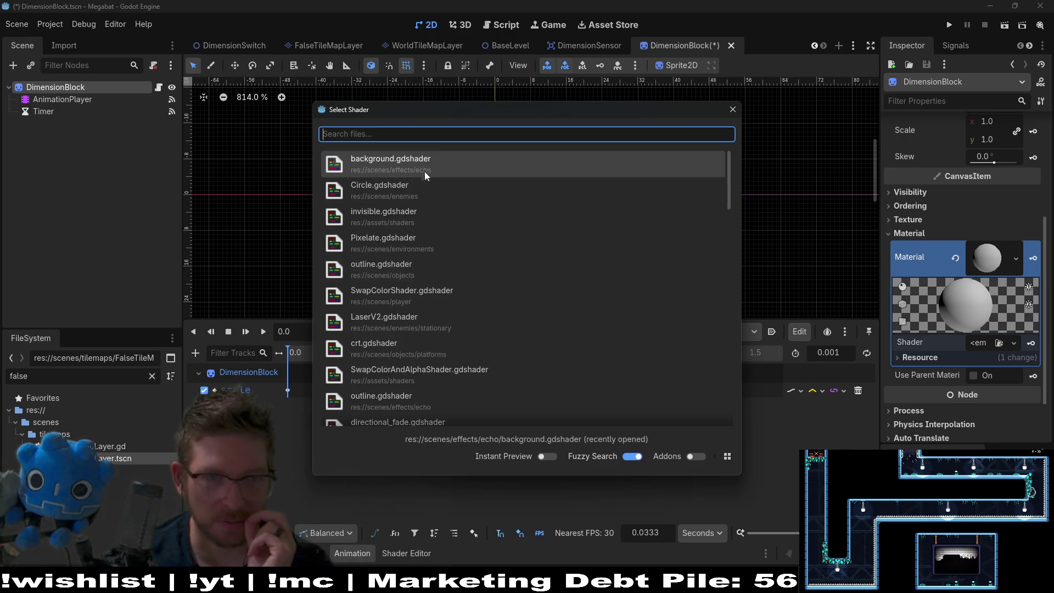
{"action": "scroll", "coordinate": [437, 318], "scroll_direction": "down", "scroll_amount": 3}
{"action": "scroll", "coordinate": [439, 319], "scroll_direction": "down", "scroll_amount": 20}
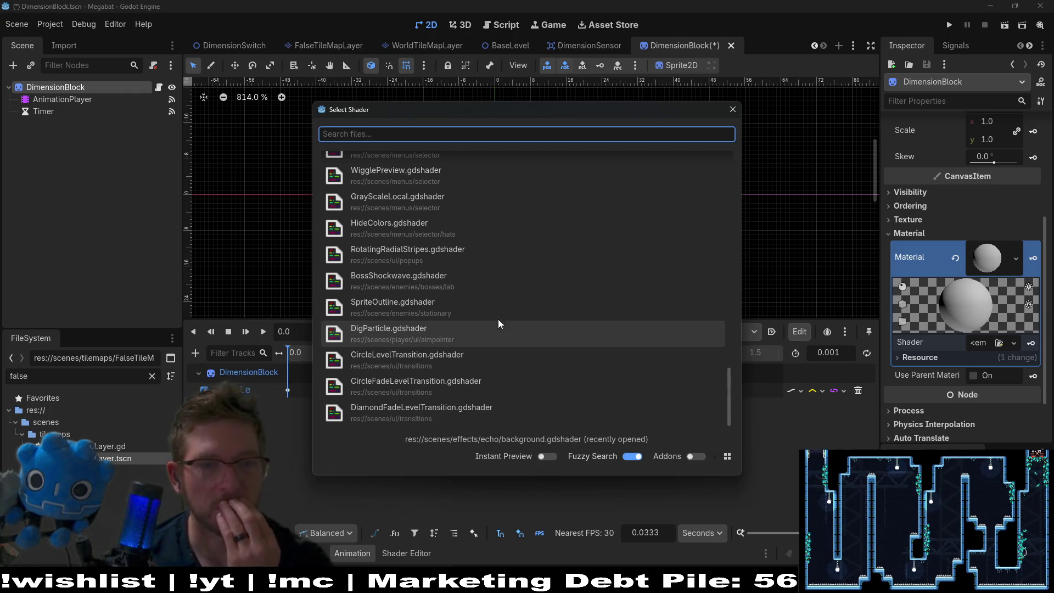
{"action": "left_click", "coordinate": [477, 320]}
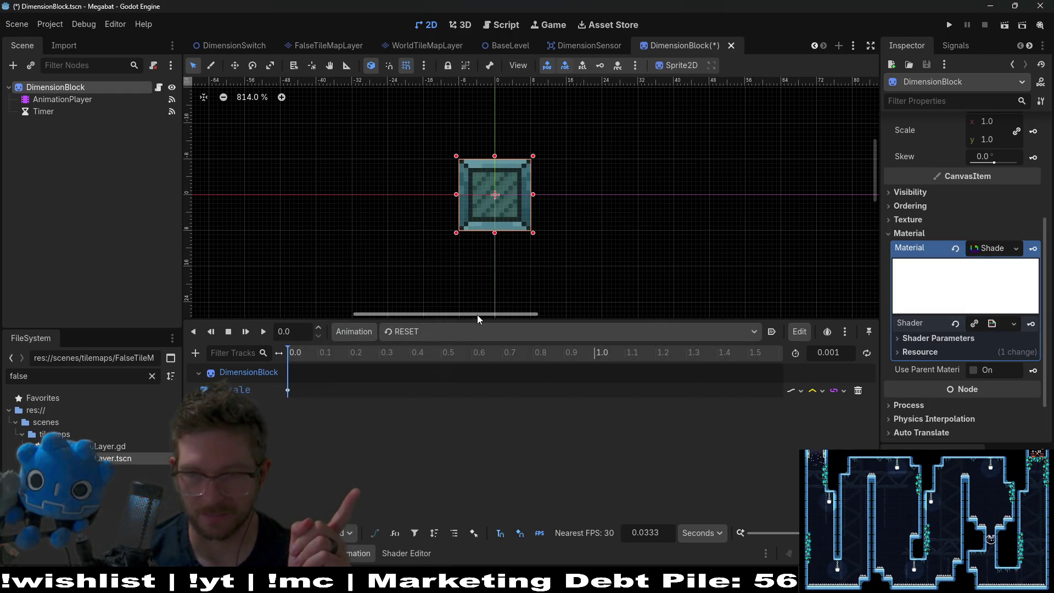
- Expand the shader parameters and step the outline Width up to 5
{"action": "left_click", "coordinate": [918, 337]}
{"action": "scroll", "coordinate": [917, 336], "scroll_direction": "down", "scroll_amount": 2}
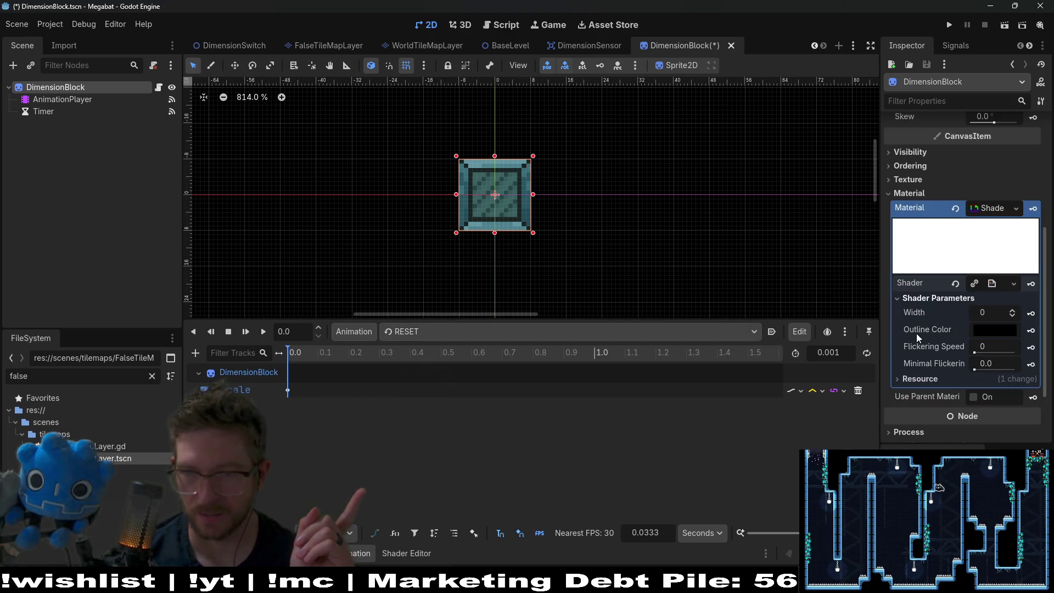
{"action": "left_click", "coordinate": [1013, 311]}
{"action": "left_click", "coordinate": [1003, 331]}
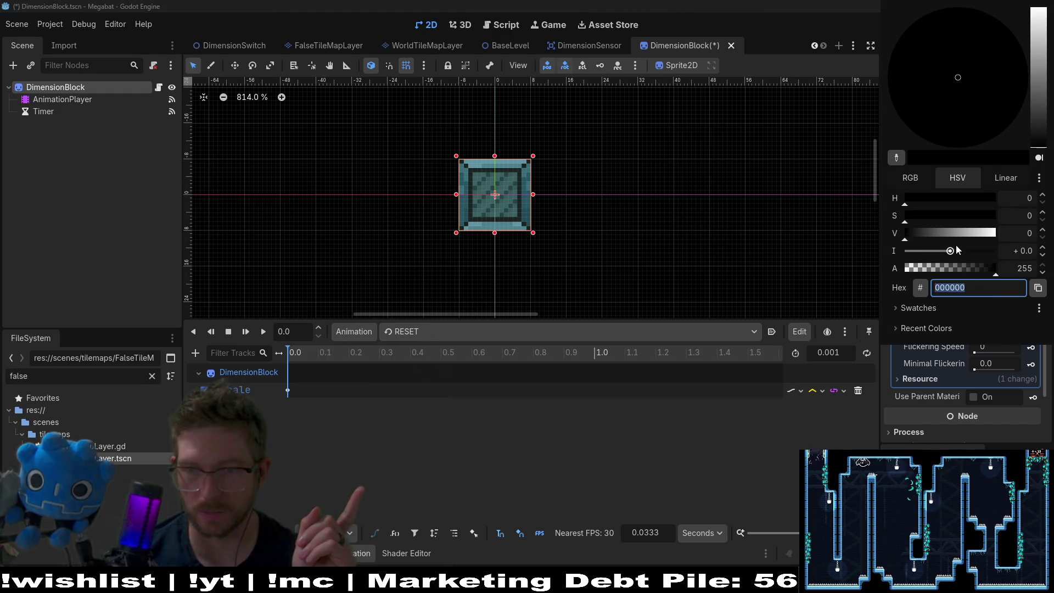
{"action": "left_click", "coordinate": [895, 368]}
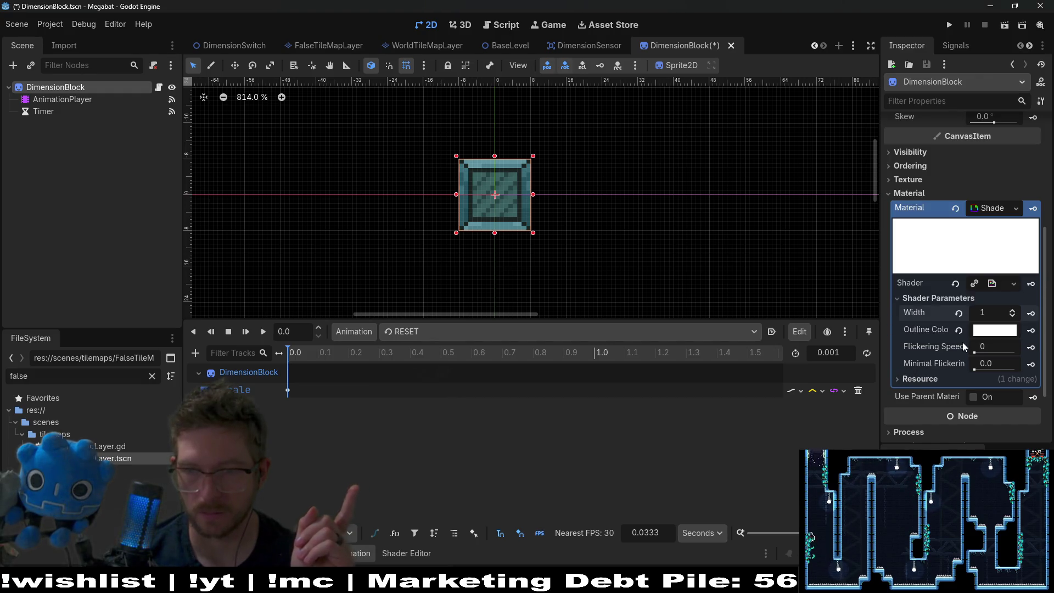
{"action": "left_click", "coordinate": [1013, 311]}
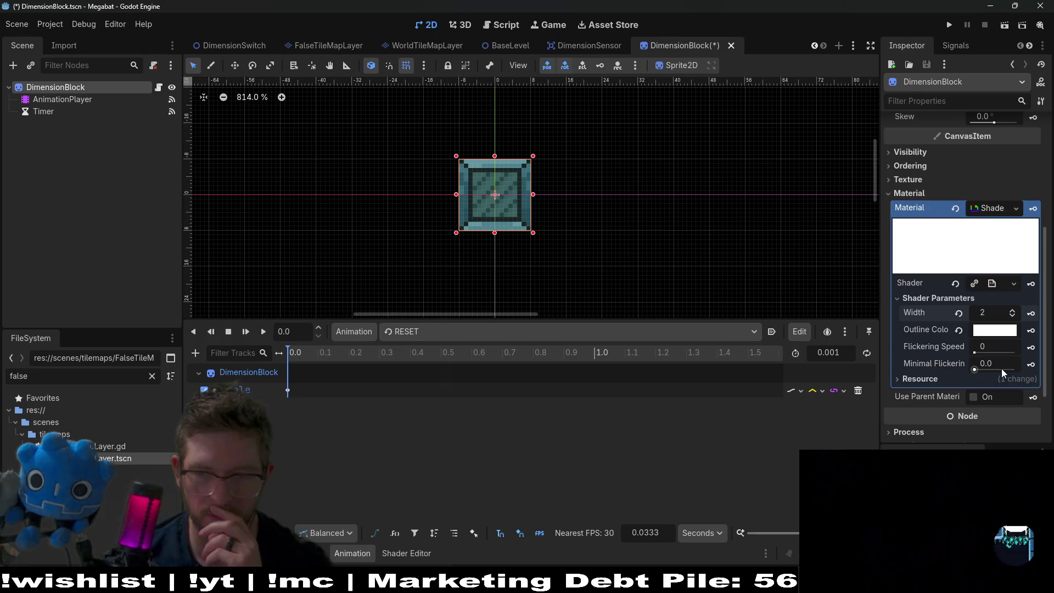
{"action": "left_click", "coordinate": [1014, 311]}
{"action": "left_click", "coordinate": [1013, 310]}
{"action": "left_click", "coordinate": [1013, 311]}
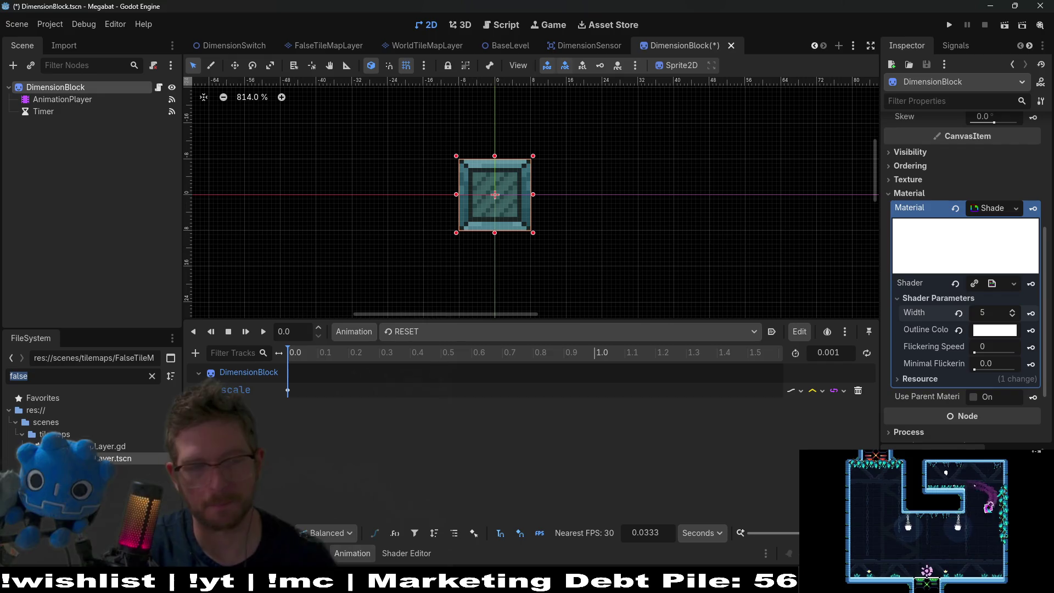
{"action": "type", "text": "SPRITE"}
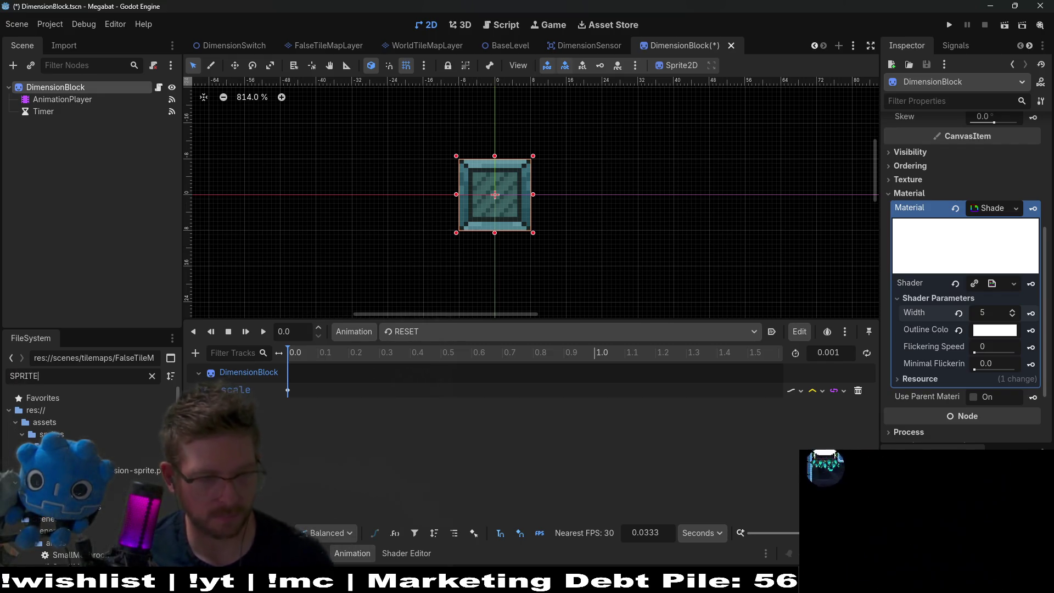
{"action": "mouse_move", "coordinate": [127, 473]}
{"action": "left_mouse_down"}
{"action": "mouse_move", "coordinate": [439, 330]}
{"action": "mouse_move", "coordinate": [884, 165]}
{"action": "mouse_move", "coordinate": [939, 99]}
{"action": "mouse_move", "coordinate": [934, 107]}
{"action": "mouse_move", "coordinate": [986, 156]}
{"action": "left_mouse_up"}
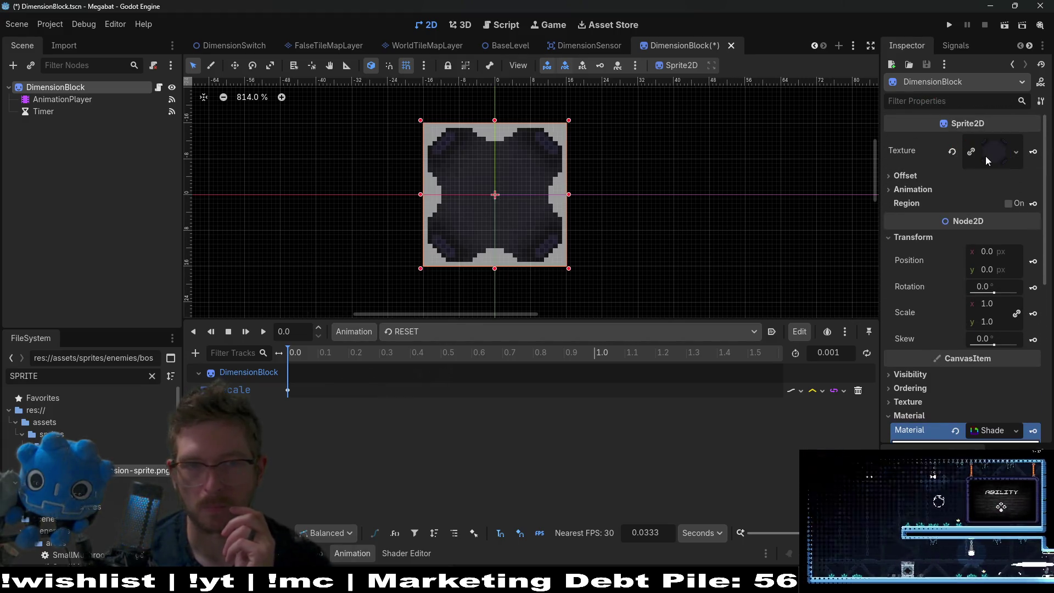
{"action": "scroll", "coordinate": [990, 413], "scroll_direction": "down", "scroll_amount": 3}
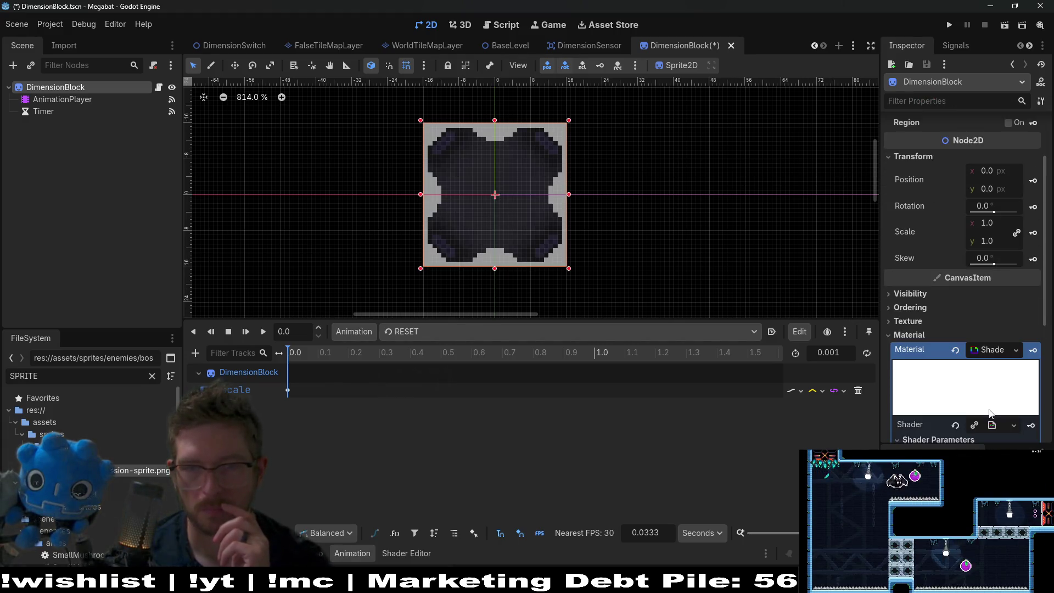
{"action": "scroll", "coordinate": [989, 398], "scroll_direction": "down", "scroll_amount": 2}
{"action": "left_click", "coordinate": [996, 430]}
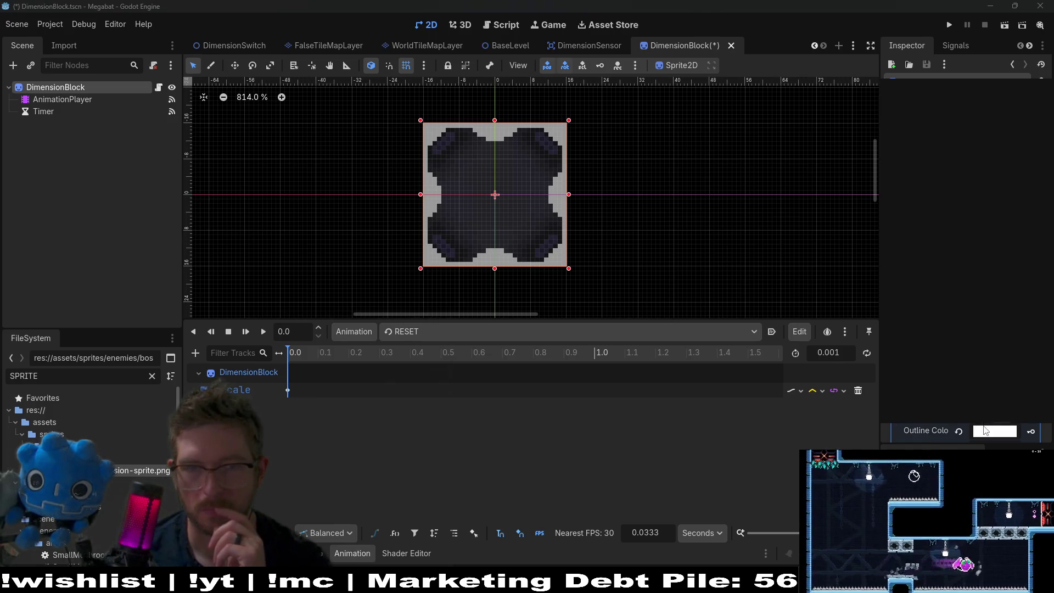
{"action": "left_click", "coordinate": [957, 297]}
{"action": "left_click", "coordinate": [923, 296]}
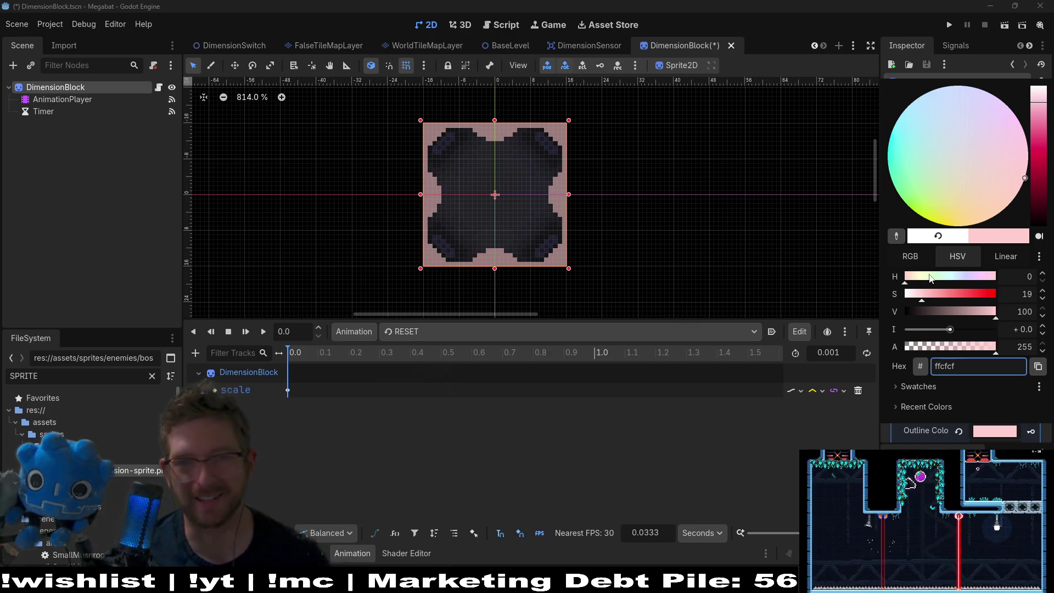
{"action": "type", "text": "ffc9c9"}
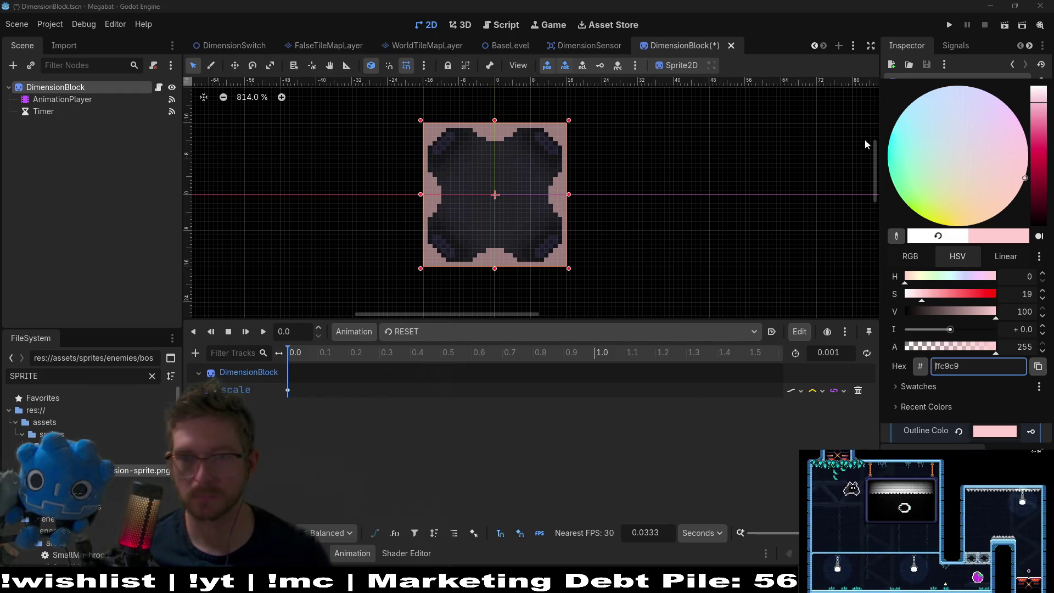
{"action": "left_click", "coordinate": [817, 219]}
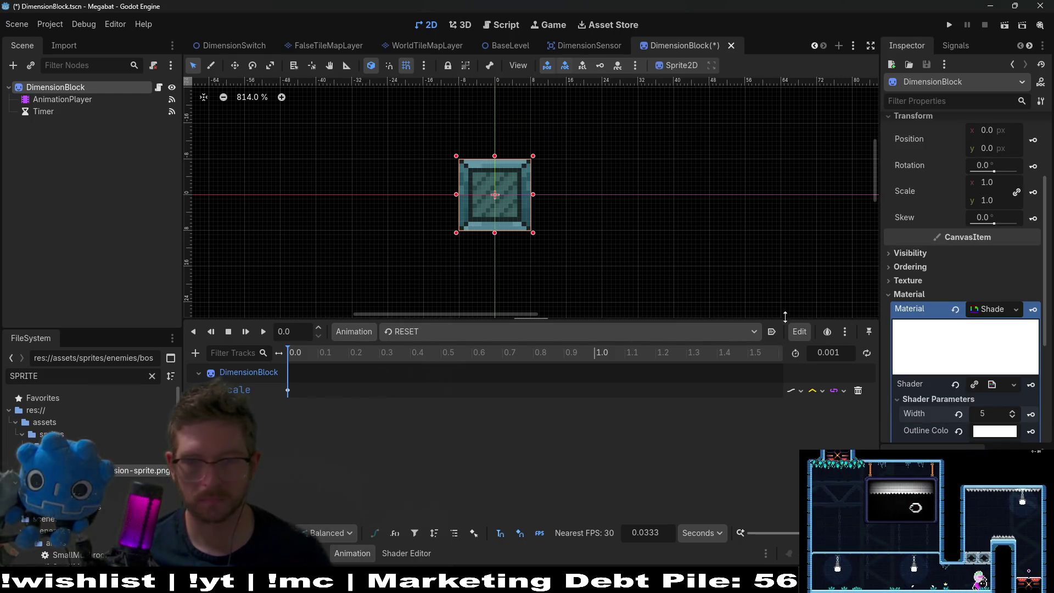
{"action": "scroll", "coordinate": [1025, 397], "scroll_direction": "down", "scroll_amount": 3}
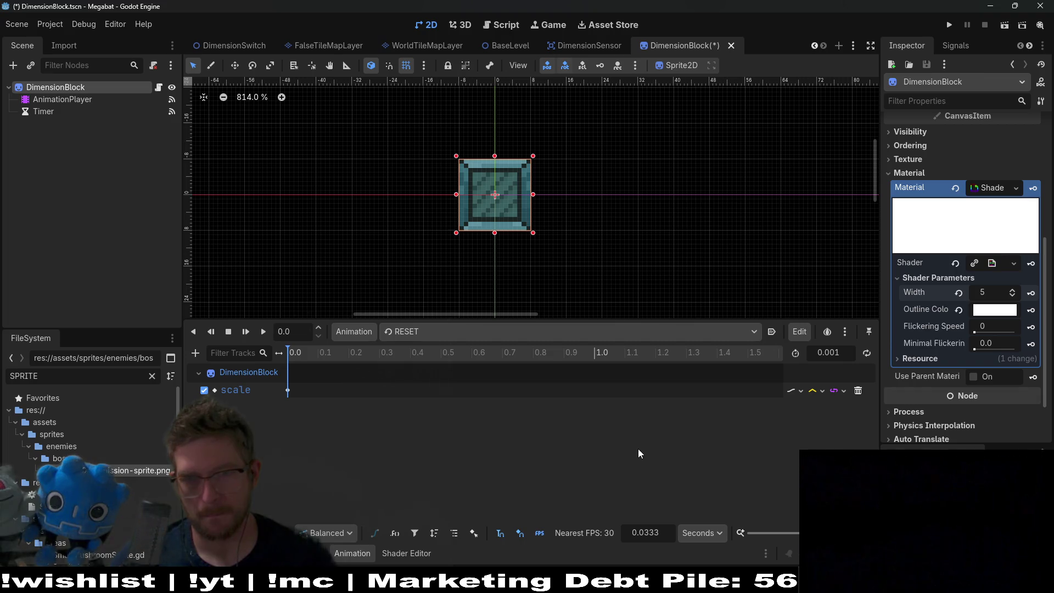
{"action": "left_click", "coordinate": [956, 188]}
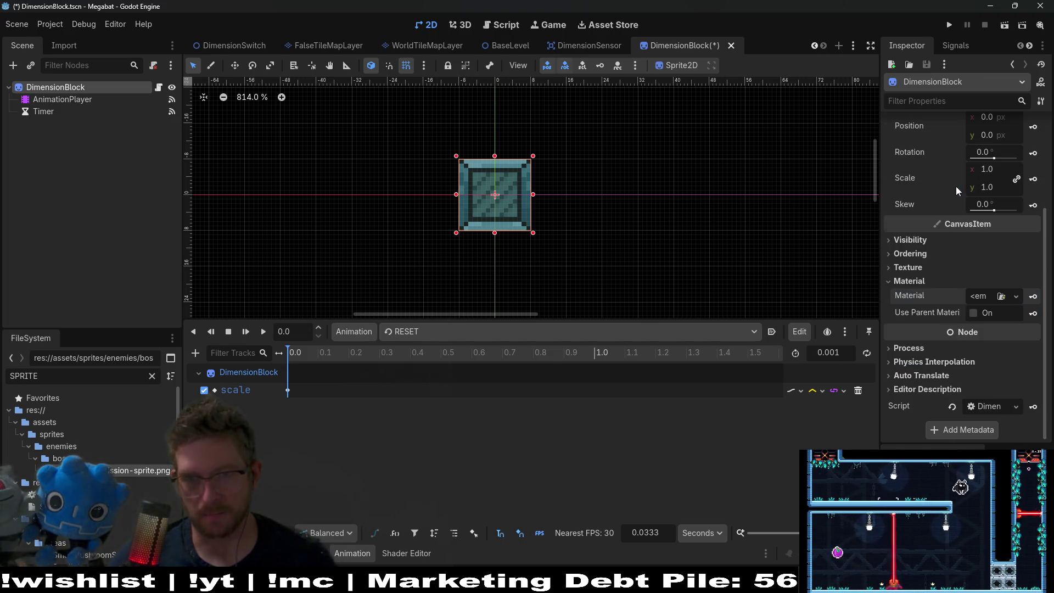
- Add a ColorRect node and place it directly under DimensionBlock
{"action": "left_click", "coordinate": [13, 66]}
{"action": "type", "text": "colore"}
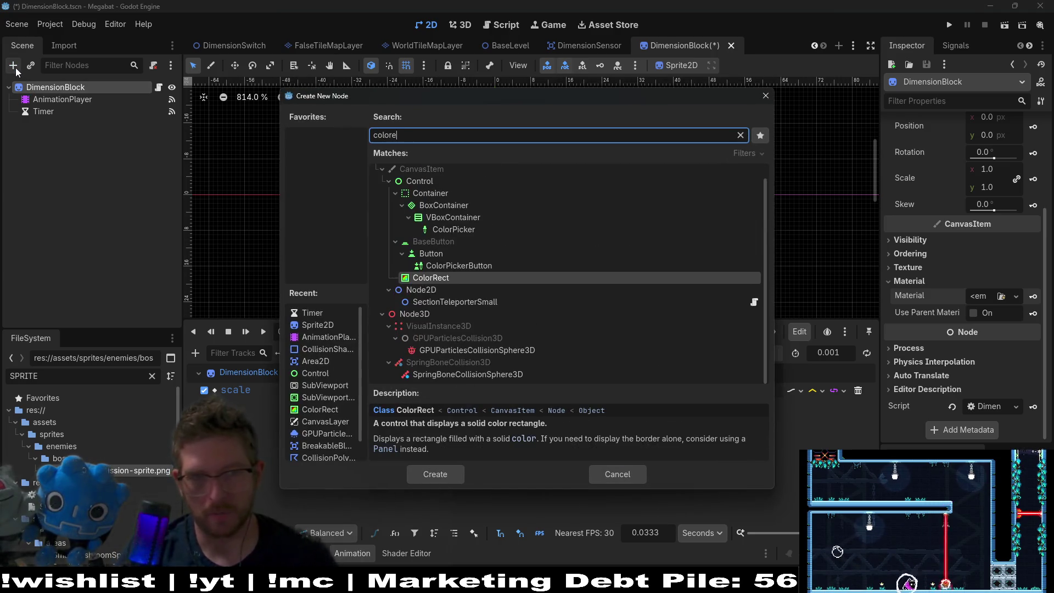
{"action": "key", "text": "Return"}
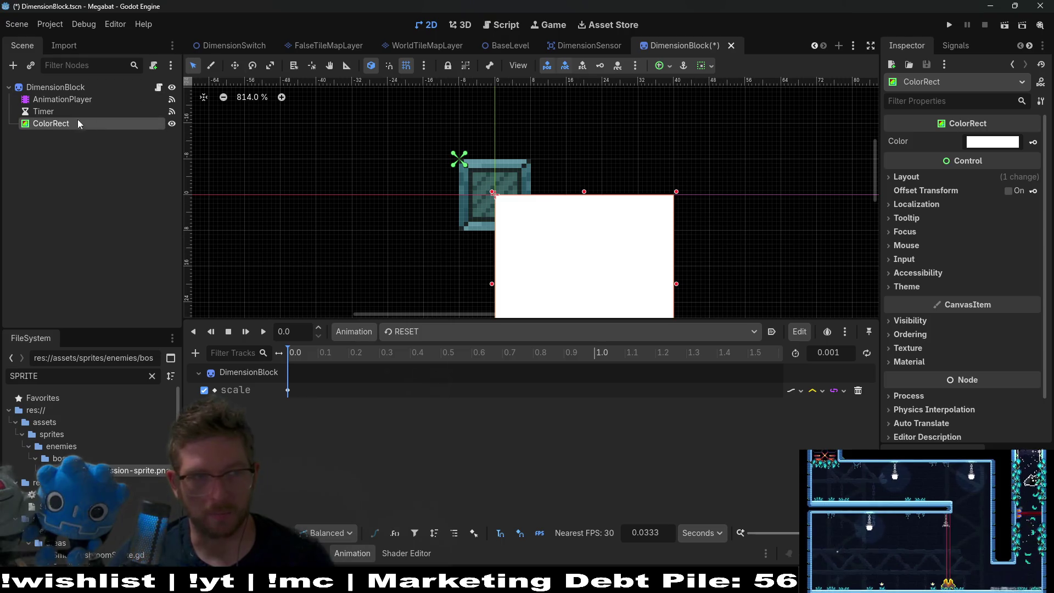
{"action": "left_click_drag", "start_coordinate": [57, 117], "coordinate": [55, 93]}
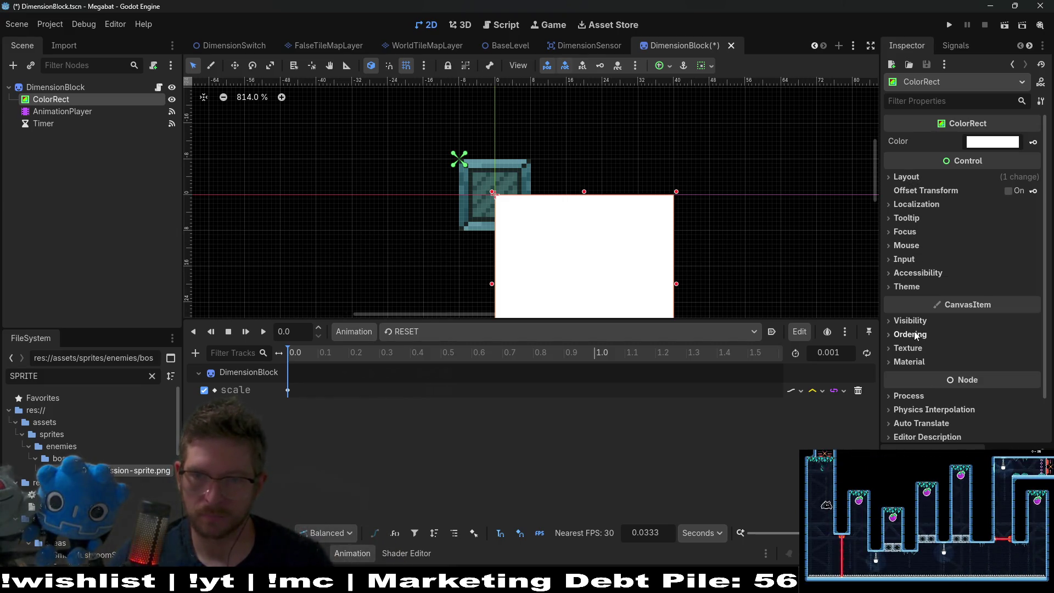
- Set the ColorRect's Z Index to -1 to draw behind the sprite, and fit it around the block
{"action": "scroll", "coordinate": [915, 336], "scroll_direction": "down", "scroll_amount": 2}
{"action": "left_click", "coordinate": [903, 101]}
{"action": "type", "text": "order"}
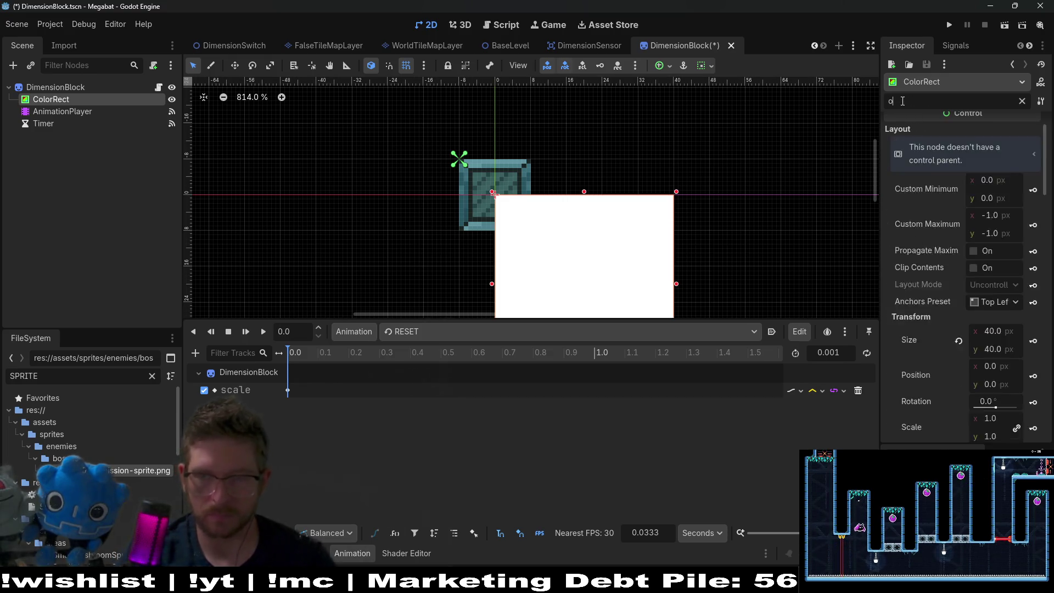
{"action": "left_click", "coordinate": [1025, 195]}
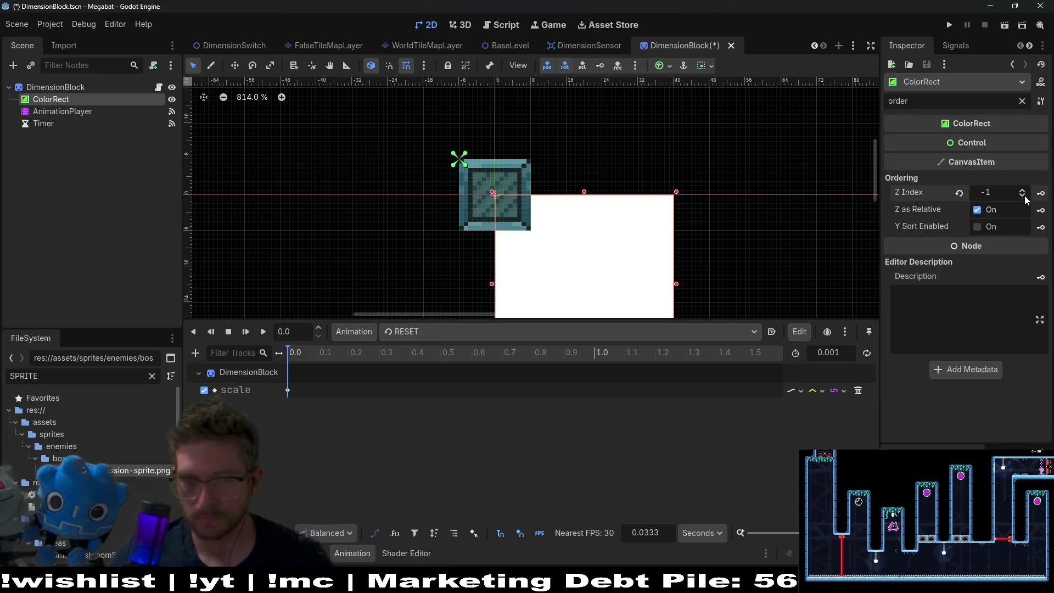
{"action": "left_click_drag", "start_coordinate": [572, 250], "coordinate": [501, 178]}
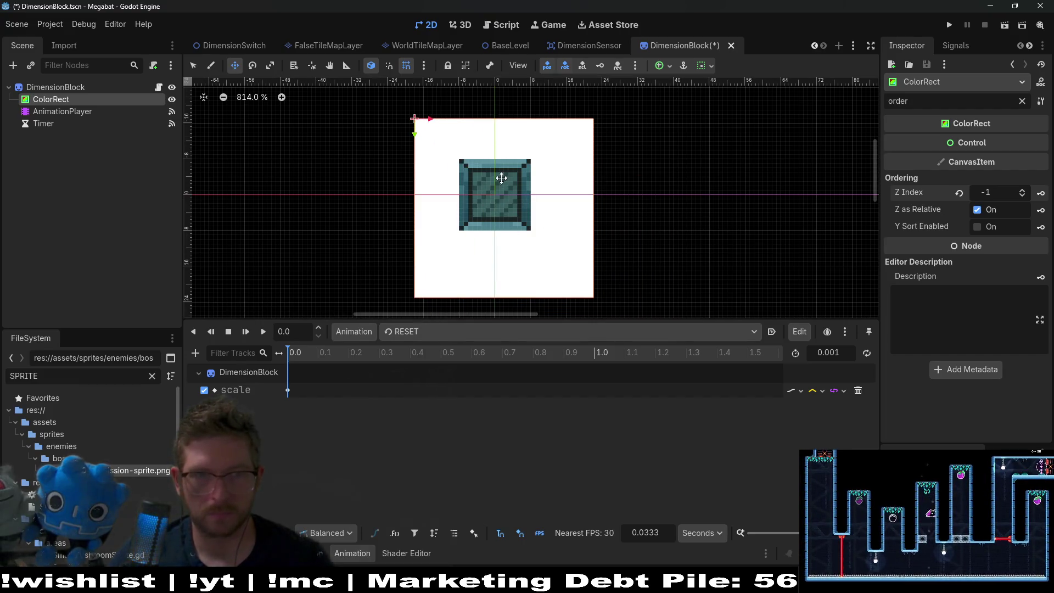
{"action": "mouse_move", "coordinate": [598, 304]}
{"action": "left_mouse_down"}
{"action": "mouse_move", "coordinate": [581, 272]}
{"action": "mouse_move", "coordinate": [532, 245]}
{"action": "left_mouse_up"}
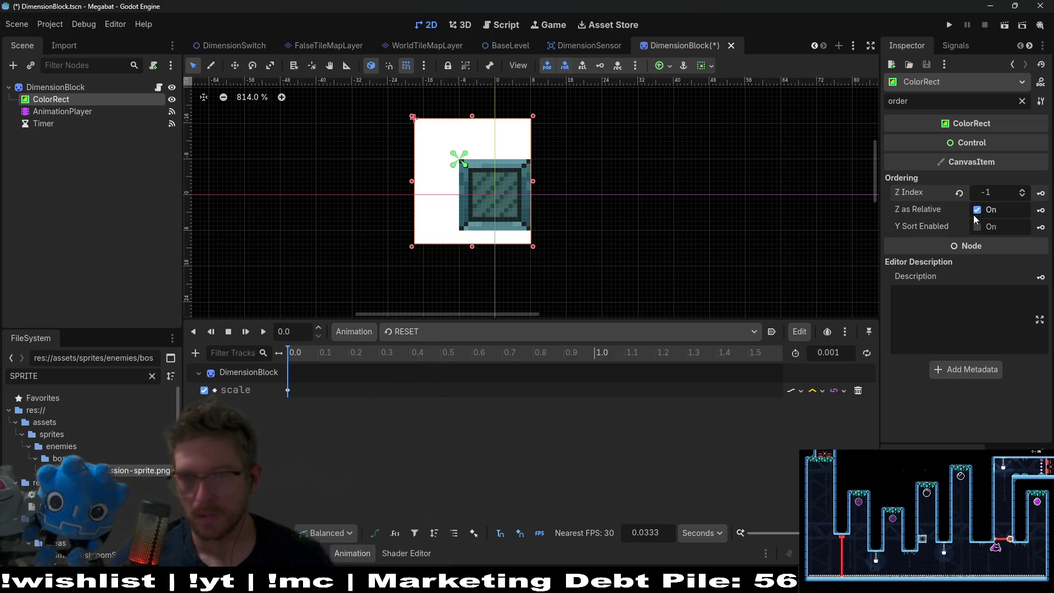
- Apply the Center anchor preset, shrink the white rect into a thin border, and save
{"action": "left_click", "coordinate": [1023, 101]}
{"action": "left_click", "coordinate": [907, 177]}
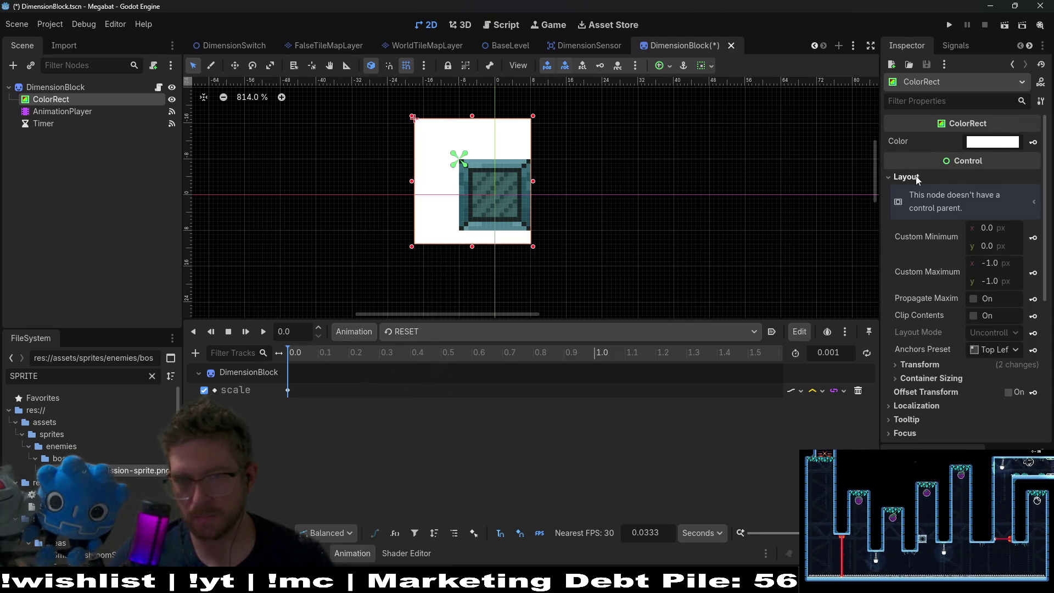
{"action": "left_click", "coordinate": [996, 350]}
{"action": "left_click", "coordinate": [989, 464]}
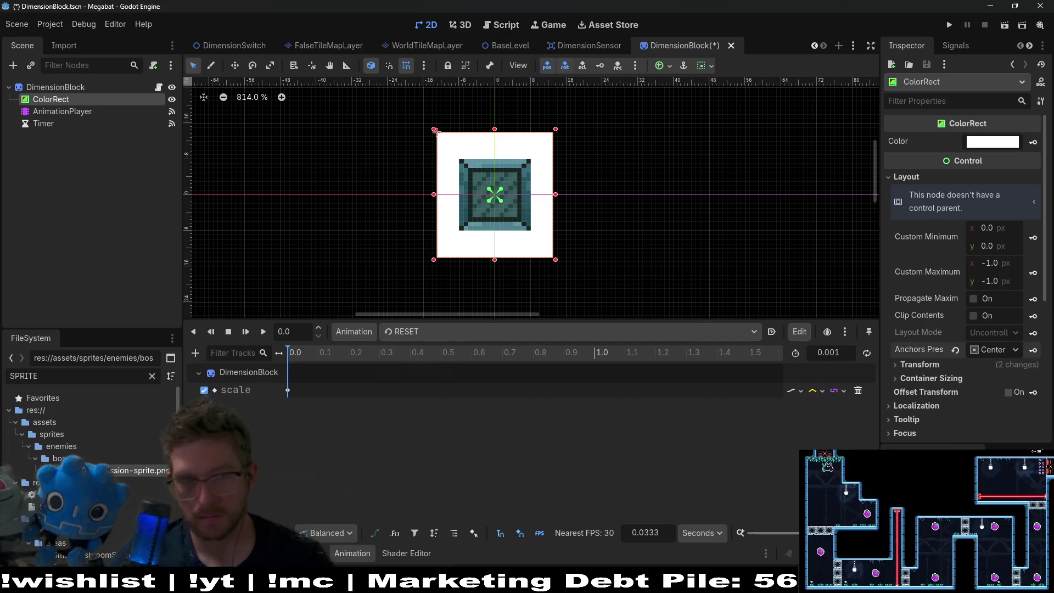
{"action": "scroll", "coordinate": [452, 206], "scroll_direction": "up", "scroll_amount": 4}
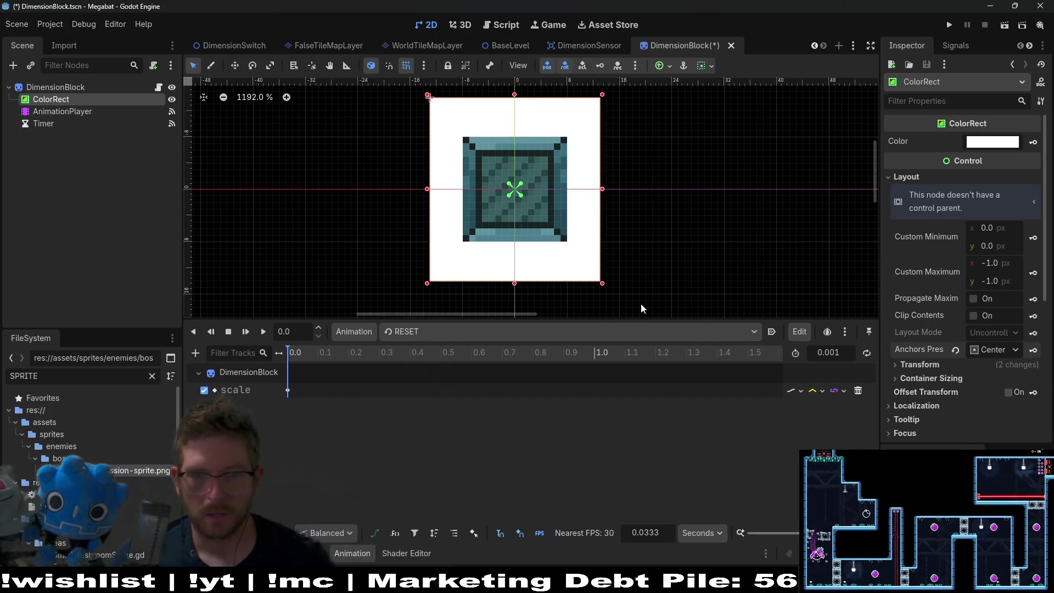
{"action": "mouse_move", "coordinate": [603, 283]}
{"action": "left_mouse_down"}
{"action": "mouse_move", "coordinate": [591, 251]}
{"action": "mouse_move", "coordinate": [565, 249]}
{"action": "mouse_move", "coordinate": [574, 251]}
{"action": "left_mouse_up"}
{"action": "left_click_drag", "start_coordinate": [428, 96], "coordinate": [453, 121]}
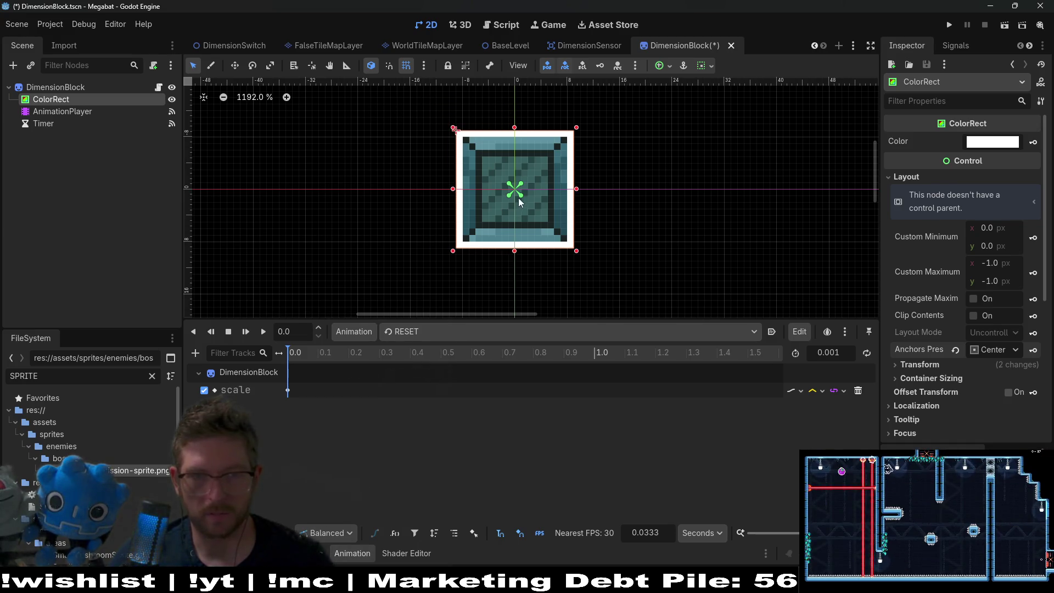
{"action": "left_click_drag", "start_coordinate": [520, 202], "coordinate": [584, 238]}
{"action": "scroll", "coordinate": [763, 231], "scroll_direction": "down", "scroll_amount": 3}
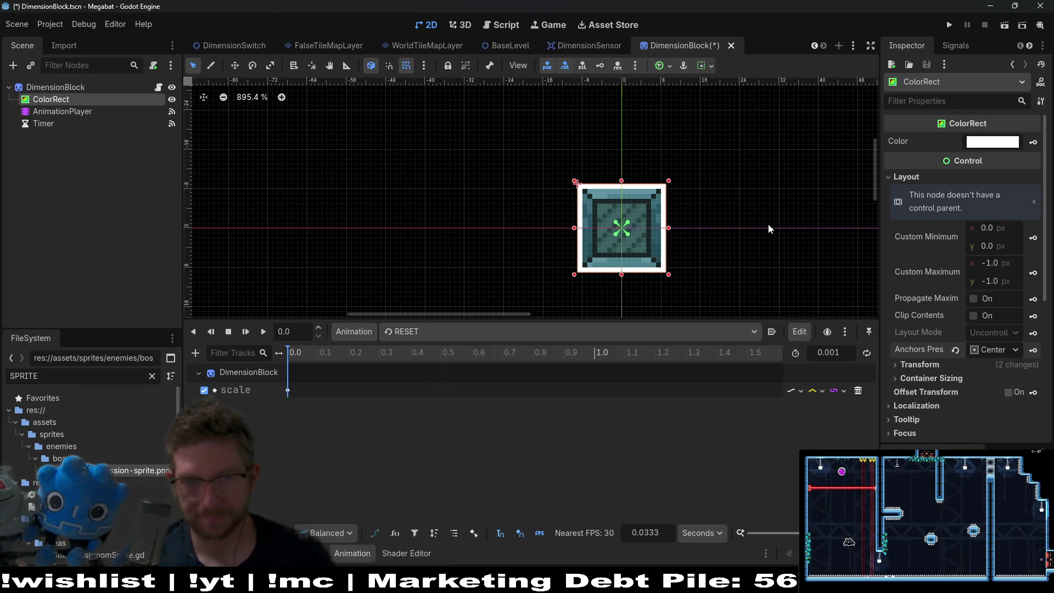
{"action": "scroll", "coordinate": [769, 229], "scroll_direction": "down", "scroll_amount": 1}
{"action": "key", "text": "ctrl+s"}
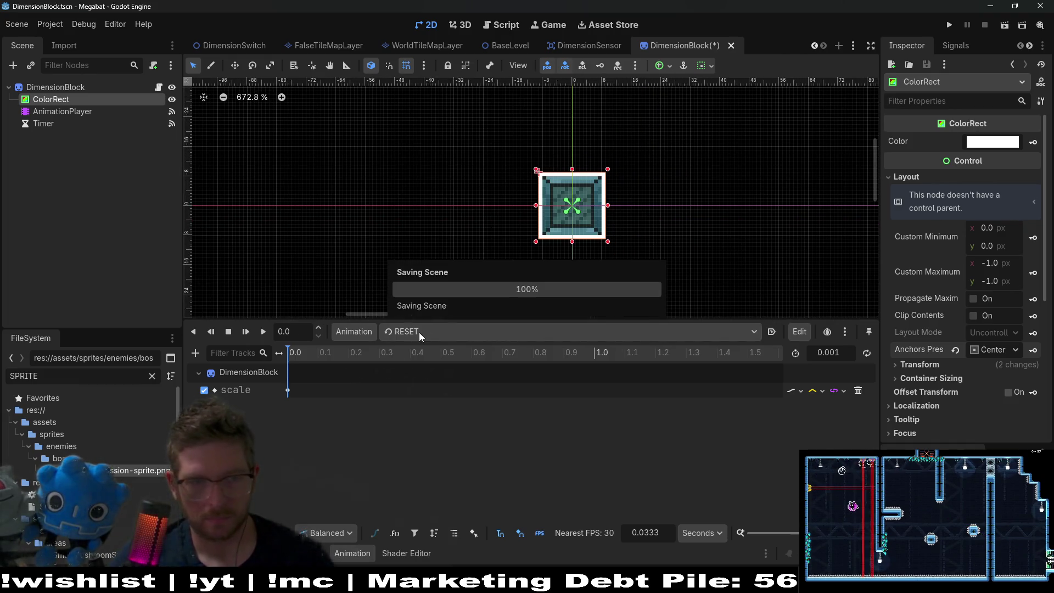
{"action": "left_click", "coordinate": [418, 332]}
{"action": "left_click", "coordinate": [446, 370]}
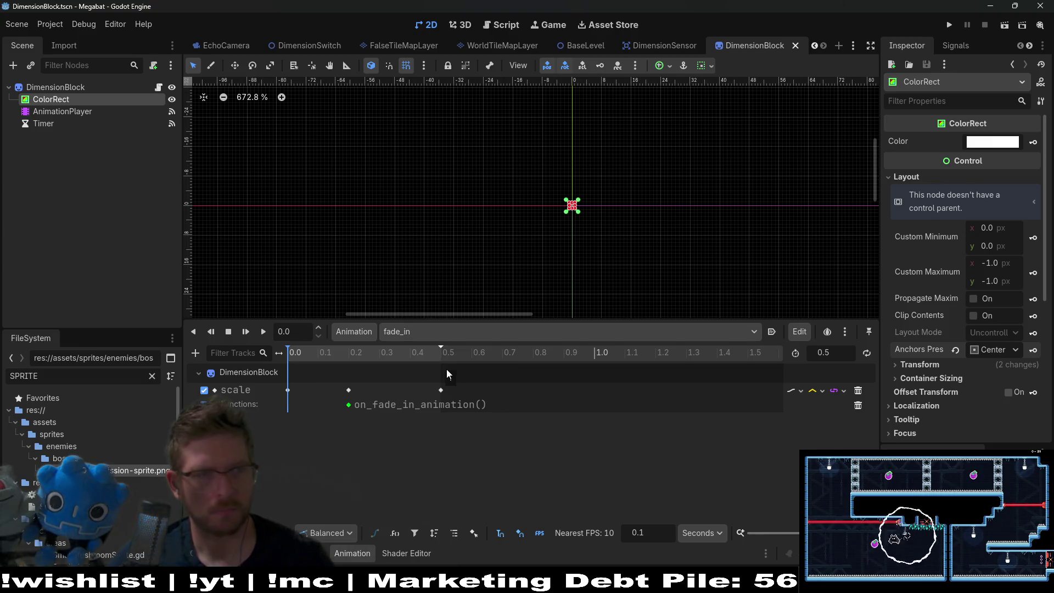
{"action": "mouse_move", "coordinate": [301, 353]}
{"action": "left_mouse_down"}
{"action": "mouse_move", "coordinate": [396, 358]}
{"action": "mouse_move", "coordinate": [296, 361]}
{"action": "left_mouse_up"}
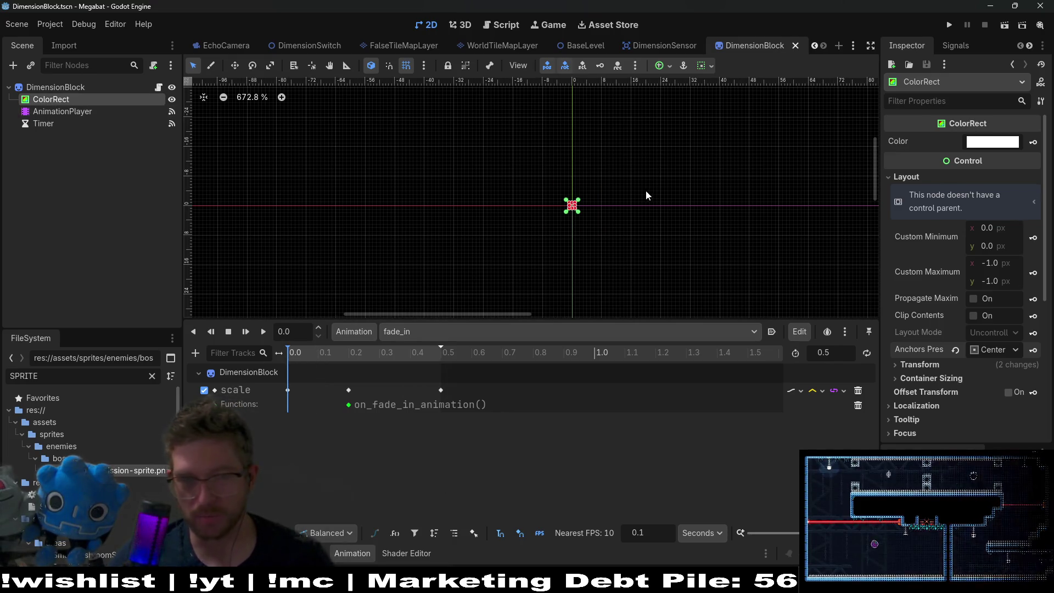
{"action": "left_click", "coordinate": [387, 333]}
{"action": "left_click", "coordinate": [424, 378]}
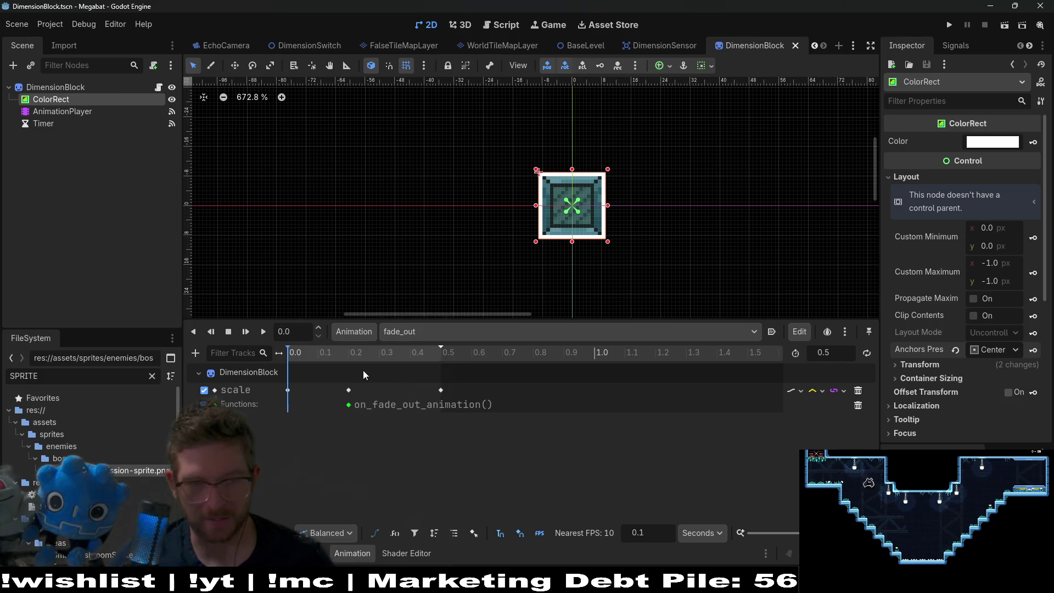
{"action": "mouse_move", "coordinate": [332, 352]}
{"action": "left_mouse_down"}
{"action": "mouse_move", "coordinate": [412, 353]}
{"action": "mouse_move", "coordinate": [335, 352]}
{"action": "left_mouse_up"}
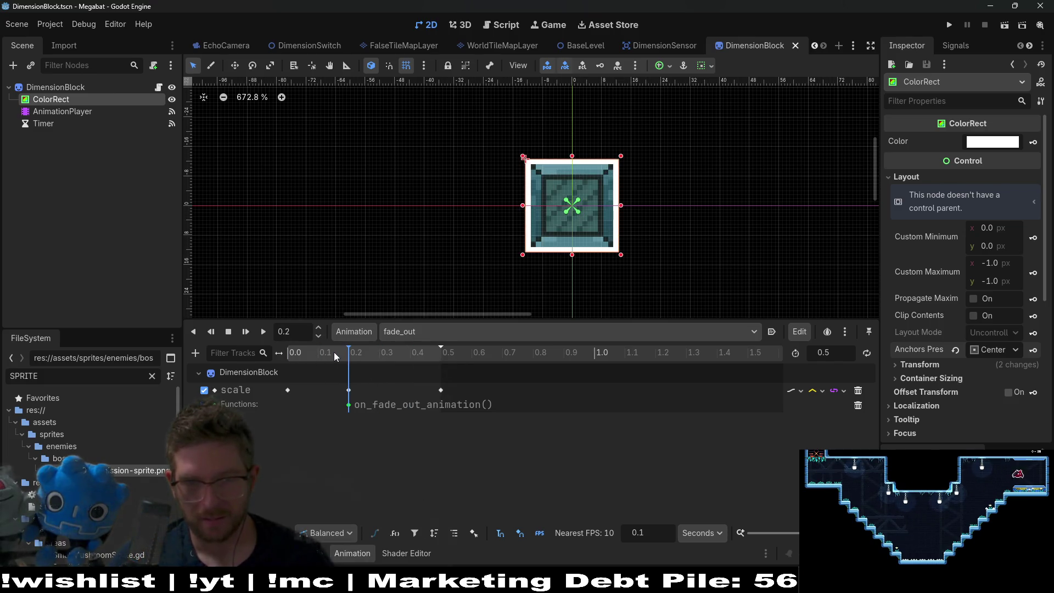
{"action": "left_click", "coordinate": [417, 332]}
{"action": "left_click", "coordinate": [424, 351]}
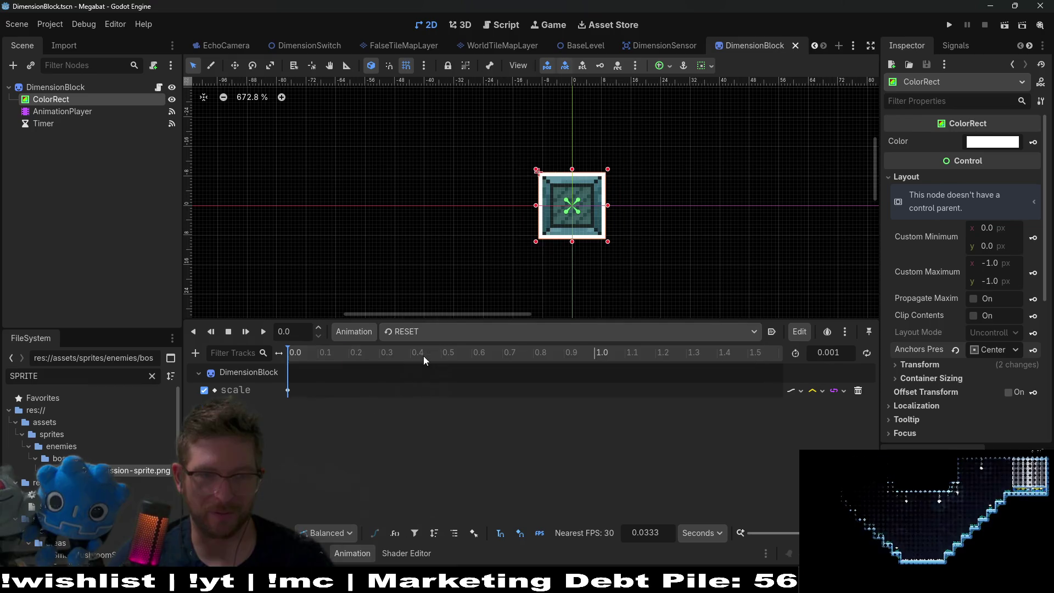
{"action": "key", "text": "ctrl+s"}
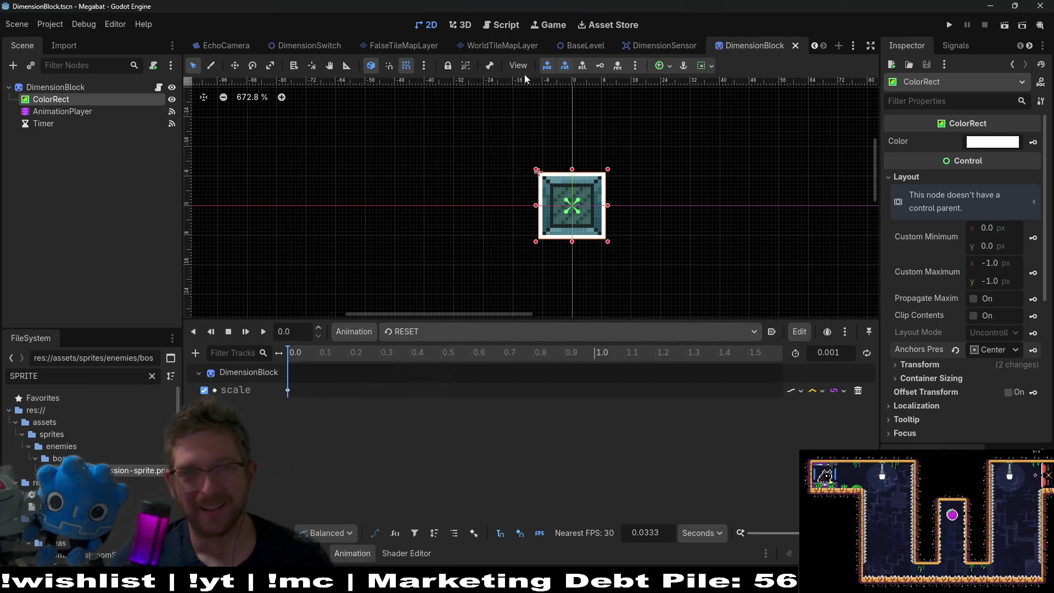
{"action": "scroll", "coordinate": [290, 41], "scroll_direction": "up", "scroll_amount": 3}
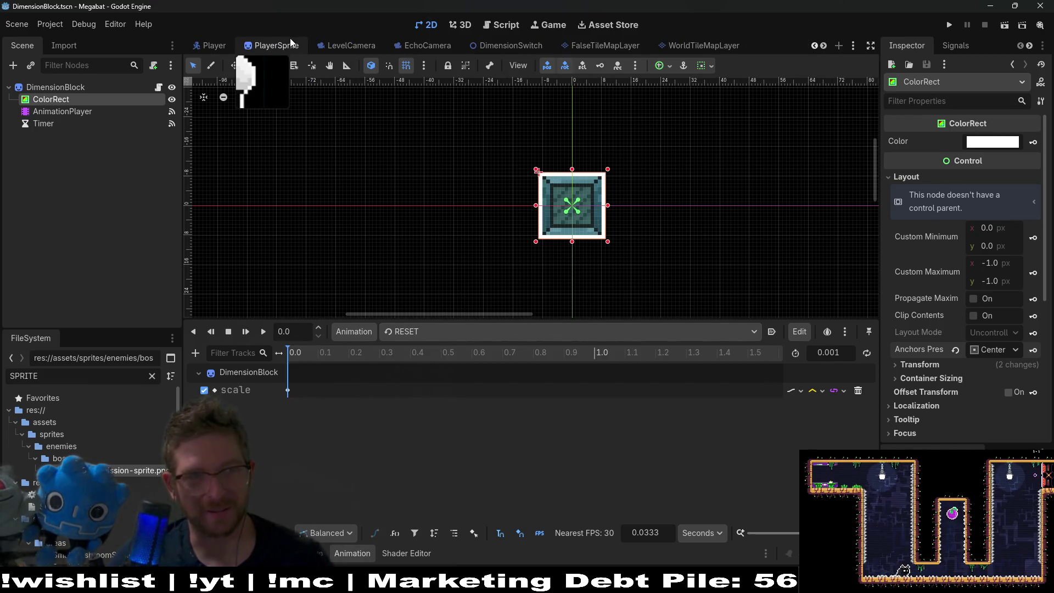
- Play-test the Level_4_2 scene, check the red dimension block, then close the game window
{"action": "scroll", "coordinate": [385, 41], "scroll_direction": "up", "scroll_amount": 3}
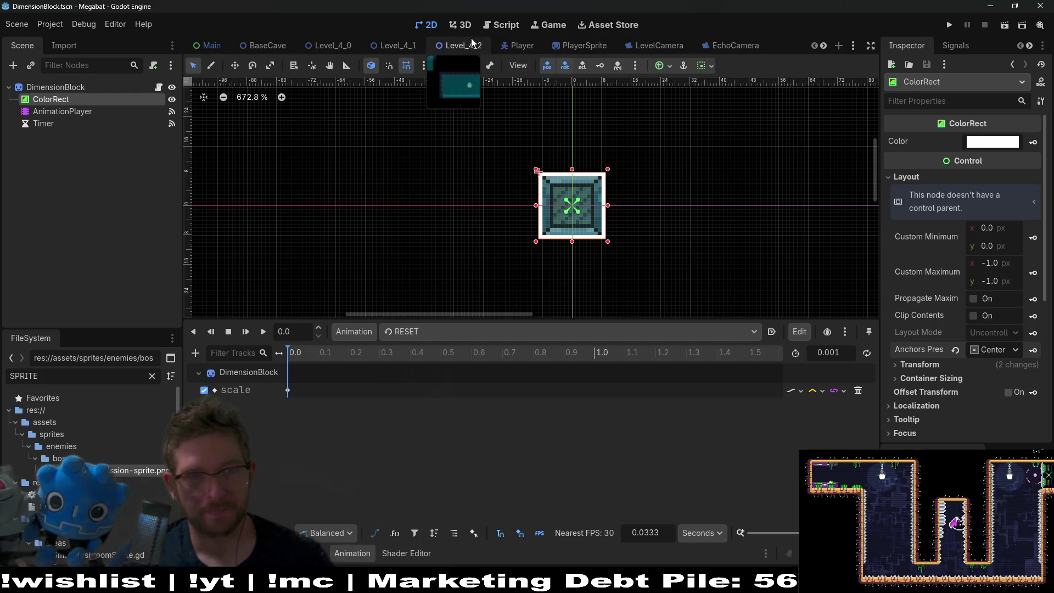
{"action": "left_click", "coordinate": [472, 38]}
{"action": "left_click", "coordinate": [1005, 26]}
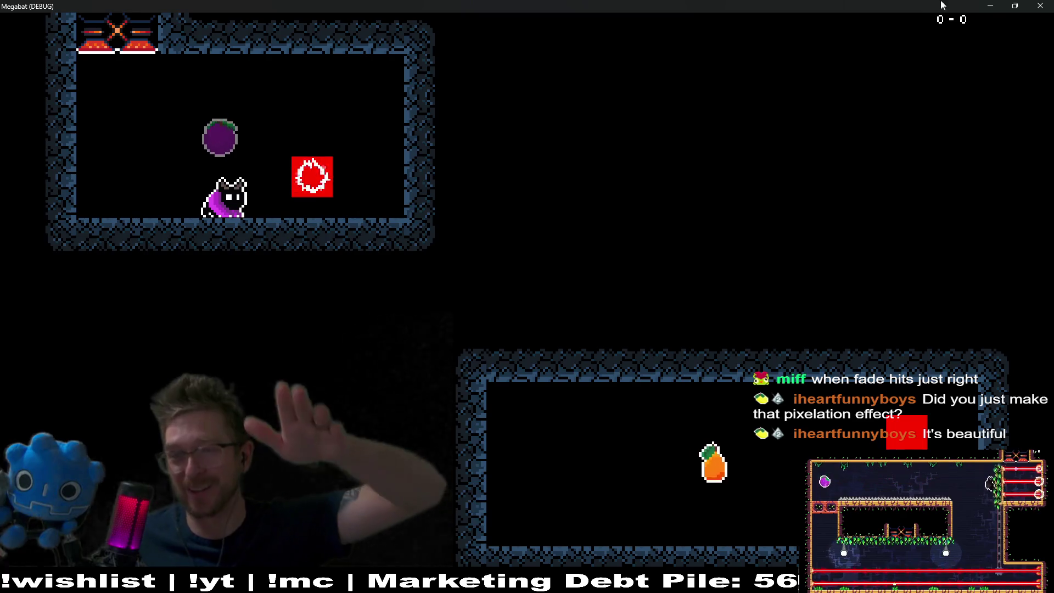
{"action": "left_click", "coordinate": [1041, 6]}
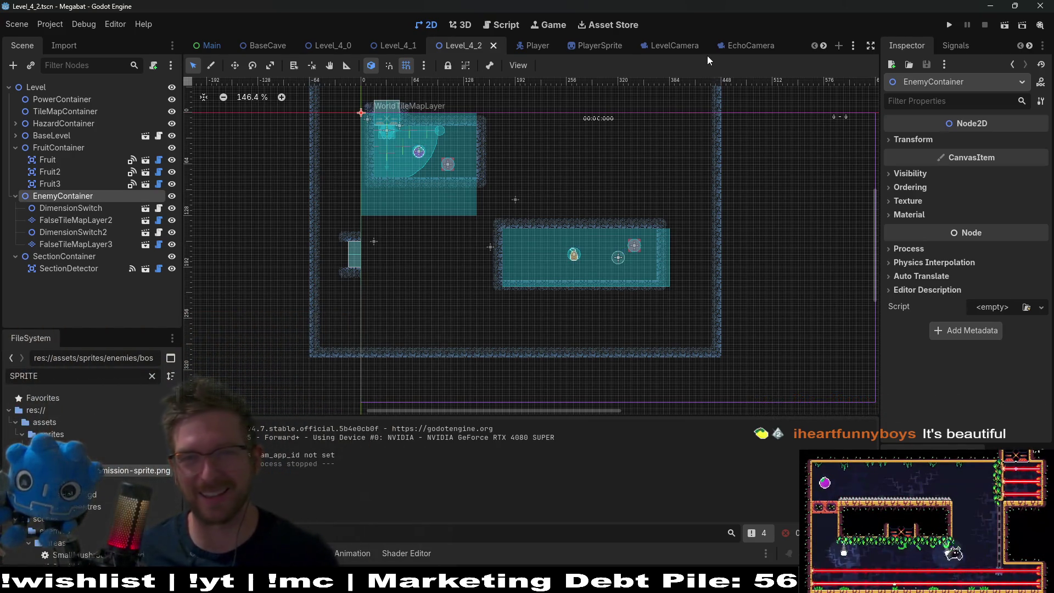
- Open EchoCamera.gd from the EchoCamera scene and scroll to the circle_size shrink tweens
{"action": "mouse_move", "coordinate": [624, 37]}
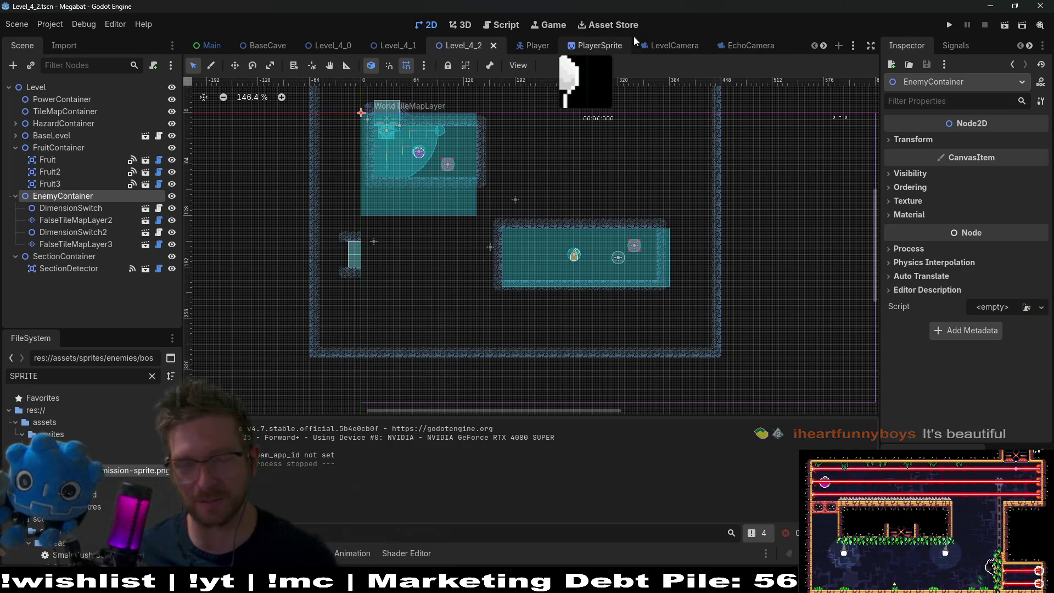
{"action": "left_click", "coordinate": [736, 47]}
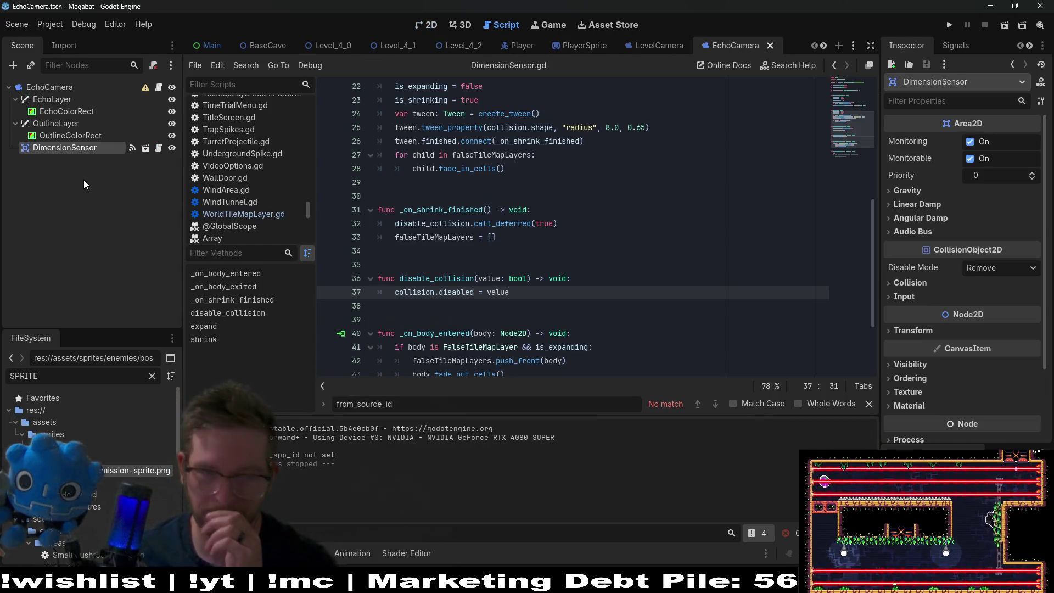
{"action": "left_click", "coordinate": [158, 87]}
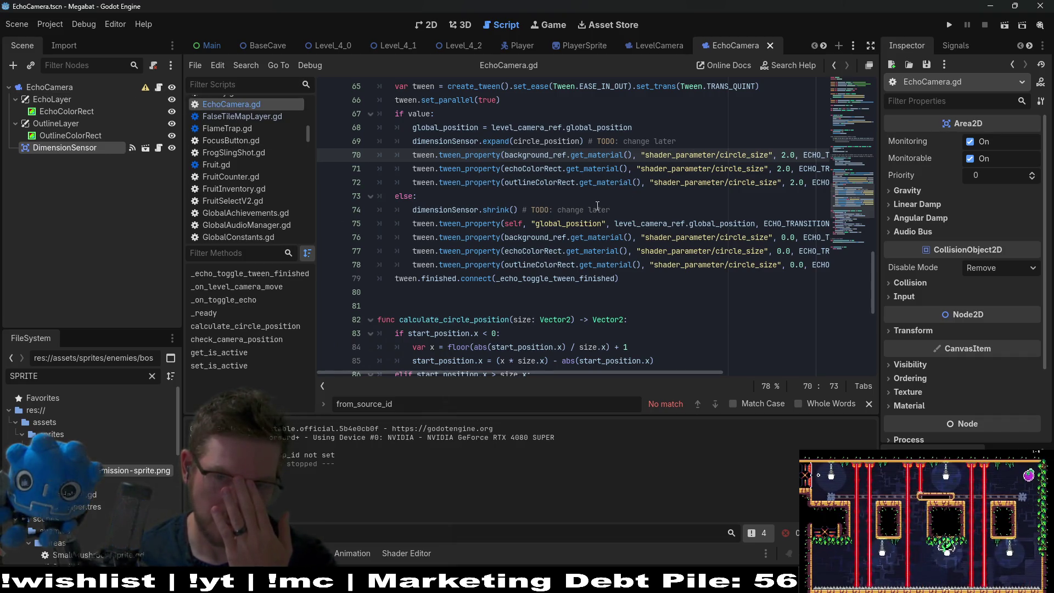
{"action": "mouse_move", "coordinate": [620, 372]}
{"action": "left_mouse_down"}
{"action": "mouse_move", "coordinate": [729, 379]}
{"action": "mouse_move", "coordinate": [660, 384]}
{"action": "mouse_move", "coordinate": [596, 371]}
{"action": "left_mouse_up"}
{"action": "scroll", "coordinate": [522, 255], "scroll_direction": "up", "scroll_amount": 14}
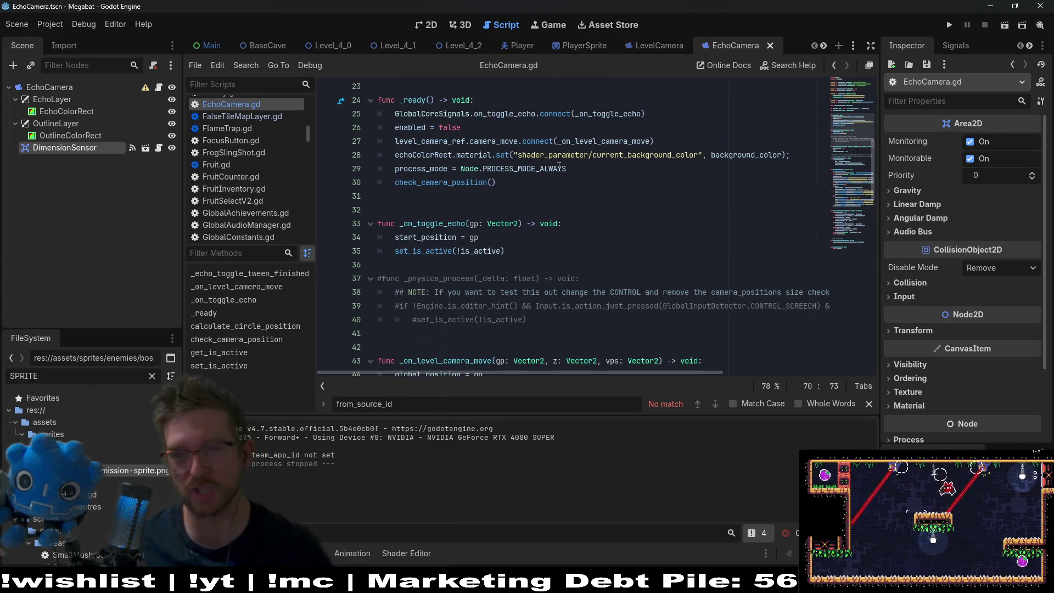
{"action": "scroll", "coordinate": [516, 267], "scroll_direction": "up", "scroll_amount": 5}
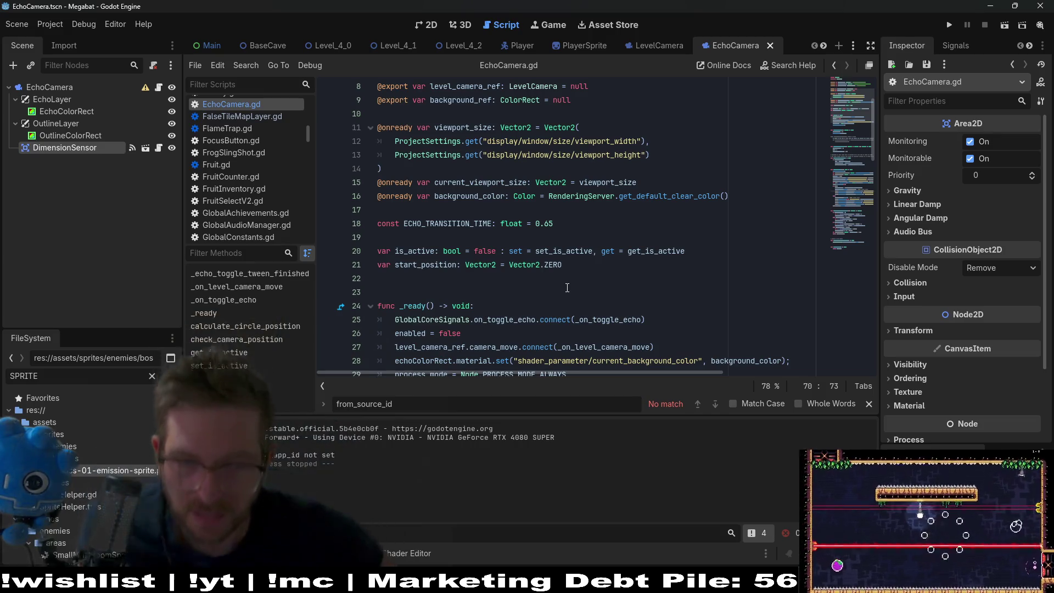
{"action": "scroll", "coordinate": [568, 288], "scroll_direction": "down", "scroll_amount": 19}
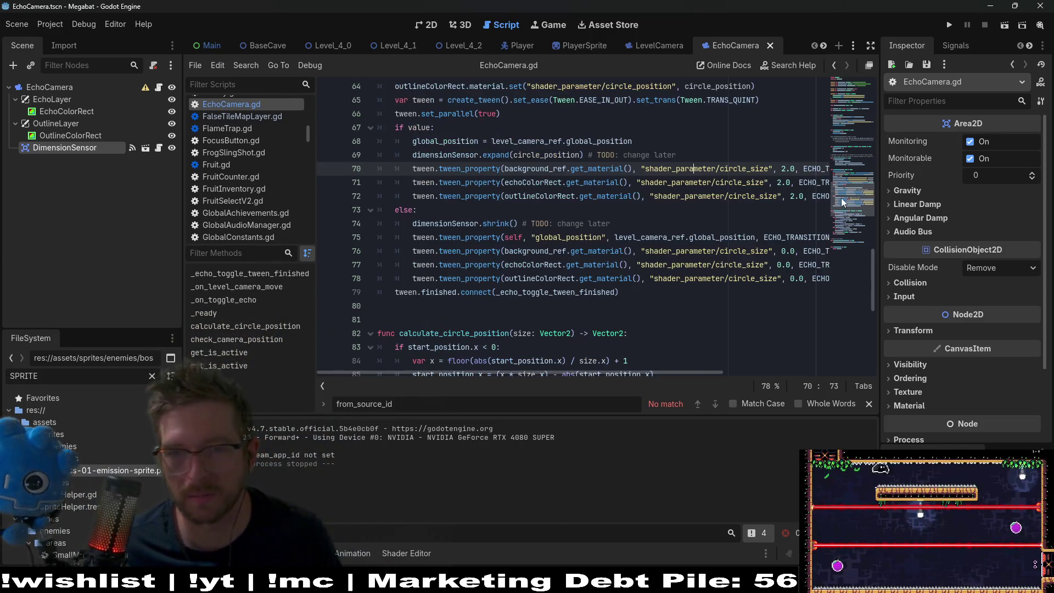
{"action": "mouse_move", "coordinate": [658, 374]}
{"action": "left_mouse_down"}
{"action": "mouse_move", "coordinate": [787, 367]}
{"action": "mouse_move", "coordinate": [662, 387]}
{"action": "mouse_move", "coordinate": [612, 384]}
{"action": "mouse_move", "coordinate": [690, 371]}
{"action": "mouse_move", "coordinate": [615, 383]}
{"action": "left_mouse_up"}
{"action": "scroll", "coordinate": [556, 220], "scroll_direction": "up", "scroll_amount": 7}
{"action": "scroll", "coordinate": [557, 199], "scroll_direction": "down", "scroll_amount": 6}
{"action": "mouse_move", "coordinate": [705, 378]}
{"action": "left_mouse_down"}
{"action": "mouse_move", "coordinate": [774, 366]}
{"action": "mouse_move", "coordinate": [786, 326]}
{"action": "left_mouse_up"}
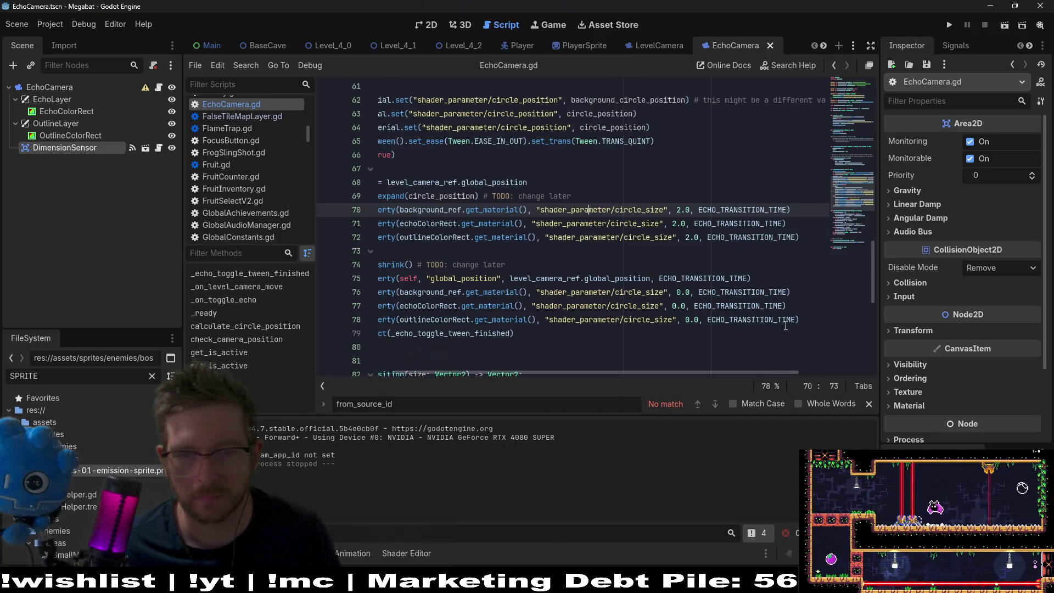
- Append ' * 2' to ECHO_TRANSITION_TIME on lines 76–78, save, and return to Level_4_2
{"action": "left_click", "coordinate": [790, 295]}
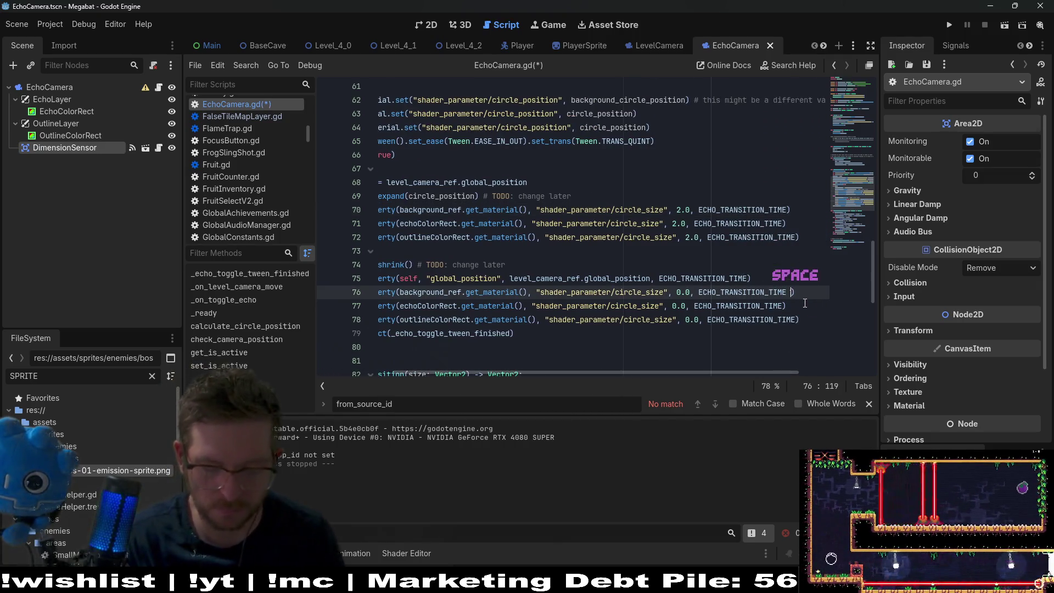
{"action": "type", "text": "* 2"}
{"action": "key", "text": "Down"}
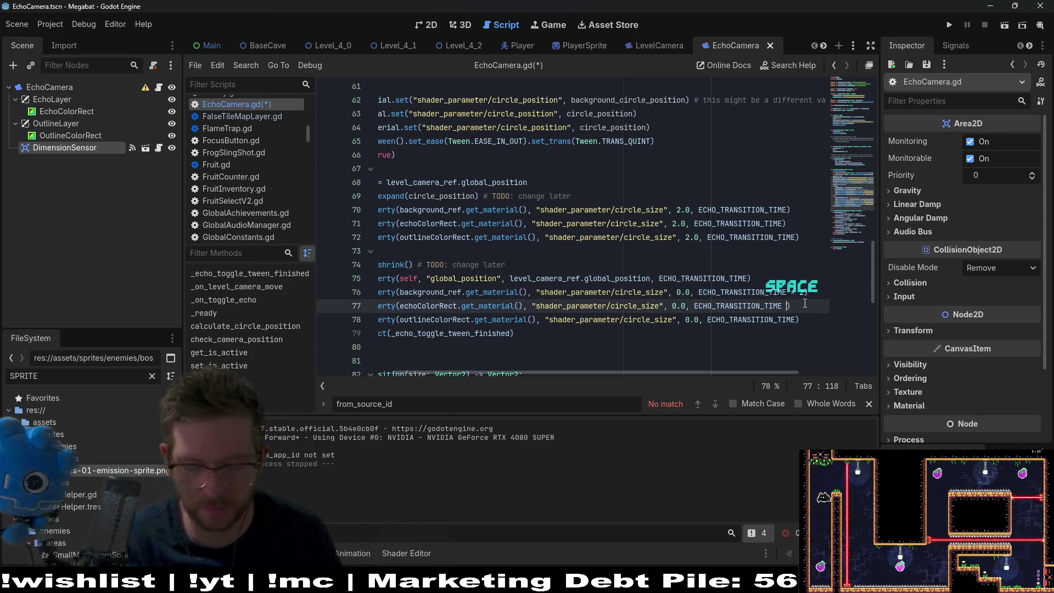
{"action": "type", "text": "* 2"}
{"action": "key", "text": "Down"}
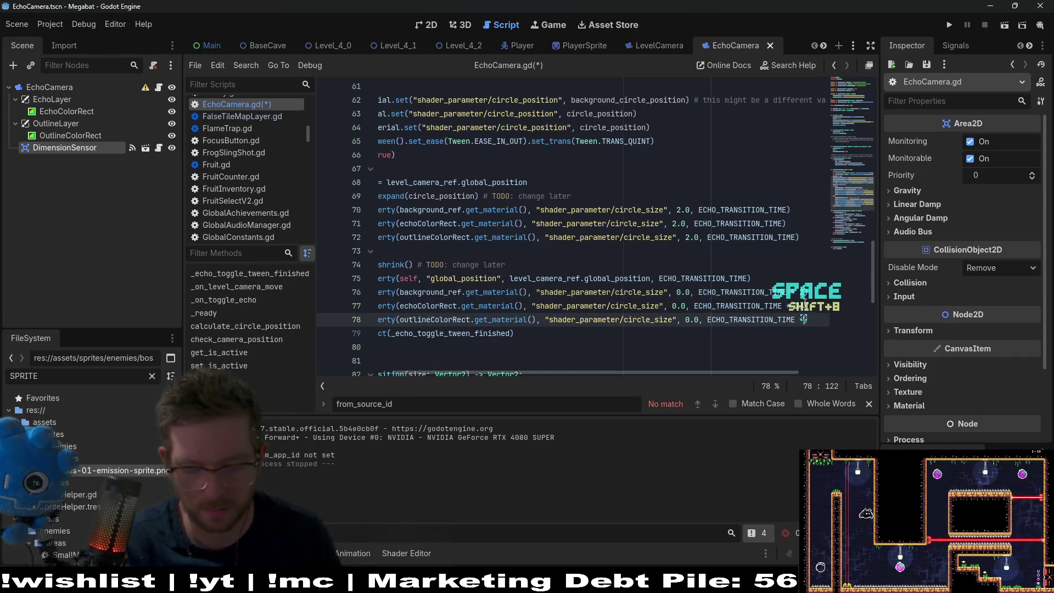
{"action": "type", "text": "* 2"}
{"action": "key", "text": "ctrl+s"}
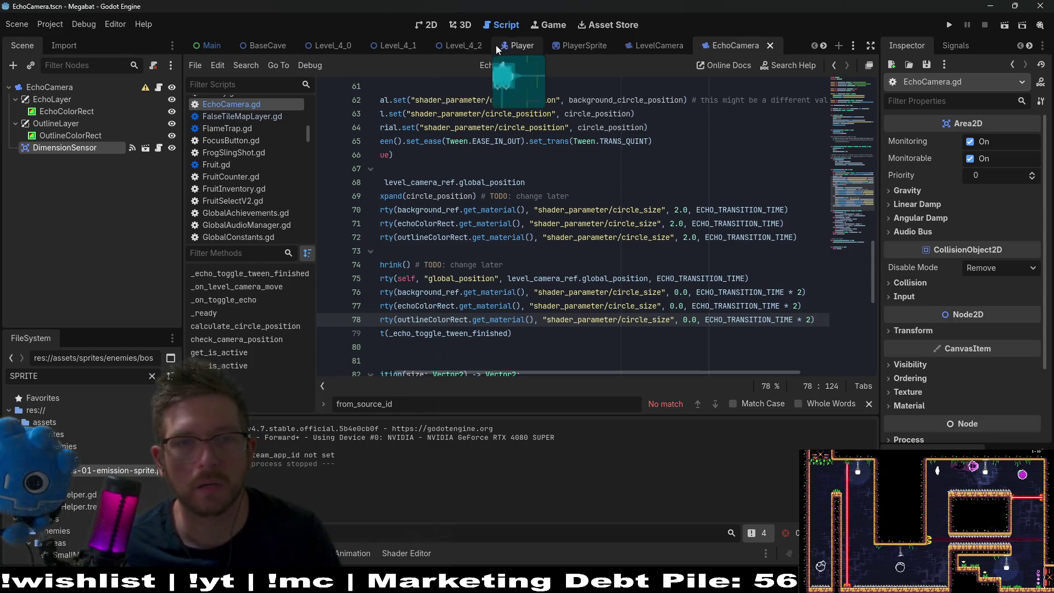
{"action": "left_click", "coordinate": [449, 47]}
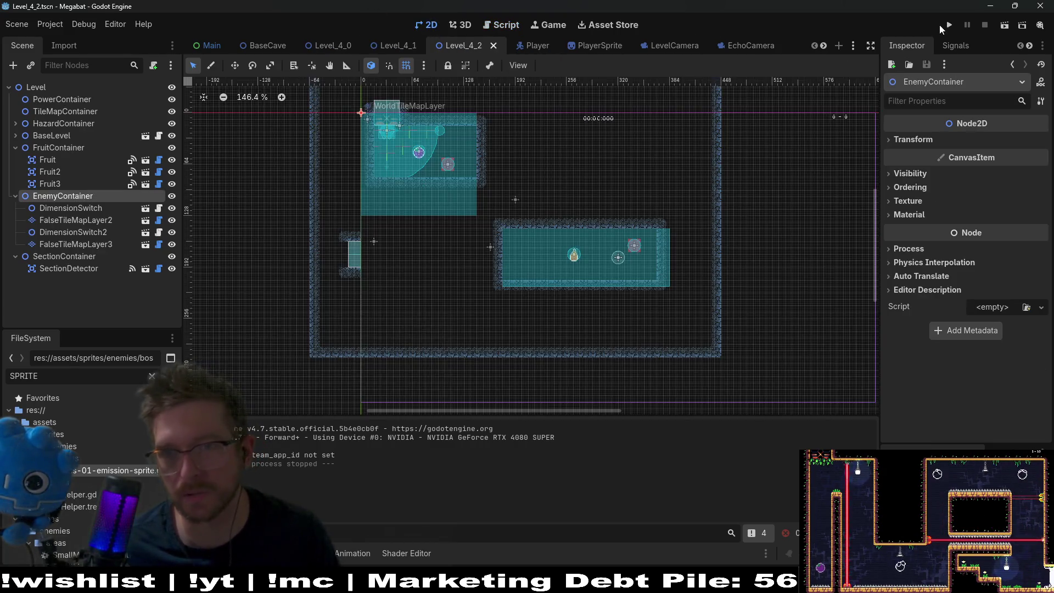
{"action": "left_click", "coordinate": [1003, 26]}
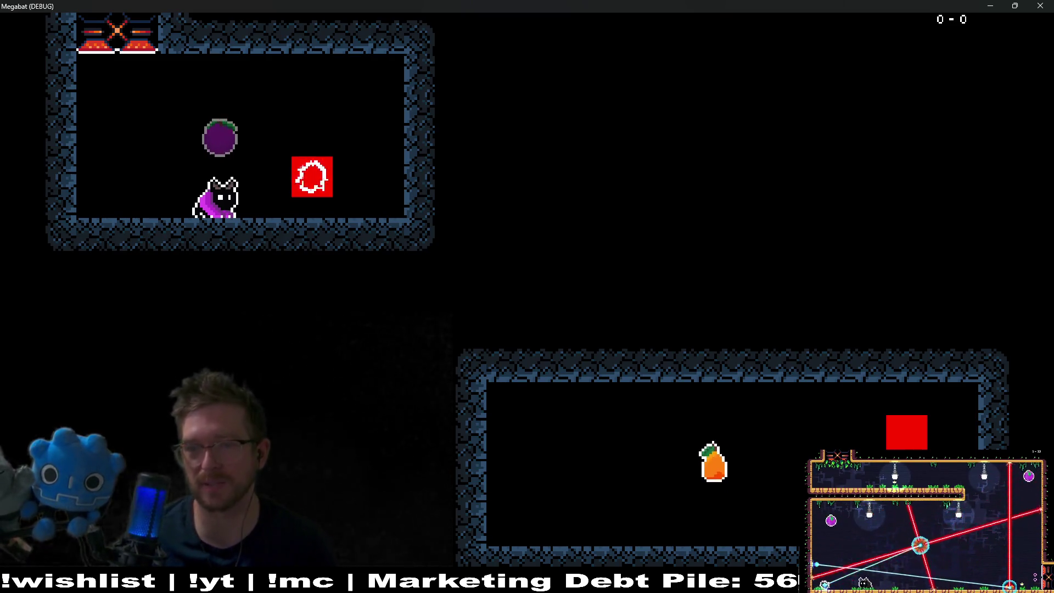
{"action": "left_click", "coordinate": [1030, 5]}
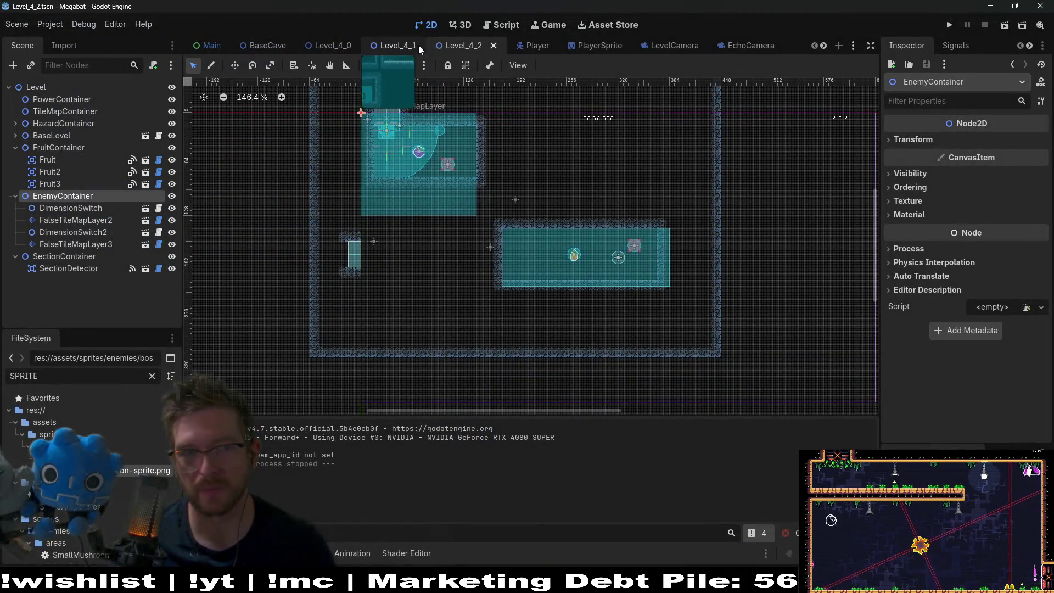
- Open FalseTileMapLayer2's script and locate the _on_fade_in_cell function
{"action": "left_click", "coordinate": [58, 218]}
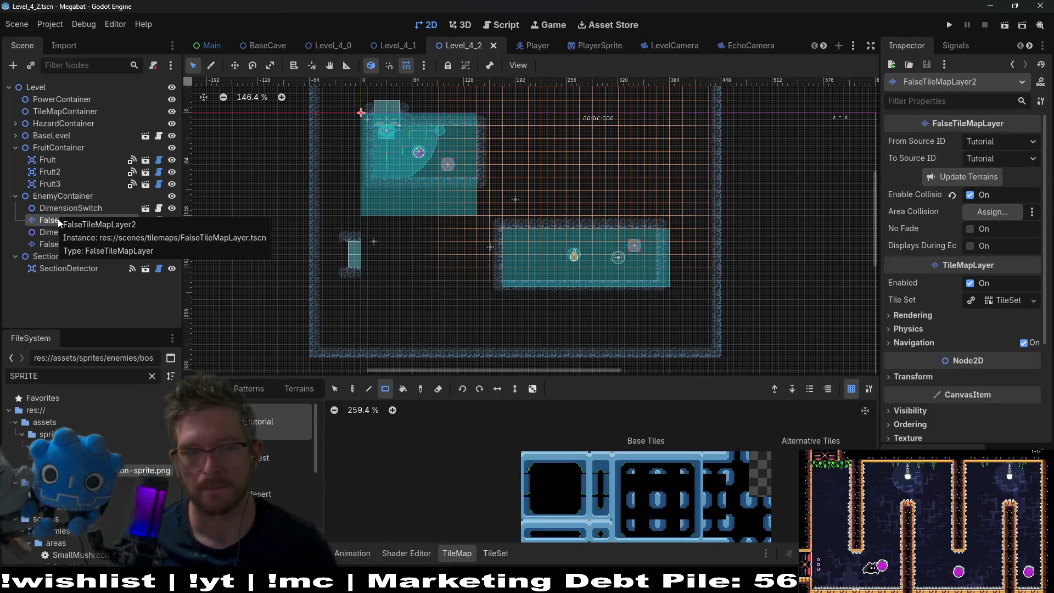
{"action": "left_click", "coordinate": [157, 220]}
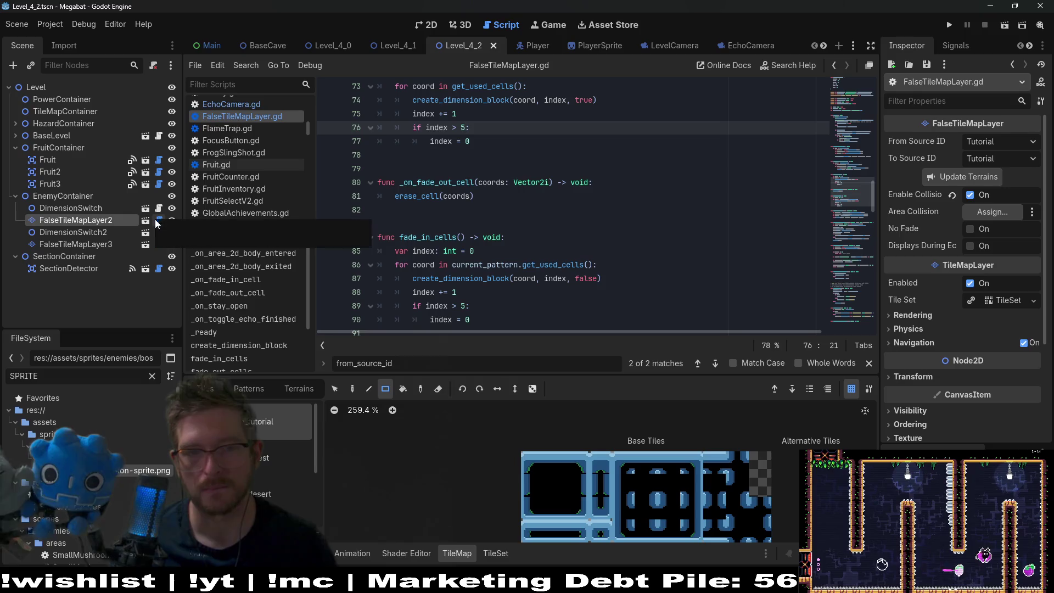
{"action": "scroll", "coordinate": [535, 209], "scroll_direction": "up", "scroll_amount": 3}
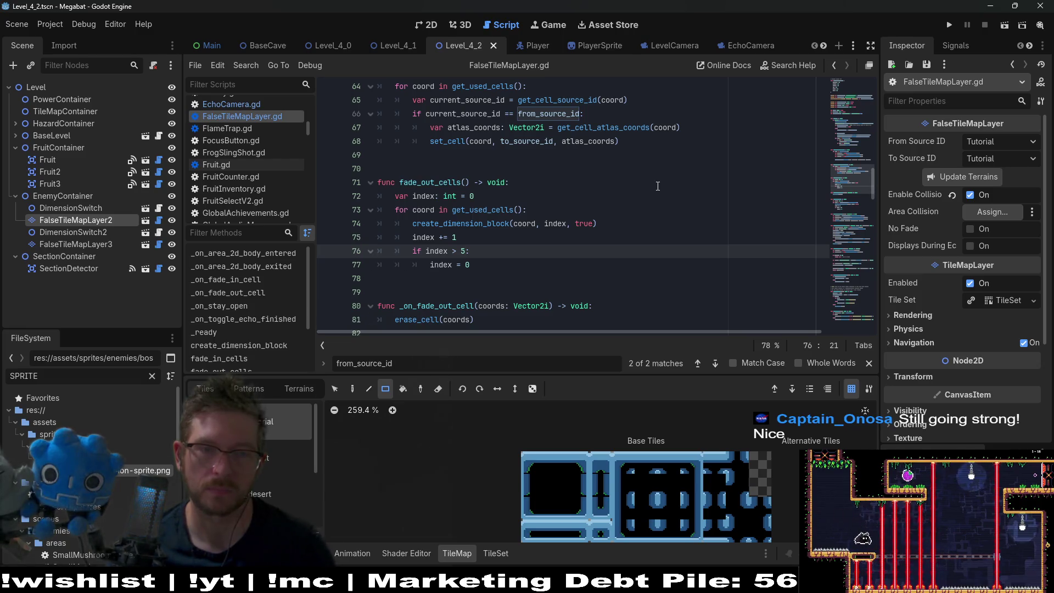
{"action": "scroll", "coordinate": [658, 187], "scroll_direction": "down", "scroll_amount": 6}
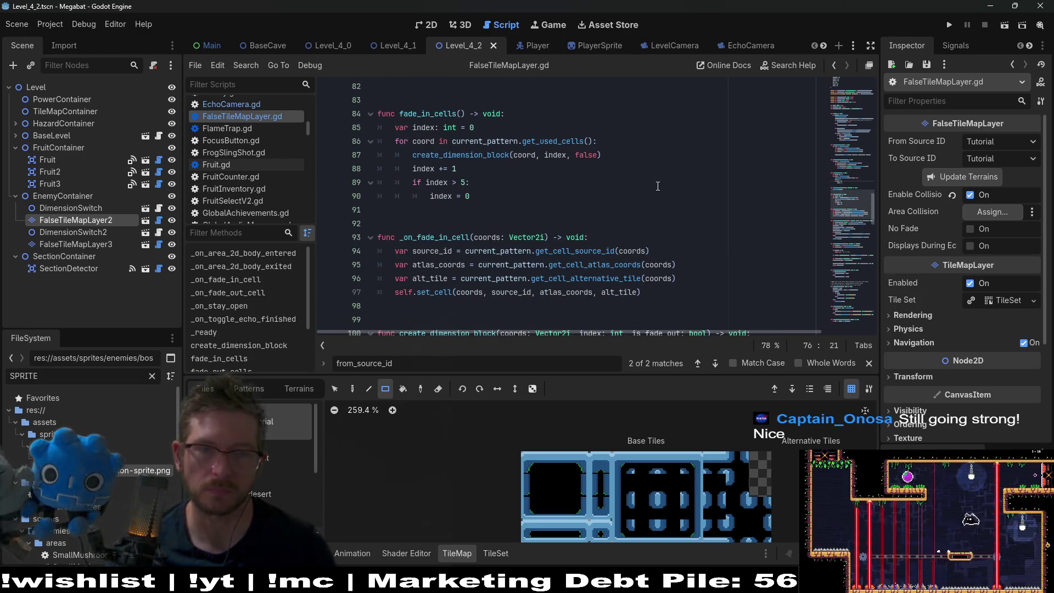
{"action": "scroll", "coordinate": [658, 187], "scroll_direction": "down", "scroll_amount": 3}
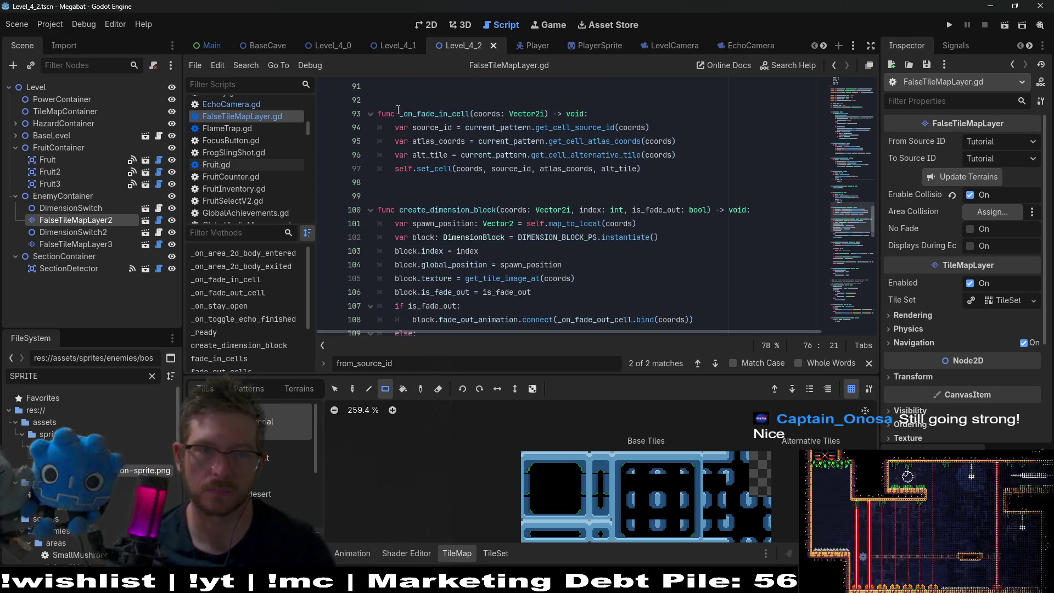
{"action": "double_click", "coordinate": [401, 113]}
- Finish reviewing the code, then start another Level_4_2 test run from the 2D view
{"action": "scroll", "coordinate": [674, 184], "scroll_direction": "up", "scroll_amount": 3}
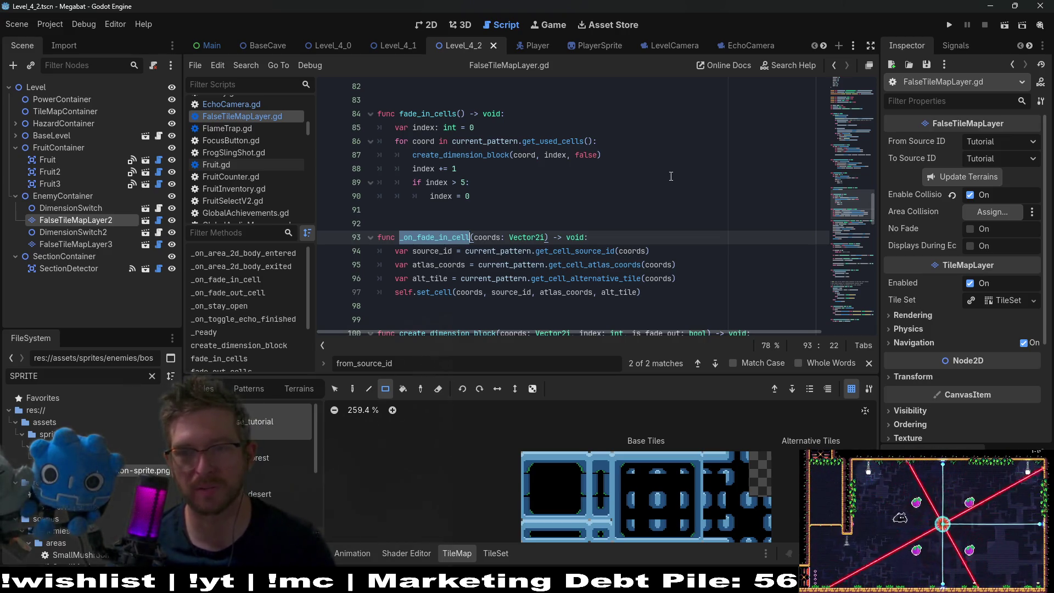
{"action": "scroll", "coordinate": [672, 176], "scroll_direction": "down", "scroll_amount": 2}
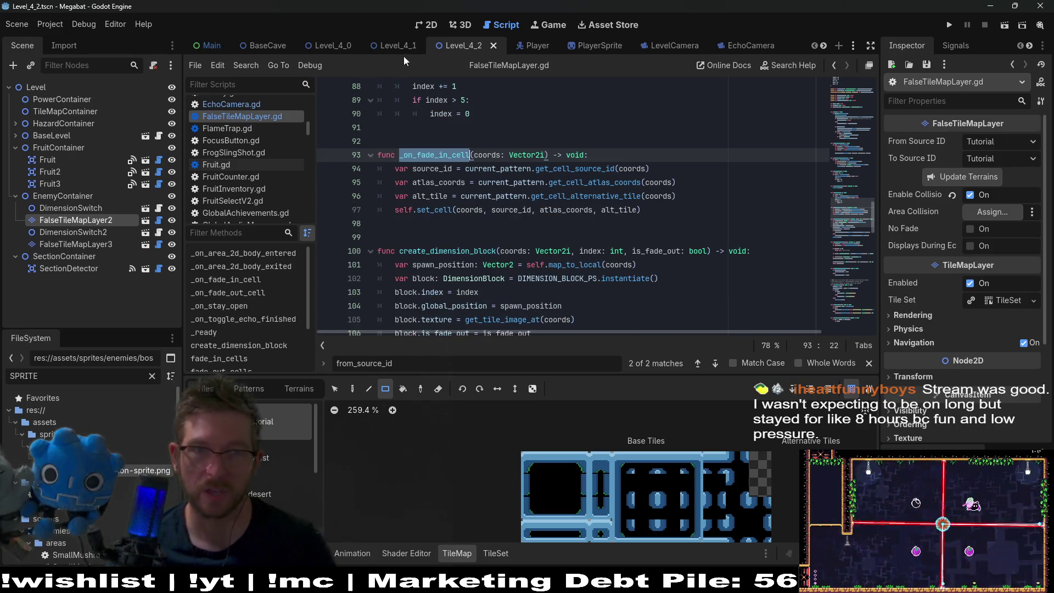
{"action": "left_click", "coordinate": [423, 25]}
{"action": "left_click", "coordinate": [1005, 26]}
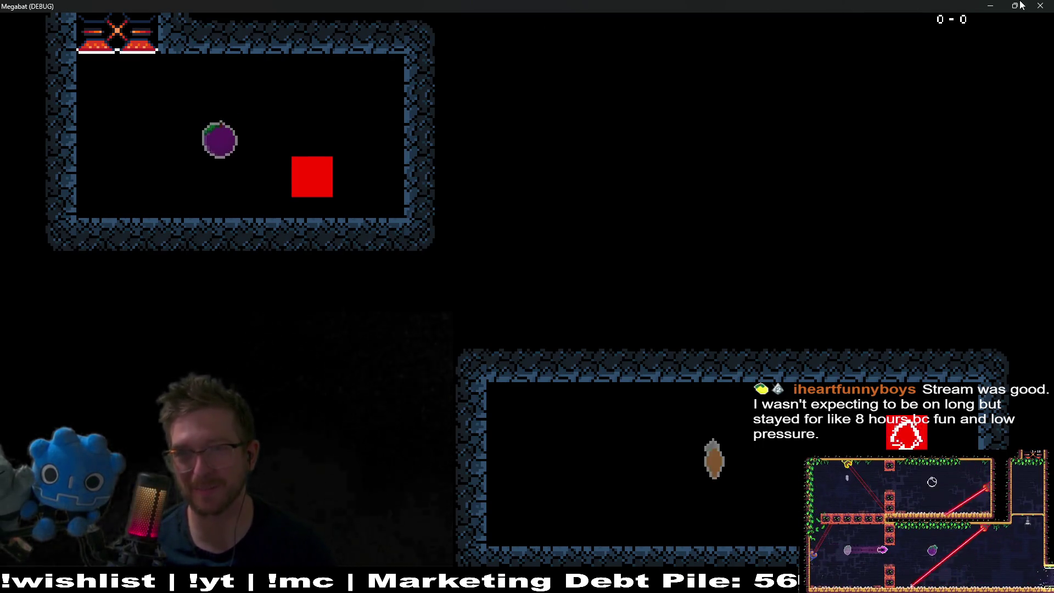
- Stop the running Level_4_2 test with F8
{"action": "key", "text": "F8"}
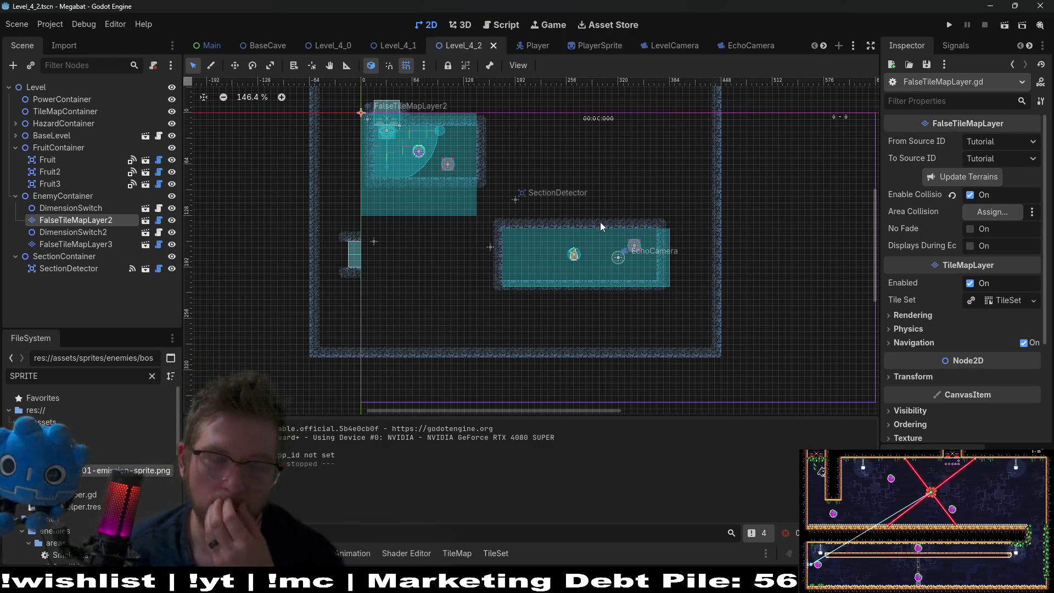
{"action": "left_click", "coordinate": [158, 220]}
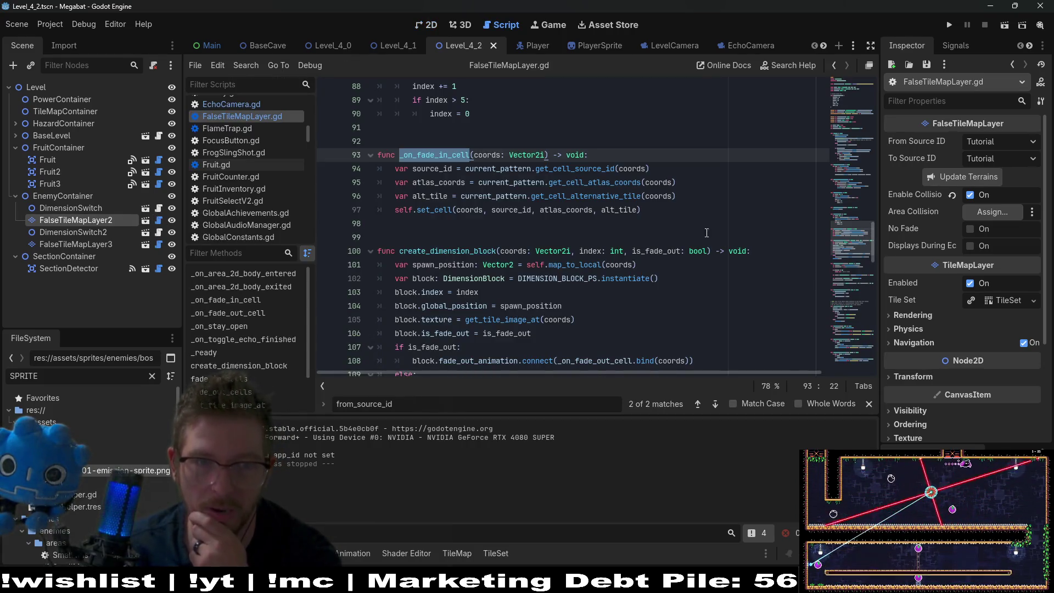
{"action": "scroll", "coordinate": [595, 215], "scroll_direction": "up", "scroll_amount": 3}
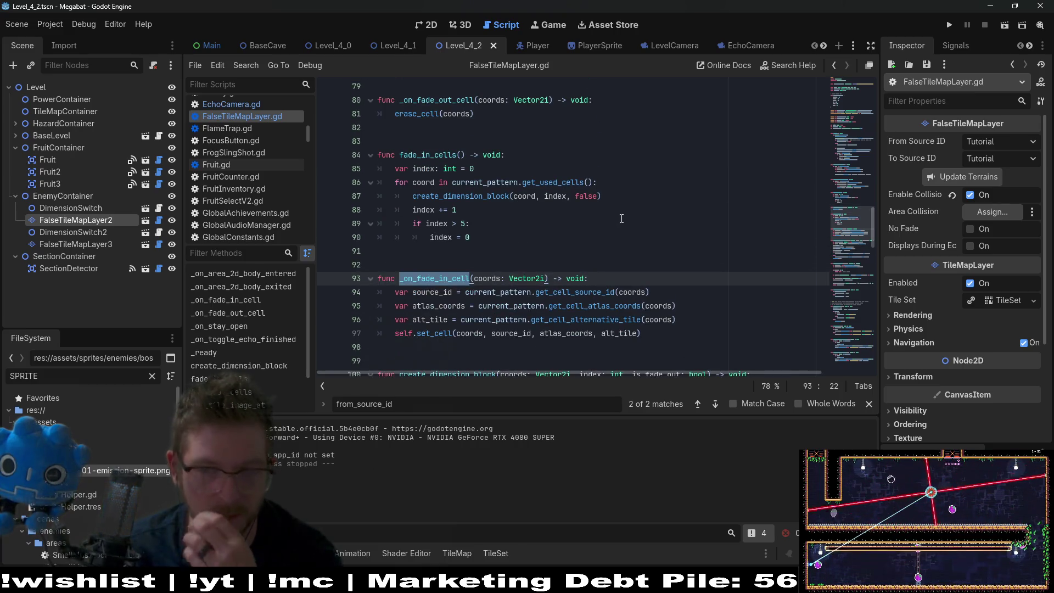
{"action": "scroll", "coordinate": [622, 218], "scroll_direction": "down", "scroll_amount": 7}
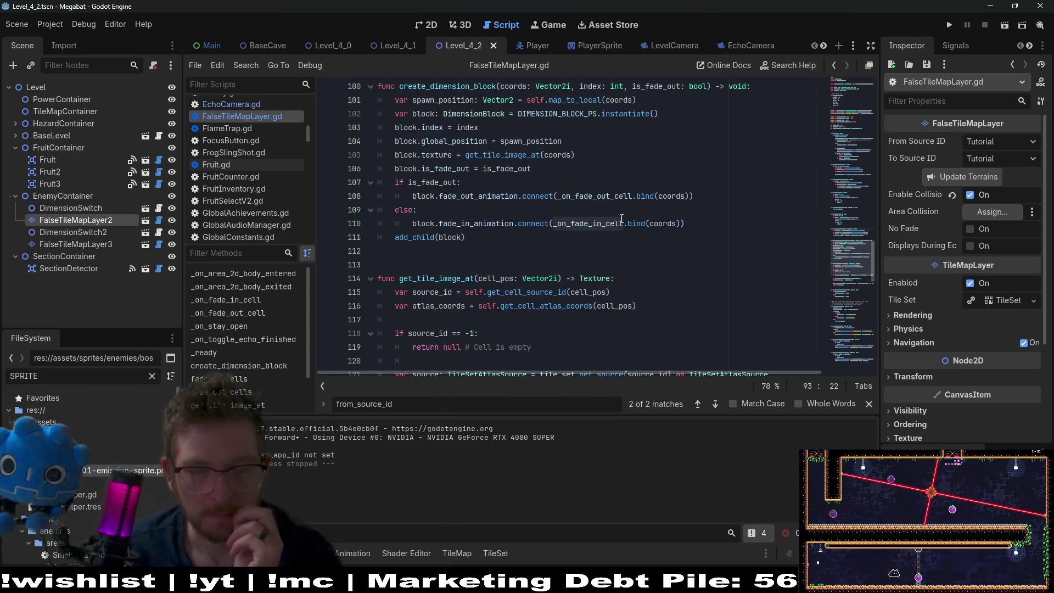
{"action": "double_click", "coordinate": [497, 222]}
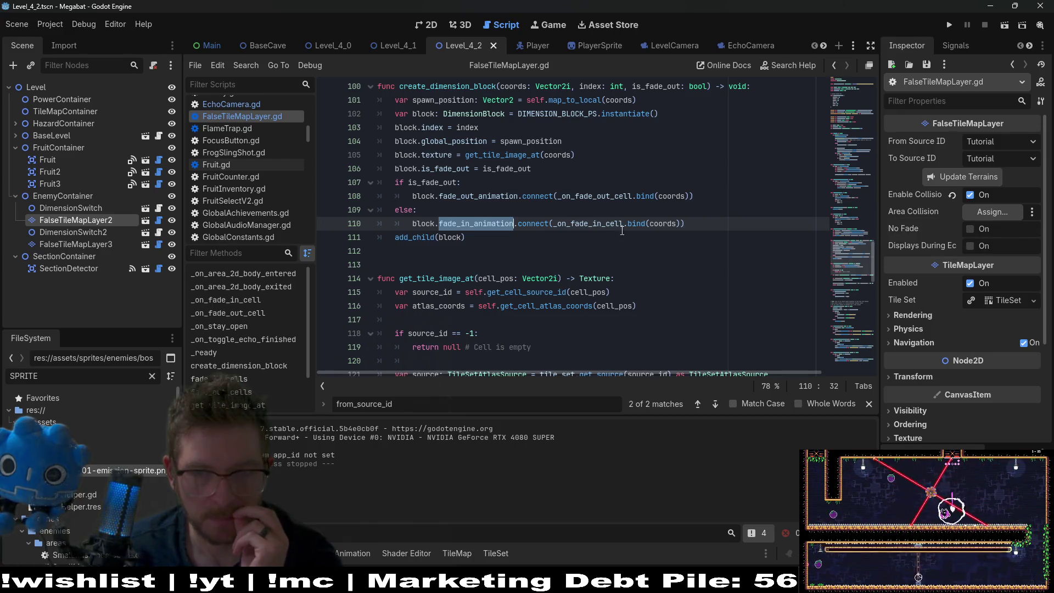
{"action": "mouse_move", "coordinate": [622, 230]}
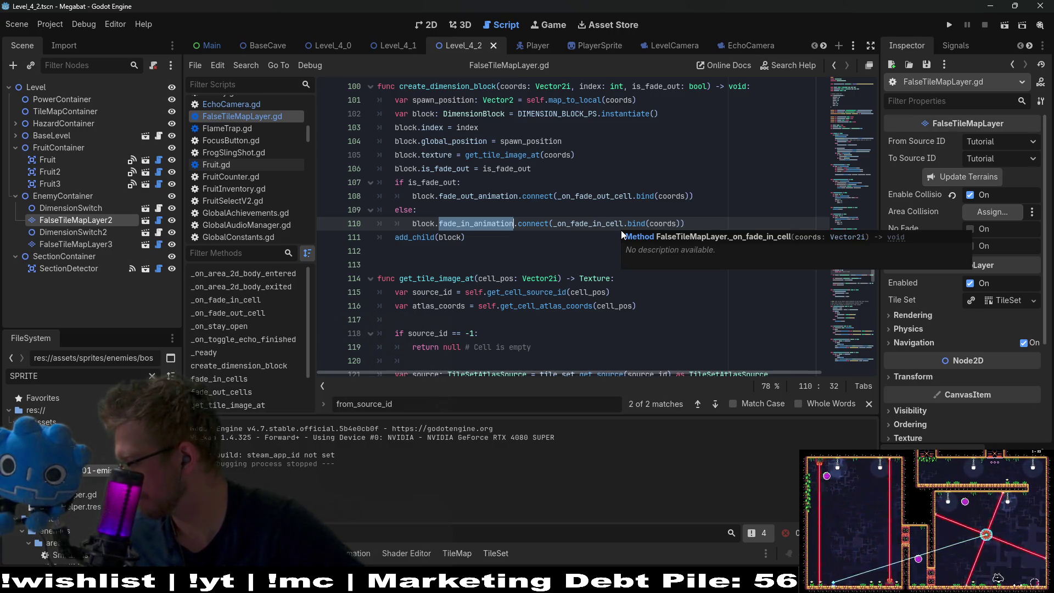
{"action": "scroll", "coordinate": [492, 211], "scroll_direction": "up", "scroll_amount": 2}
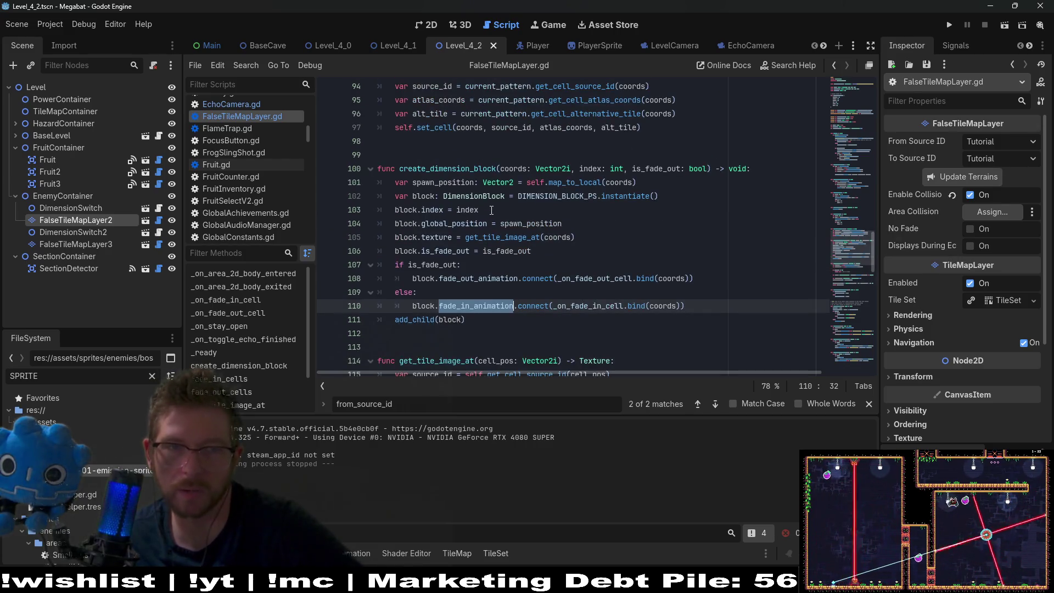
{"action": "mouse_move", "coordinate": [570, 203]}
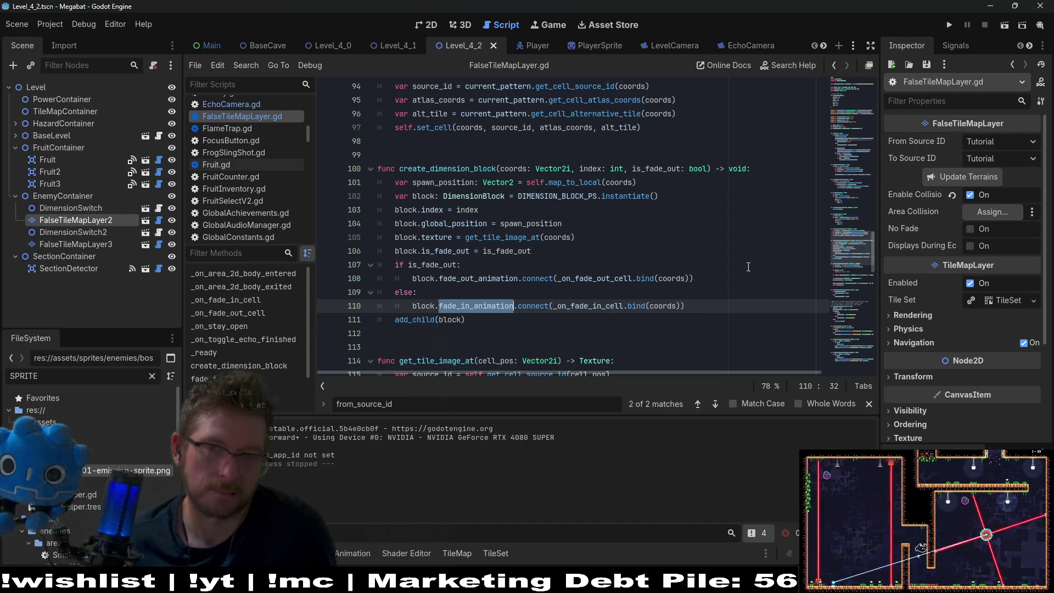
{"action": "scroll", "coordinate": [750, 267], "scroll_direction": "up", "scroll_amount": 1}
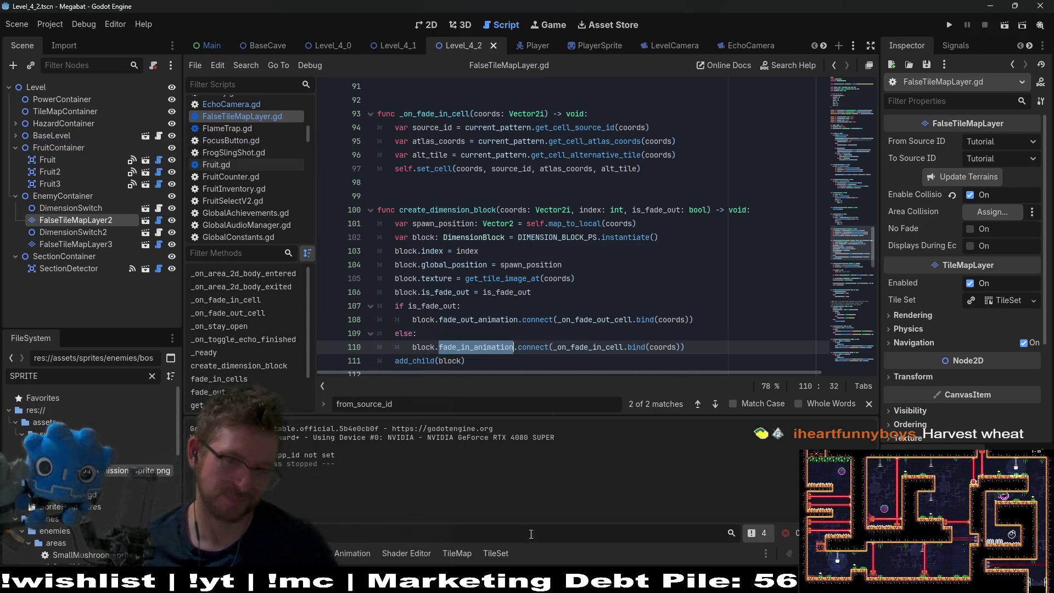
{"action": "mouse_move", "coordinate": [468, 581]}
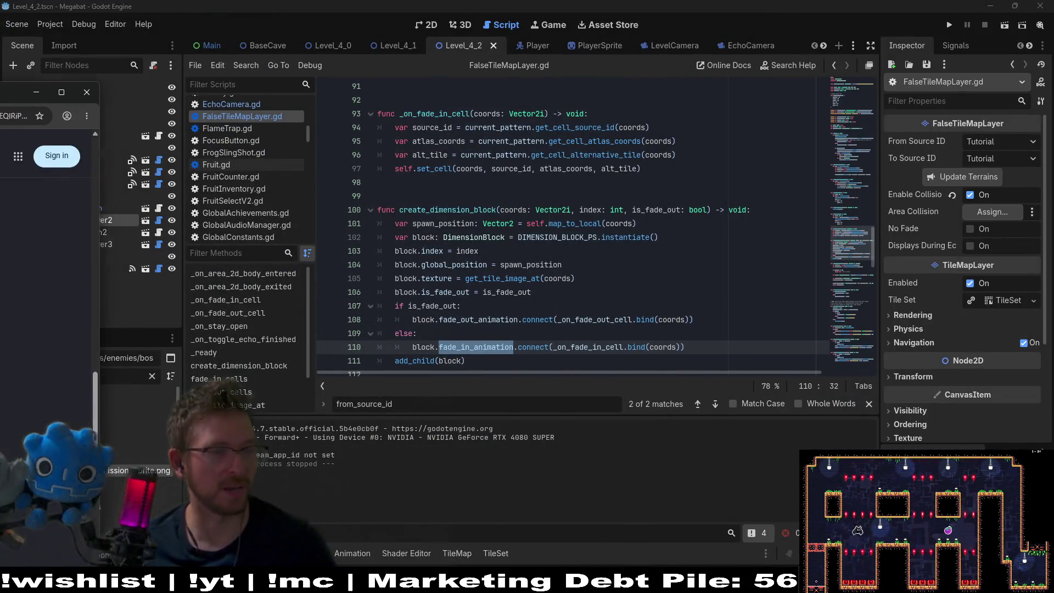
{"action": "key", "text": "alt+Tab"}
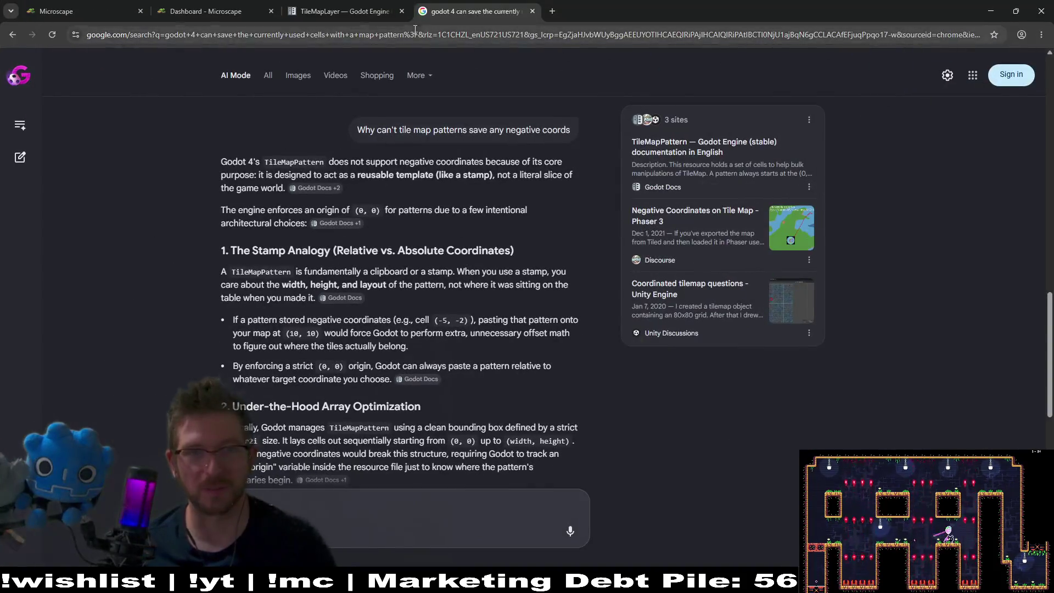
- Close the Google AI answer and TileMapLayer documentation tabs, then go to the Microscape page
{"action": "middle_click", "coordinate": [471, 16]}
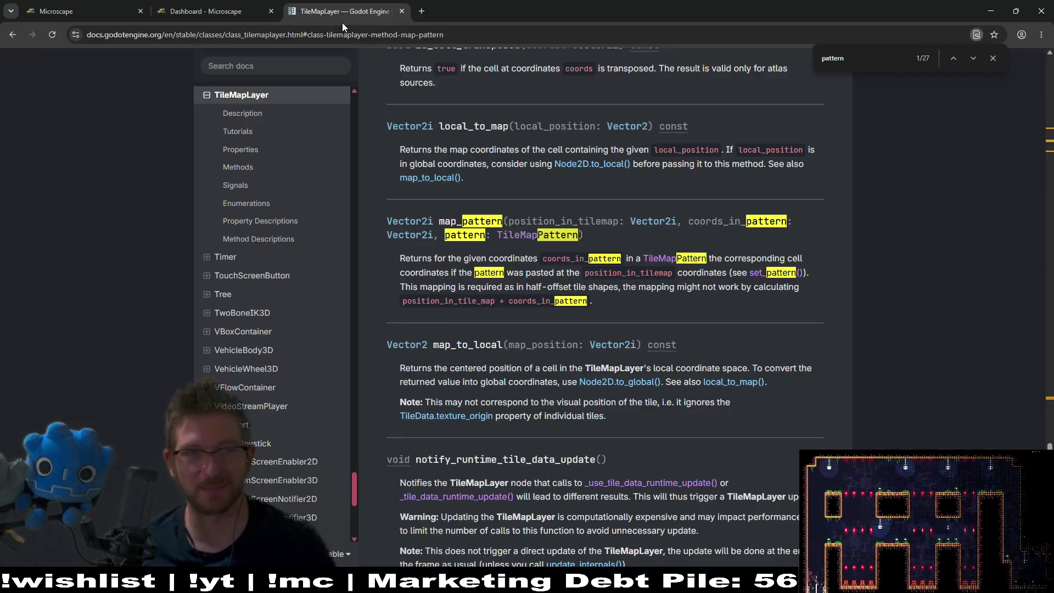
{"action": "middle_click", "coordinate": [367, 12]}
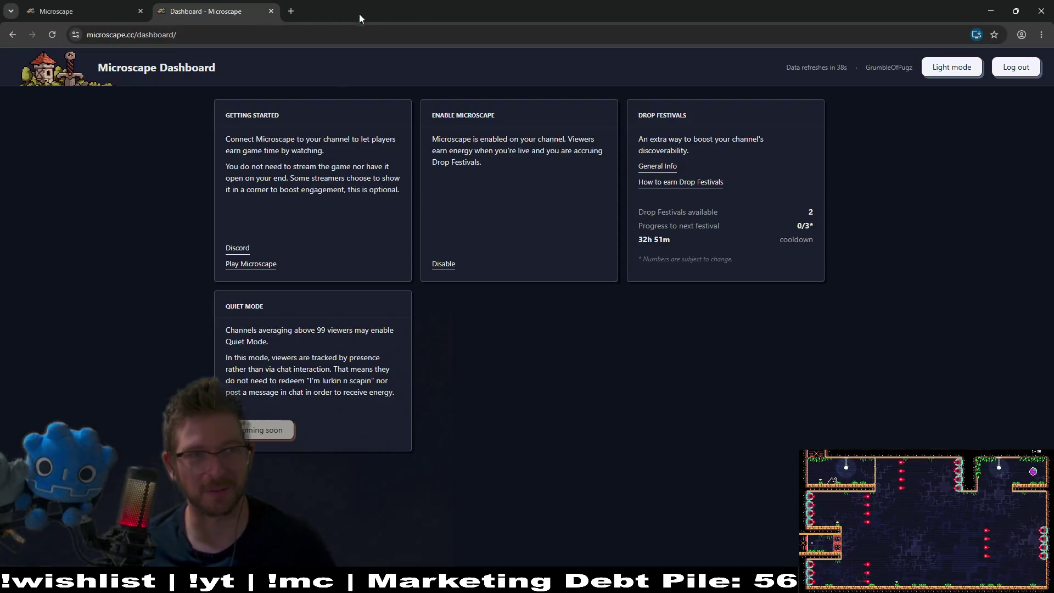
{"action": "left_click", "coordinate": [85, 11]}
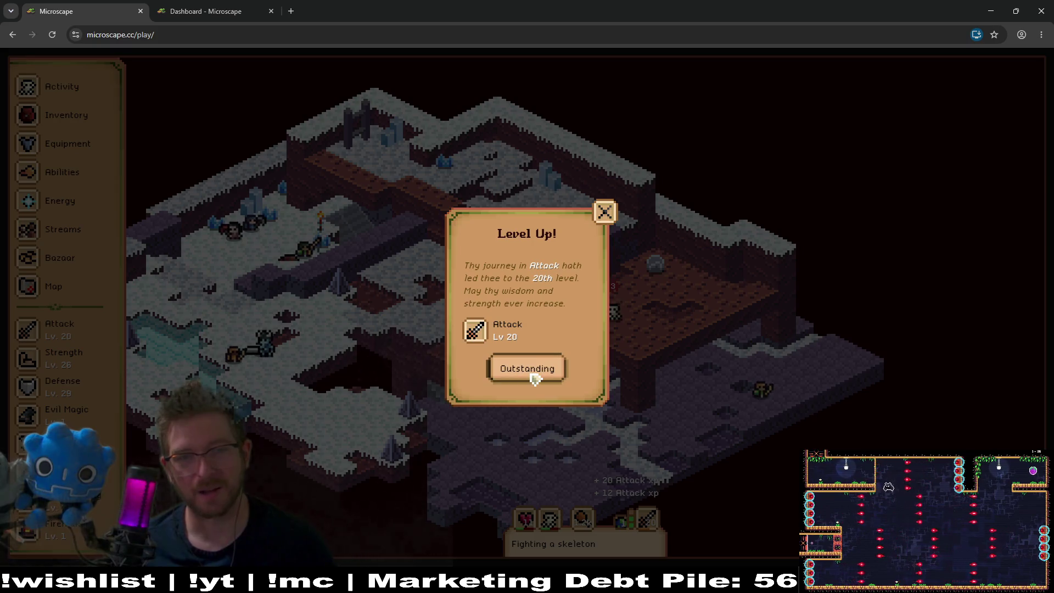
- Dismiss the Attack level 20 popup with Outstanding and scroll through the skills sidebar
{"action": "left_click", "coordinate": [533, 374]}
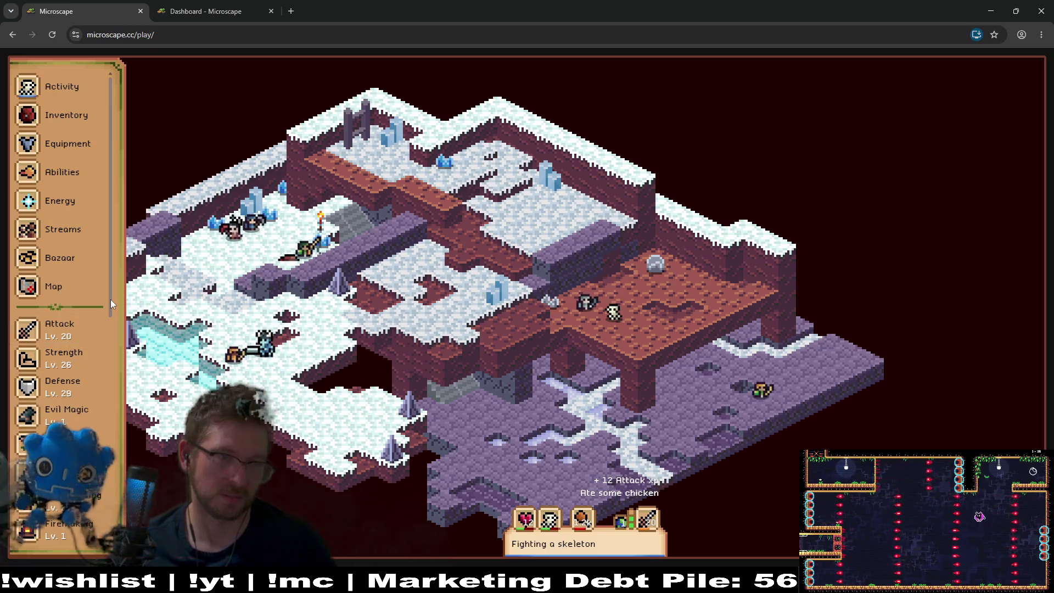
{"action": "mouse_move", "coordinate": [109, 313]}
{"action": "left_mouse_down"}
{"action": "mouse_move", "coordinate": [110, 330]}
{"action": "mouse_move", "coordinate": [112, 233]}
{"action": "left_mouse_up"}
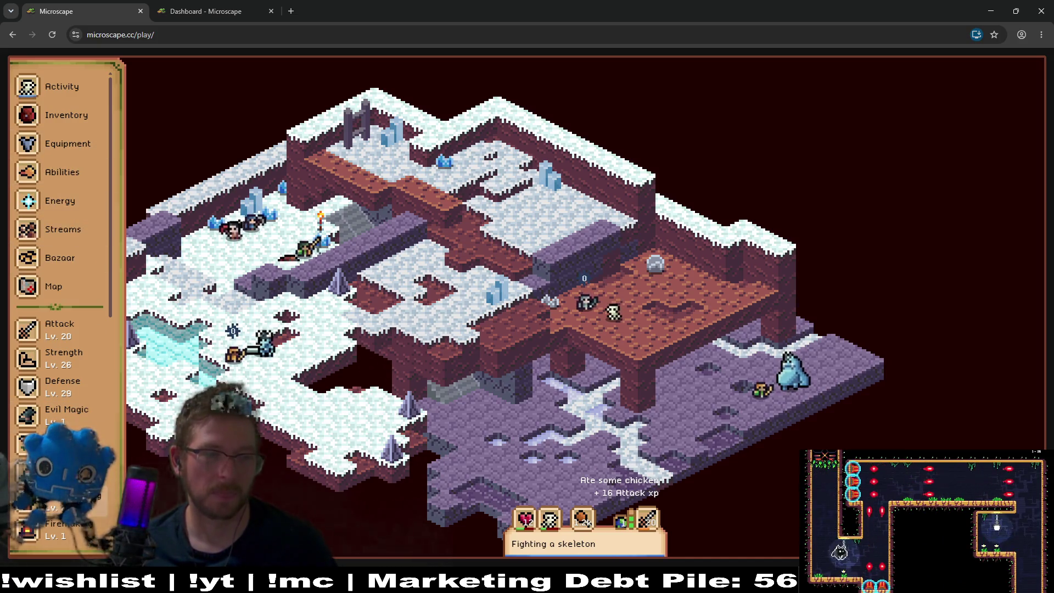
{"action": "mouse_move", "coordinate": [110, 143]}
{"action": "left_mouse_down"}
{"action": "mouse_move", "coordinate": [112, 352]}
{"action": "mouse_move", "coordinate": [126, 363]}
{"action": "left_mouse_up"}
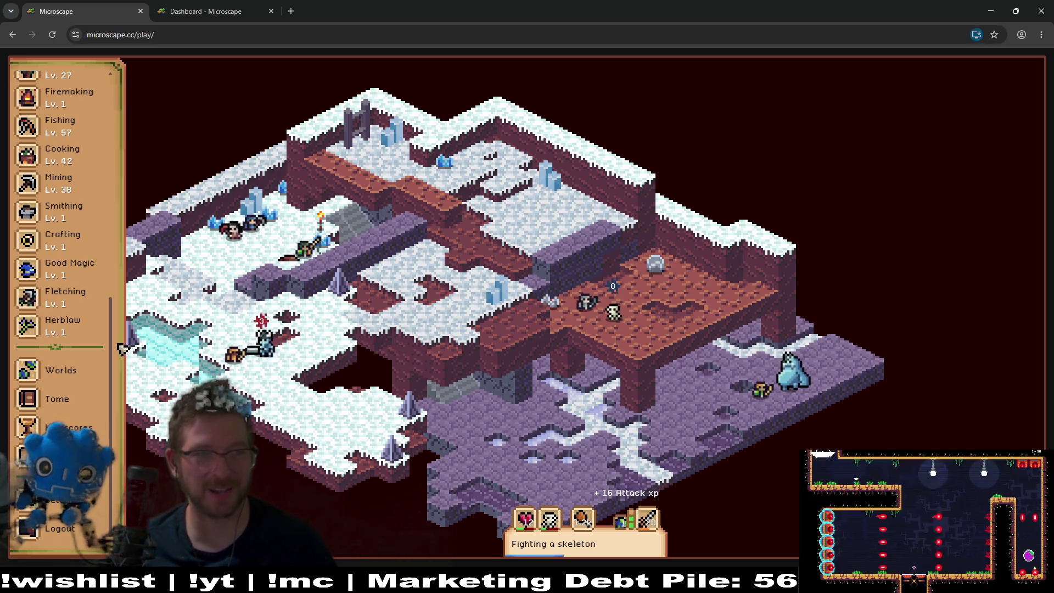
{"action": "left_click_drag", "start_coordinate": [110, 344], "coordinate": [132, 285]}
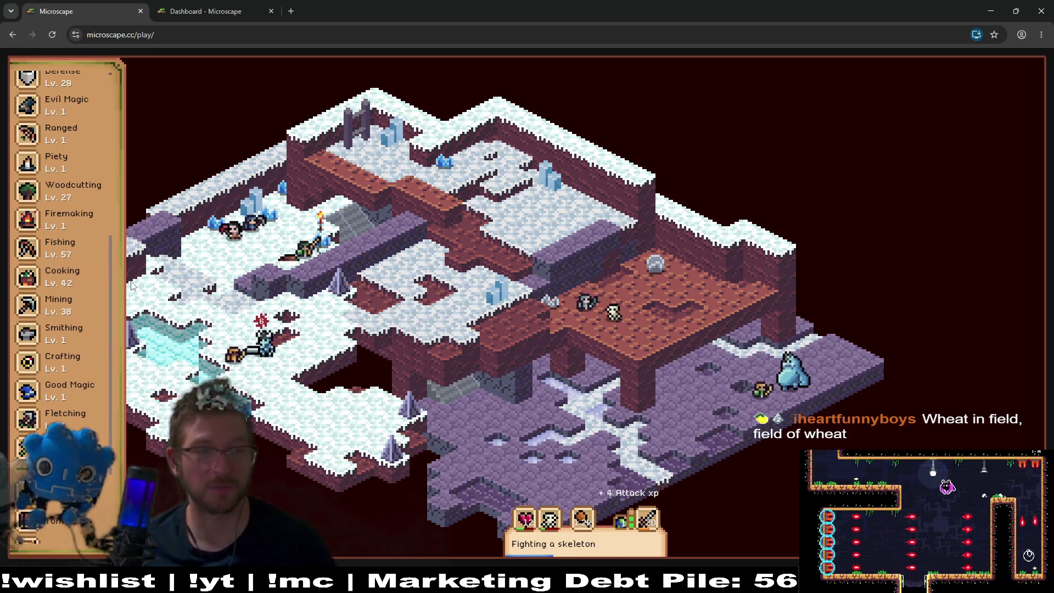
{"action": "mouse_move", "coordinate": [132, 286]}
{"action": "left_mouse_down"}
{"action": "mouse_move", "coordinate": [125, 232]}
{"action": "mouse_move", "coordinate": [128, 324]}
{"action": "mouse_move", "coordinate": [133, 90]}
{"action": "left_mouse_up"}
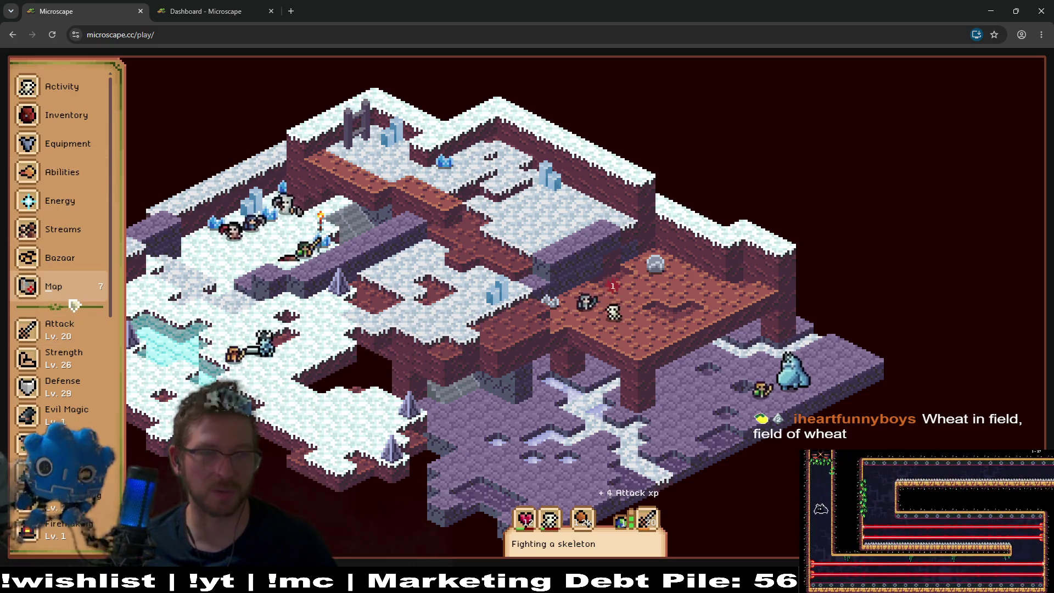
- Browse the world map's Goblin Camp, Hair Salon, O'Rock Sewers, Wizard's Tower and Drymor Mansion pins
{"action": "left_click", "coordinate": [69, 291]}
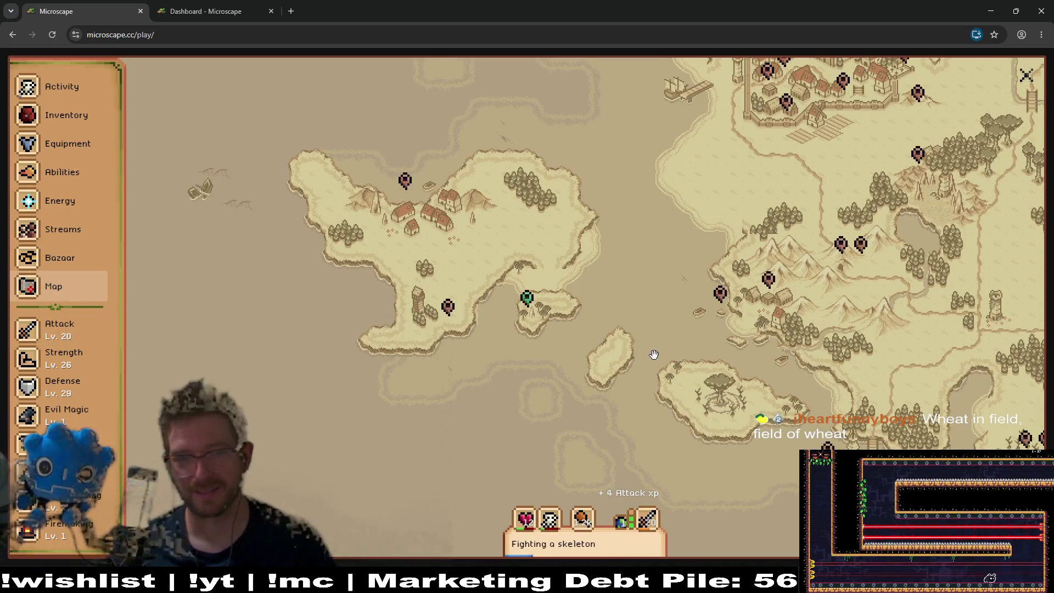
{"action": "scroll", "coordinate": [654, 351], "scroll_direction": "up", "scroll_amount": 3}
{"action": "left_click_drag", "start_coordinate": [695, 317], "coordinate": [614, 358]}
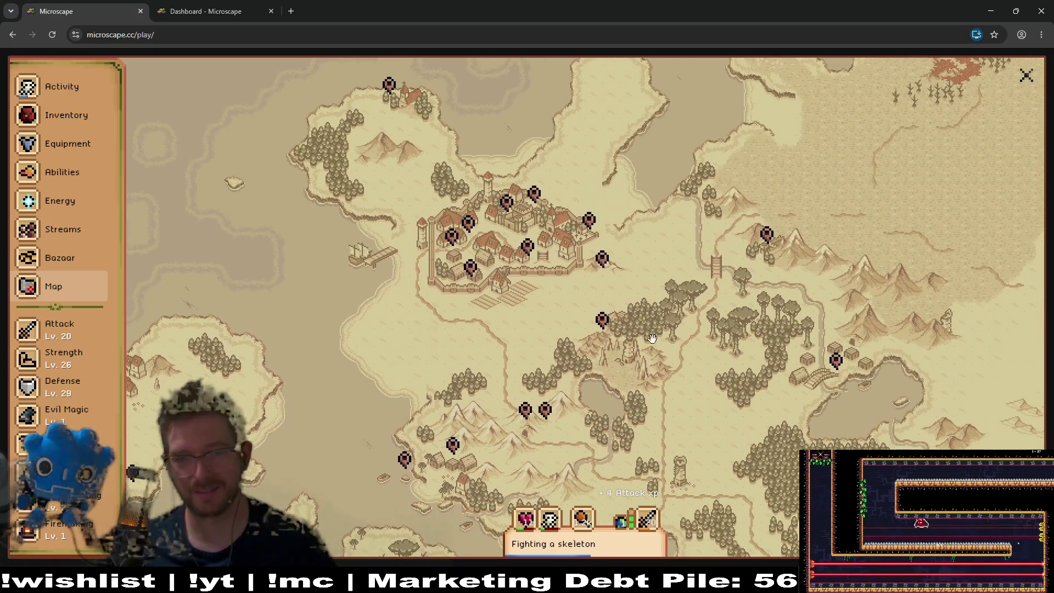
{"action": "left_click", "coordinate": [602, 320]}
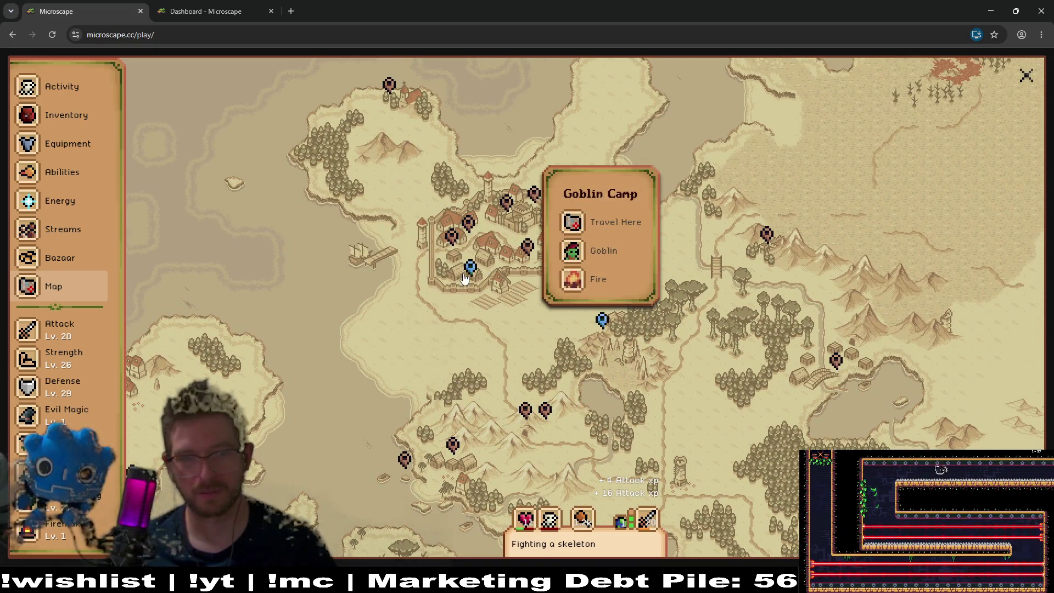
{"action": "left_click", "coordinate": [523, 293]}
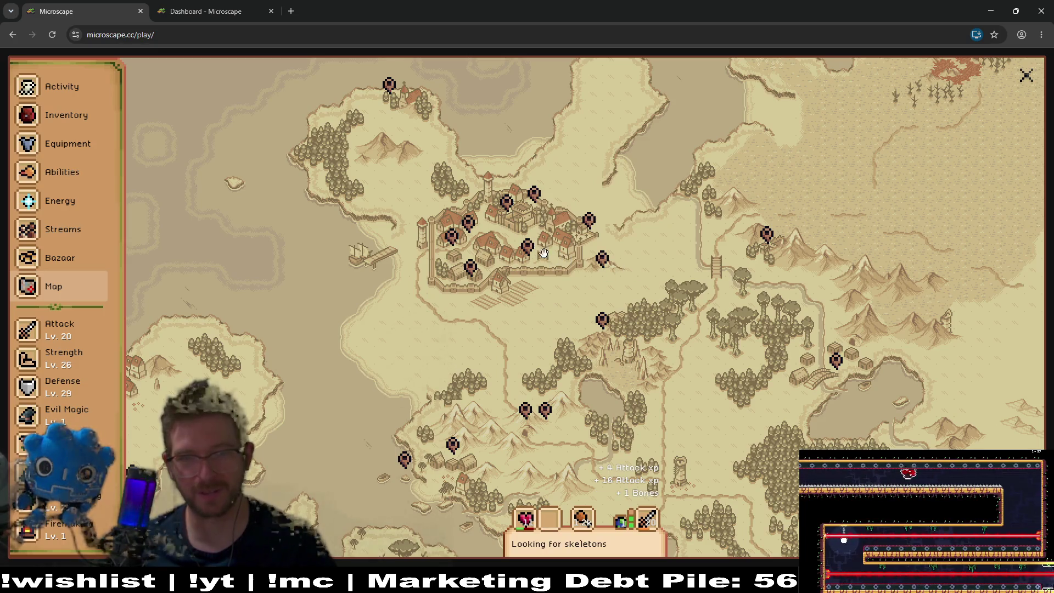
{"action": "left_click", "coordinate": [475, 277]}
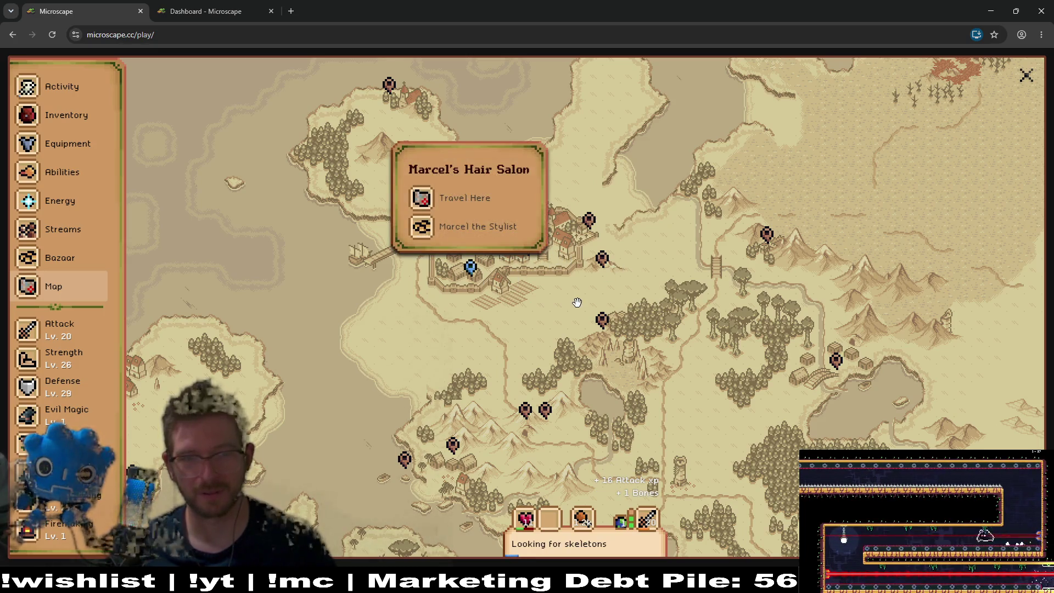
{"action": "left_click", "coordinate": [574, 268]}
{"action": "left_click", "coordinate": [528, 248]}
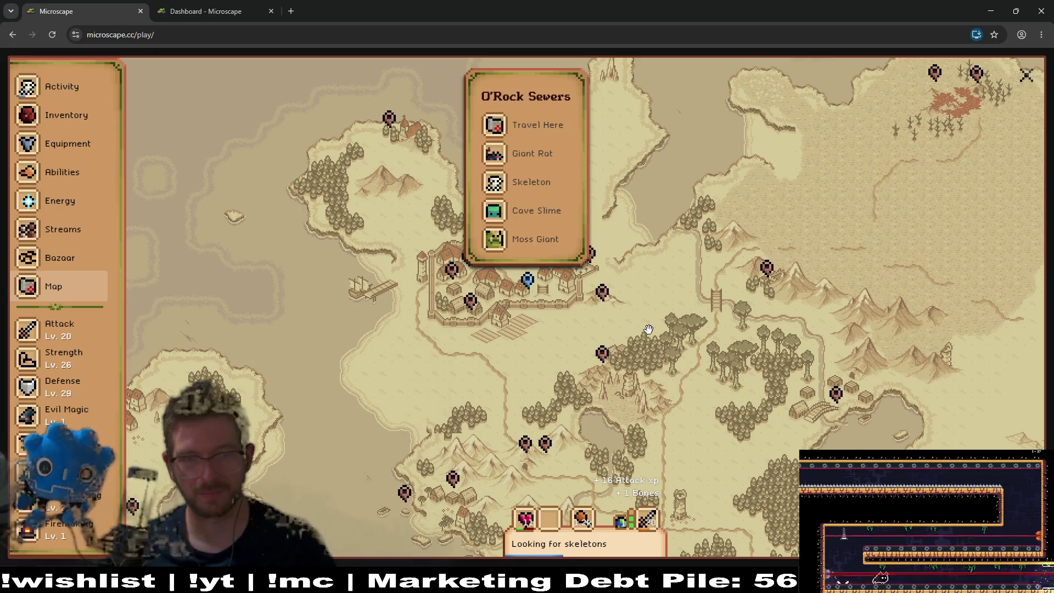
{"action": "mouse_move", "coordinate": [698, 382]}
{"action": "left_mouse_down"}
{"action": "mouse_move", "coordinate": [643, 245]}
{"action": "mouse_move", "coordinate": [650, 238]}
{"action": "left_mouse_up"}
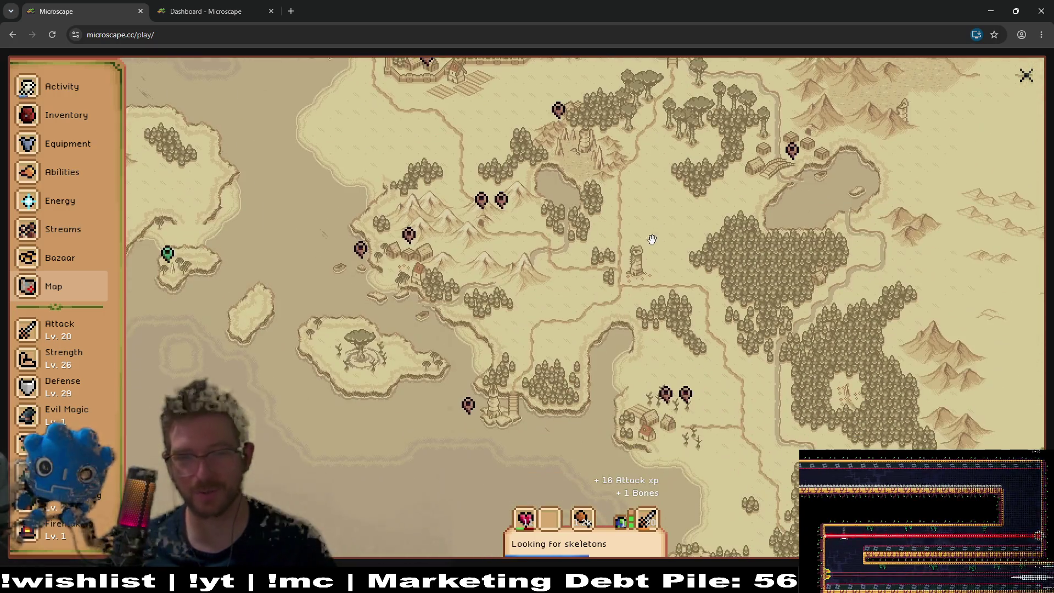
{"action": "left_click", "coordinate": [469, 406]}
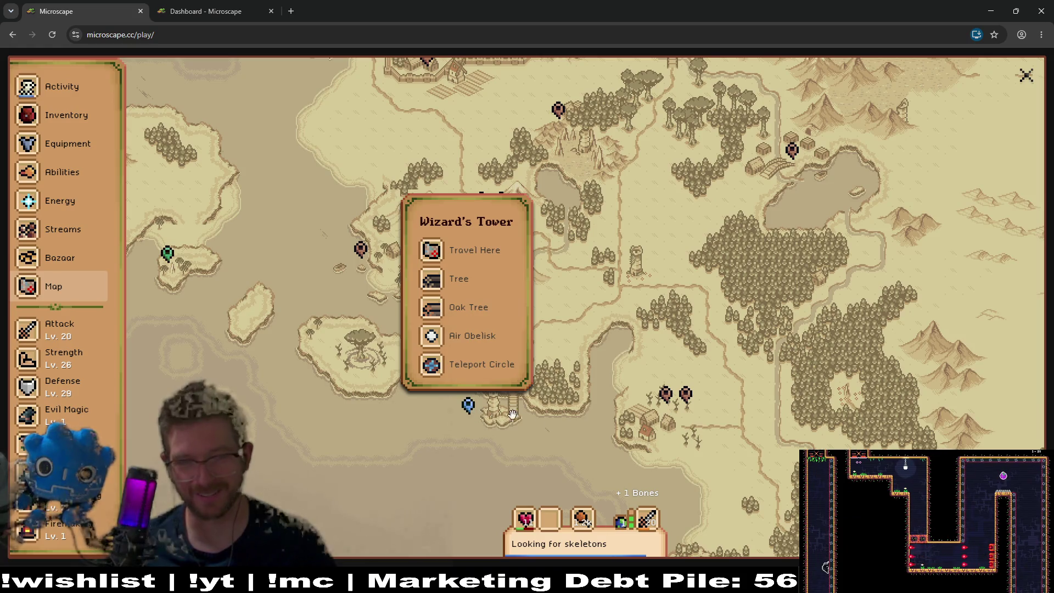
{"action": "left_click", "coordinate": [681, 396]}
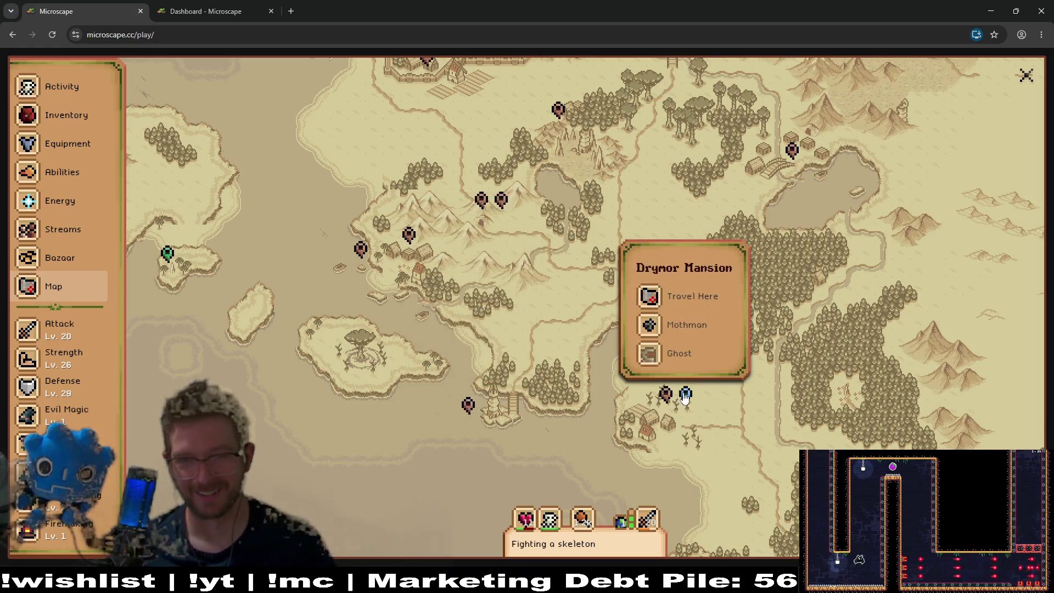
{"action": "left_click_drag", "start_coordinate": [376, 310], "coordinate": [323, 212]}
- Start the Pick wheat activity at Fencewell Fields' Wheat Field, then return to Godot
{"action": "left_click", "coordinate": [850, 405]}
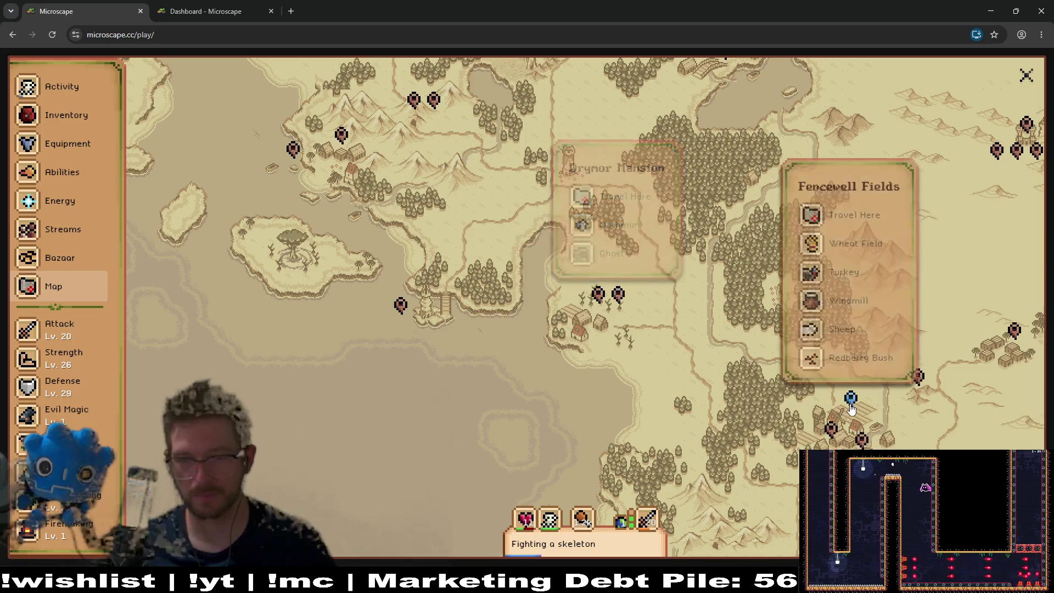
{"action": "left_click", "coordinate": [856, 246]}
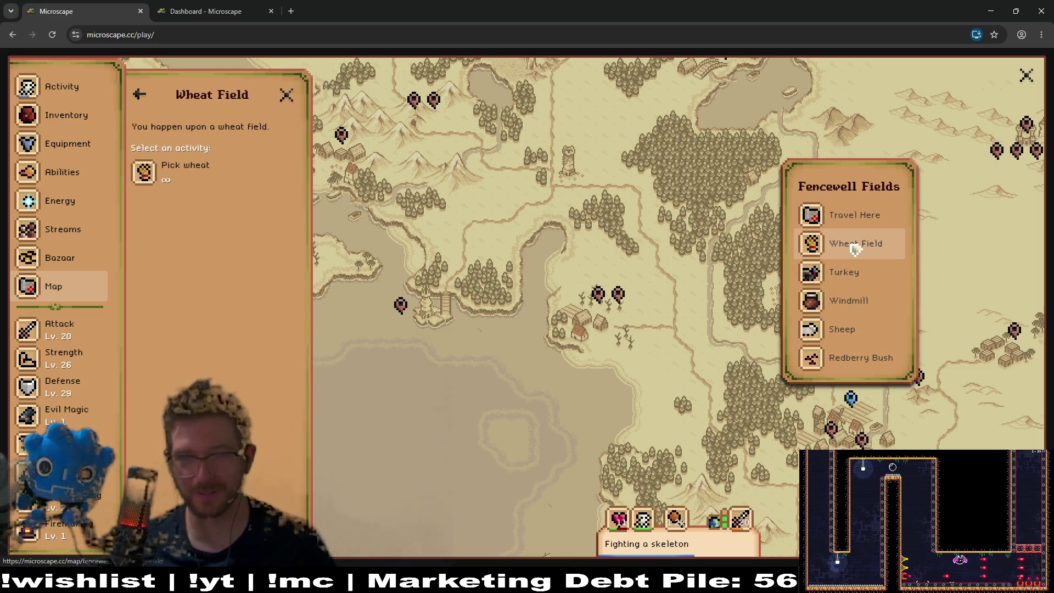
{"action": "left_click", "coordinate": [219, 181]}
{"action": "left_click", "coordinate": [241, 272]}
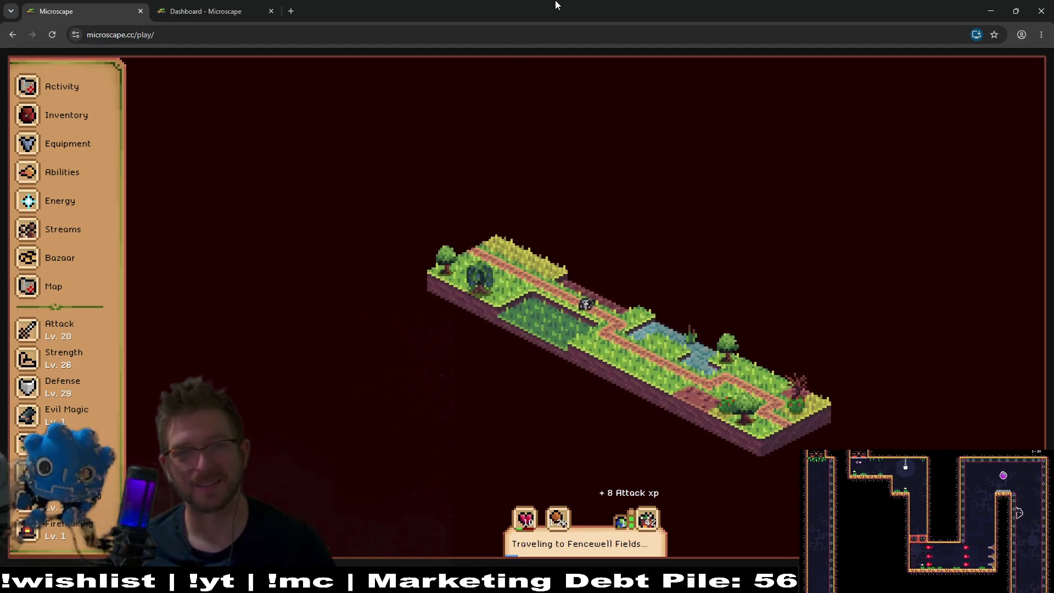
{"action": "key", "text": "alt+Tab"}
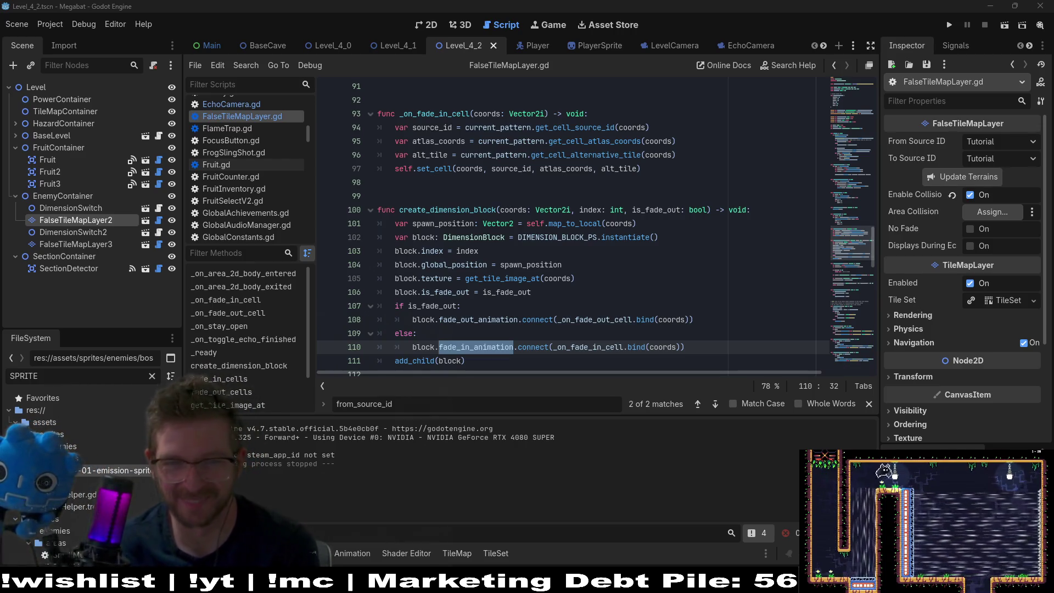
- Review the fade_in_animation signal and _on_fade_in_cell code, then open the DimensionBlock scene
{"action": "left_click", "coordinate": [516, 252]}
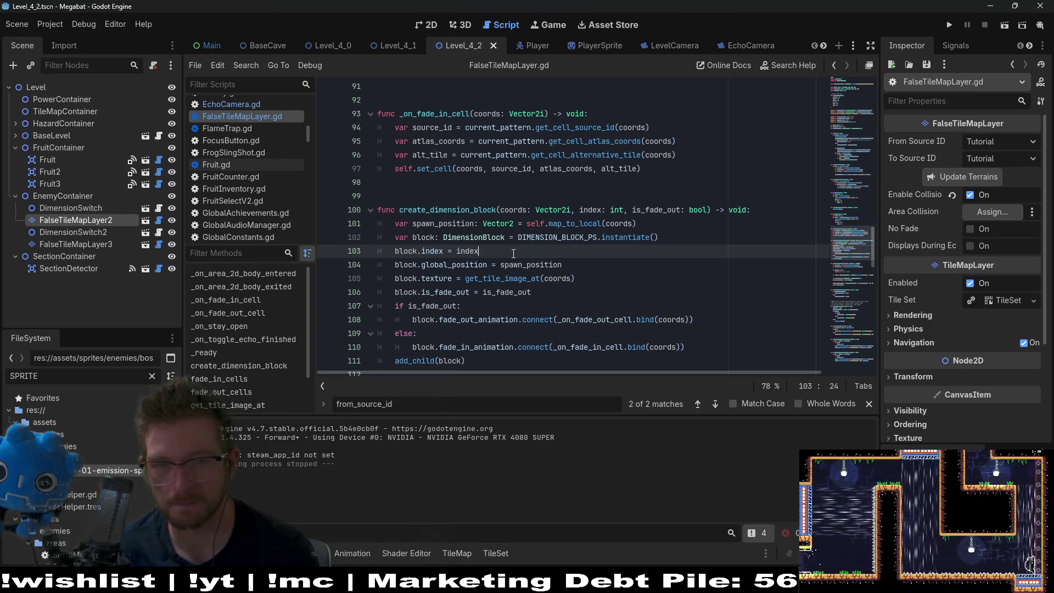
{"action": "double_click", "coordinate": [497, 347]}
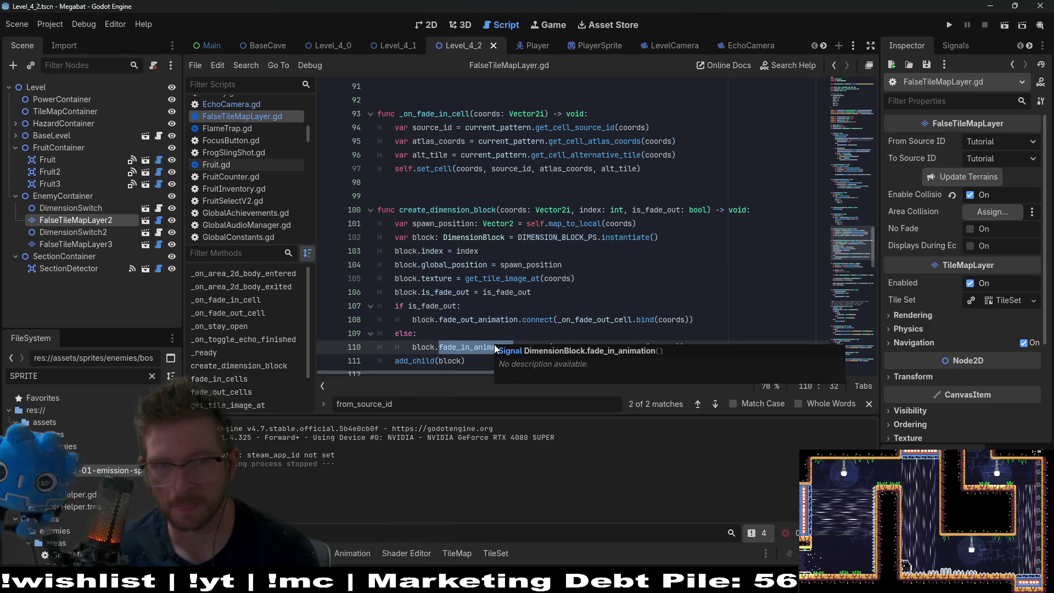
{"action": "scroll", "coordinate": [499, 247], "scroll_direction": "up", "scroll_amount": 3}
{"action": "mouse_move", "coordinate": [500, 251]}
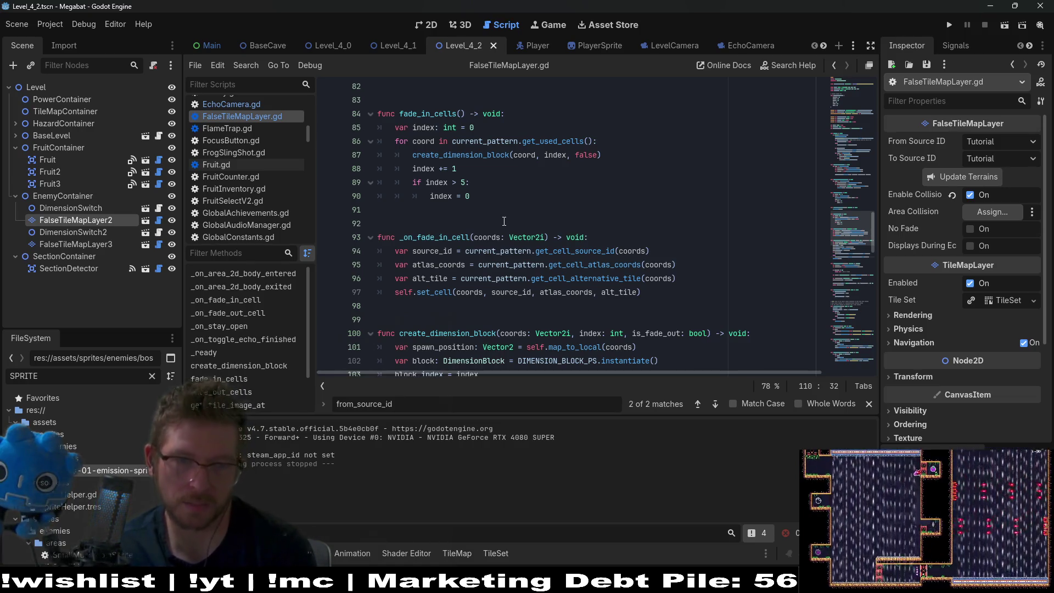
{"action": "double_click", "coordinate": [434, 237]}
{"action": "scroll", "coordinate": [550, 220], "scroll_direction": "down", "scroll_amount": 2}
{"action": "left_click", "coordinate": [658, 215]}
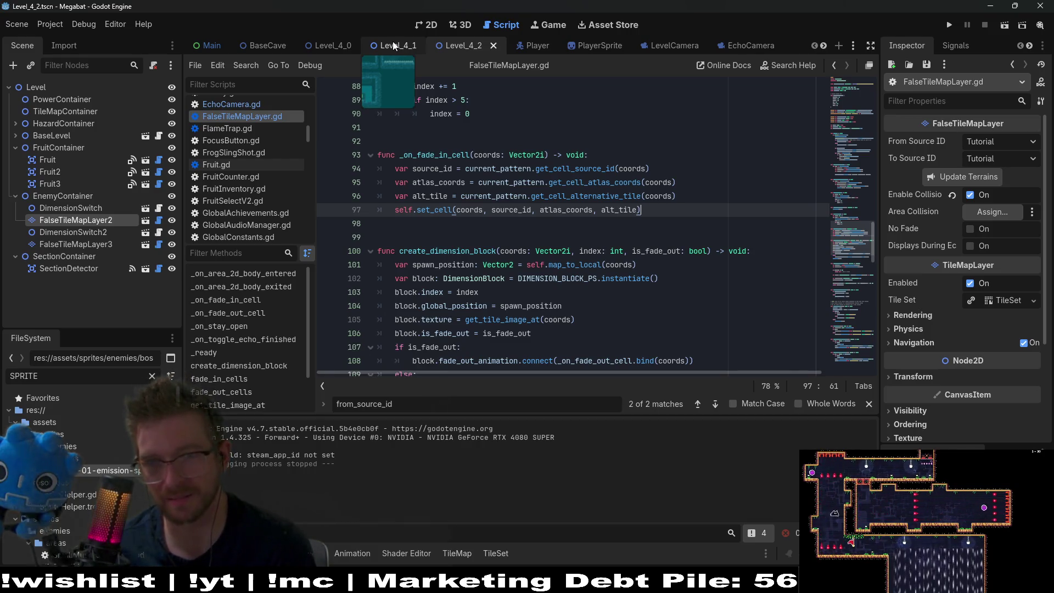
{"action": "scroll", "coordinate": [770, 48], "scroll_direction": "down", "scroll_amount": 5}
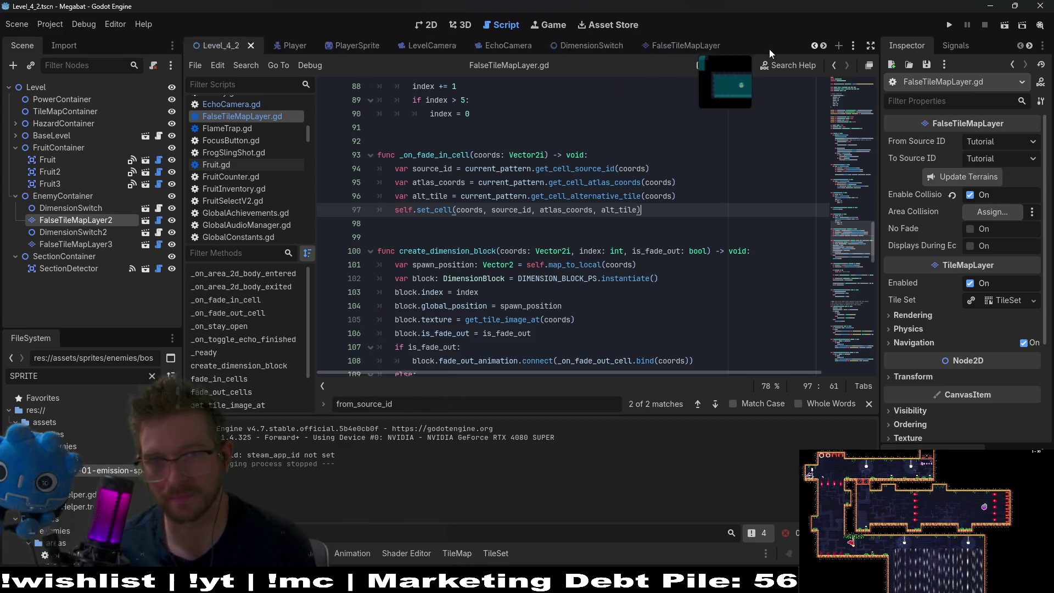
{"action": "scroll", "coordinate": [545, 48], "scroll_direction": "up", "scroll_amount": 2}
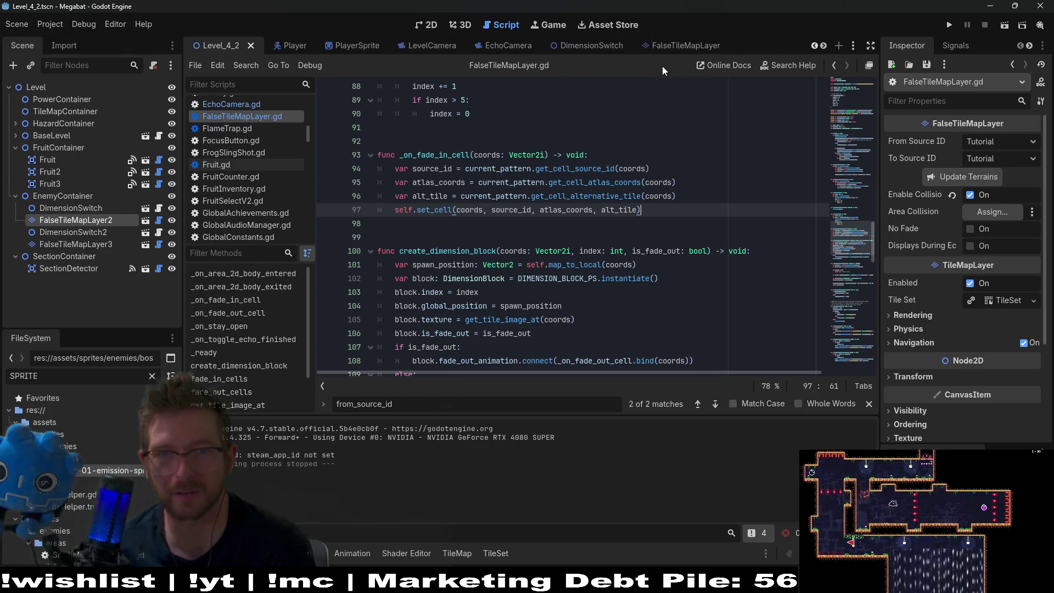
{"action": "scroll", "coordinate": [673, 48], "scroll_direction": "down", "scroll_amount": 3}
{"action": "left_click", "coordinate": [768, 46]}
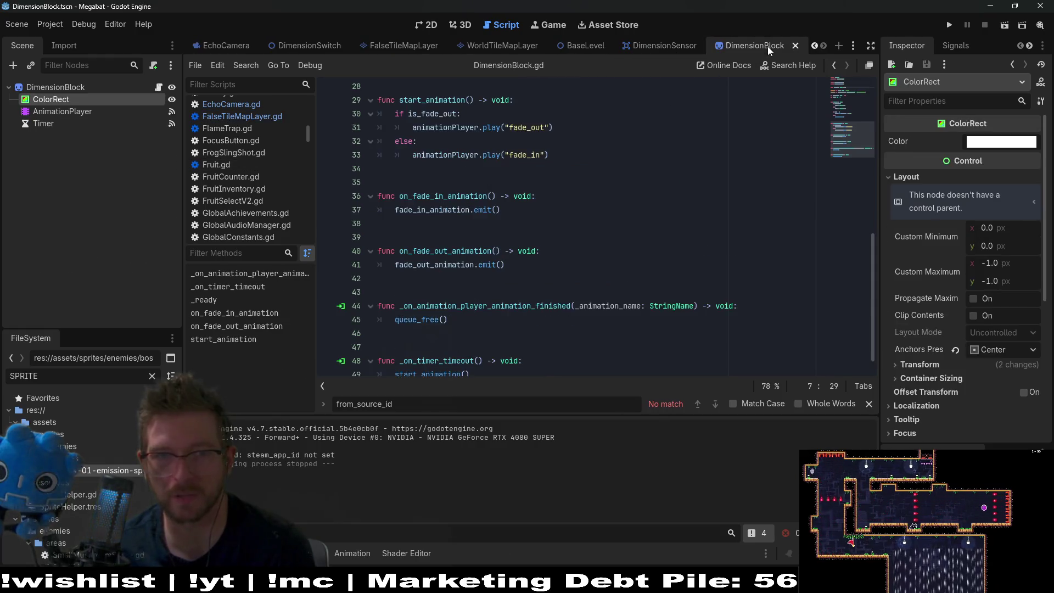
- Change DimensionBlock.gd's BASE_TIME to 0.01 and save the script
{"action": "scroll", "coordinate": [584, 136], "scroll_direction": "up", "scroll_amount": 9}
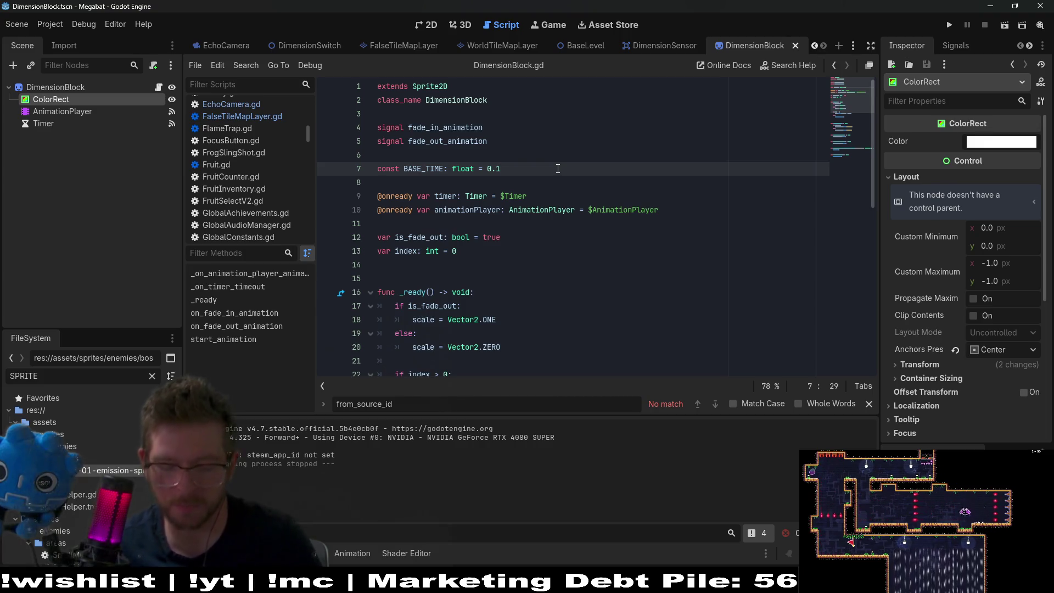
{"action": "key", "text": "BackSpace"}
{"action": "type", "text": "01"}
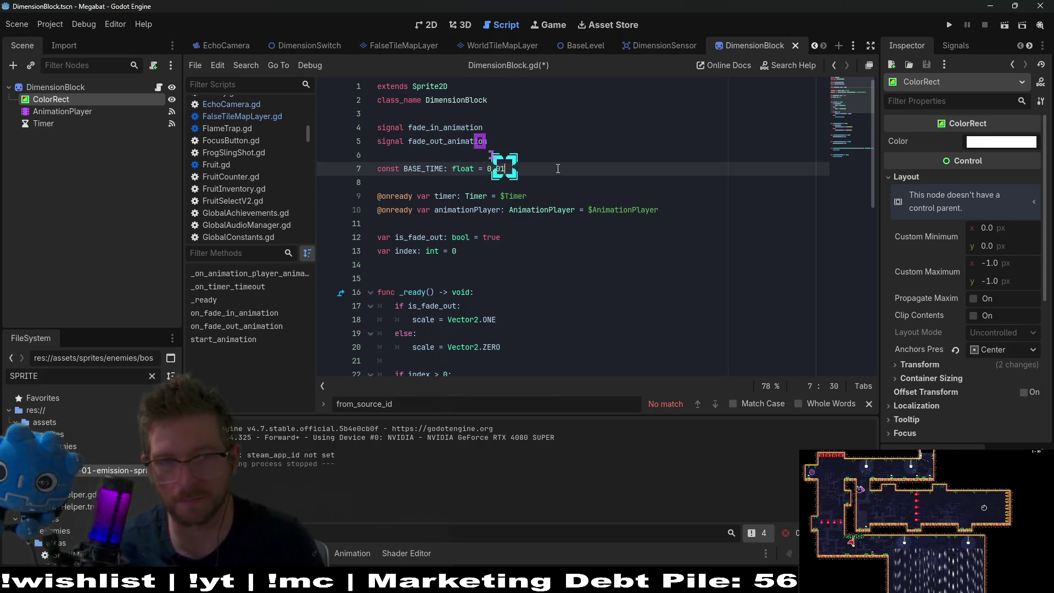
{"action": "key", "text": "ctrl+s"}
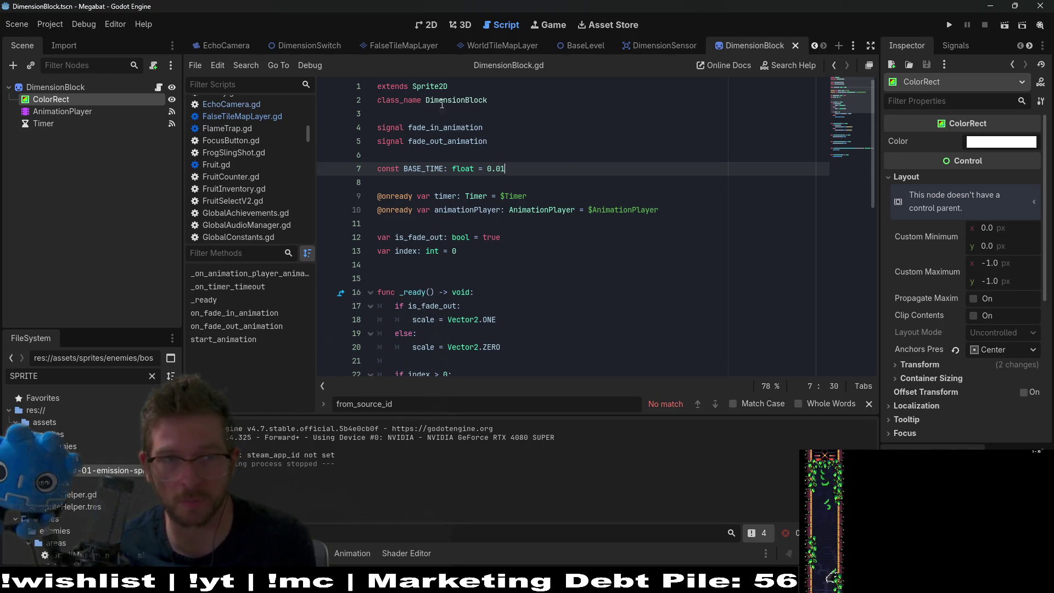
- Return to the Level_4_2 scene by way of the WorldTileMapLayer tab
{"action": "left_click", "coordinate": [503, 45]}
{"action": "scroll", "coordinate": [367, 44], "scroll_direction": "up", "scroll_amount": 8}
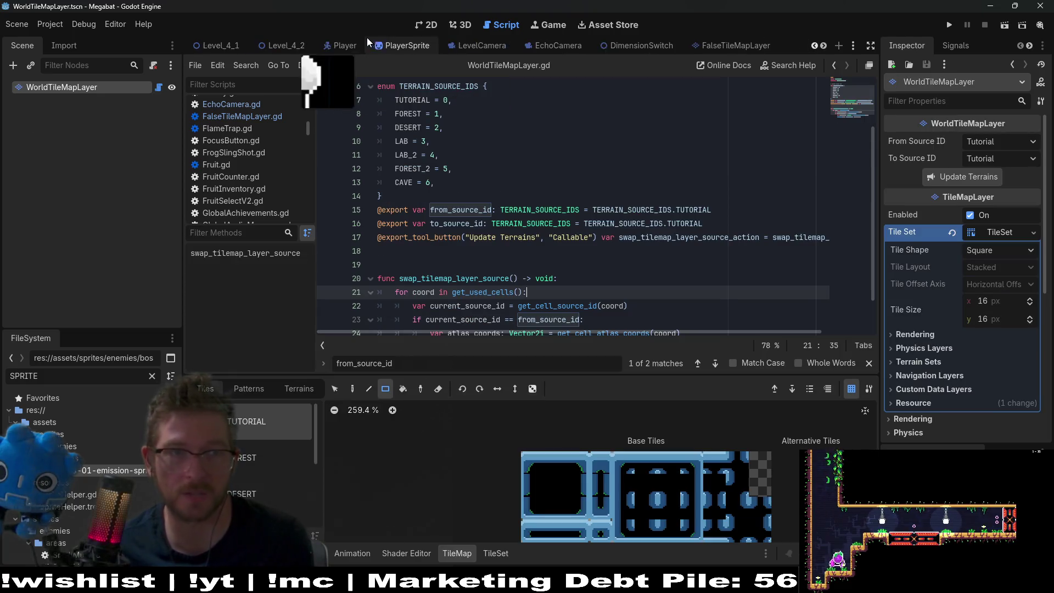
{"action": "left_click", "coordinate": [461, 45]}
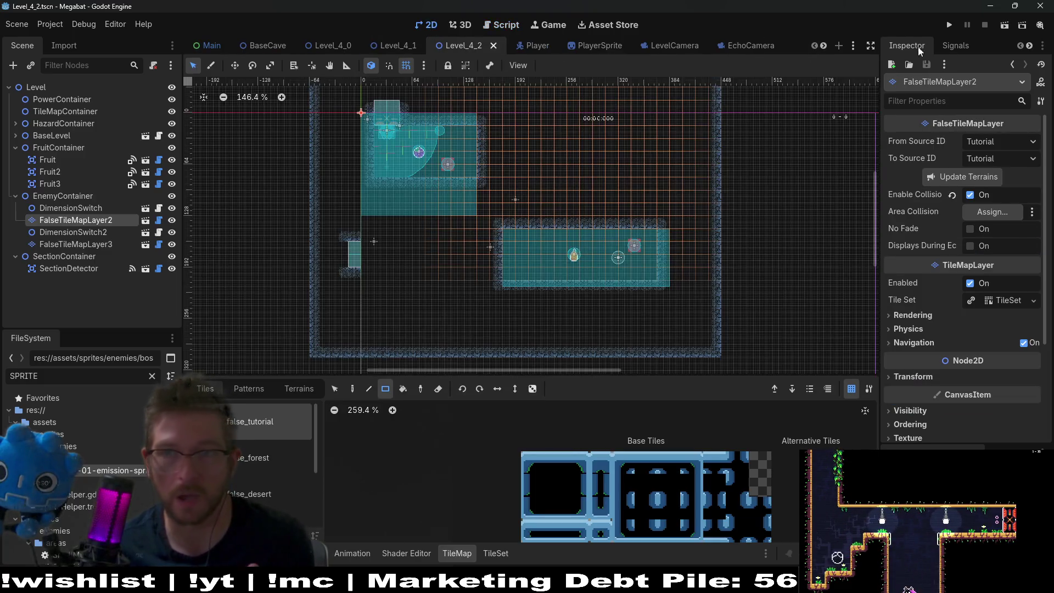
{"action": "left_click", "coordinate": [1009, 24]}
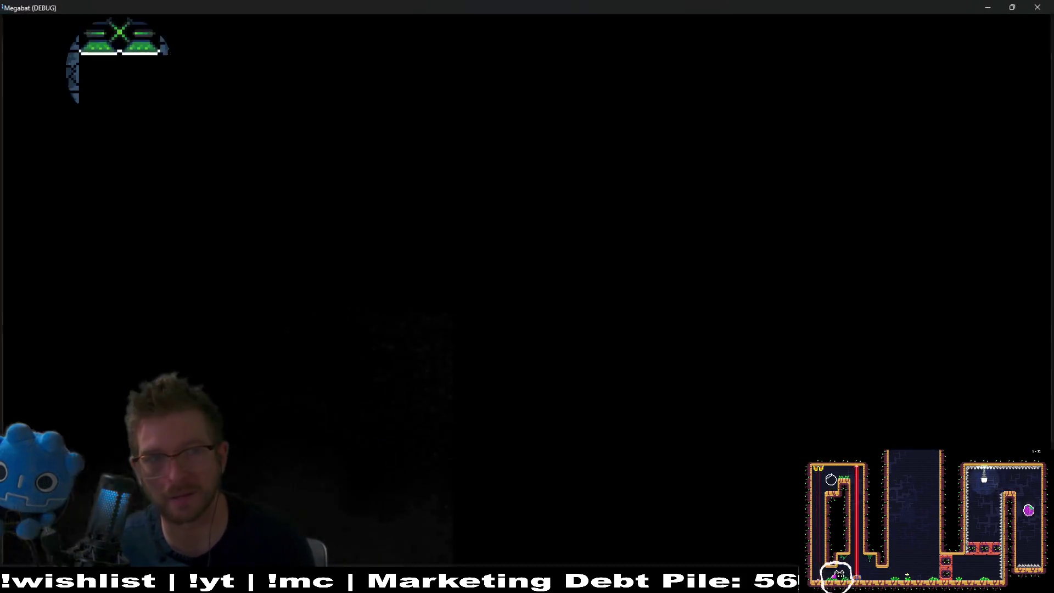
{"action": "key", "text": "x"}
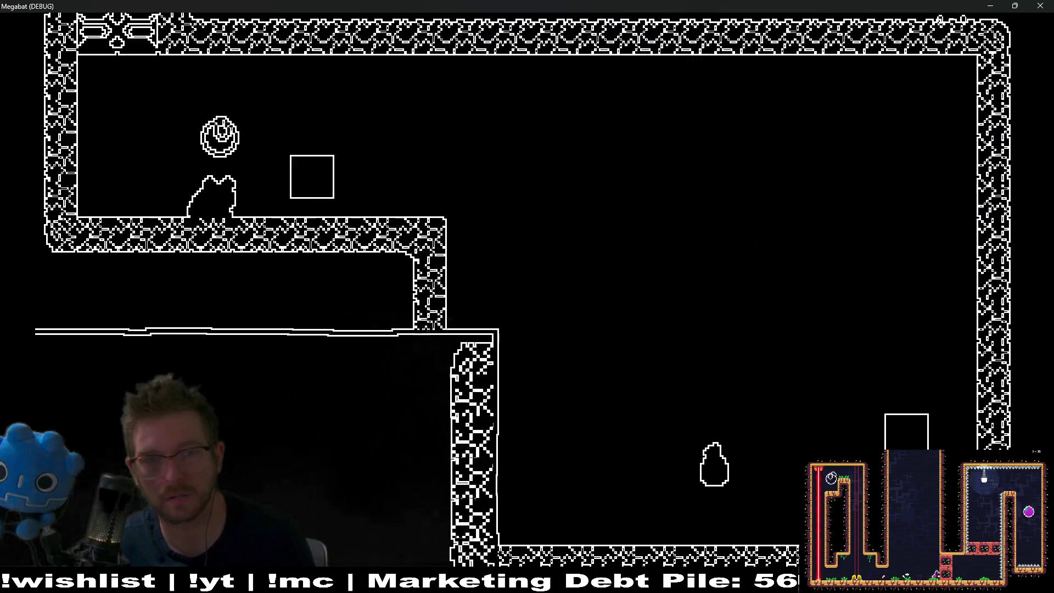
{"action": "key", "text": "x"}
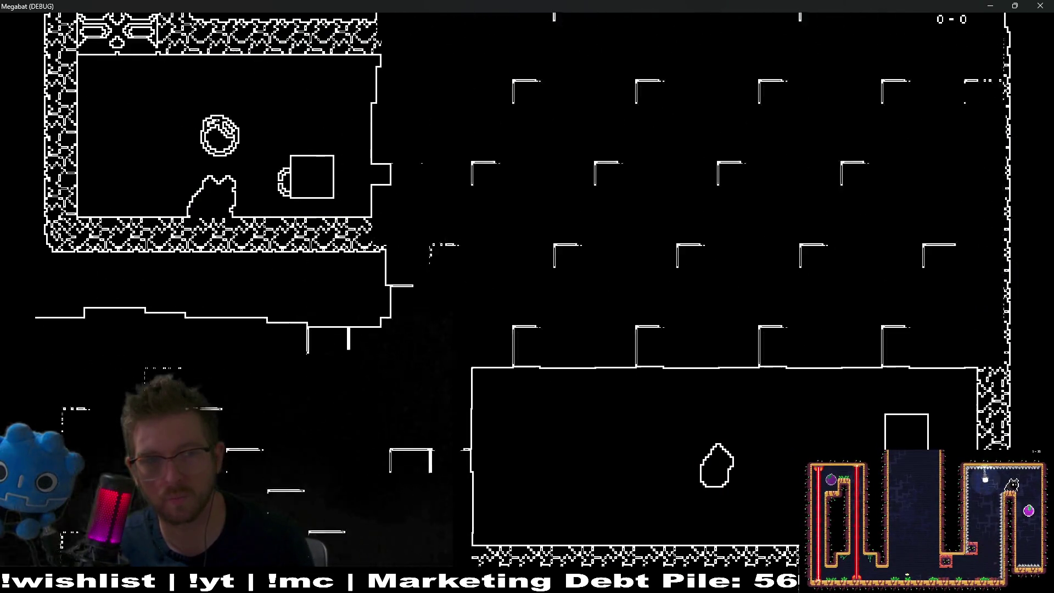
{"action": "key", "text": "x"}
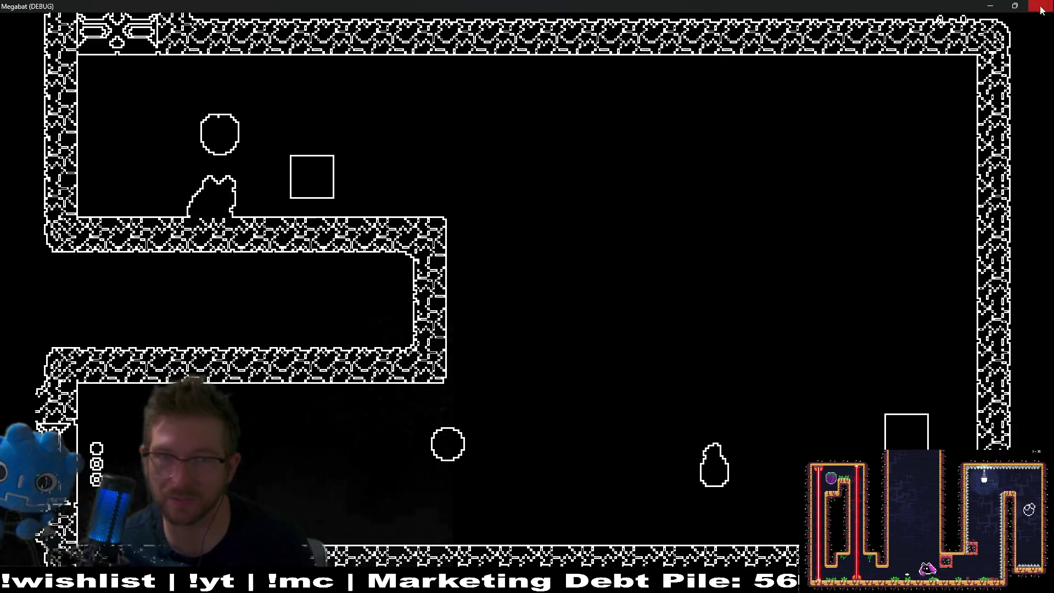
{"action": "key", "text": "F8"}
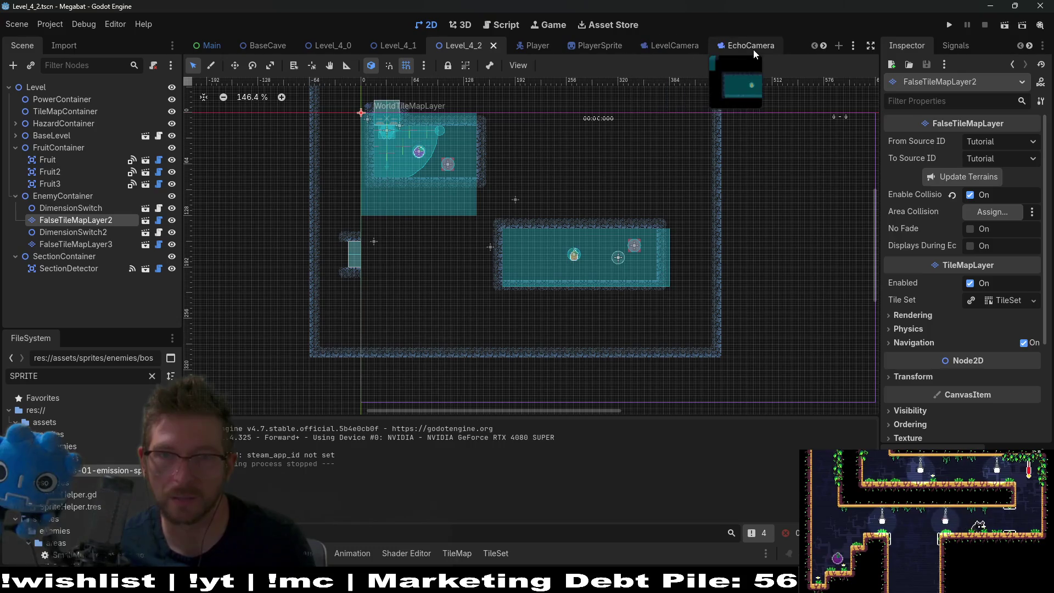
- Open the DimensionBlock script, change BASE_TIME to 0.05, and save it
{"action": "scroll", "coordinate": [652, 44], "scroll_direction": "down", "scroll_amount": 5}
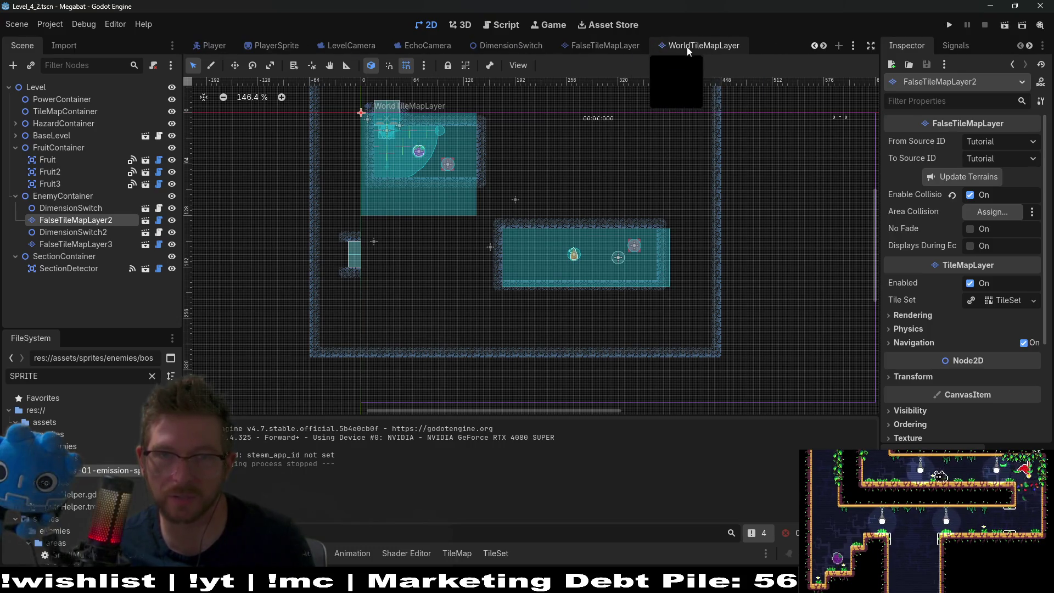
{"action": "left_click", "coordinate": [688, 48]}
{"action": "scroll", "coordinate": [689, 49], "scroll_direction": "down", "scroll_amount": 3}
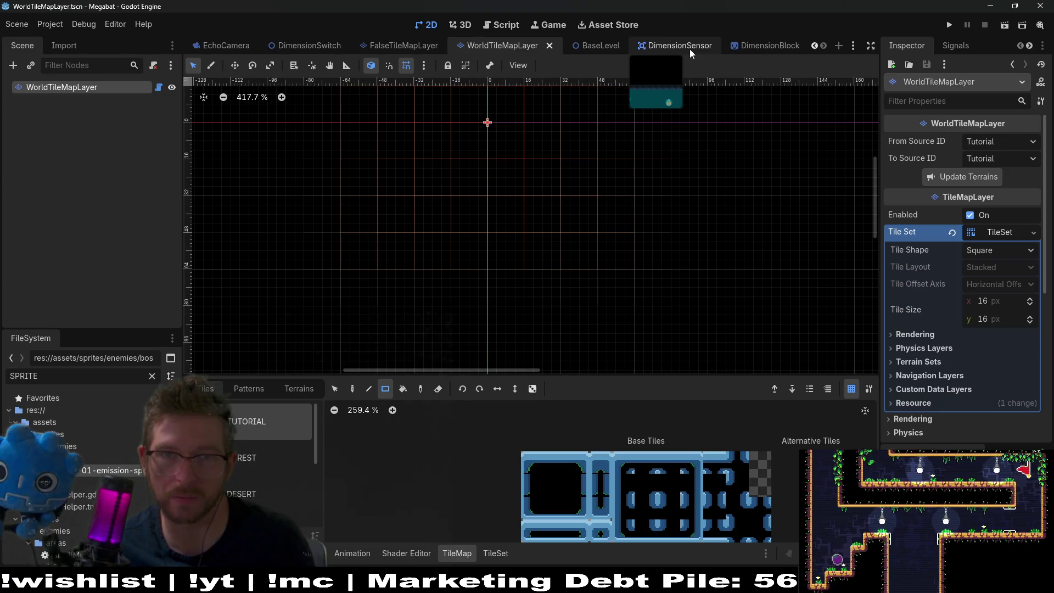
{"action": "left_click", "coordinate": [753, 47]}
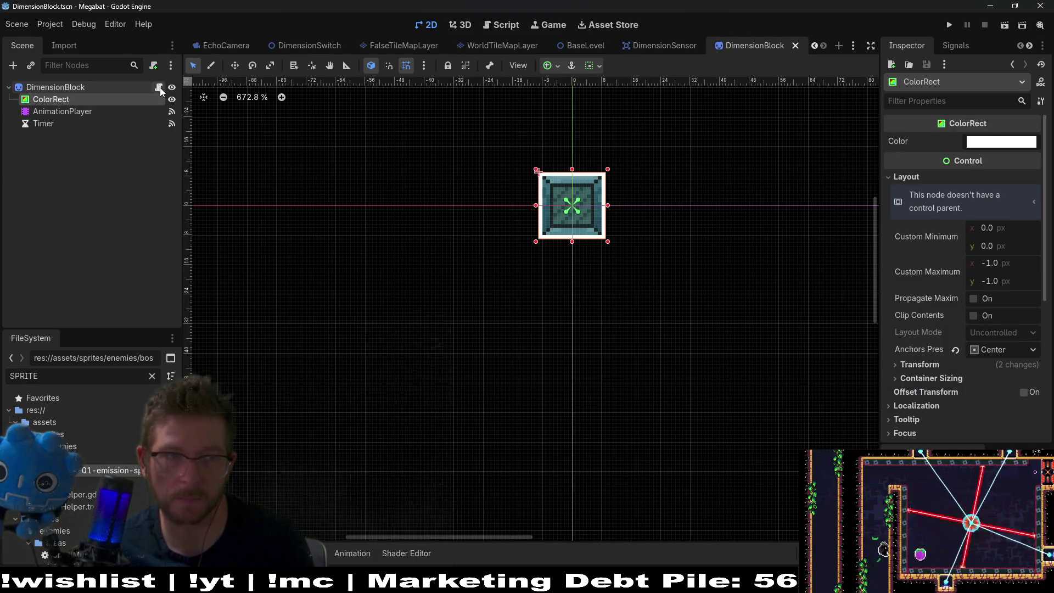
{"action": "left_click", "coordinate": [159, 87]}
{"action": "key", "text": "BackSpace"}
{"action": "type", "text": "5"}
{"action": "key", "text": "ctrl+s"}
- Return to the 2D view and reopen the Level_4_2 scene via WorldTileMapLayer
{"action": "left_click", "coordinate": [426, 25]}
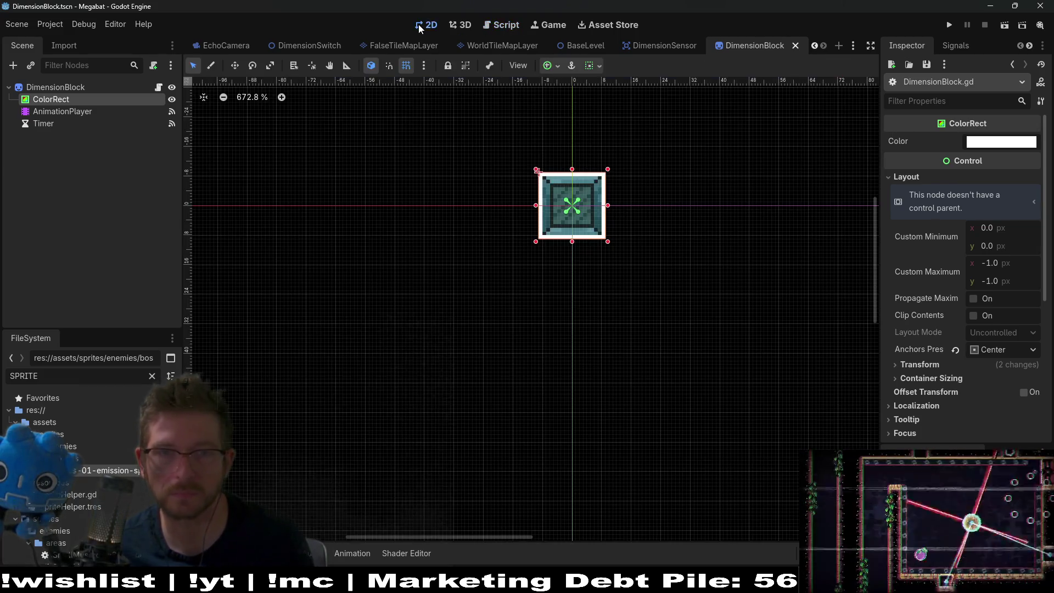
{"action": "left_click", "coordinate": [515, 48]}
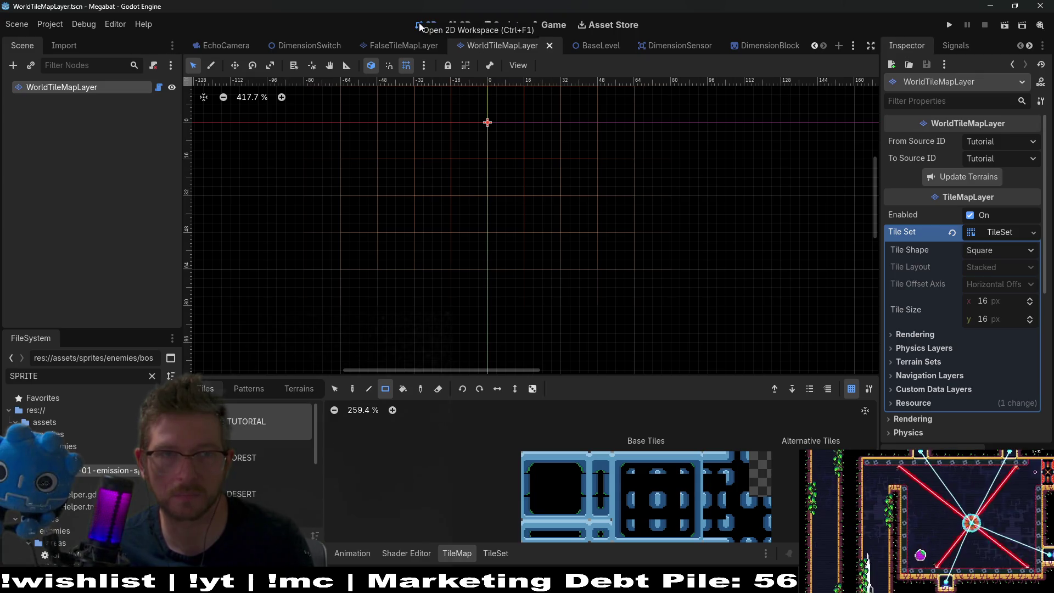
{"action": "scroll", "coordinate": [351, 44], "scroll_direction": "up", "scroll_amount": 5}
{"action": "left_click", "coordinate": [282, 45]}
- Run the Level_4_2 scene to playtest the new dimension block timing
{"action": "left_click", "coordinate": [1005, 25]}
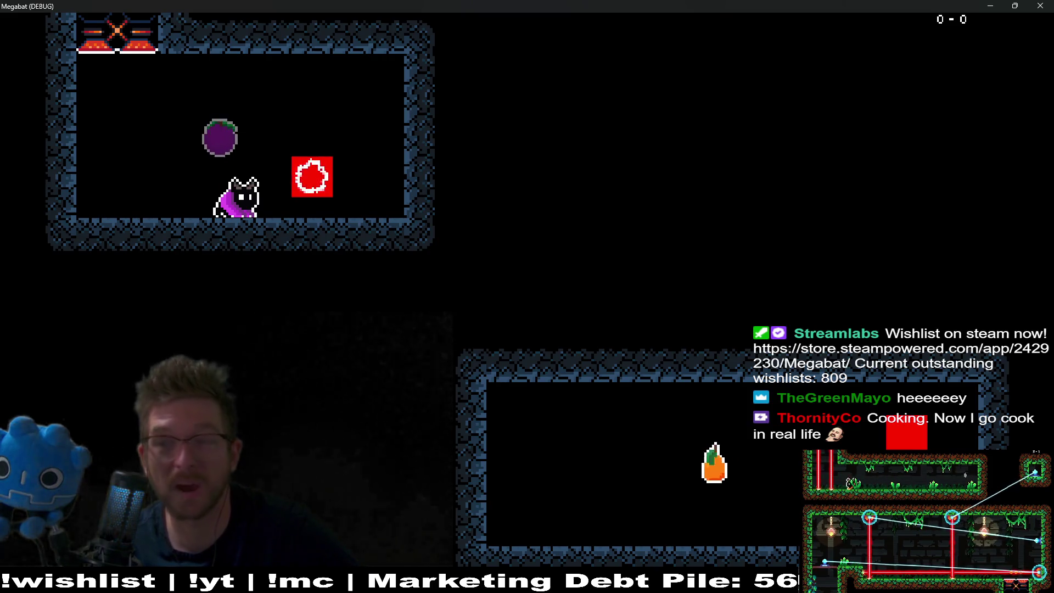
- Fly the bat right and send several echo pulses, then close the running game
{"action": "key", "text": "space"}
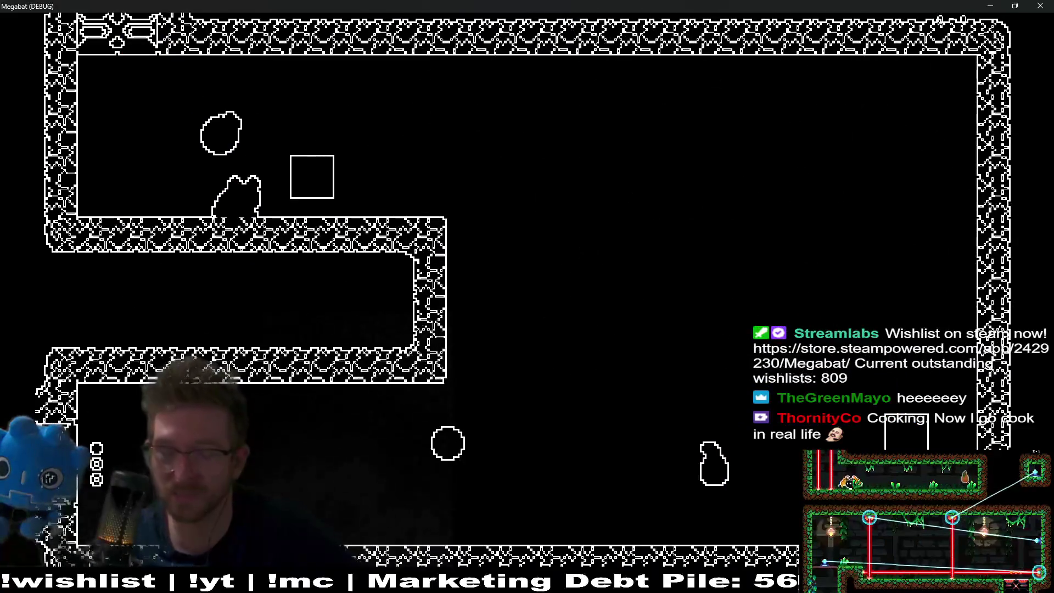
{"action": "key", "text": "Right"}
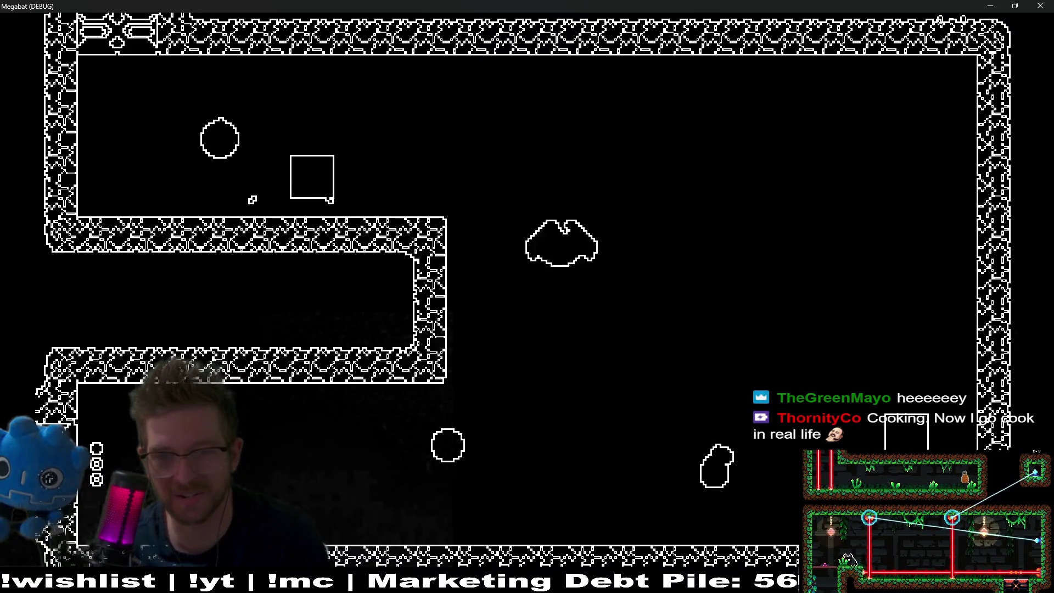
{"action": "key", "text": "space"}
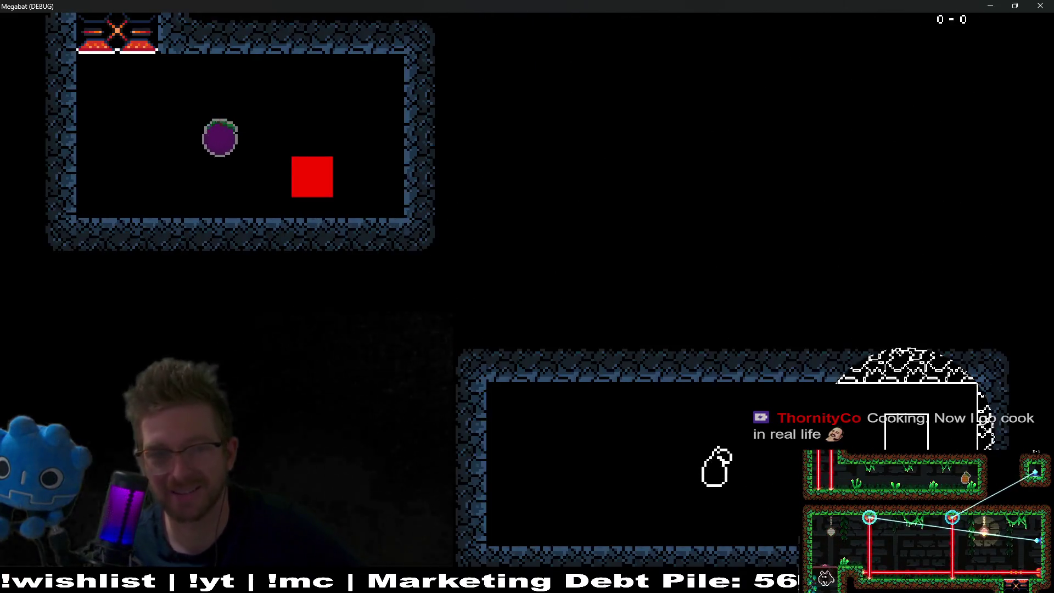
{"action": "key", "text": "space"}
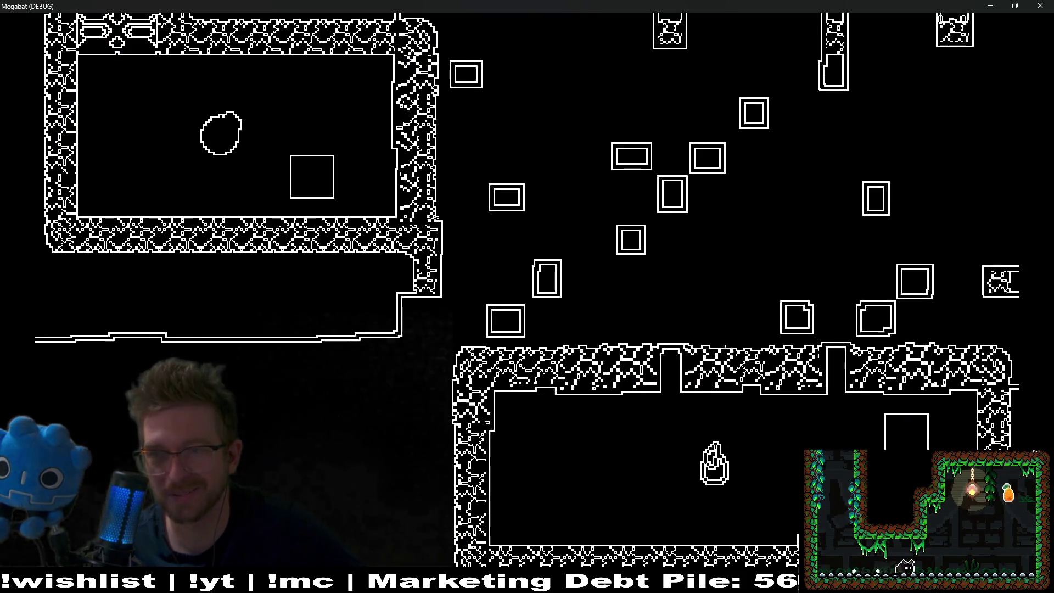
{"action": "key", "text": "space"}
{"action": "key", "text": "space"}
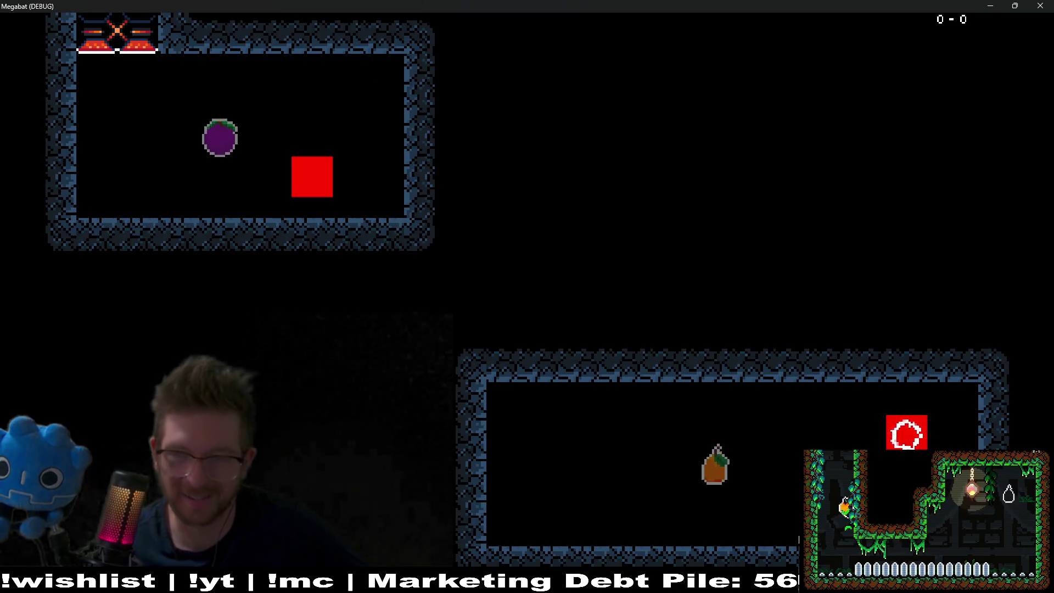
{"action": "left_click", "coordinate": [1040, 6]}
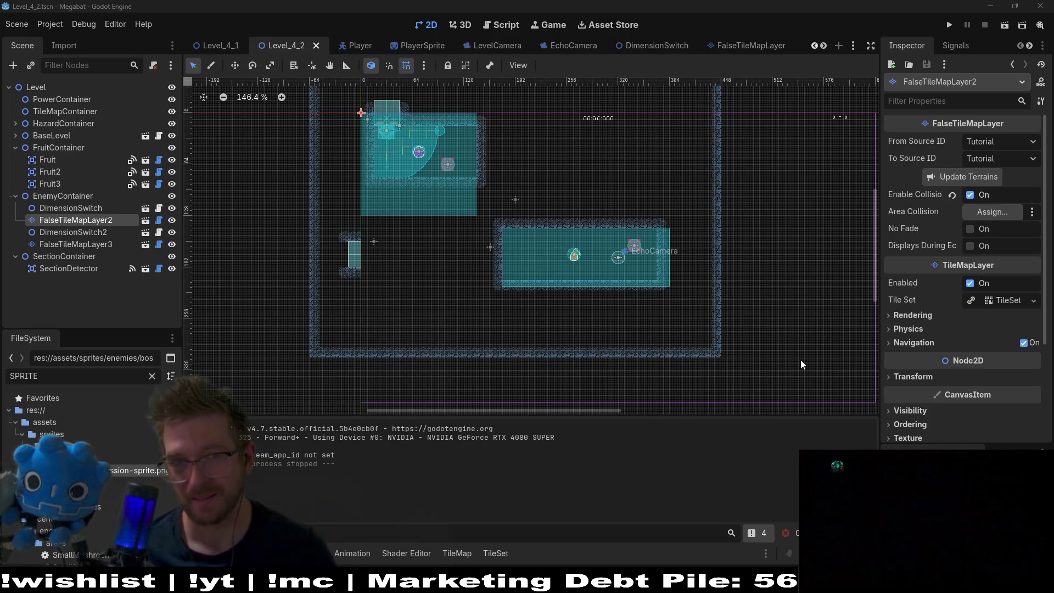
- Remove the doubling from EchoCamera.gd's outline and background shrink times and save
{"action": "left_click", "coordinate": [648, 48]}
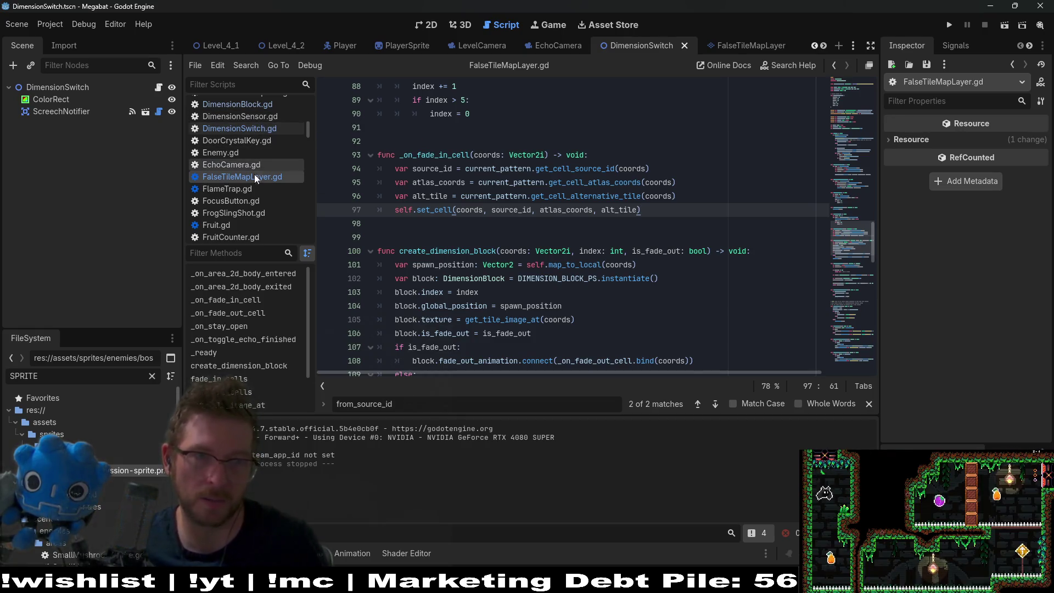
{"action": "left_click", "coordinate": [535, 45]}
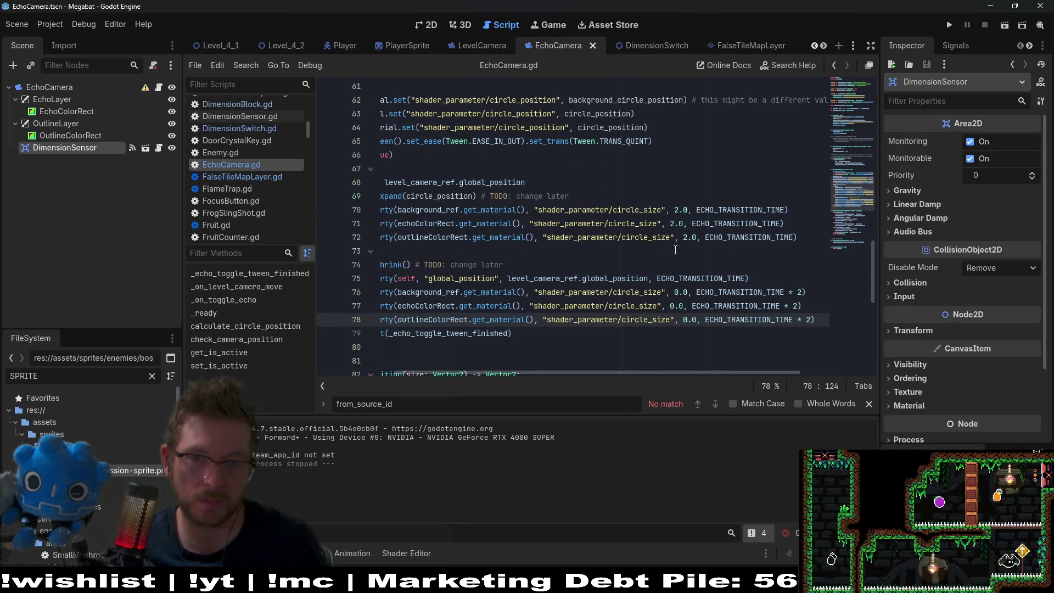
{"action": "key", "text": "BackSpace"}
{"action": "key", "text": "BackSpace"}
{"action": "key", "text": "BackSpace"}
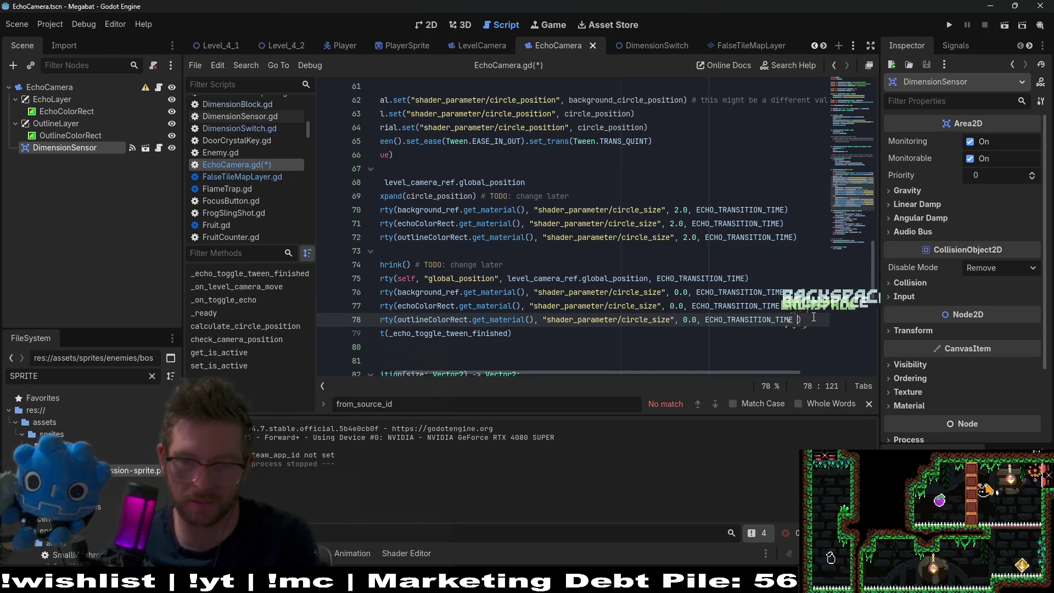
{"action": "key", "text": "Up"}
{"action": "key", "text": "Up"}
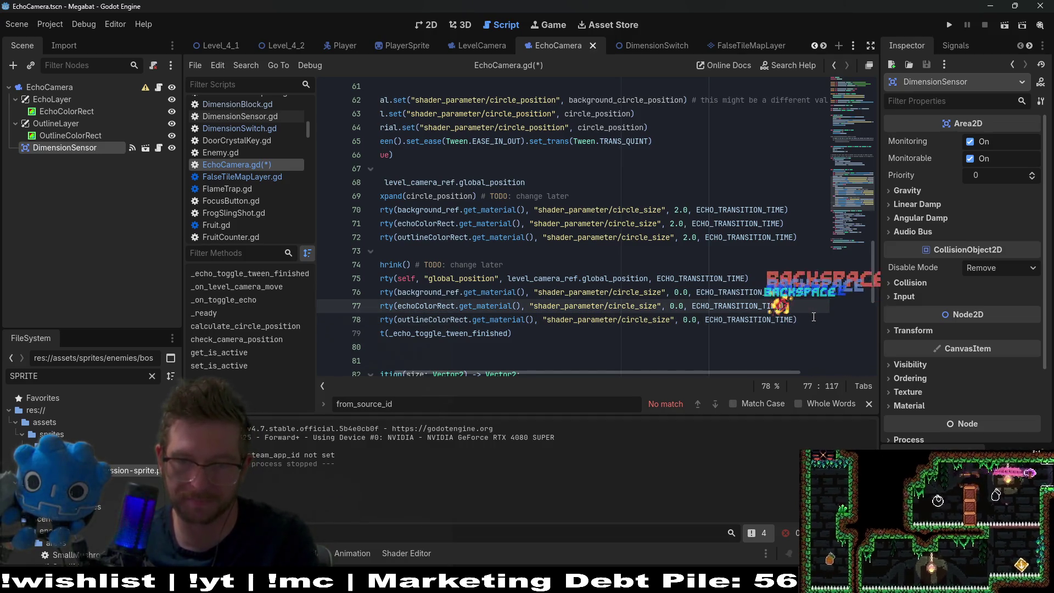
{"action": "key", "text": "End"}
{"action": "key", "text": "BackSpace"}
{"action": "key", "text": "BackSpace"}
{"action": "key", "text": "BackSpace"}
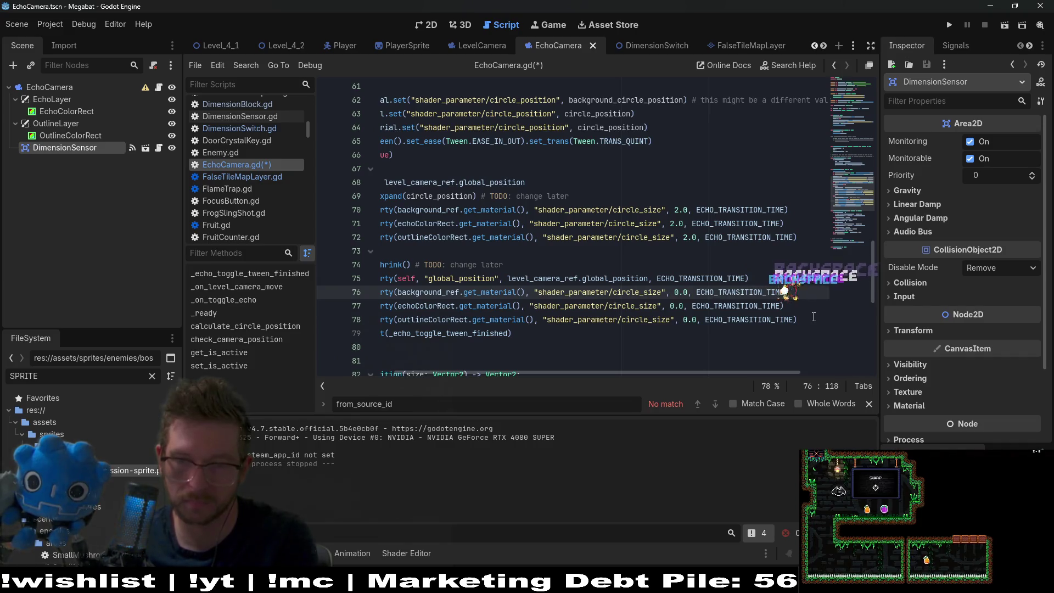
{"action": "key", "text": "ctrl+s"}
- Change BASE_TIME in DimensionBlock.gd from 0.05 to 0.1 and save
{"action": "scroll", "coordinate": [707, 46], "scroll_direction": "down", "scroll_amount": 5}
{"action": "left_click", "coordinate": [750, 49]}
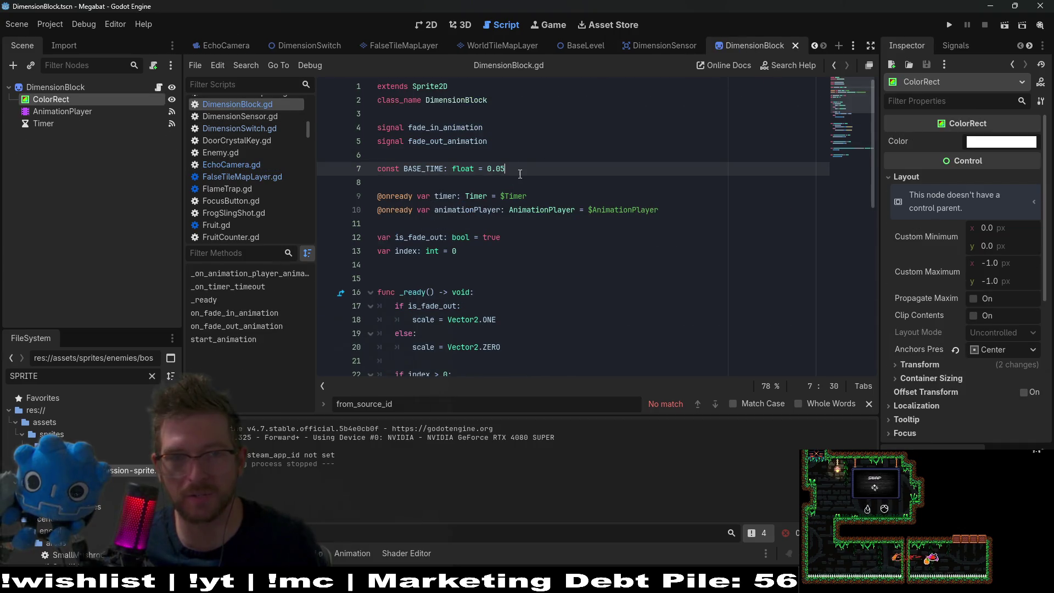
{"action": "key", "text": "BackSpace"}
{"action": "key", "text": "BackSpace"}
{"action": "type", "text": "1"}
{"action": "key", "text": "ctrl+s"}
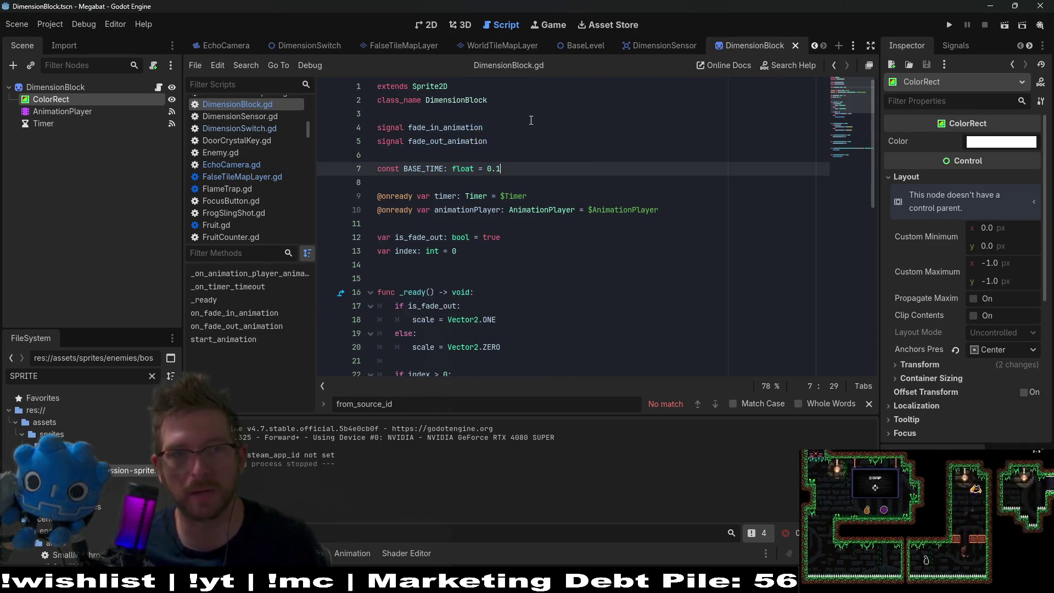
{"action": "scroll", "coordinate": [384, 47], "scroll_direction": "up", "scroll_amount": 4}
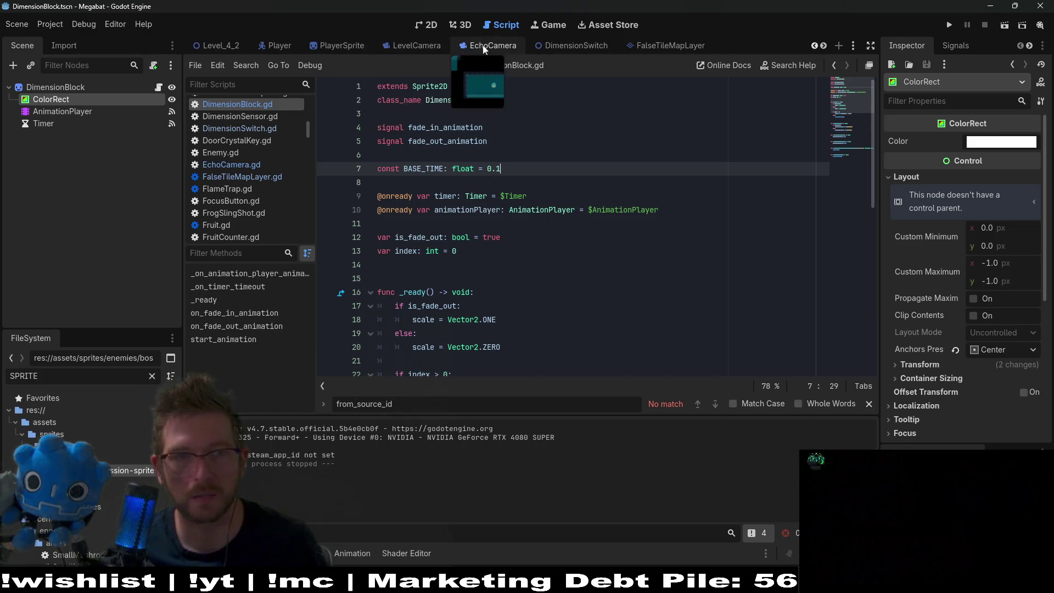
- Playtest Level_4_2, close the game, then bring up the quick resource search
{"action": "left_click", "coordinate": [562, 48]}
{"action": "left_click", "coordinate": [426, 25]}
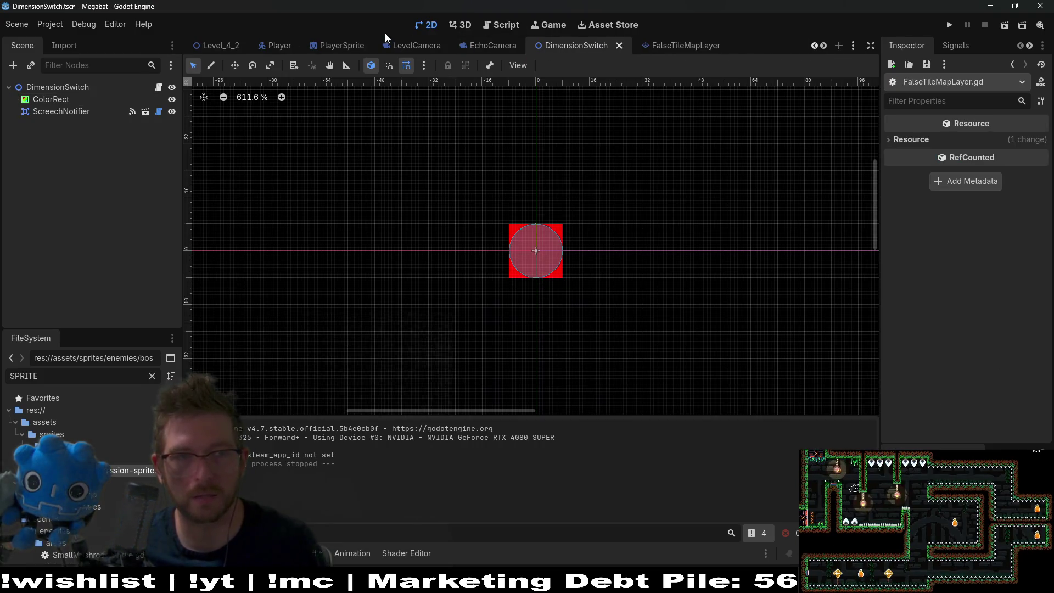
{"action": "left_click", "coordinate": [217, 48]}
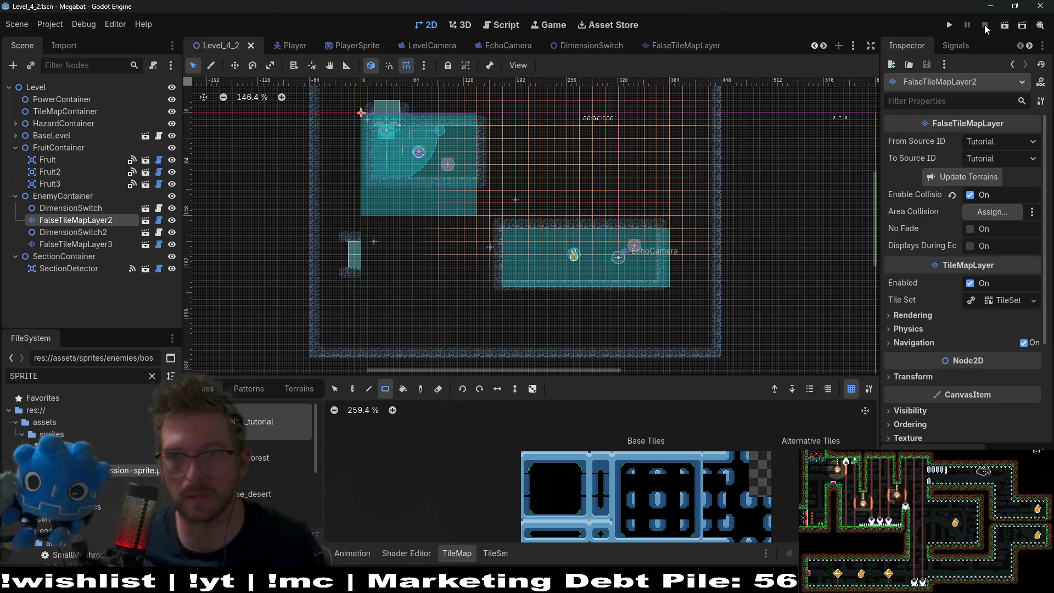
{"action": "left_click", "coordinate": [1003, 28]}
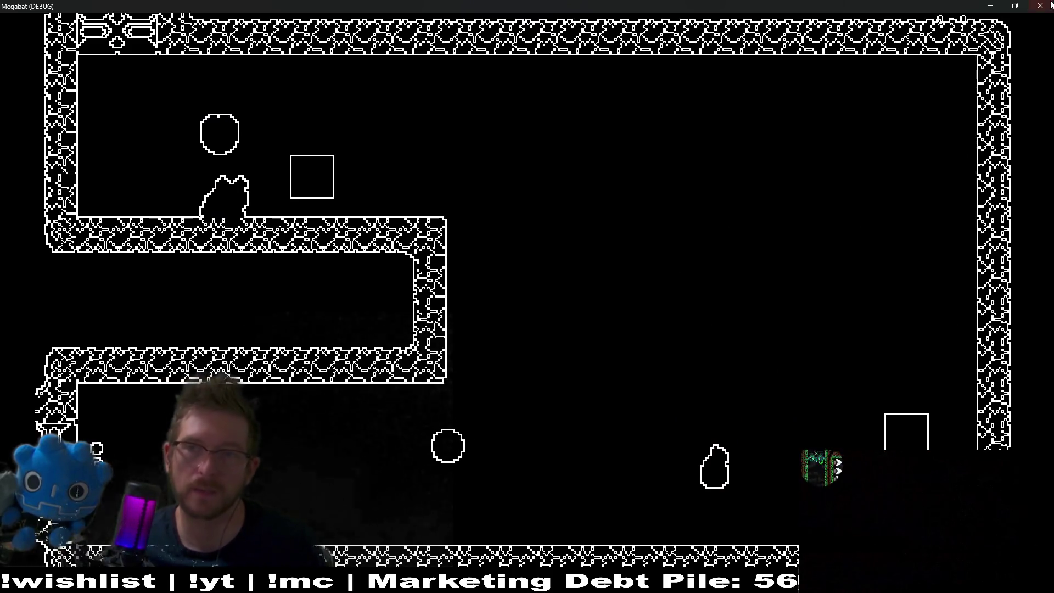
{"action": "left_click", "coordinate": [1042, 6]}
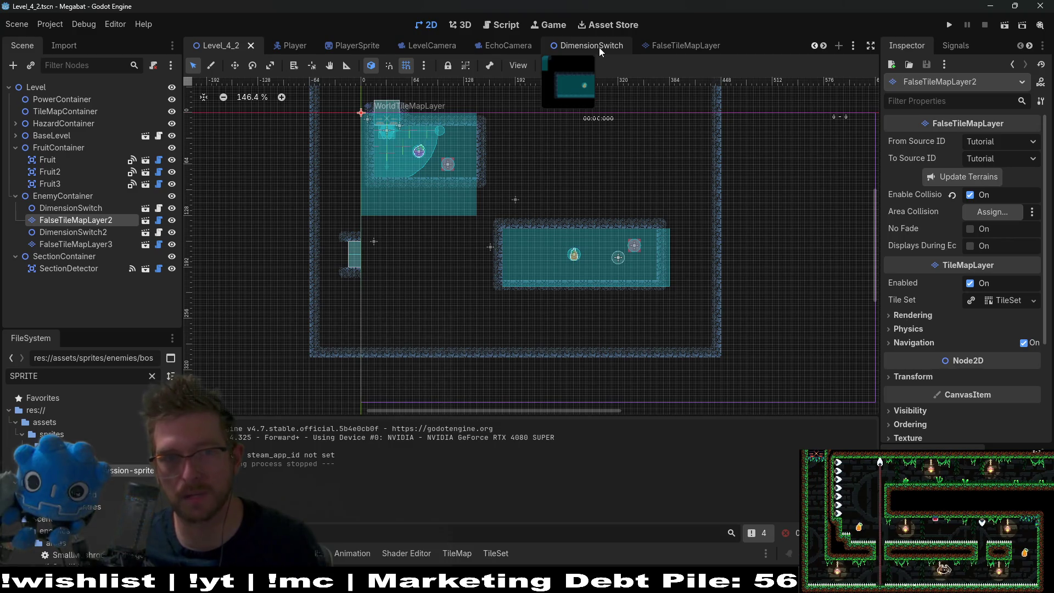
{"action": "key", "text": "shift+alt+o"}
- Open GlobalCoreSignals.gd by searching 'globalcore' in Quick Open
{"action": "type", "text": "globalcore"}
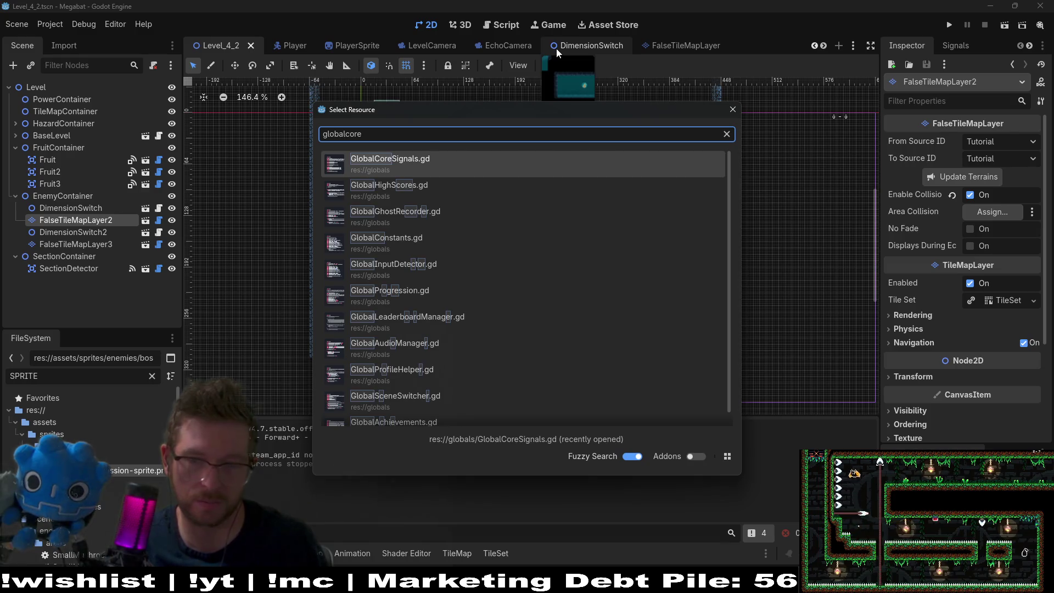
{"action": "key", "text": "Return"}
{"action": "scroll", "coordinate": [597, 303], "scroll_direction": "down", "scroll_amount": 2}
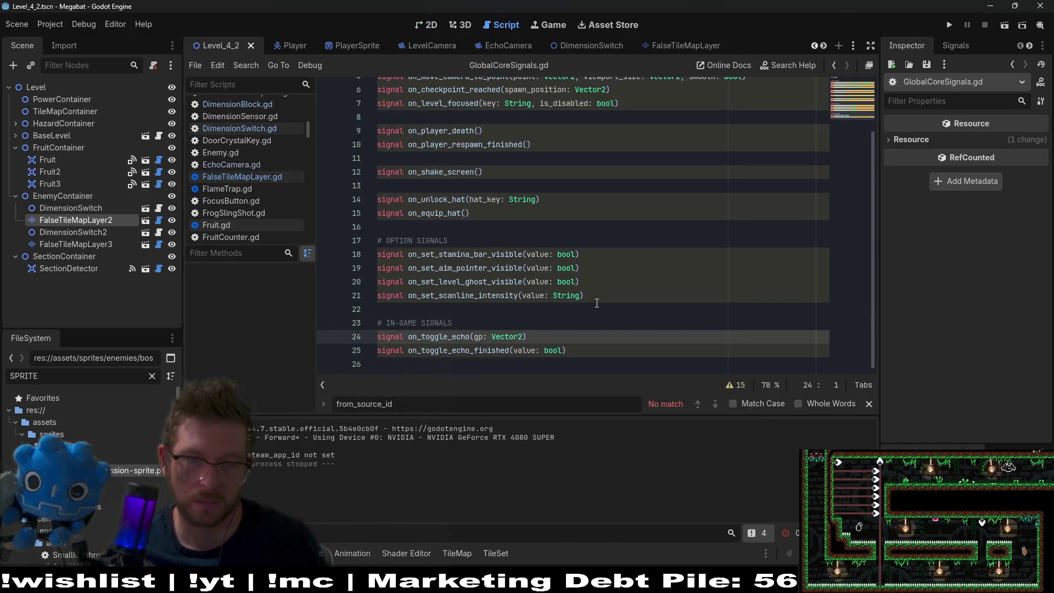
- Add 'signal on_dimension_blocks_placed' on a new line after the last in-game signal
{"action": "left_click", "coordinate": [625, 351]}
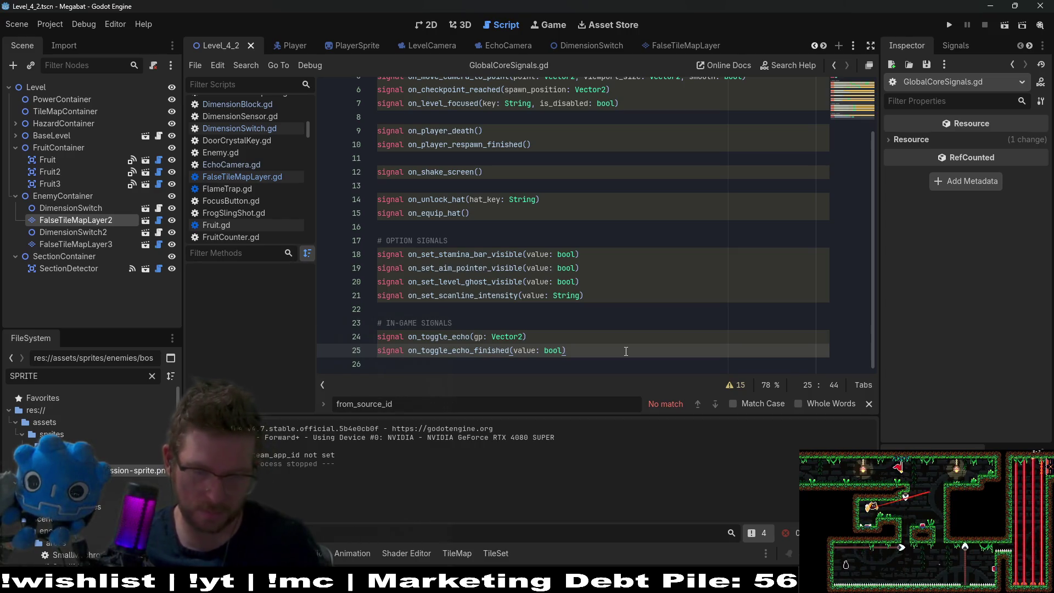
{"action": "key", "text": "Return"}
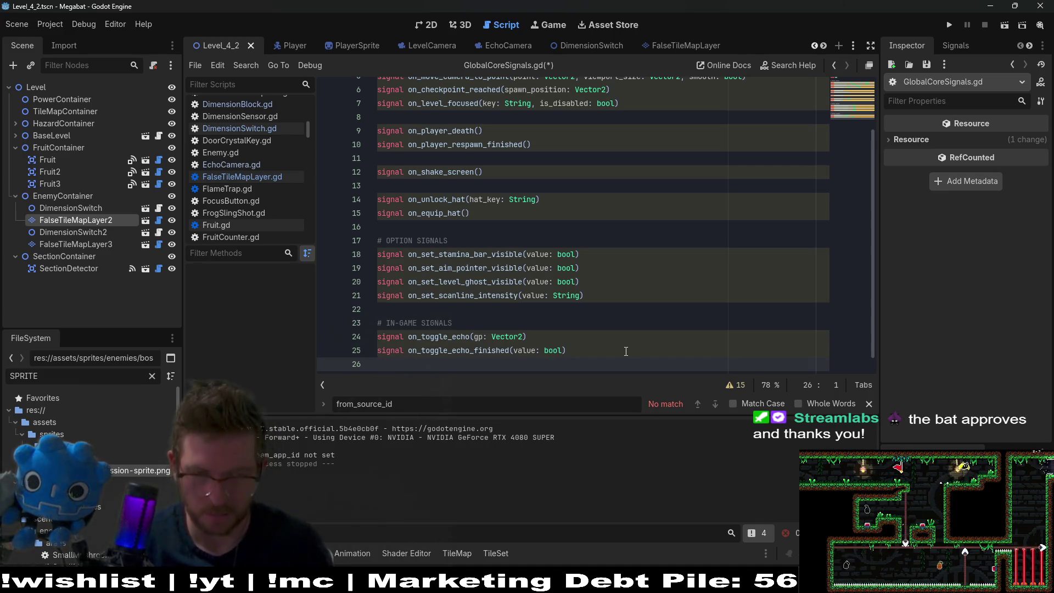
{"action": "type", "text": "signal o"}
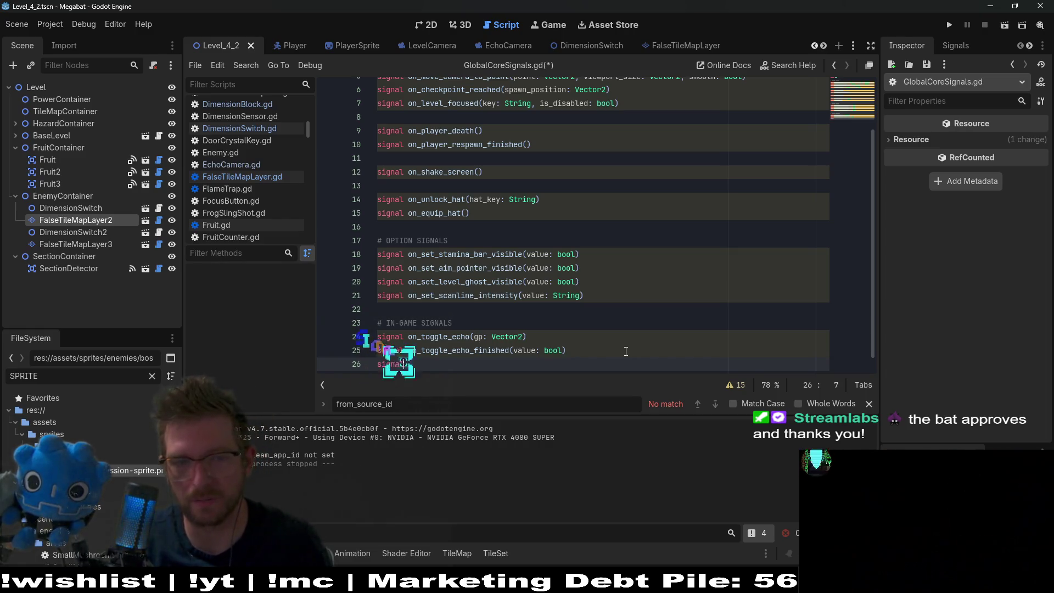
{"action": "type", "text": "n_ec"}
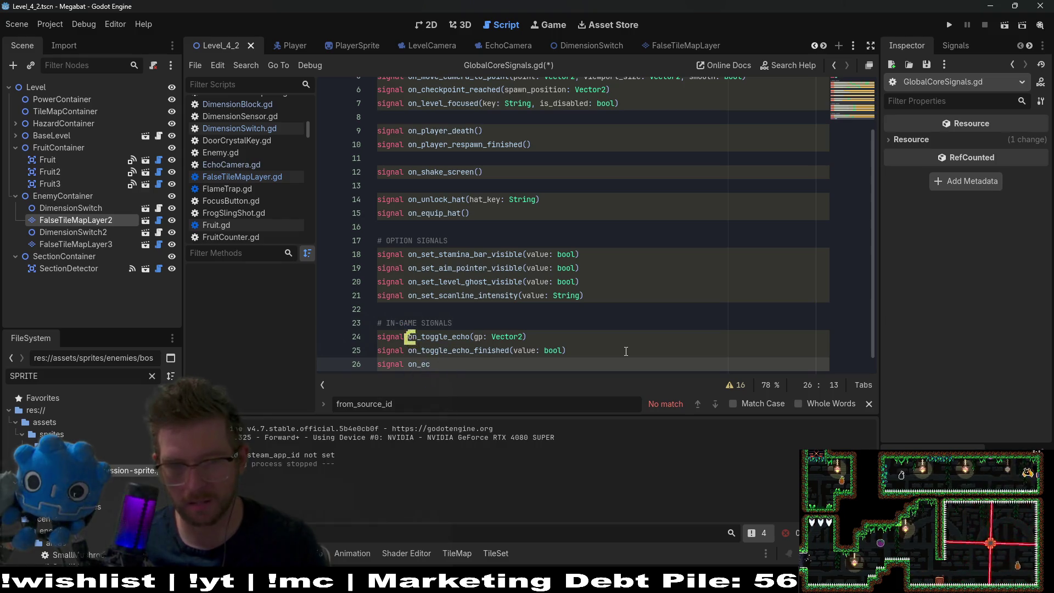
{"action": "type", "text": "ho"}
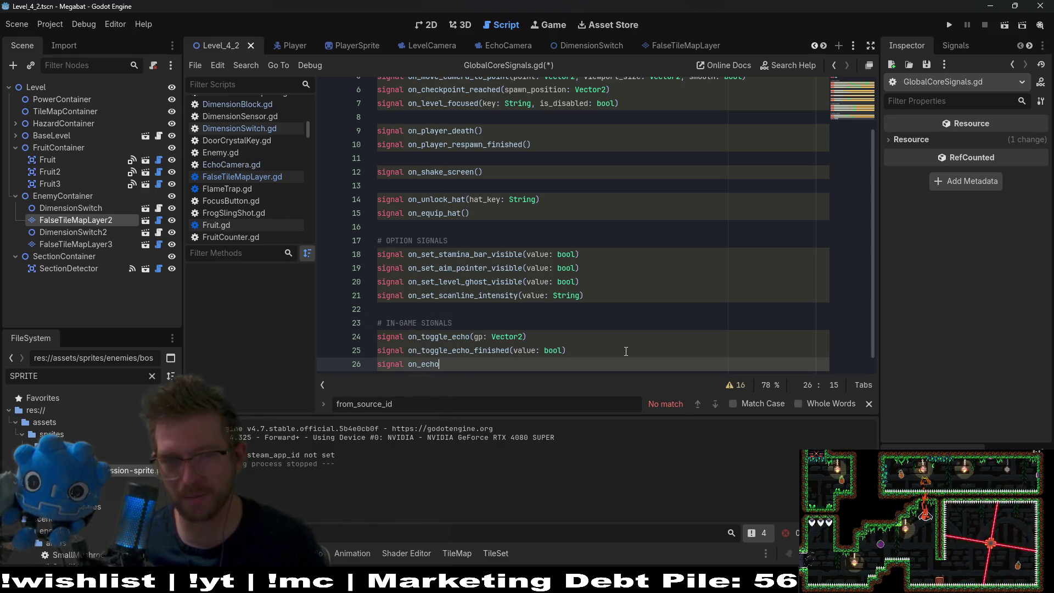
{"action": "key", "text": "BackSpace"}
{"action": "key", "text": "BackSpace"}
{"action": "key", "text": "BackSpace"}
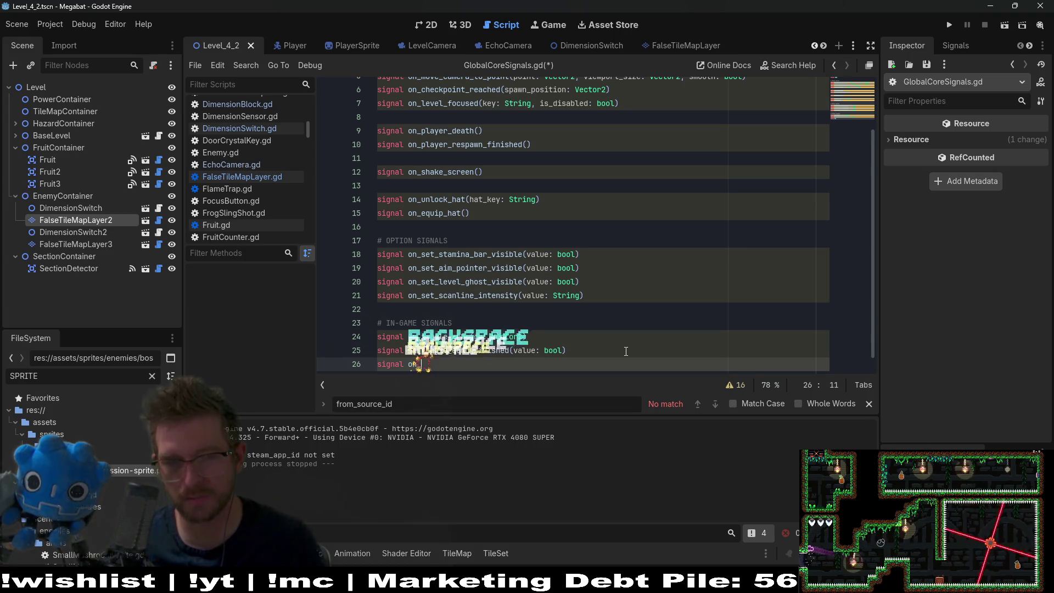
{"action": "type", "text": "dimension"}
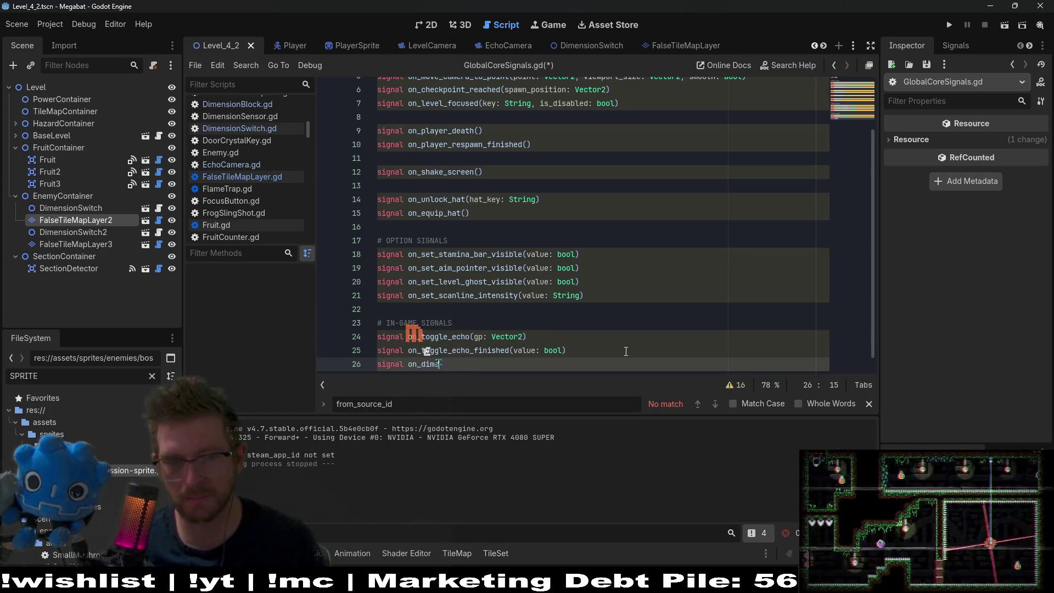
{"action": "type", "text": "_b"}
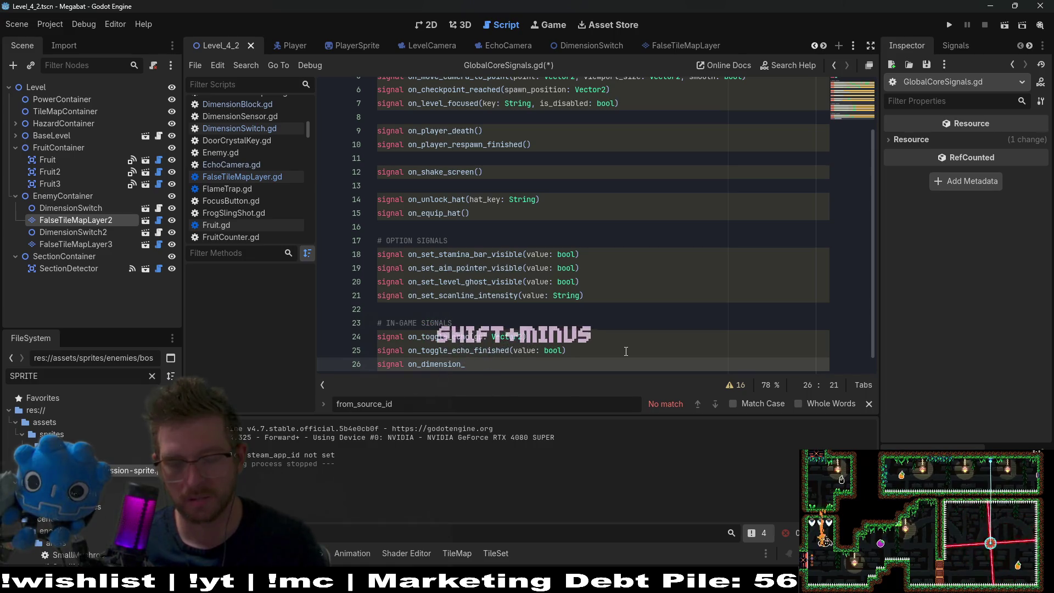
{"action": "type", "text": "lock_"}
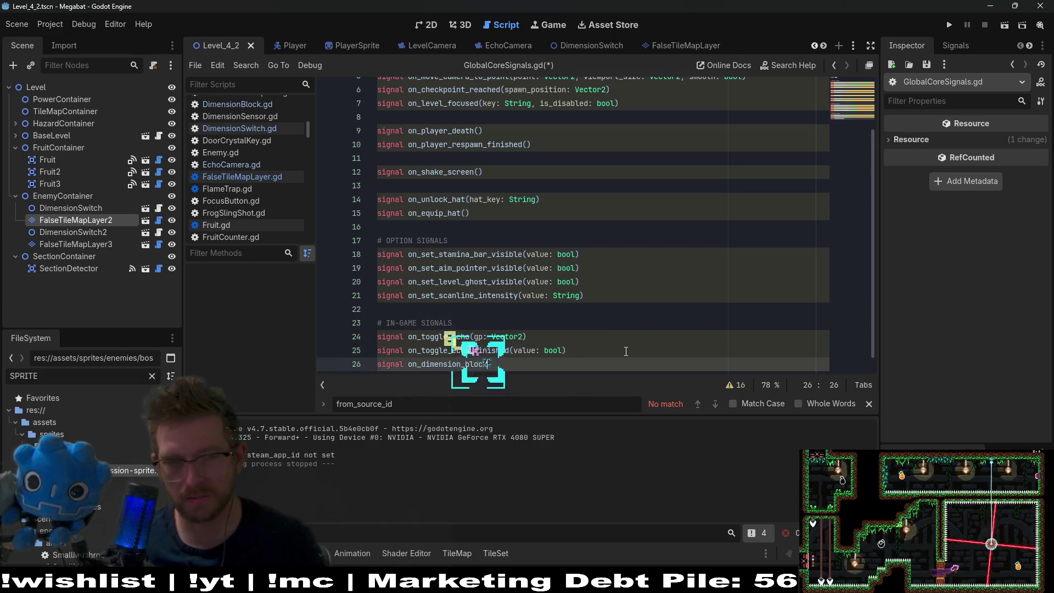
{"action": "key", "text": "BackSpace"}
{"action": "type", "text": "s_placed"}
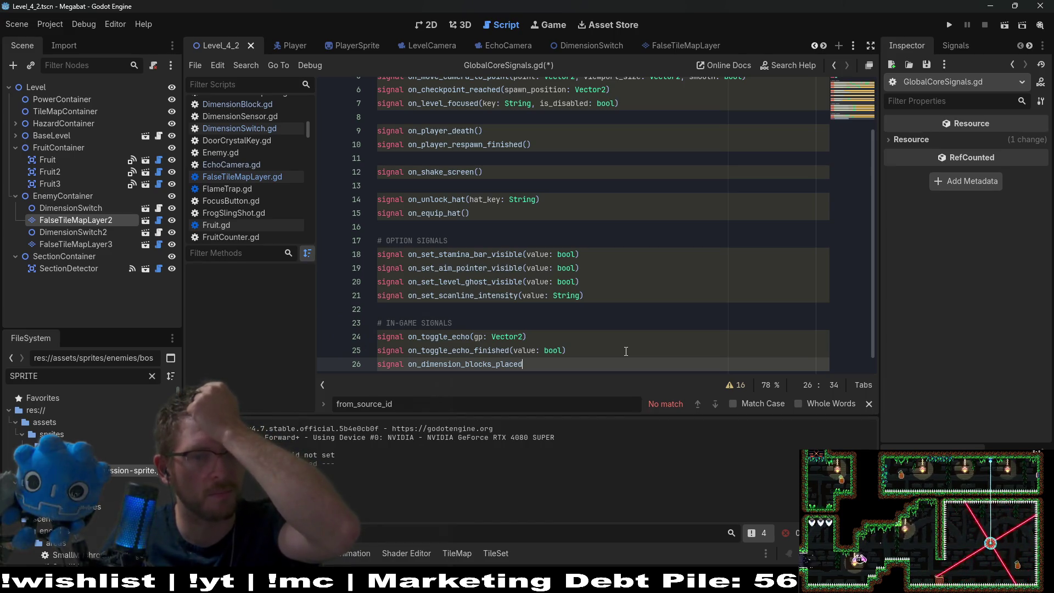
{"action": "scroll", "coordinate": [492, 337], "scroll_direction": "down", "scroll_amount": 1}
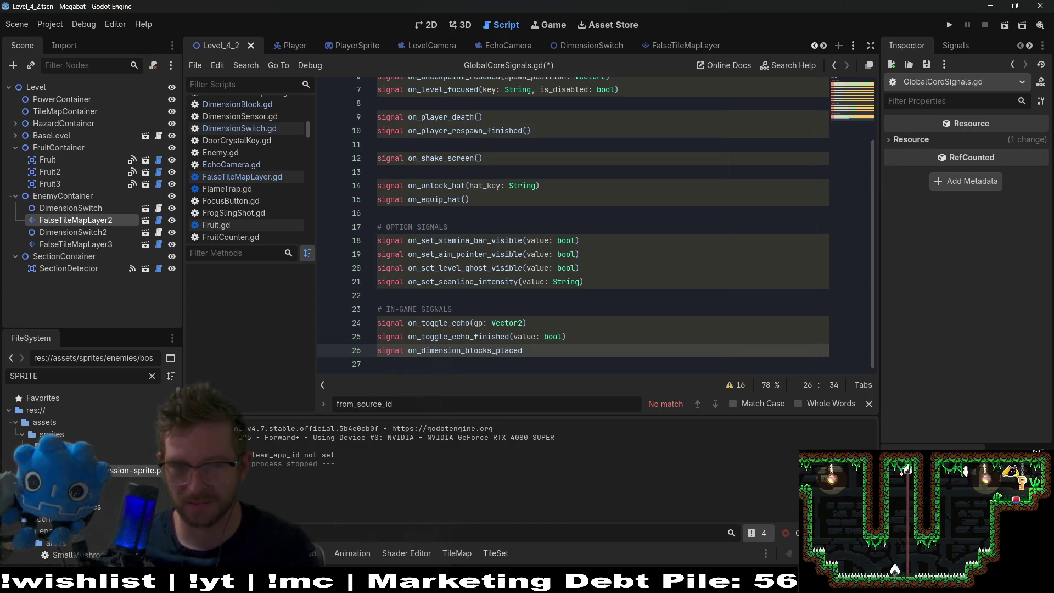
- Rename the line-26 signal to on_dimension_blocks_placement_finished() and save GlobalCoreSignals.gd
{"action": "key", "text": "BackSpace"}
{"action": "key", "text": "BackSpace"}
{"action": "key", "text": "BackSpace"}
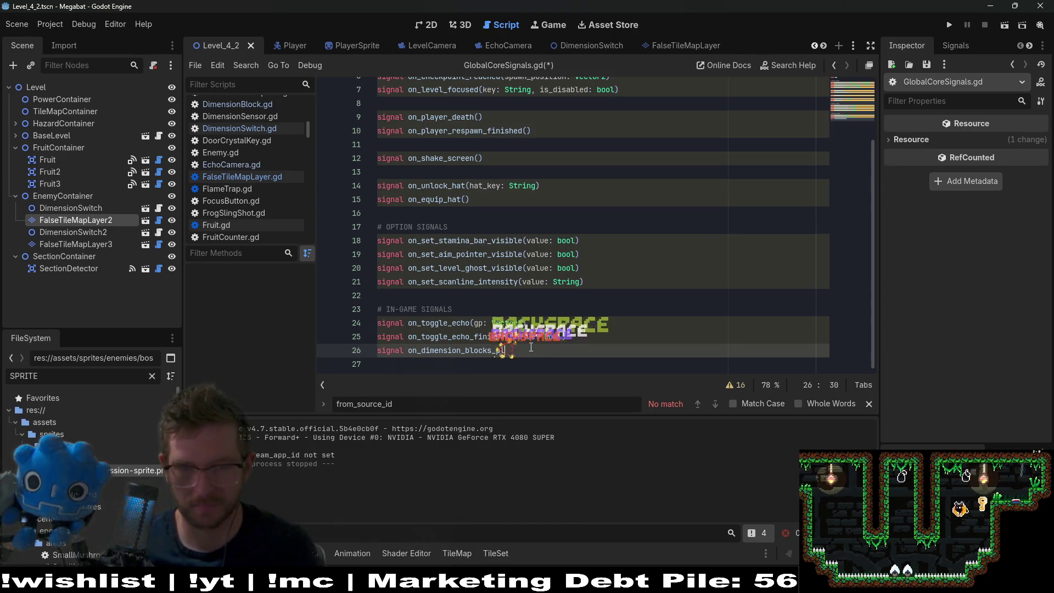
{"action": "type", "text": "inished("}
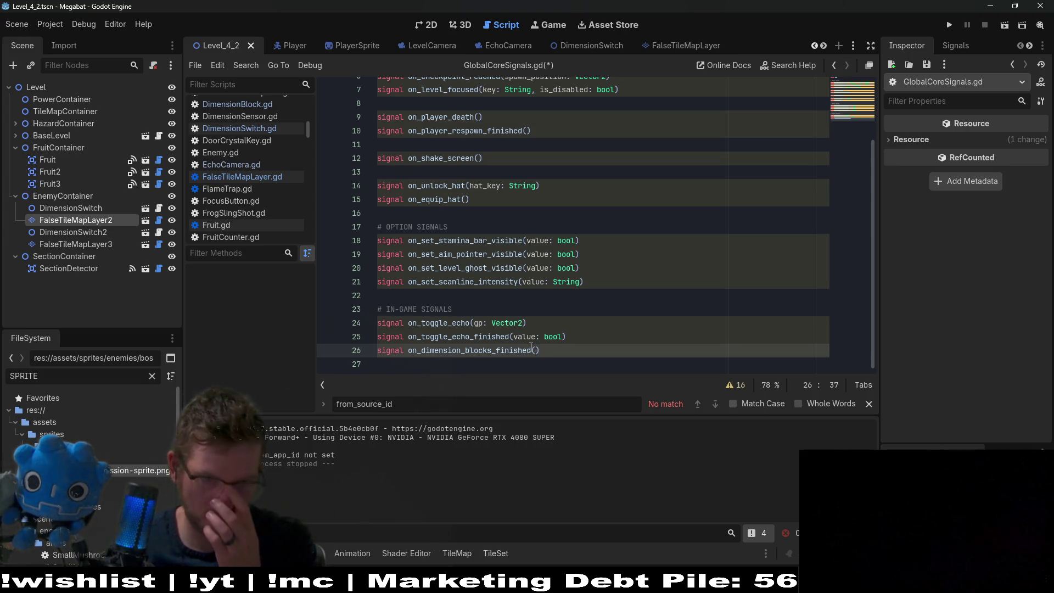
{"action": "key", "text": "BackSpace"}
{"action": "key", "text": "BackSpace"}
{"action": "key", "text": "BackSpace"}
{"action": "key", "text": "BackSpace"}
{"action": "key", "text": "BackSpace"}
{"action": "key", "text": "BackSpace"}
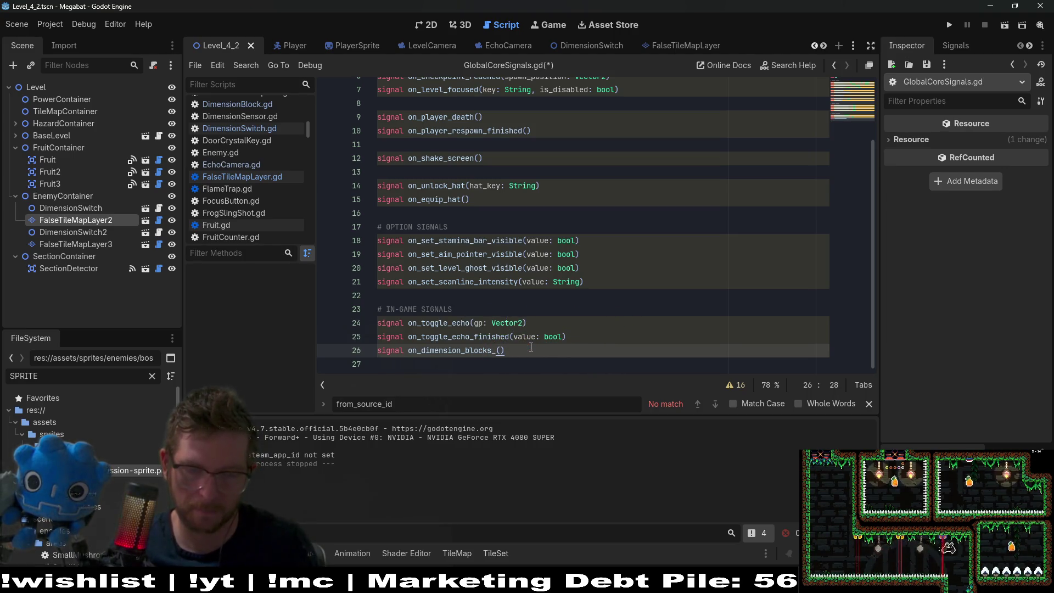
{"action": "type", "text": "las"}
{"action": "type", "text": "ement_finished"}
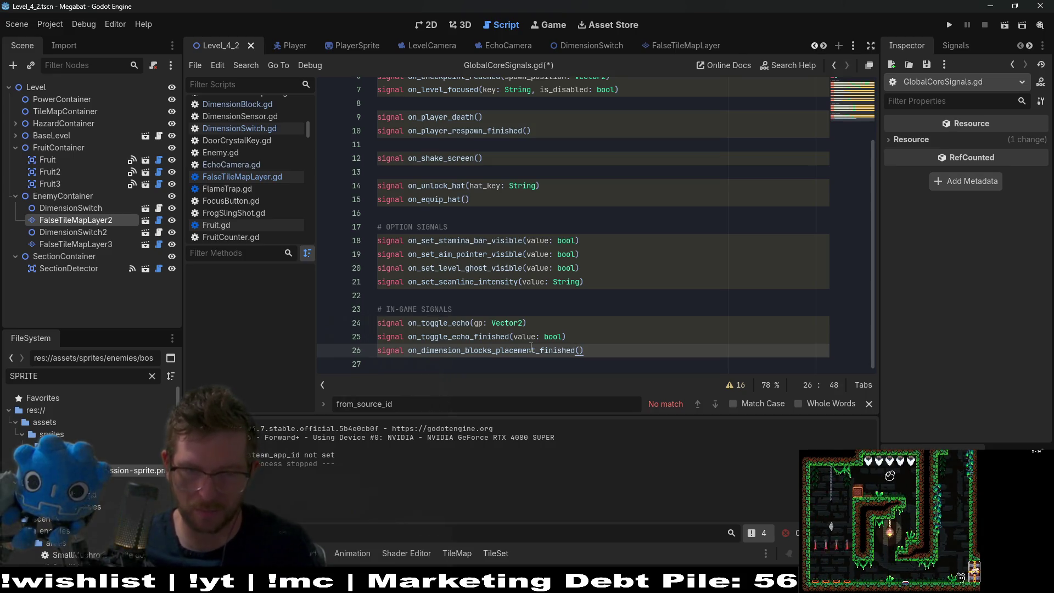
{"action": "key", "text": "Return"}
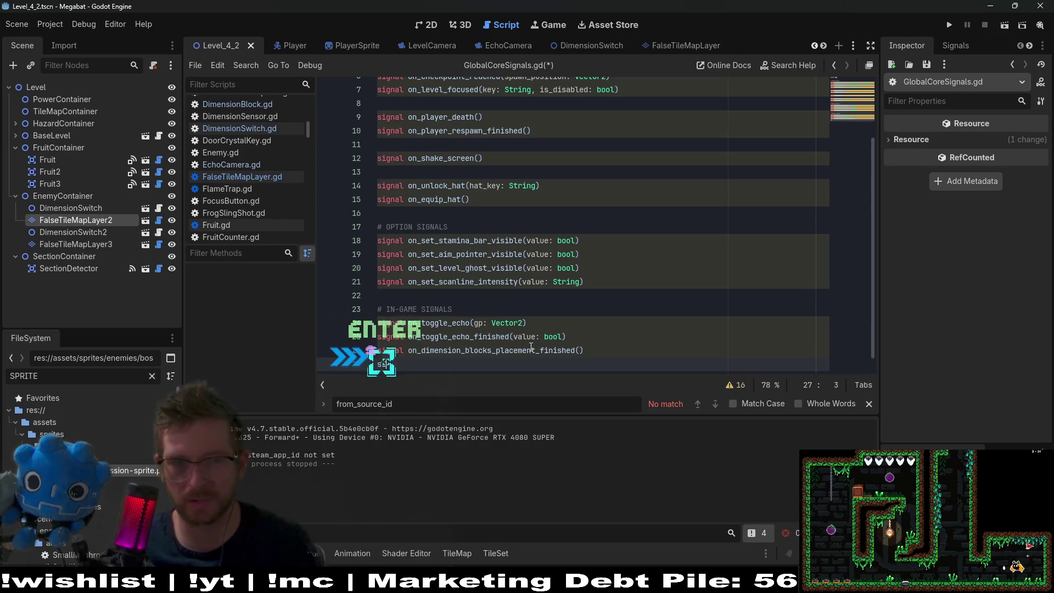
{"action": "type", "text": "signal on_"}
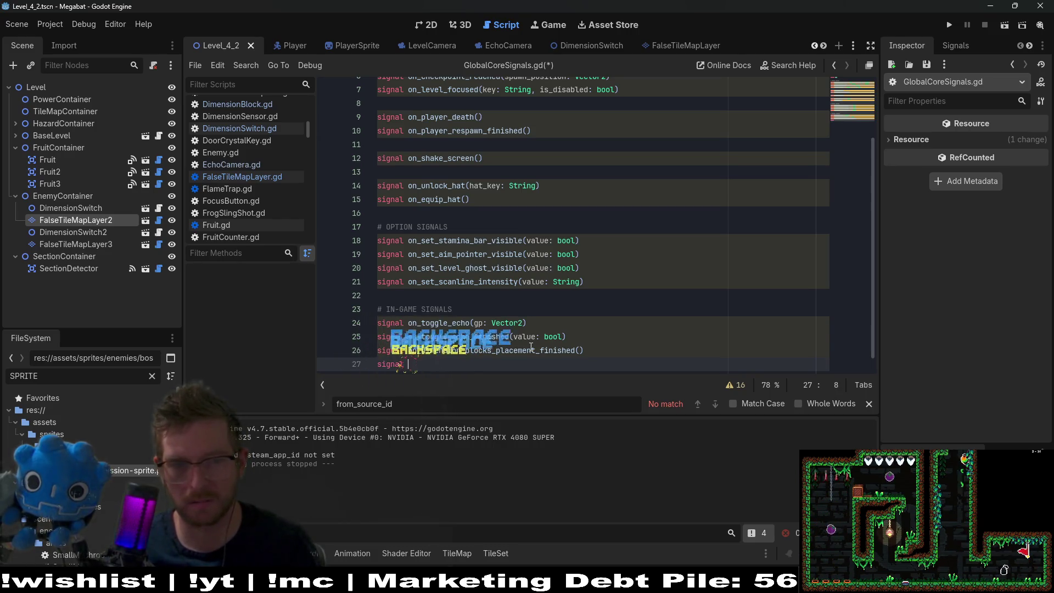
{"action": "type", "text": "dimension"}
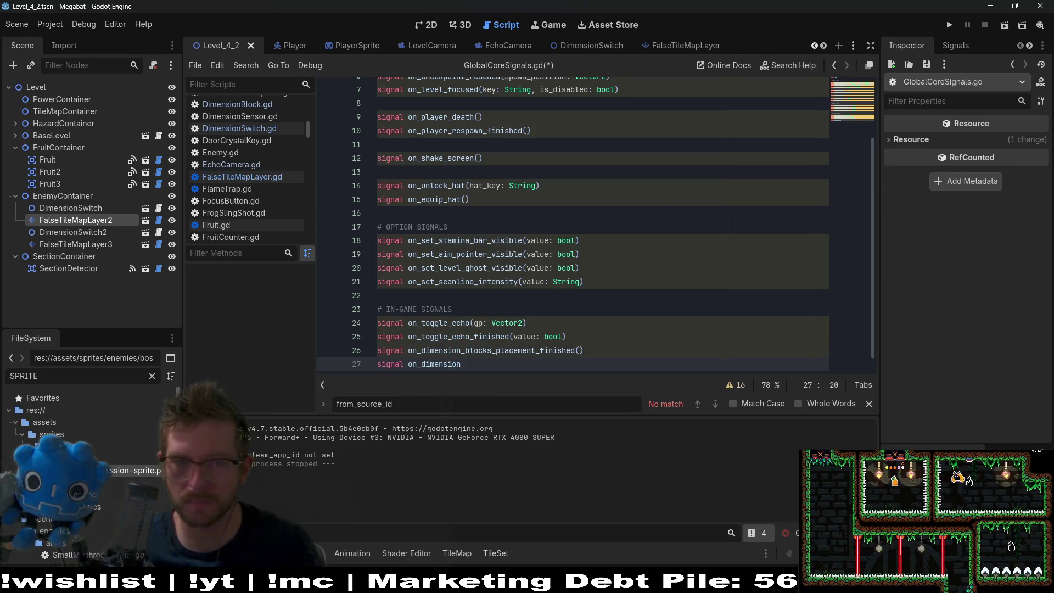
{"action": "key", "text": "BackSpace"}
{"action": "key", "text": "BackSpace"}
{"action": "key", "text": "BackSpace"}
{"action": "key", "text": "BackSpace"}
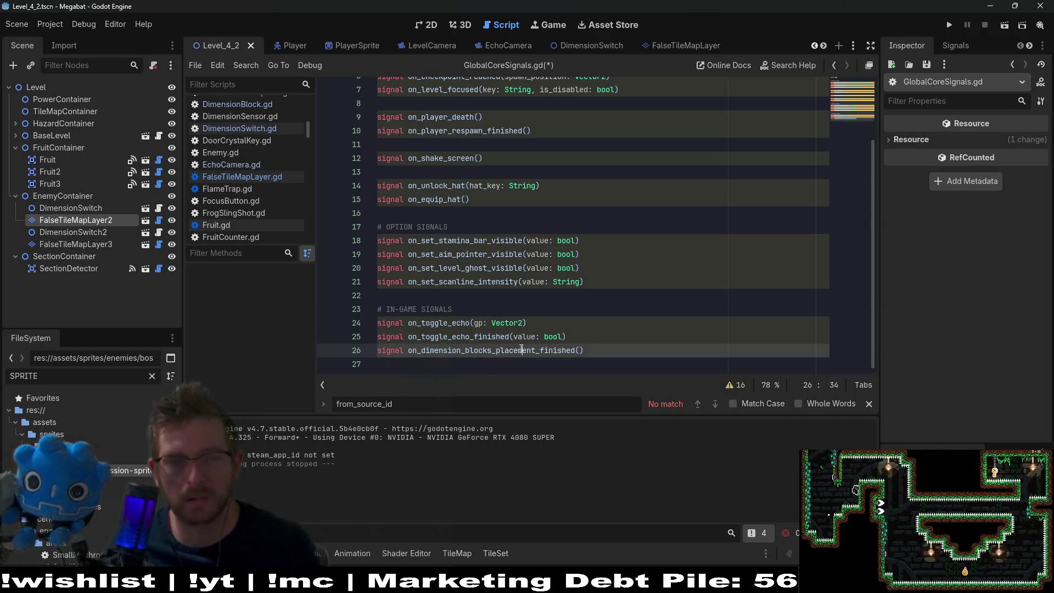
{"action": "double_click", "coordinate": [522, 350]}
{"action": "key", "text": "ctrl+c"}
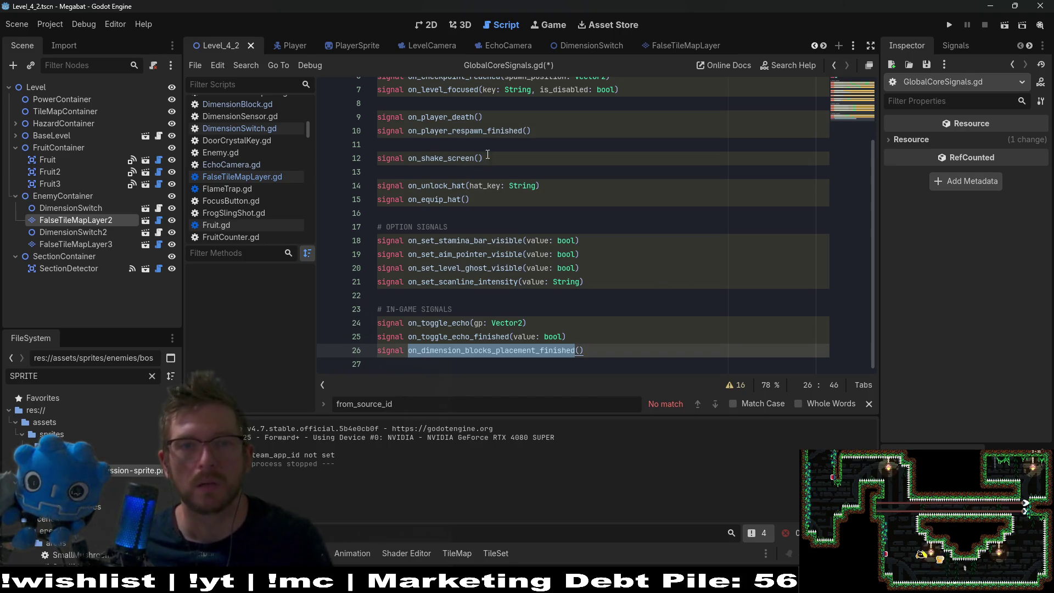
{"action": "key", "text": "ctrl+s"}
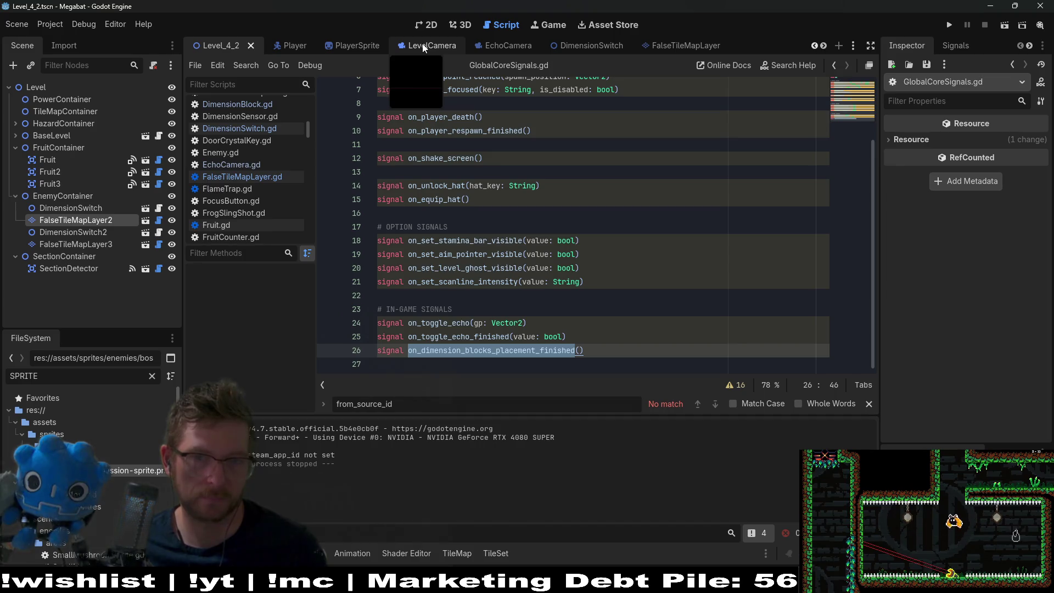
{"action": "left_click", "coordinate": [424, 47]}
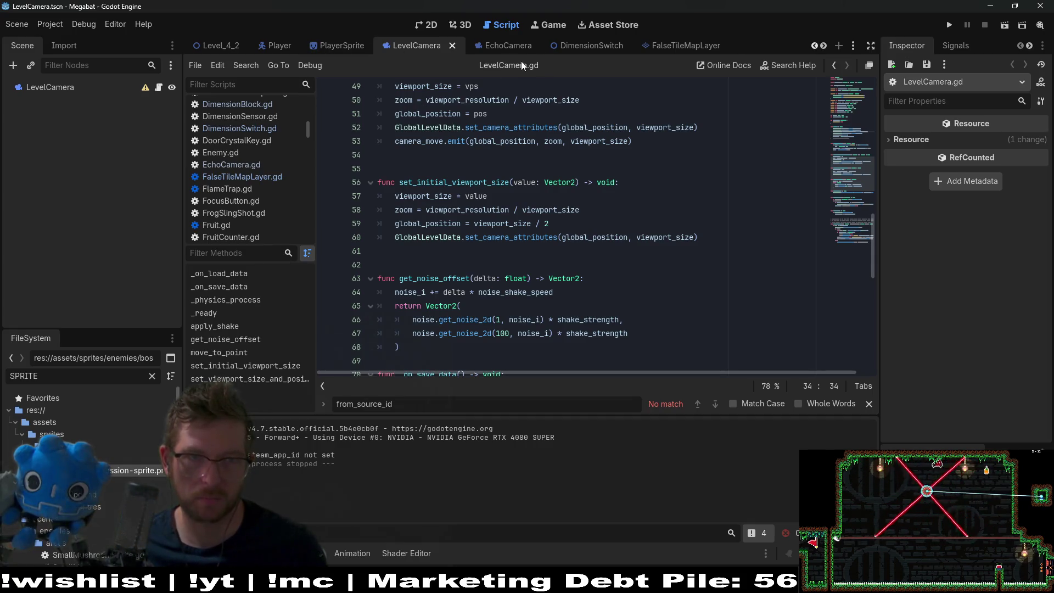
- Switch to the EchoCamera.gd script and put the caret on the else: branch at line 73
{"action": "scroll", "coordinate": [601, 47], "scroll_direction": "down", "scroll_amount": 4}
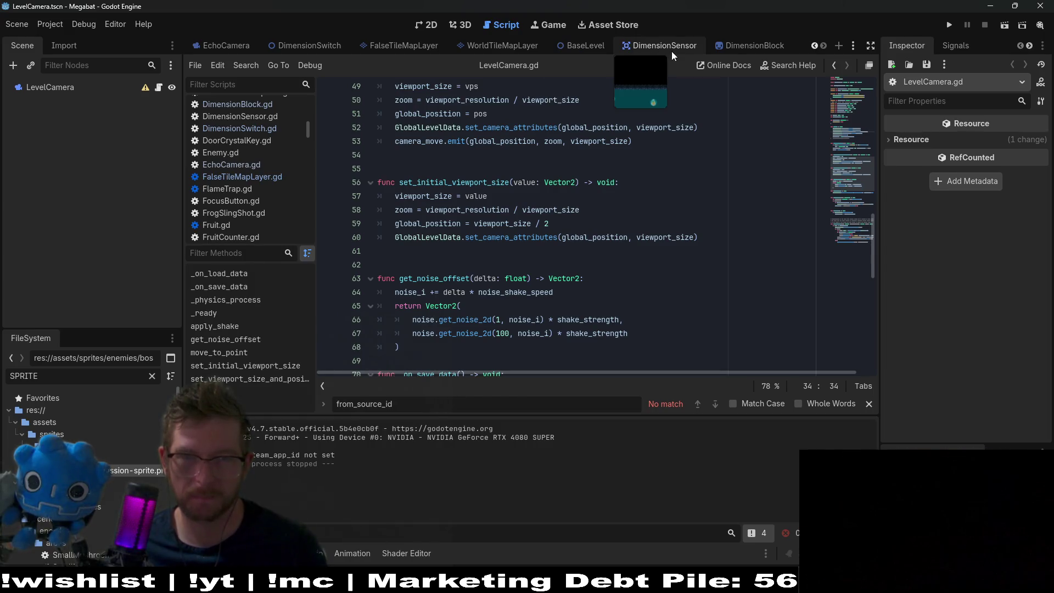
{"action": "scroll", "coordinate": [677, 48], "scroll_direction": "up", "scroll_amount": 5}
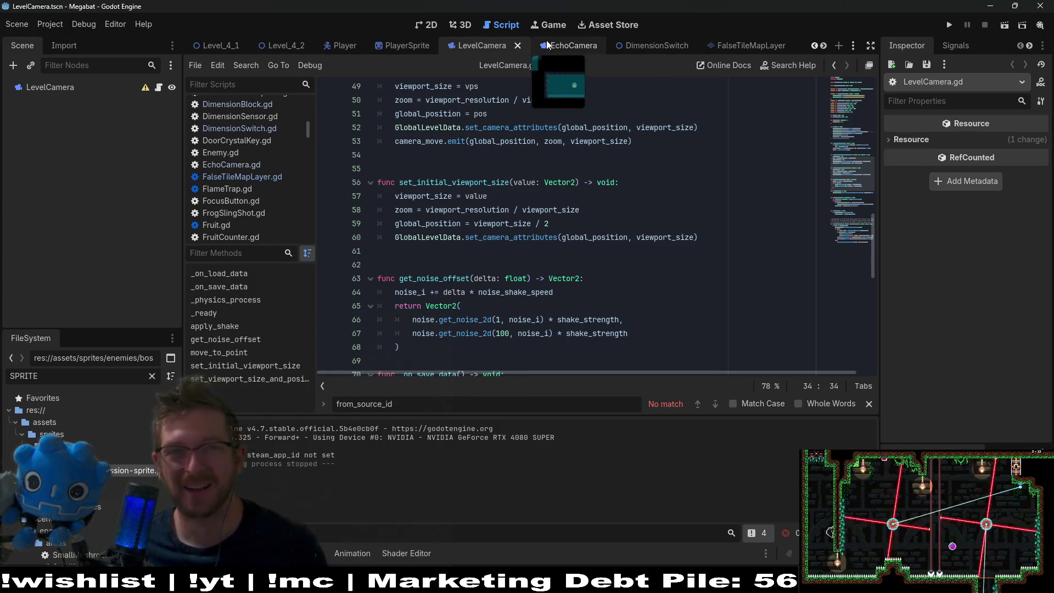
{"action": "left_click", "coordinate": [549, 45]}
{"action": "left_click", "coordinate": [590, 254]}
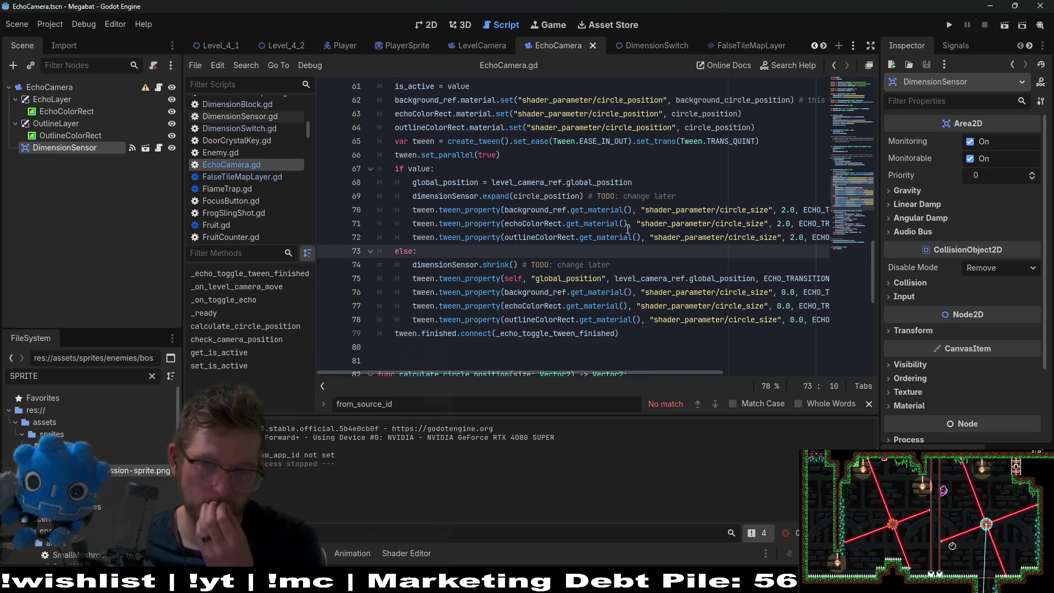
{"action": "scroll", "coordinate": [627, 229], "scroll_direction": "up", "scroll_amount": 2}
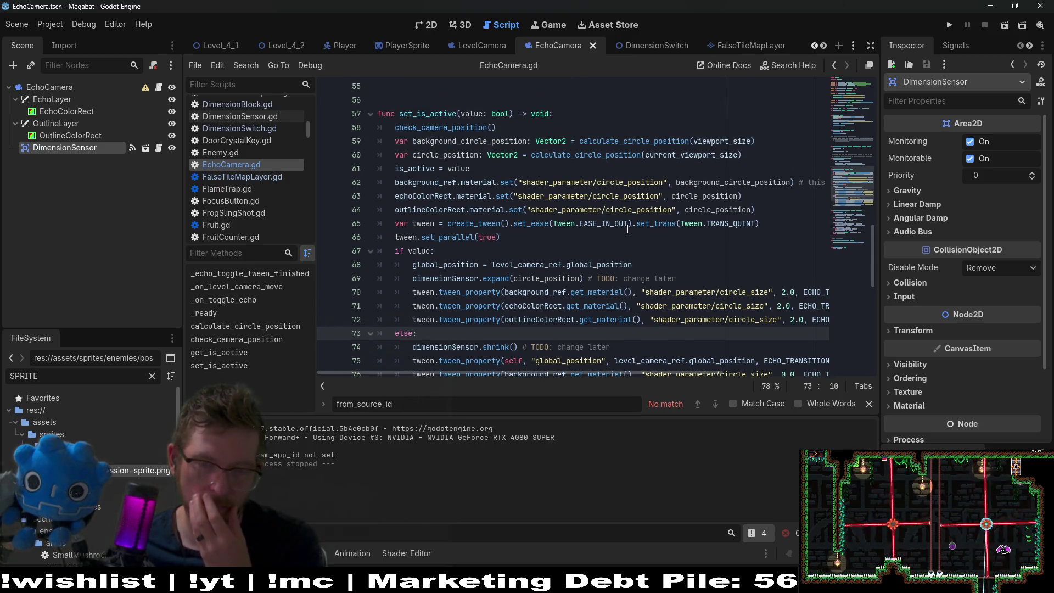
{"action": "scroll", "coordinate": [628, 229], "scroll_direction": "down", "scroll_amount": 3}
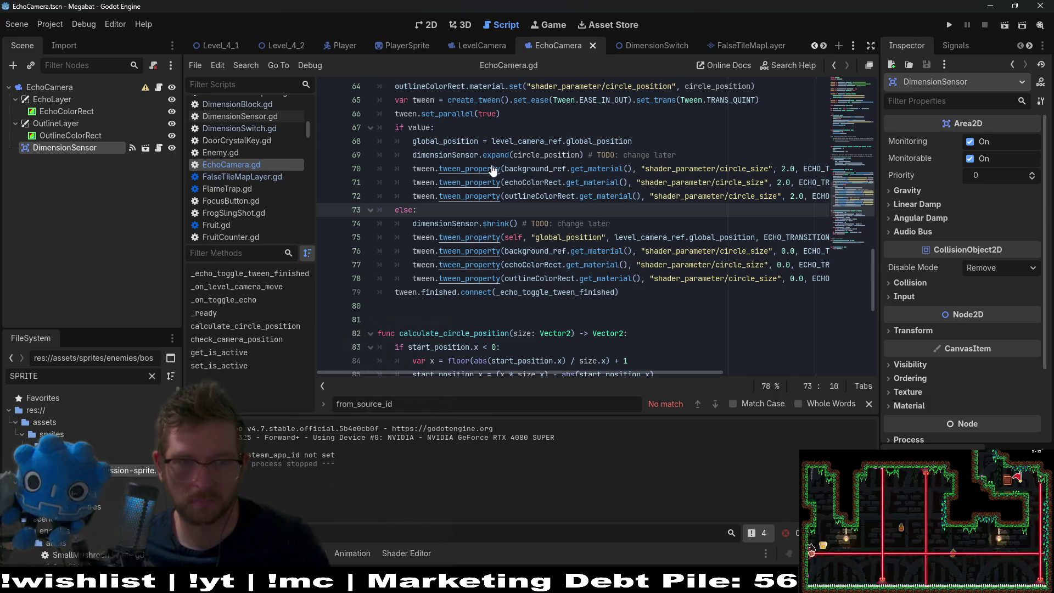
{"action": "left_click", "coordinate": [454, 159], "text": "ctrl"}
- Open DimensionSensor.gd and start a func _ready() below the variable declarations
{"action": "left_click", "coordinate": [561, 156], "text": "ctrl"}
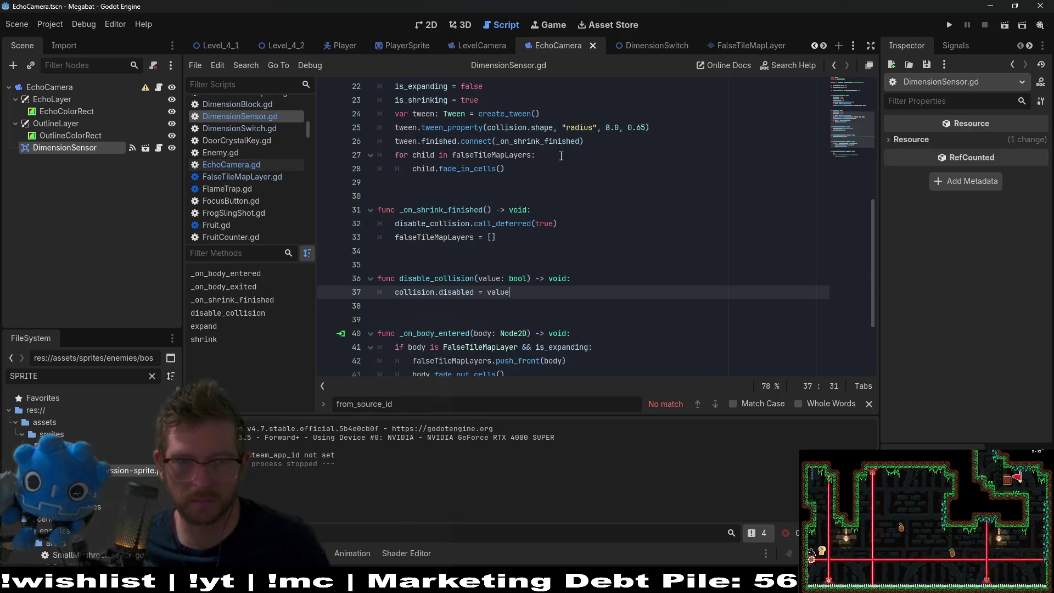
{"action": "scroll", "coordinate": [632, 236], "scroll_direction": "down", "scroll_amount": 3}
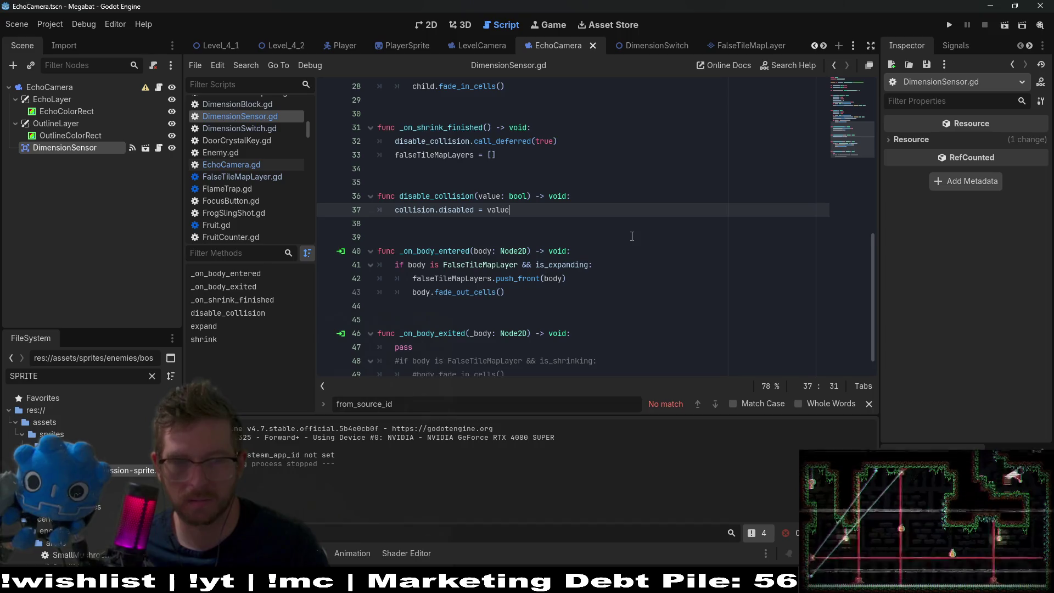
{"action": "scroll", "coordinate": [632, 236], "scroll_direction": "up", "scroll_amount": 6}
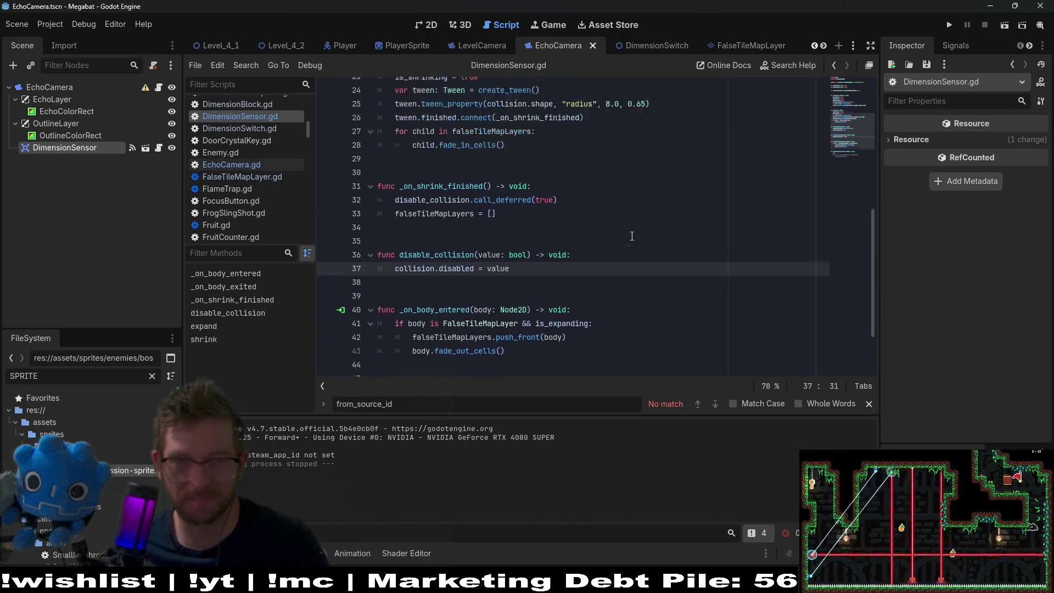
{"action": "scroll", "coordinate": [632, 236], "scroll_direction": "up", "scroll_amount": 4}
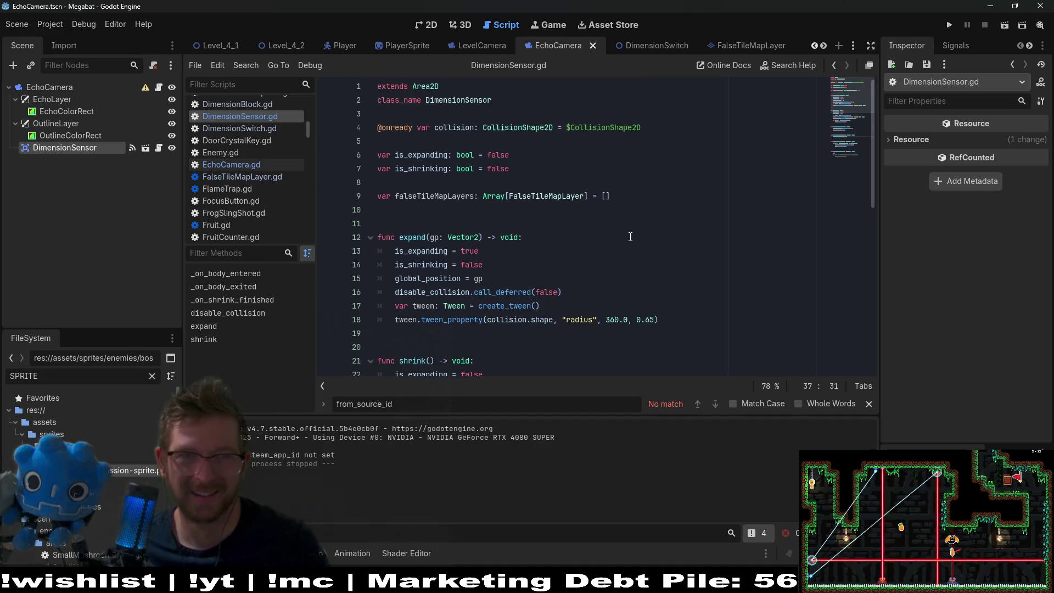
{"action": "left_click", "coordinate": [437, 209]}
{"action": "key", "text": "Return"}
{"action": "key", "text": "Return"}
{"action": "type", "text": "func _r"}
{"action": "key", "text": "Return"}
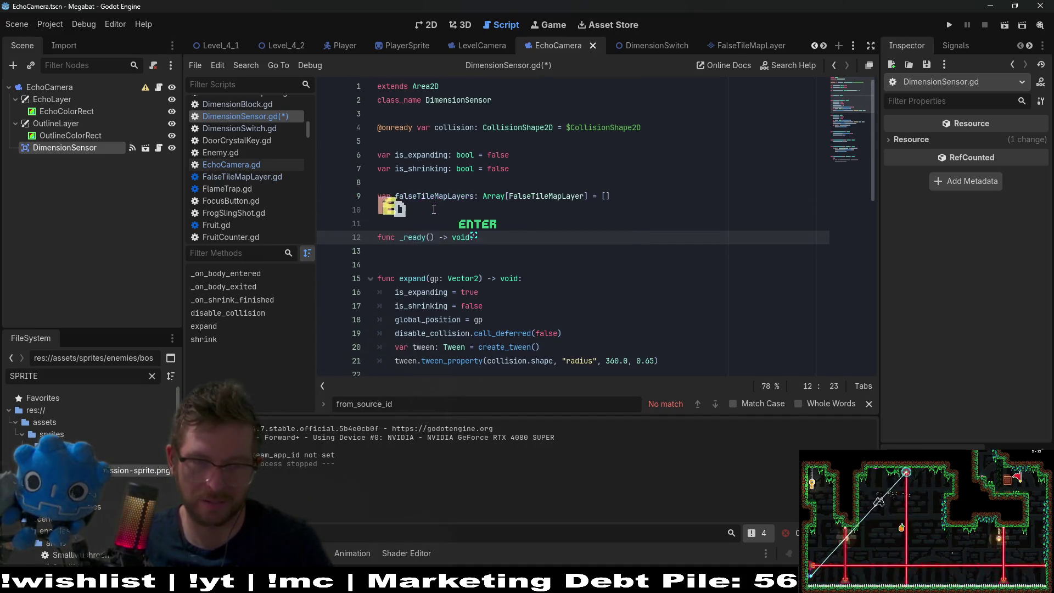
{"action": "key", "text": "Return"}
{"action": "key", "text": "ctrl+v"}
{"action": "key", "text": "ctrl+z"}
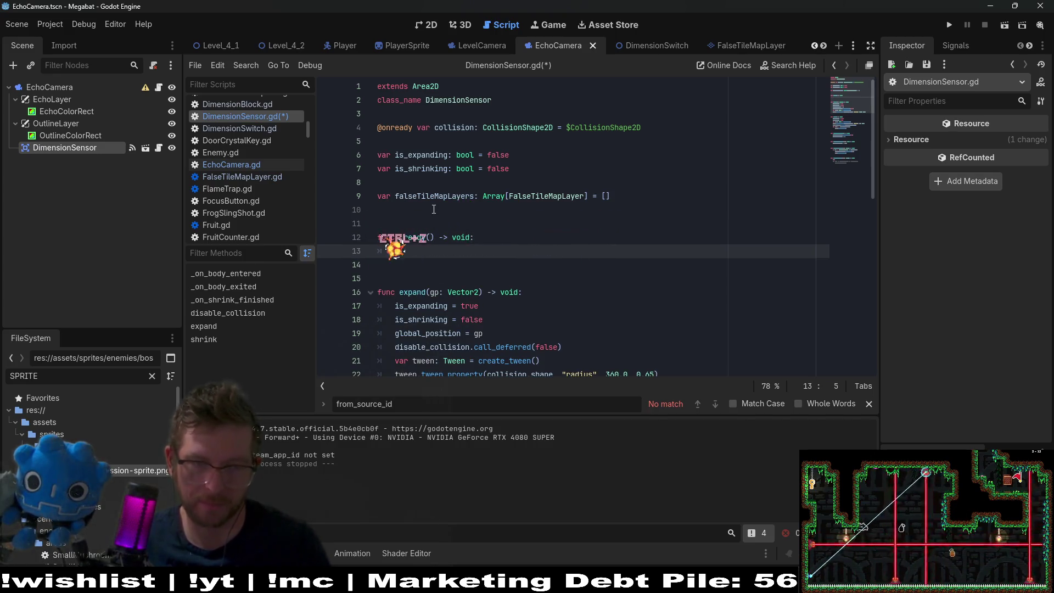
- Write GlobalCoreSignals.on_dimension_blocks_placement_finished, then cut the unfinished _ready block and save
{"action": "type", "text": "GlobalCoreS"}
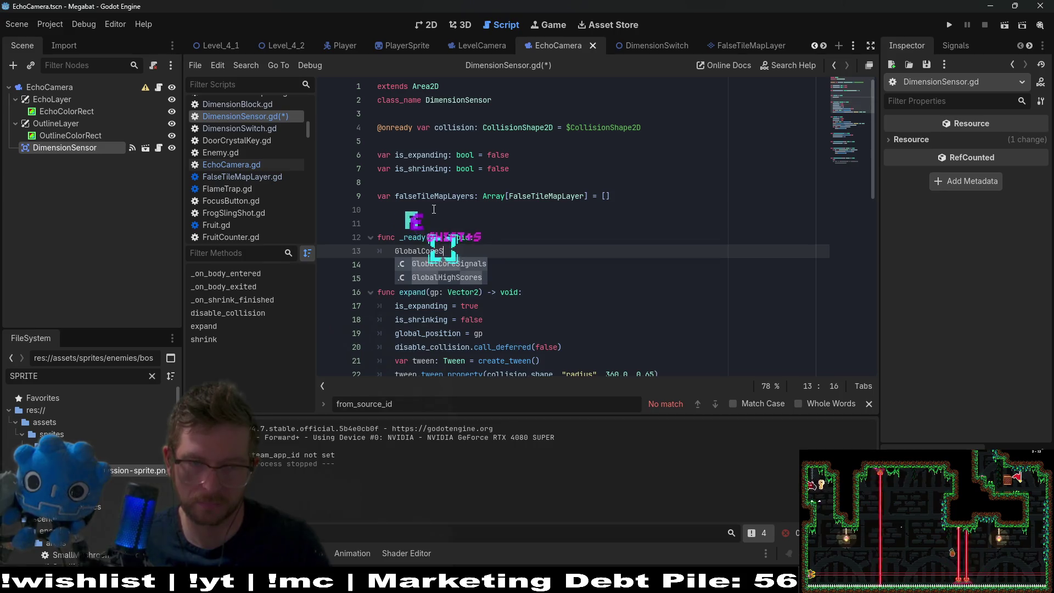
{"action": "key", "text": "Return"}
{"action": "type", "text": "."}
{"action": "key", "text": "ctrl+v"}
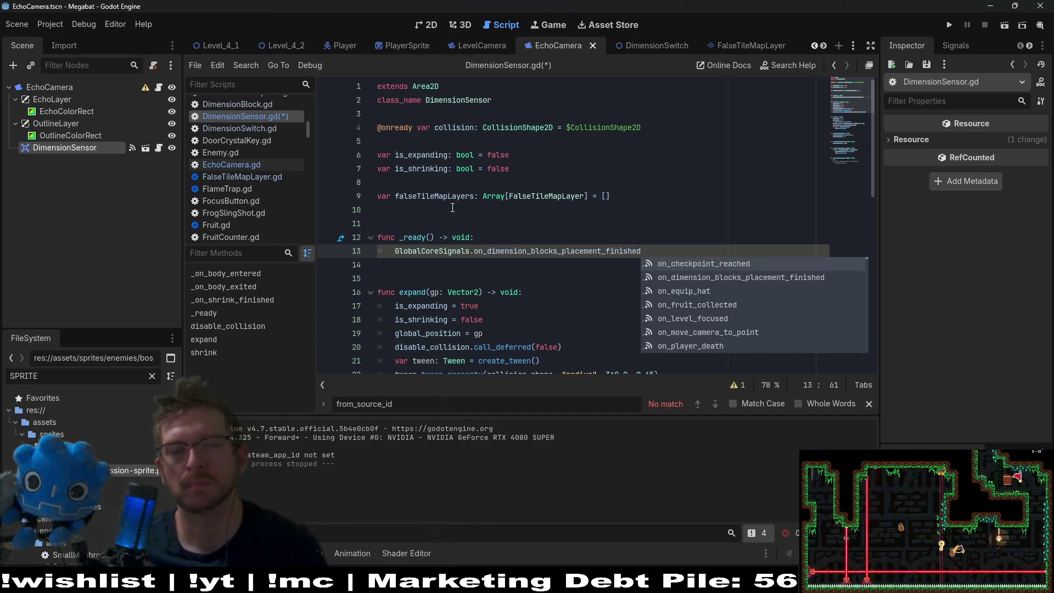
{"action": "key", "text": "Escape"}
{"action": "key", "text": "shift+Up"}
{"action": "key", "text": "ctrl+x"}
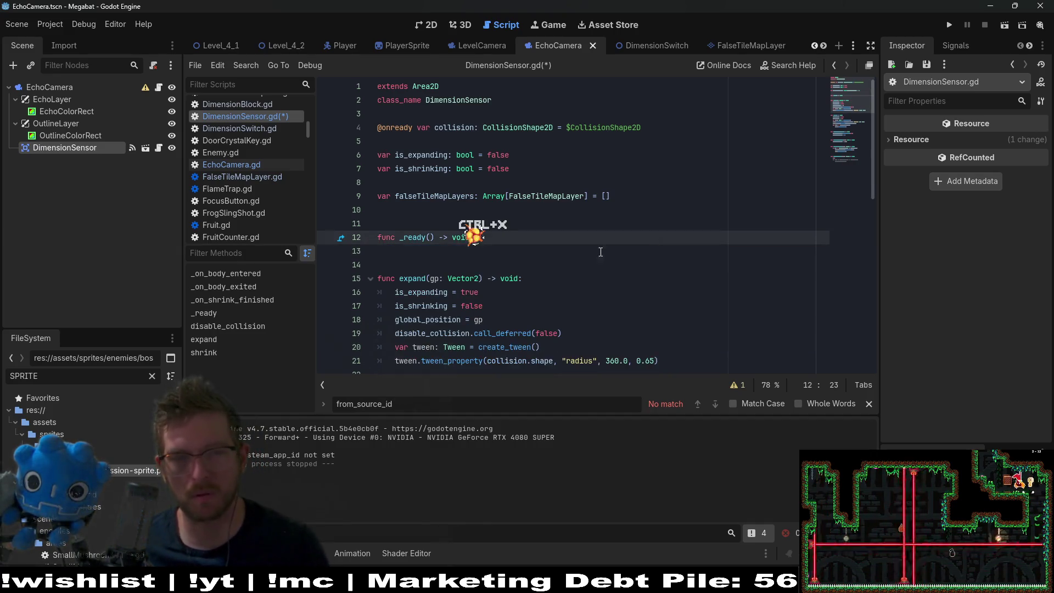
{"action": "key", "text": "shift+Home"}
{"action": "key", "text": "BackSpace"}
{"action": "key", "text": "BackSpace"}
{"action": "key", "text": "Delete"}
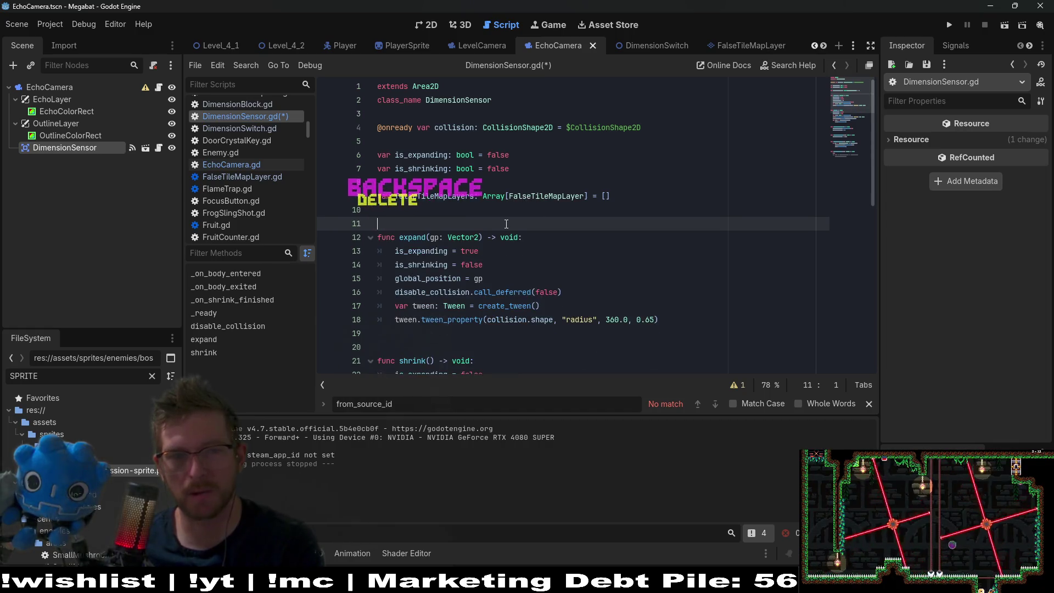
{"action": "key", "text": "Delete"}
{"action": "key", "text": "Delete"}
{"action": "key", "text": "Return"}
{"action": "key", "text": "ctrl+s"}
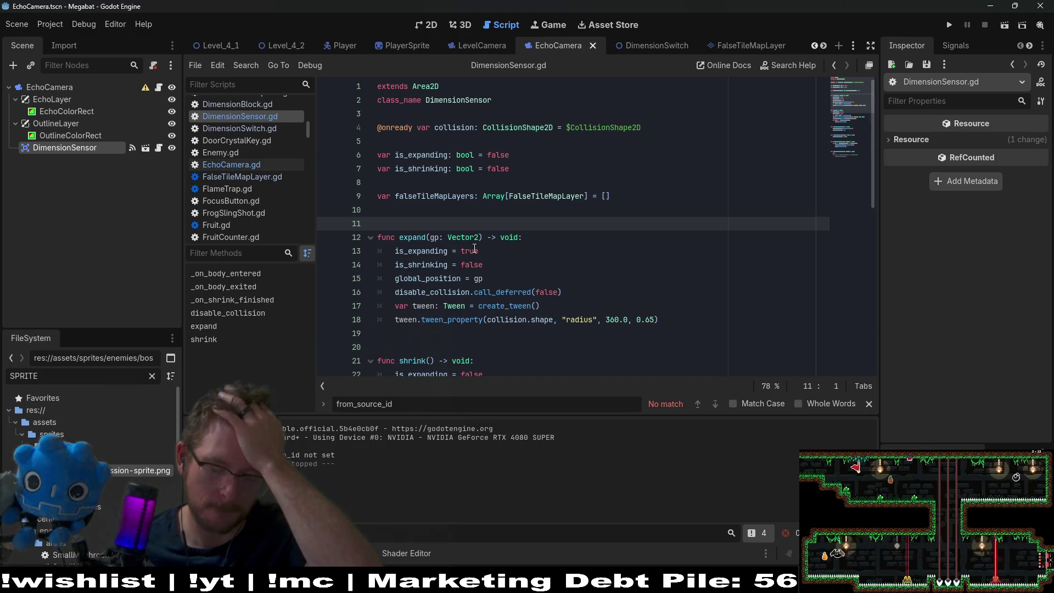
- Restore the _ready block and finish the signal's .connect() call with the handler name
{"action": "key", "text": "ctrl+z"}
{"action": "key", "text": "ctrl+z"}
{"action": "key", "text": "ctrl+z"}
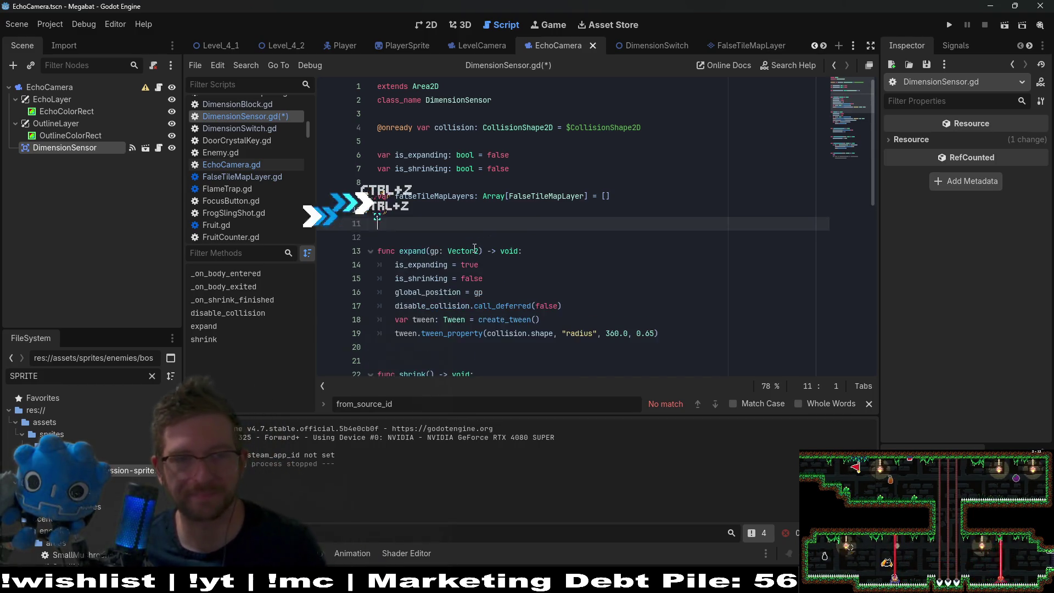
{"action": "key", "text": "ctrl+z"}
{"action": "left_click", "coordinate": [675, 257]}
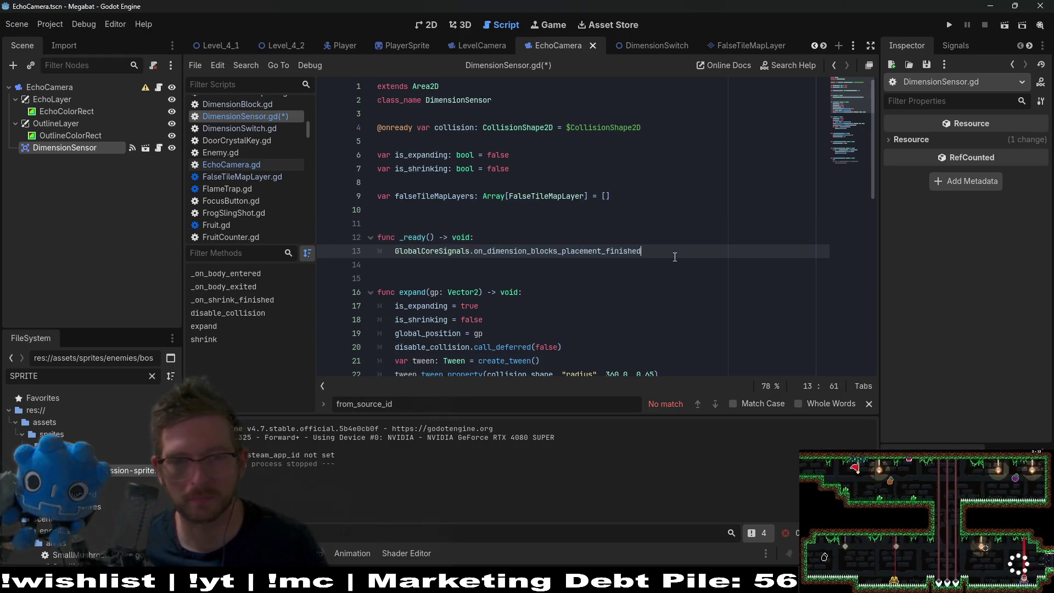
{"action": "type", "text": ".connect"}
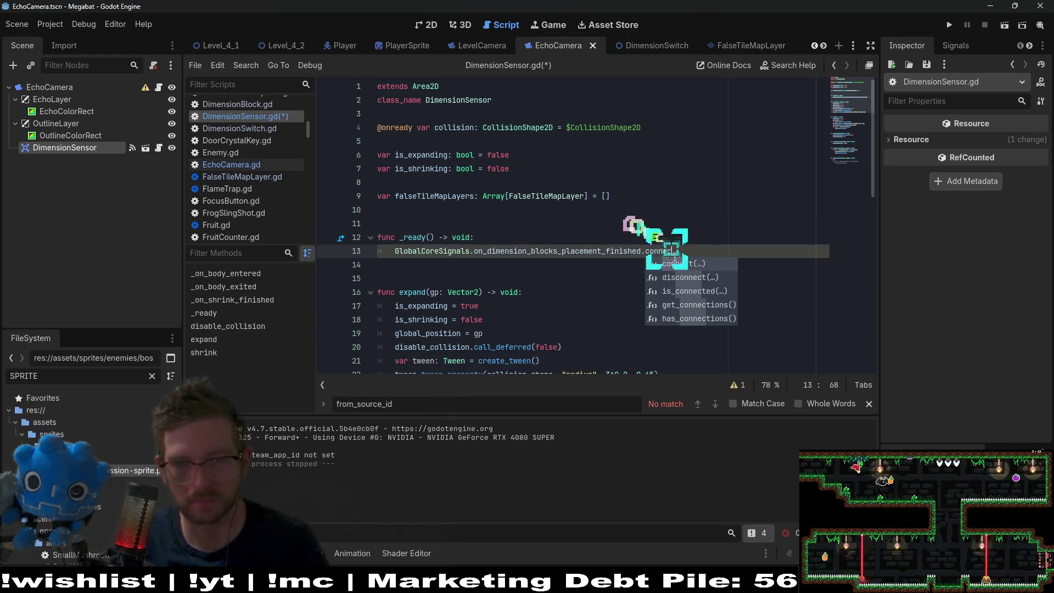
{"action": "type", "text": "("}
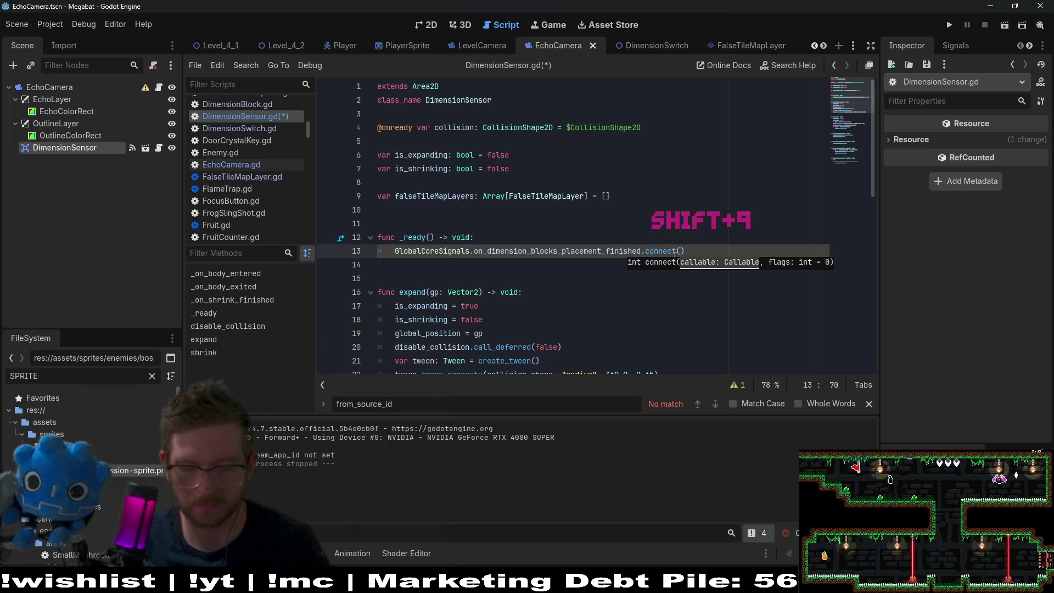
{"action": "type", "text": "_"}
{"action": "key", "text": "ctrl+v"}
{"action": "double_click", "coordinate": [527, 266]}
{"action": "key", "text": "ctrl+c"}
{"action": "key", "text": "ctrl+z"}
{"action": "key", "text": "ctrl+v"}
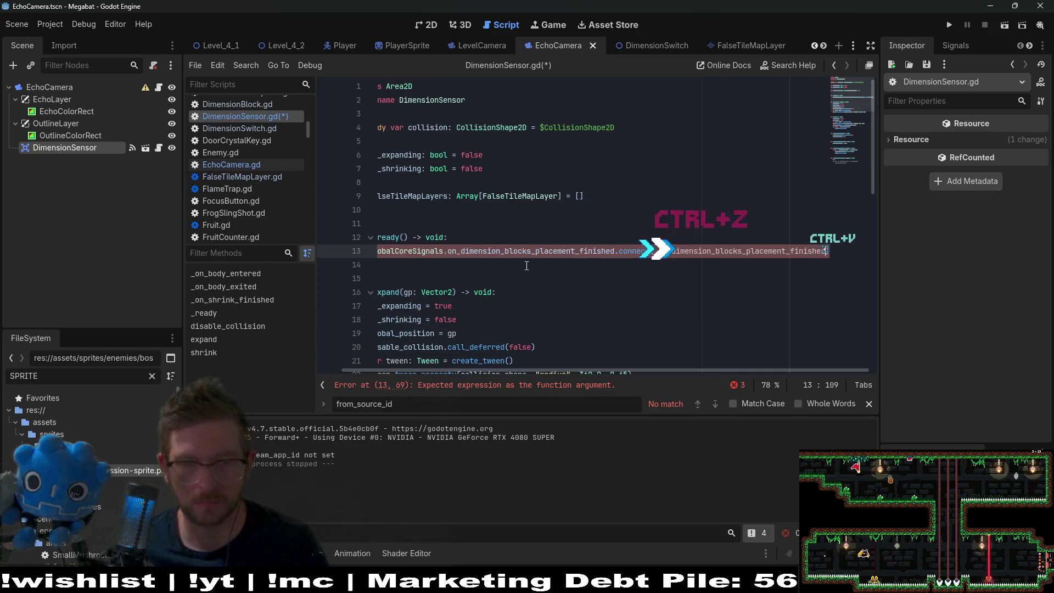
- Add the handler function with '() -> void:' and a pass body below _ready
{"action": "left_click", "coordinate": [402, 264]}
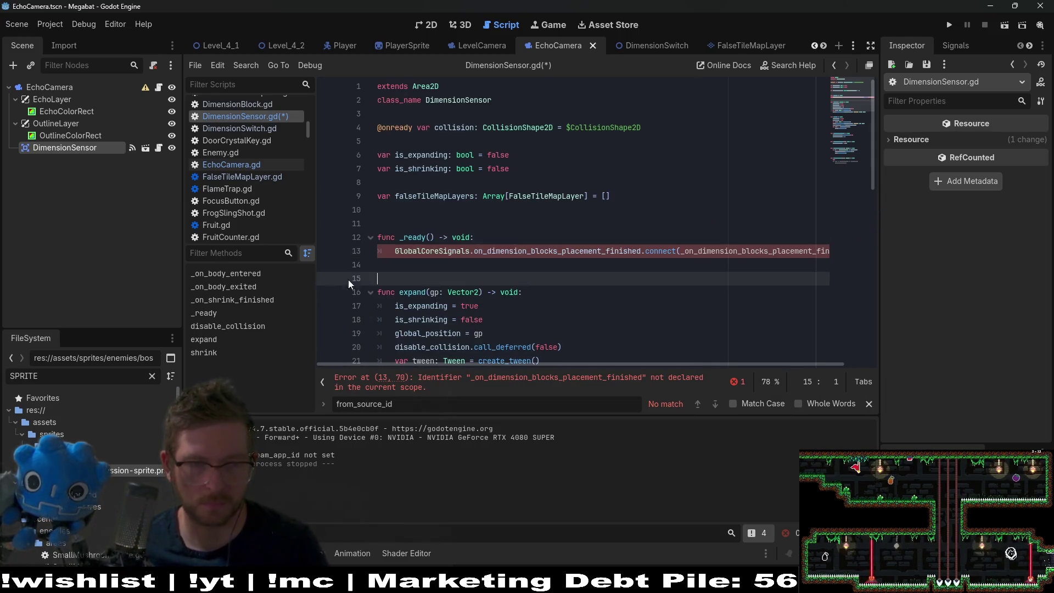
{"action": "key", "text": "Return"}
{"action": "key", "text": "Return"}
{"action": "key", "text": "Return"}
{"action": "key", "text": "Up"}
{"action": "type", "text": "func"}
{"action": "key", "text": "ctrl+v"}
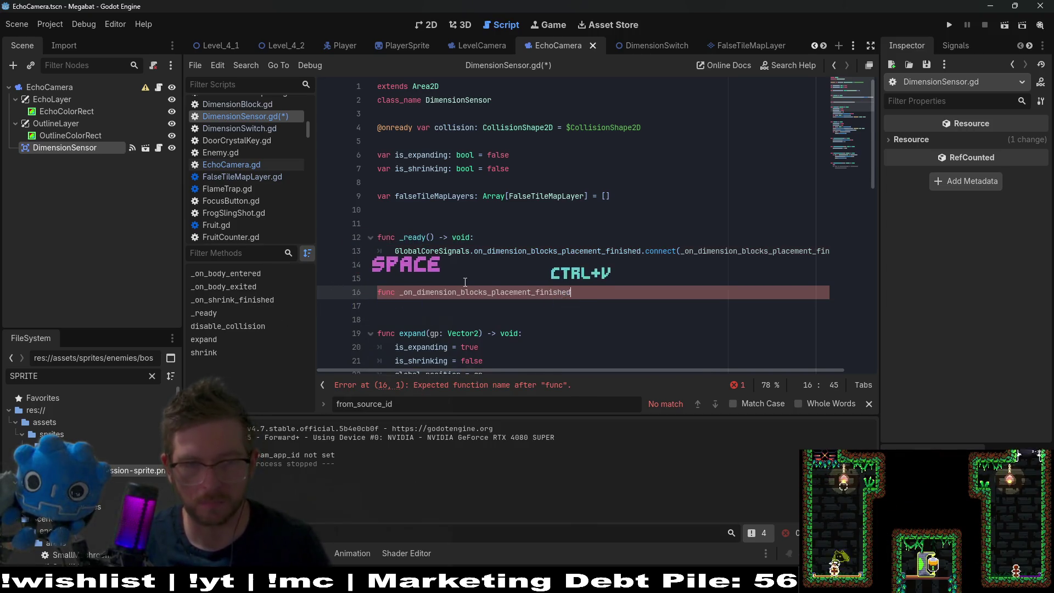
{"action": "type", "text": "() -> vo"}
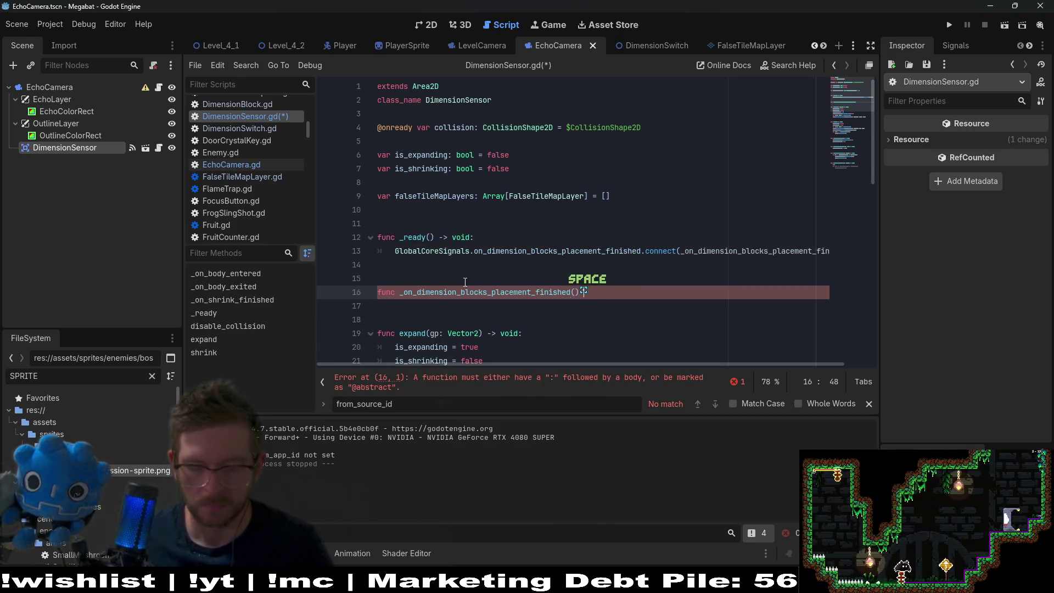
{"action": "type", "text": "id:"}
{"action": "key", "text": "Return"}
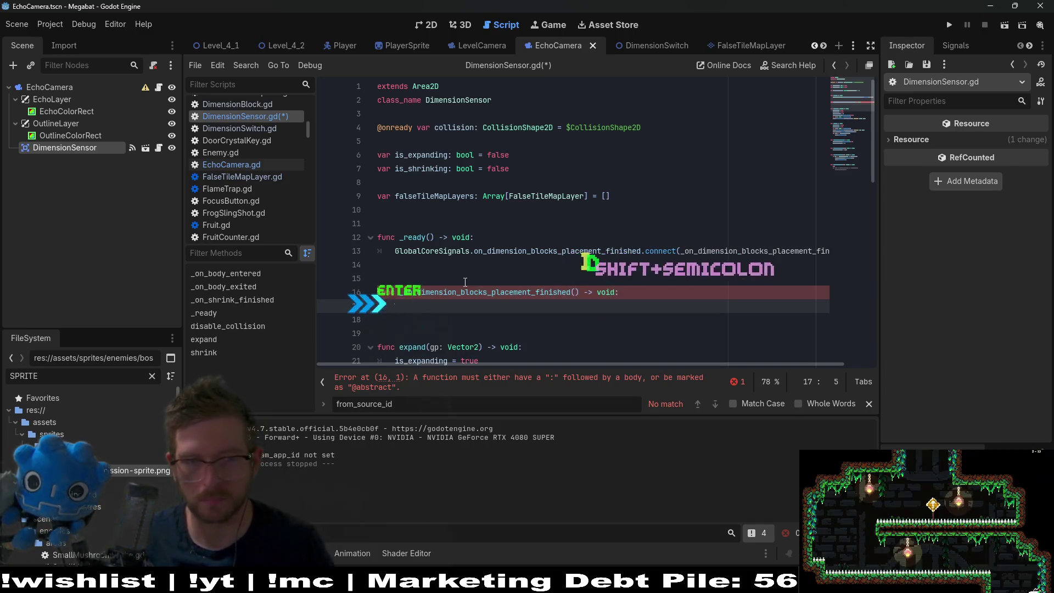
{"action": "type", "text": "pass"}
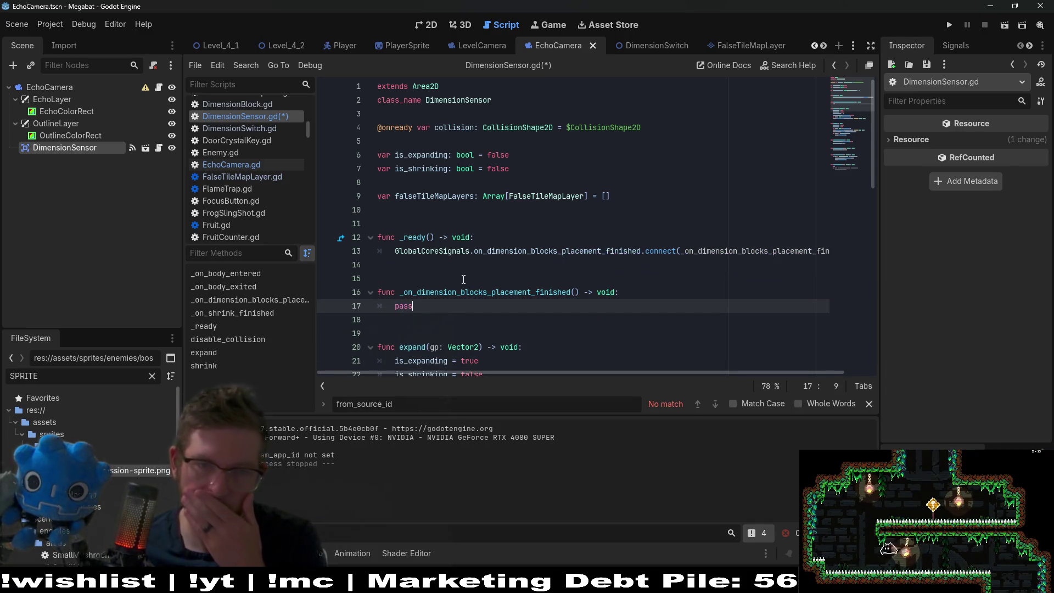
{"action": "left_click", "coordinate": [480, 207]}
{"action": "double_click", "coordinate": [443, 197]}
{"action": "scroll", "coordinate": [508, 205], "scroll_direction": "down", "scroll_amount": 3}
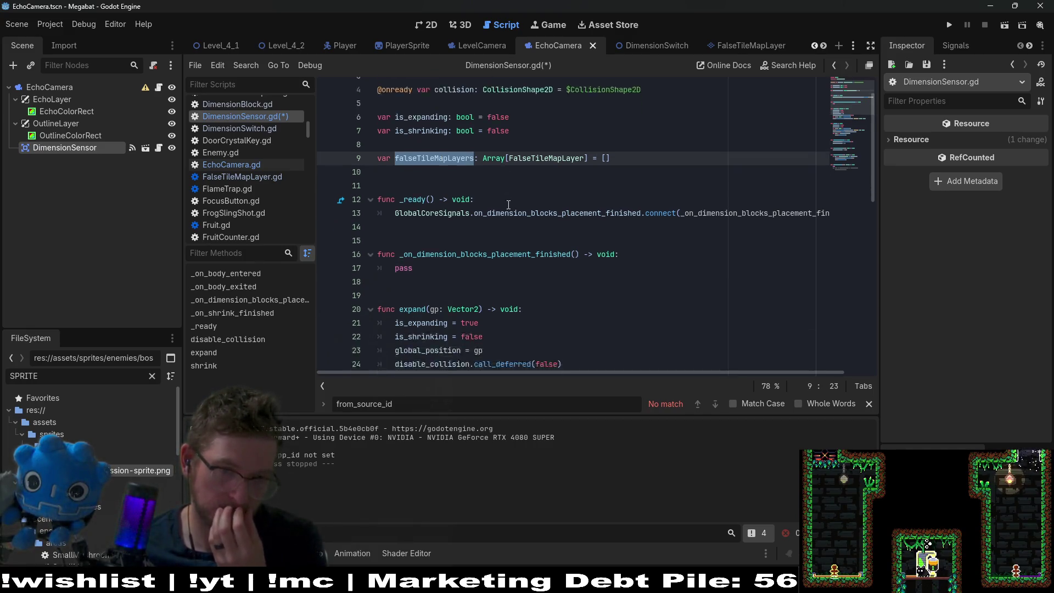
{"action": "scroll", "coordinate": [500, 200], "scroll_direction": "up", "scroll_amount": 1}
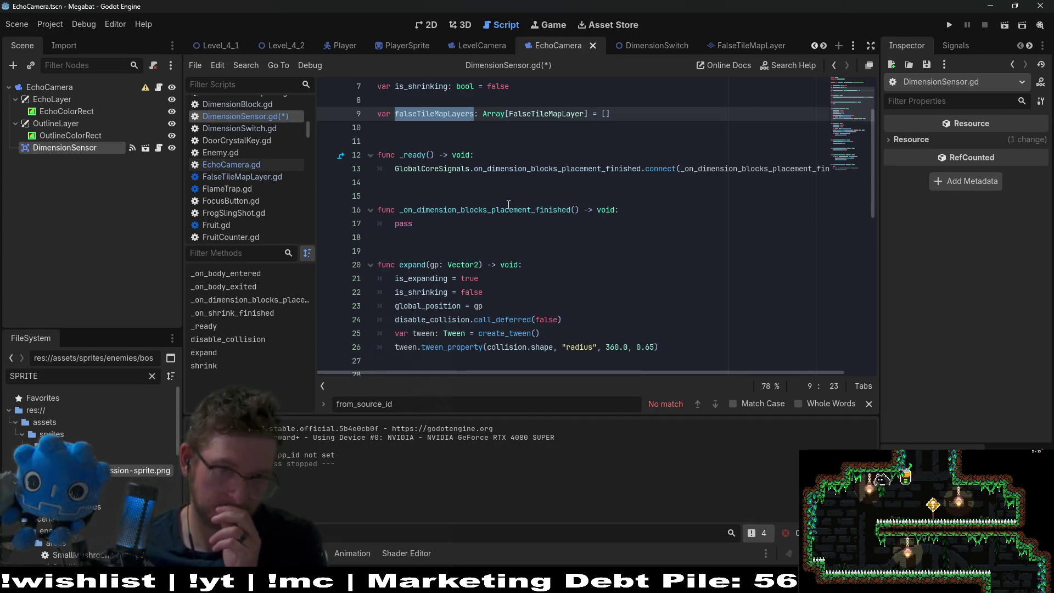
- Declare 'var ready_count: int = 0' on line 10
{"action": "key", "text": "Down"}
{"action": "scroll", "coordinate": [518, 185], "scroll_direction": "up", "scroll_amount": 1}
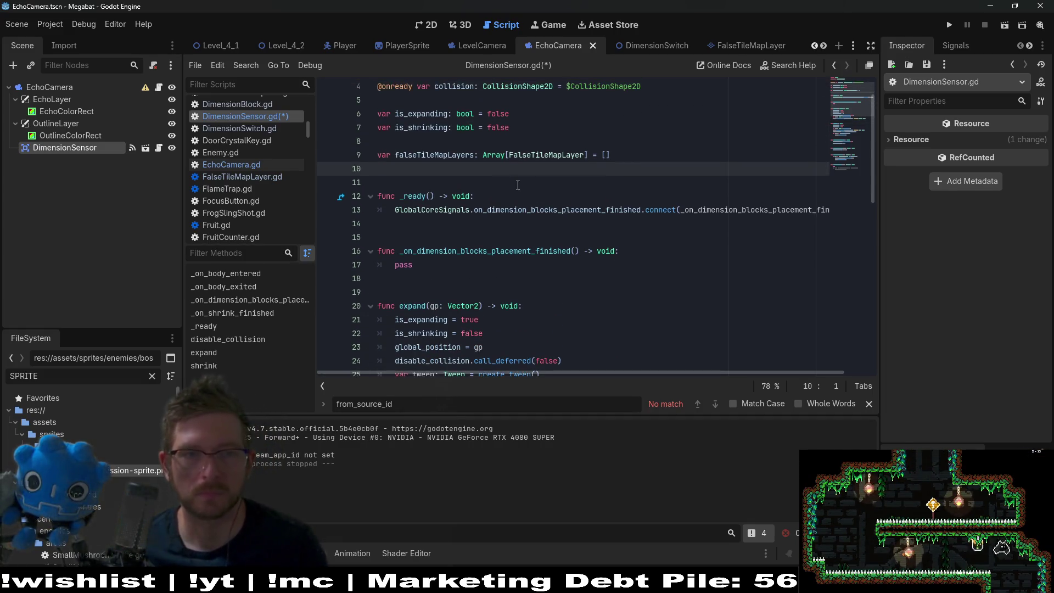
{"action": "type", "text": "var "}
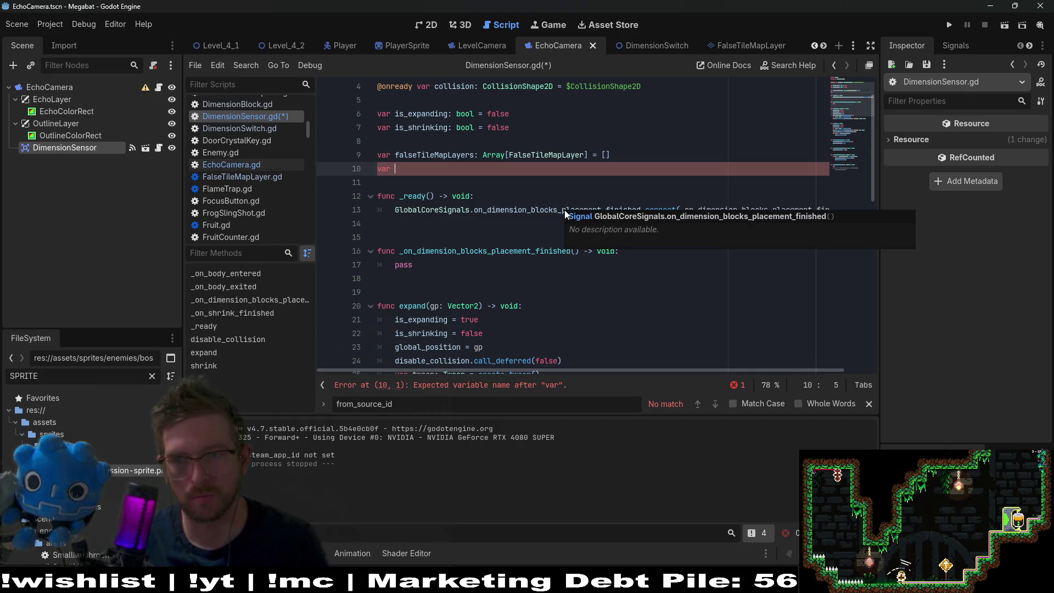
{"action": "type", "text": "ready_count:"}
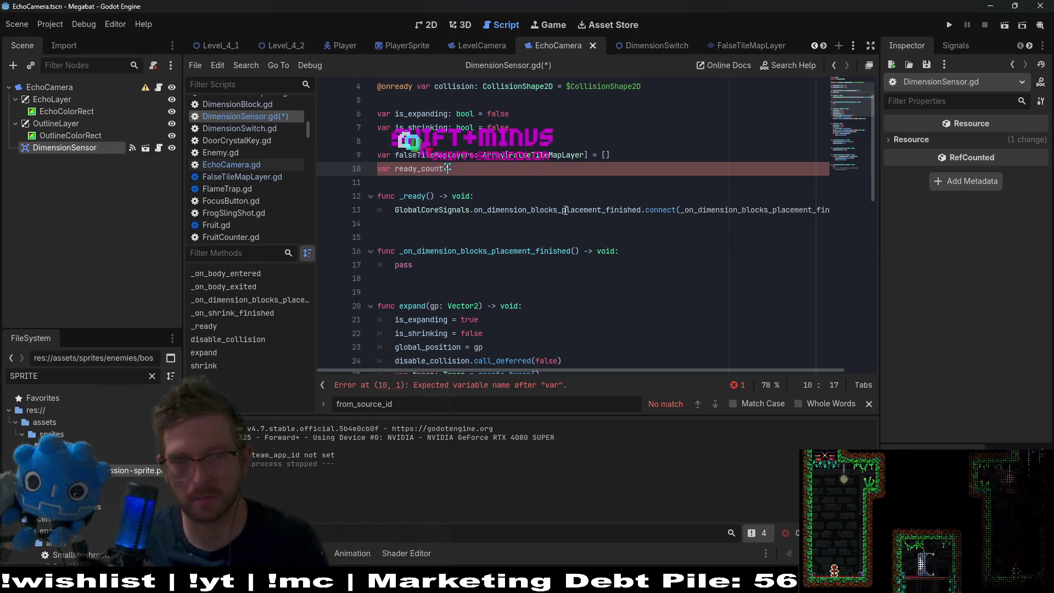
{"action": "type", "text": " int"}
{"action": "key", "text": "BackSpace"}
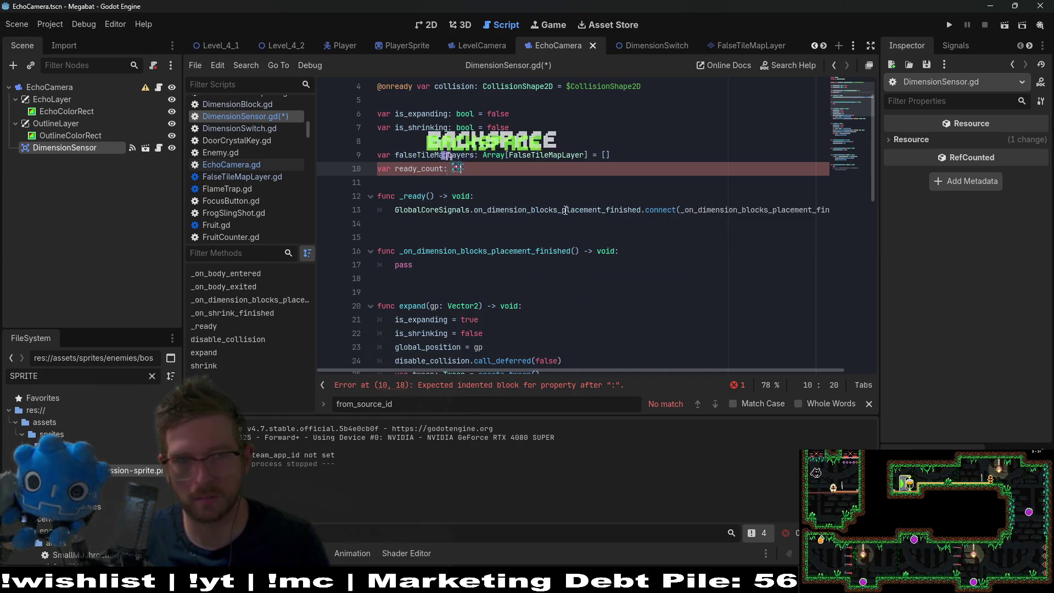
{"action": "type", "text": "t = 0"}
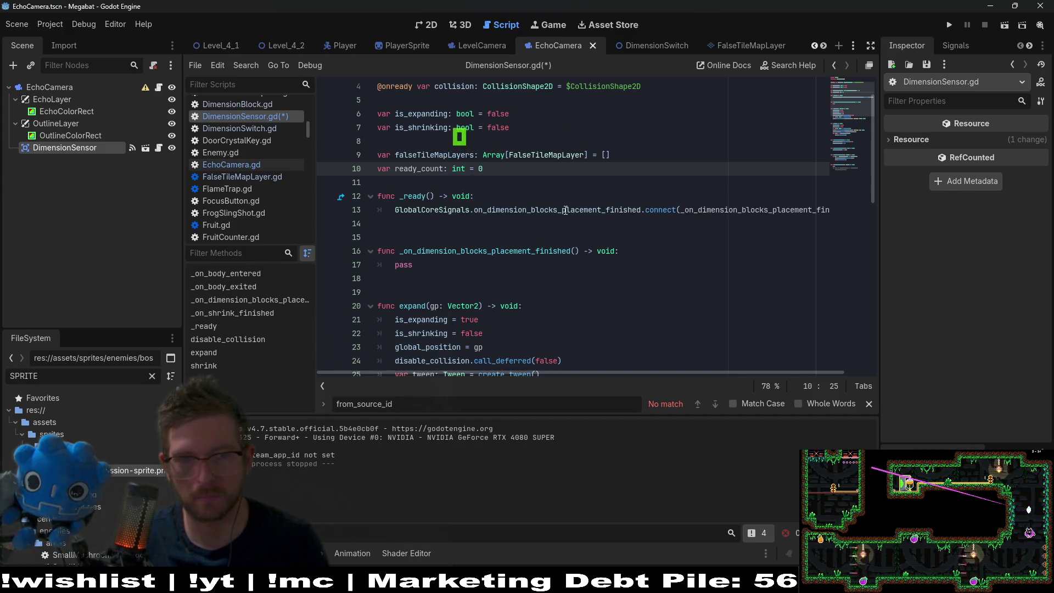
- Replace the handler's pass with 'ready_count += 1'
{"action": "double_click", "coordinate": [428, 168]}
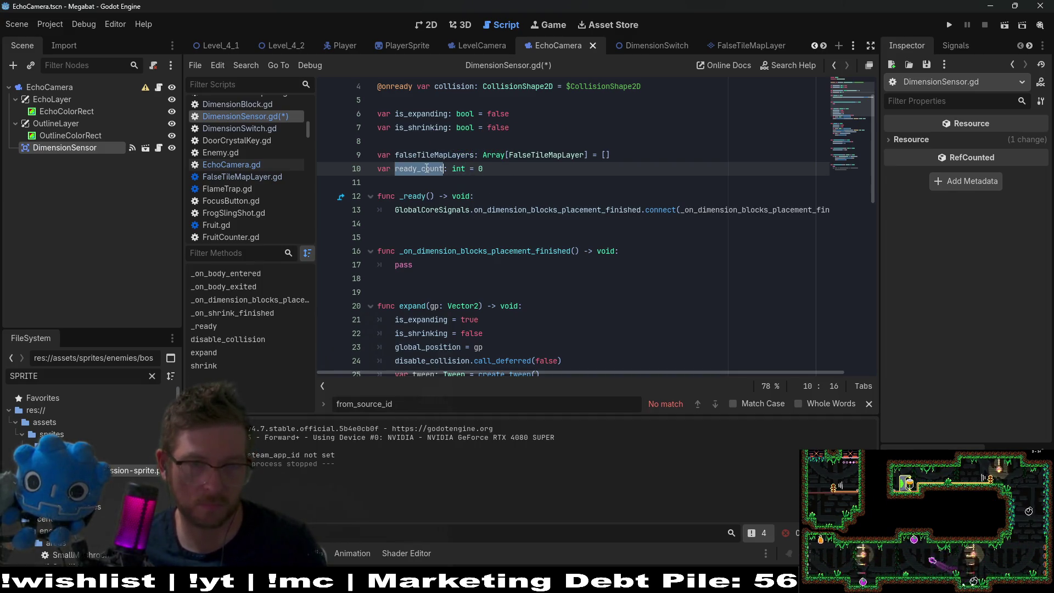
{"action": "double_click", "coordinate": [411, 269]}
{"action": "key", "text": "ctrl+v"}
{"action": "type", "text": "+="}
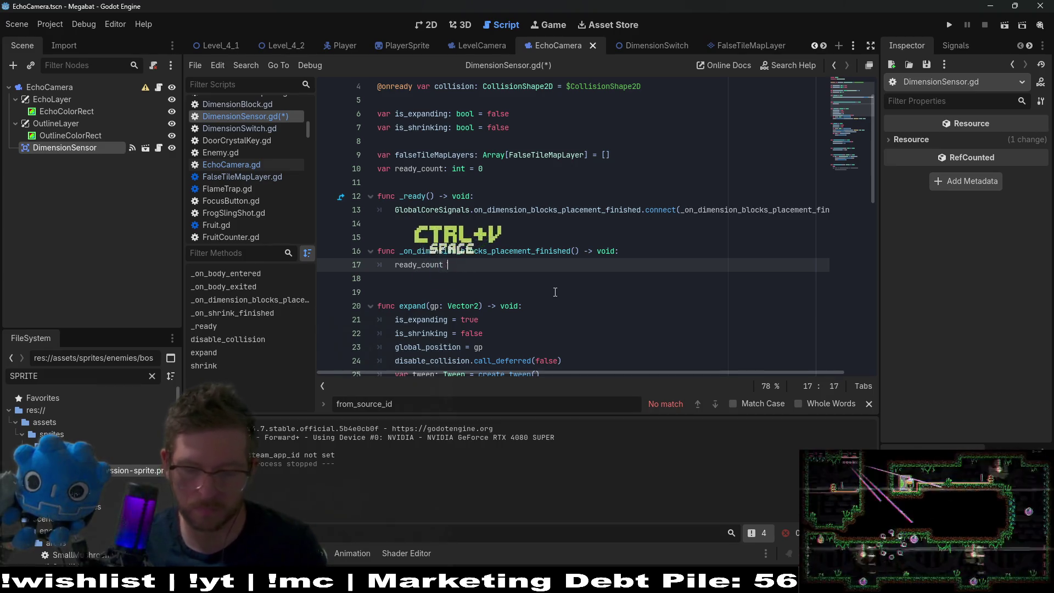
{"action": "type", "text": " 1"}
{"action": "key", "text": "Return"}
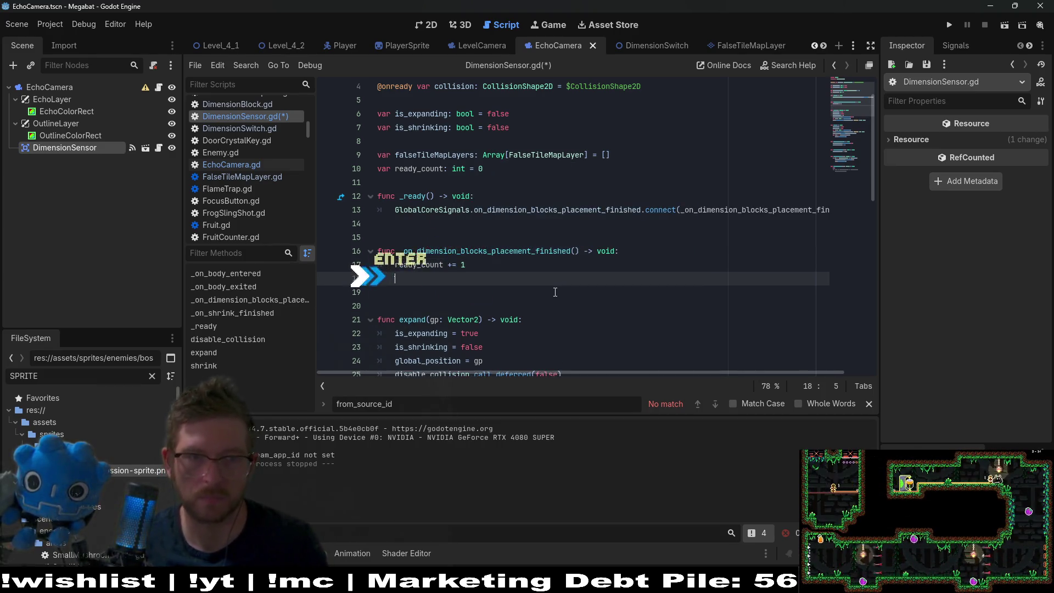
- Add an if on ready_count >= falseTileMapLayers.size() with a pass body
{"action": "type", "text": "read"}
{"action": "key", "text": "Return"}
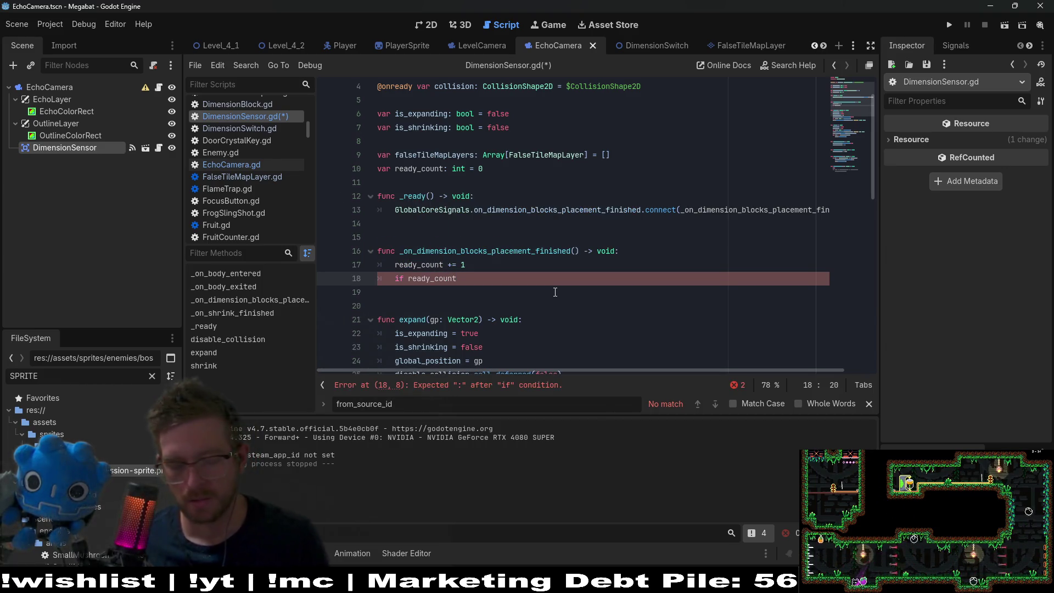
{"action": "type", "text": ">= "}
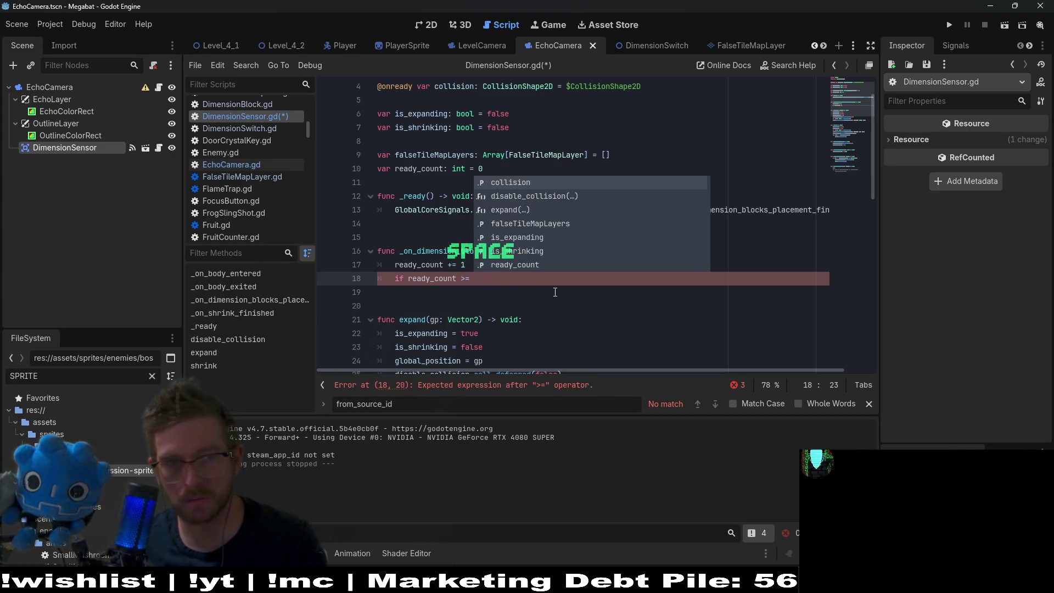
{"action": "type", "text": "fal"}
{"action": "key", "text": "Return"}
{"action": "type", "text": ".size()"}
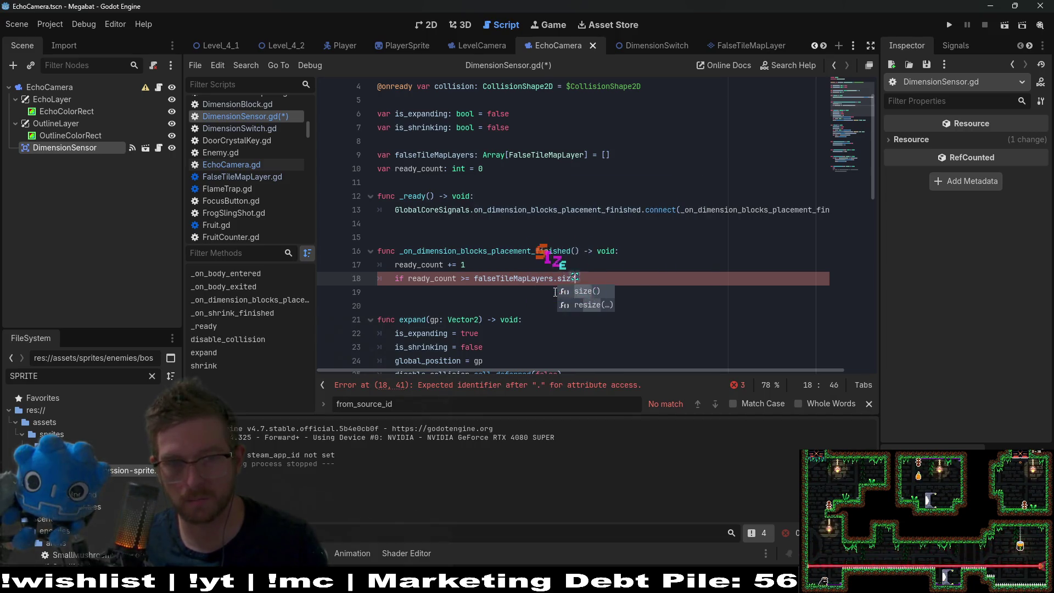
{"action": "key", "text": "Return"}
{"action": "key", "text": "Tab"}
{"action": "type", "text": "pass"}
- Append the missing colon to the if condition on line 18
{"action": "scroll", "coordinate": [556, 292], "scroll_direction": "down", "scroll_amount": 1}
{"action": "scroll", "coordinate": [555, 275], "scroll_direction": "down", "scroll_amount": 1}
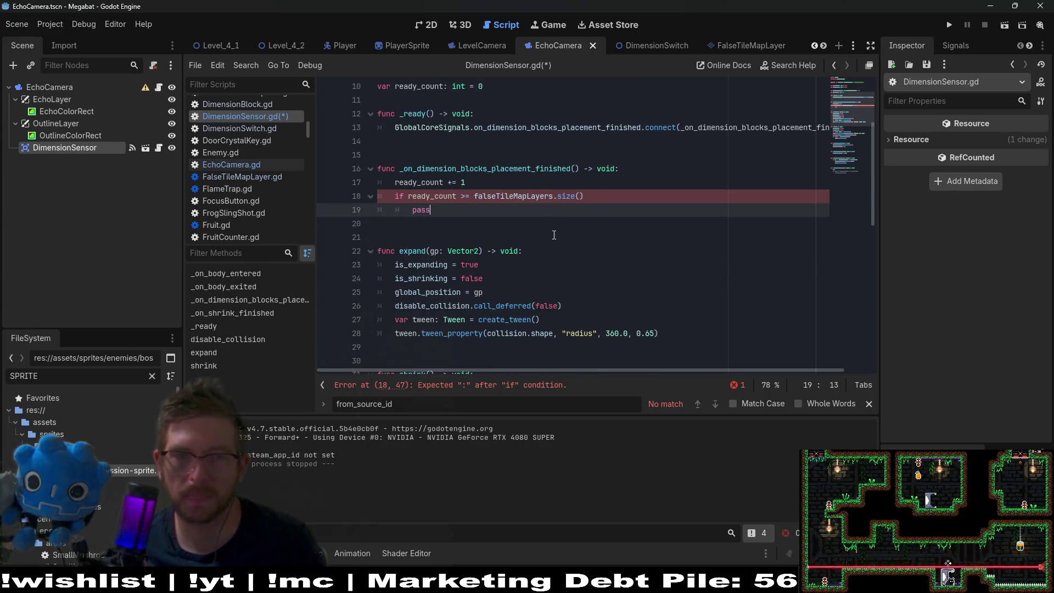
{"action": "double_click", "coordinate": [418, 183]}
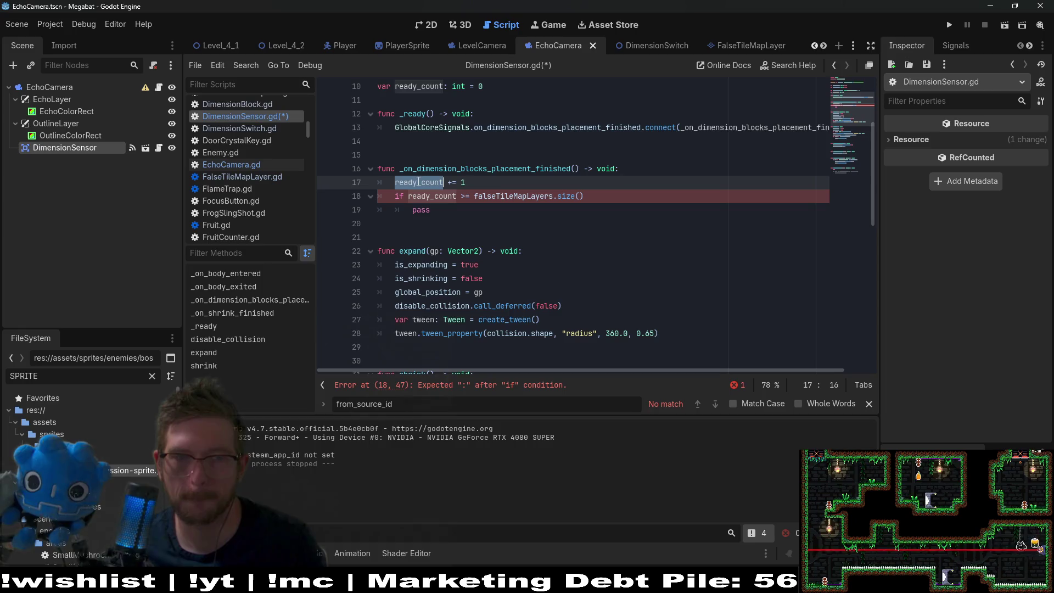
{"action": "left_click", "coordinate": [610, 198]}
{"action": "type", "text": ":"}
{"action": "left_click", "coordinate": [529, 198]}
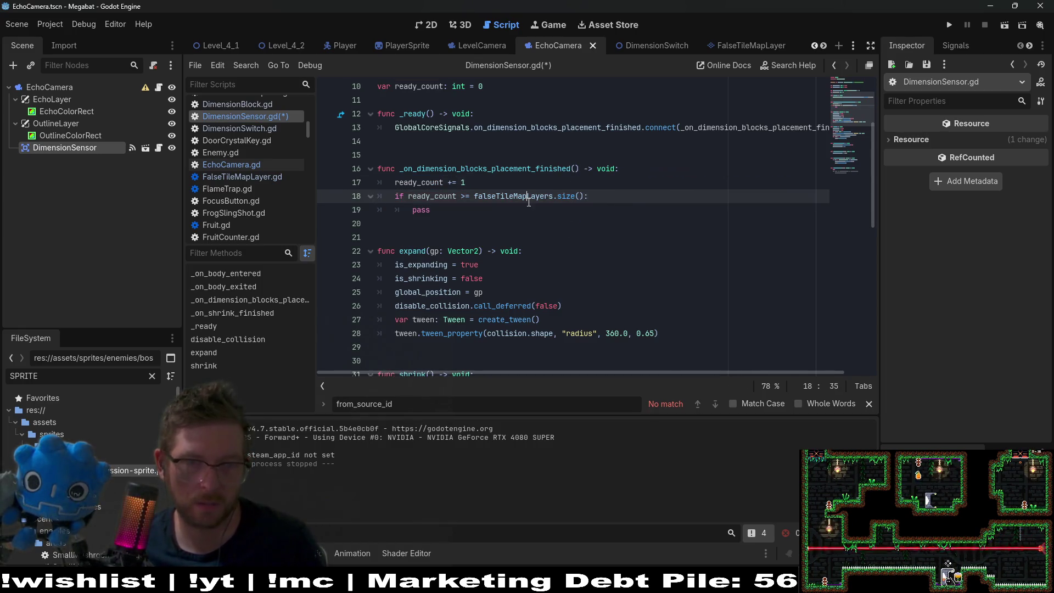
{"action": "double_click", "coordinate": [529, 197]}
{"action": "scroll", "coordinate": [574, 235], "scroll_direction": "down", "scroll_amount": 7}
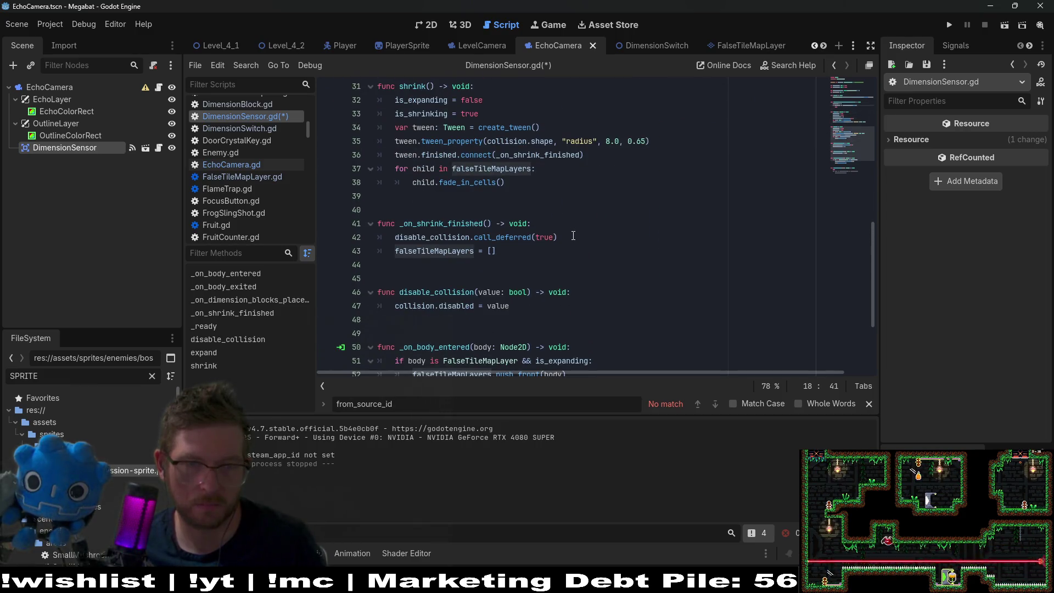
- Insert a new line under class_name DimensionSensor and begin a 'signal' declaration
{"action": "scroll", "coordinate": [574, 235], "scroll_direction": "up", "scroll_amount": 8}
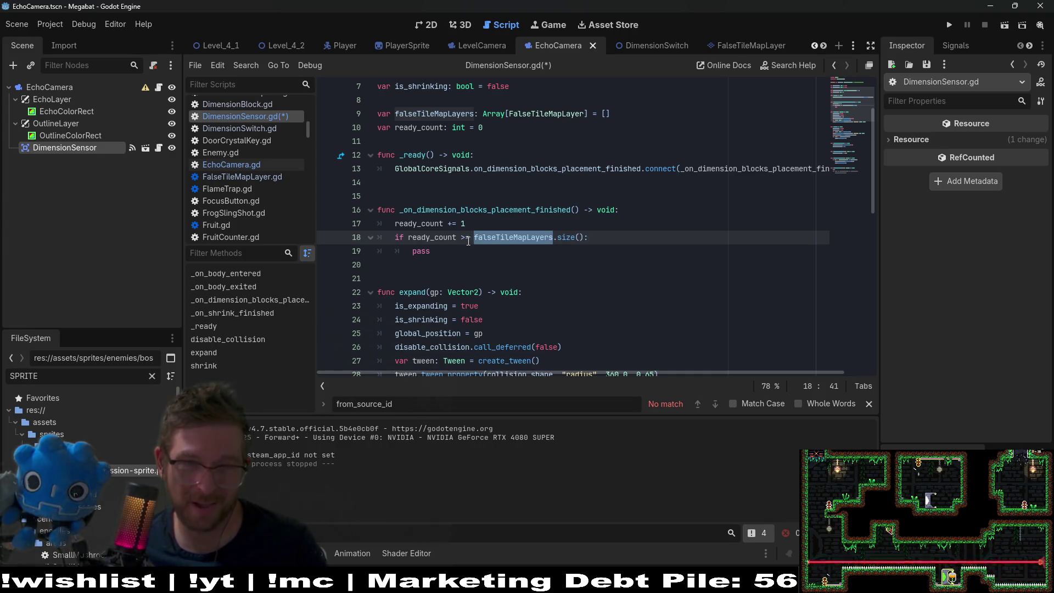
{"action": "scroll", "coordinate": [467, 241], "scroll_direction": "up", "scroll_amount": 2}
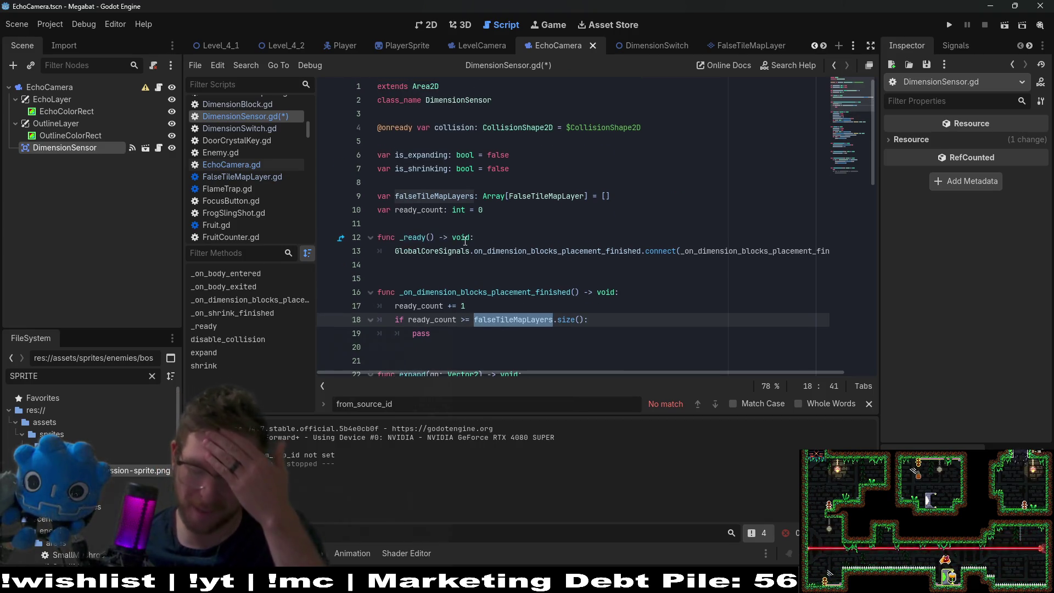
{"action": "left_click", "coordinate": [486, 114]}
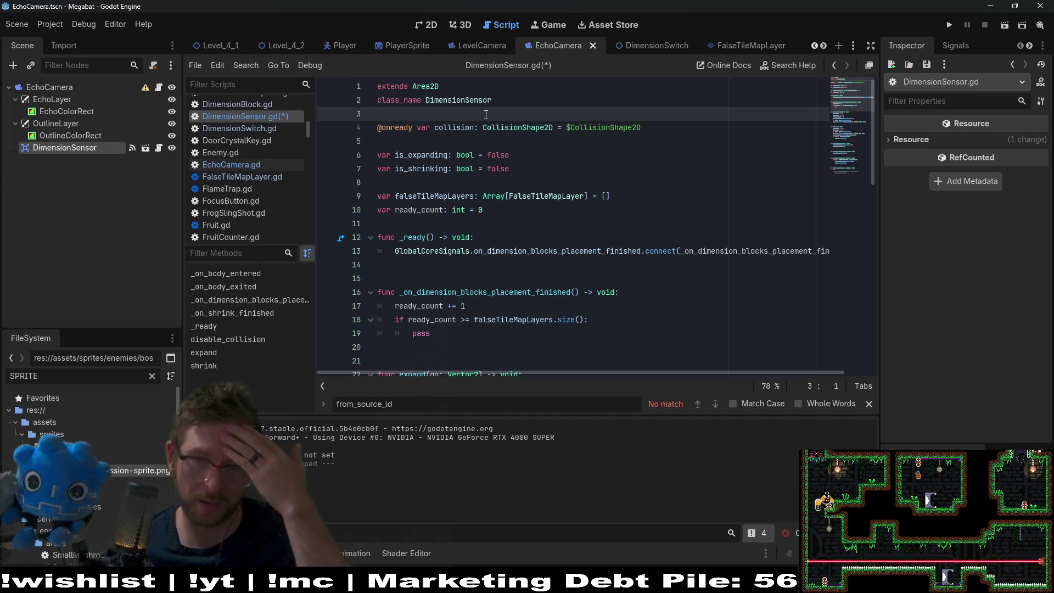
{"action": "left_click", "coordinate": [456, 331]}
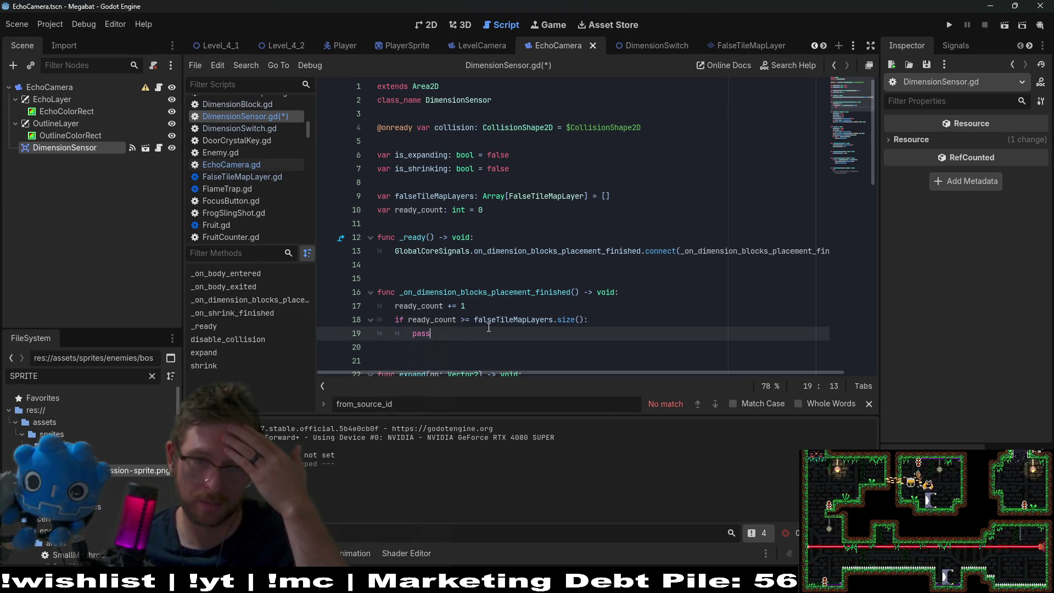
{"action": "left_click", "coordinate": [423, 115]}
{"action": "key", "text": "Return"}
{"action": "key", "text": "Return"}
{"action": "key", "text": "Up"}
{"action": "type", "text": "signal"}
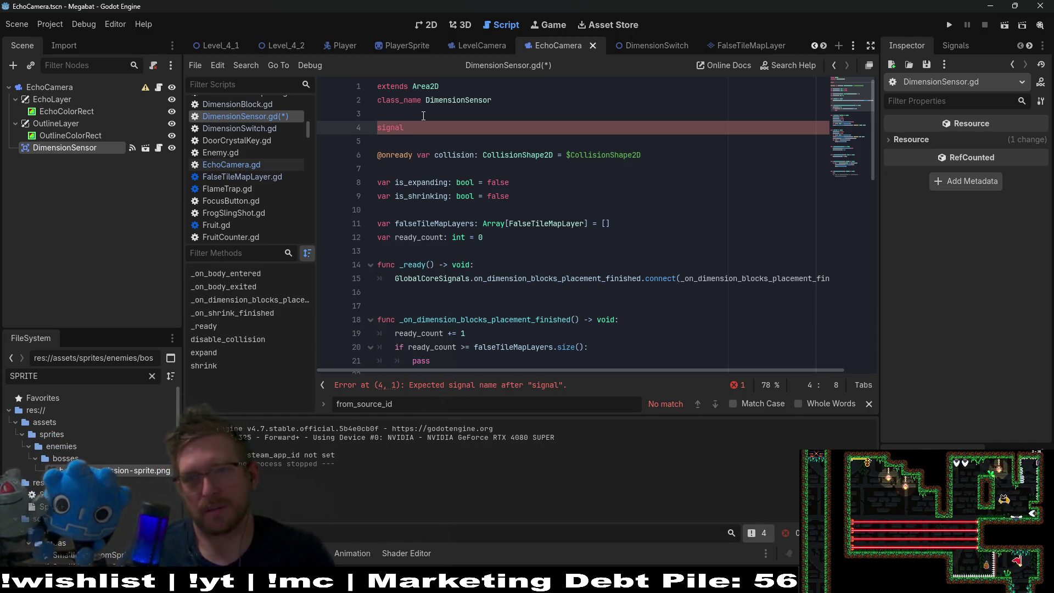
{"action": "left_click", "coordinate": [651, 51]}
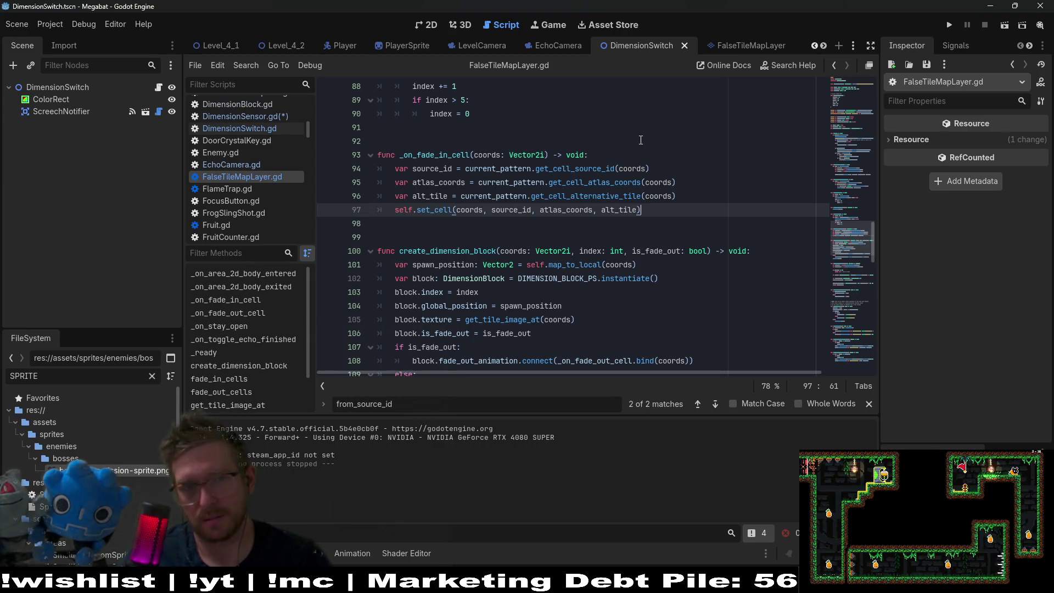
- In DimensionSwitch.gd, delete the extra blank line above the screech-notifier handler and save
{"action": "scroll", "coordinate": [641, 140], "scroll_direction": "down", "scroll_amount": 2}
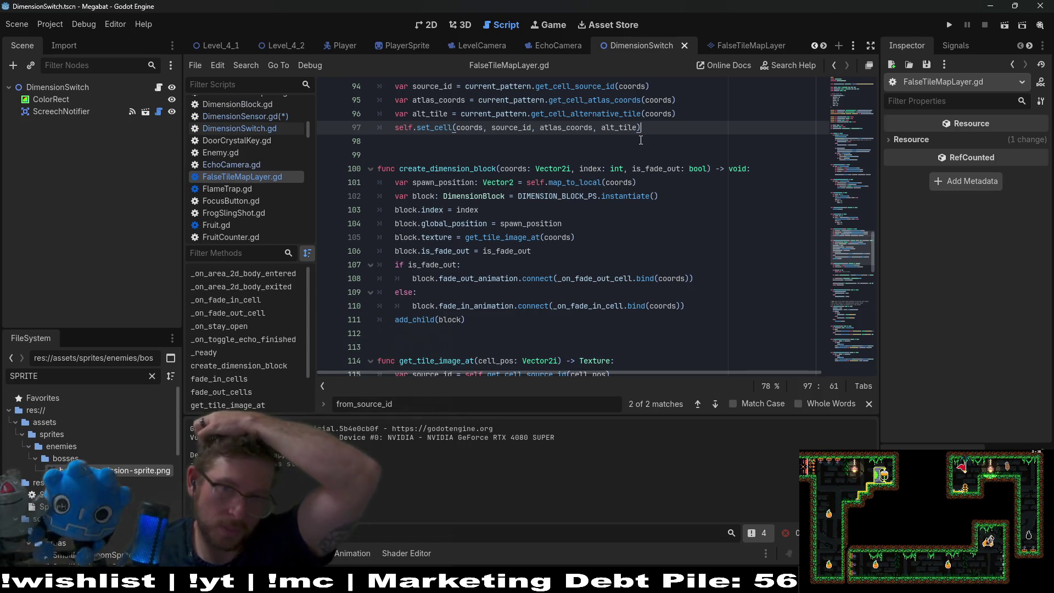
{"action": "scroll", "coordinate": [641, 140], "scroll_direction": "down", "scroll_amount": 1}
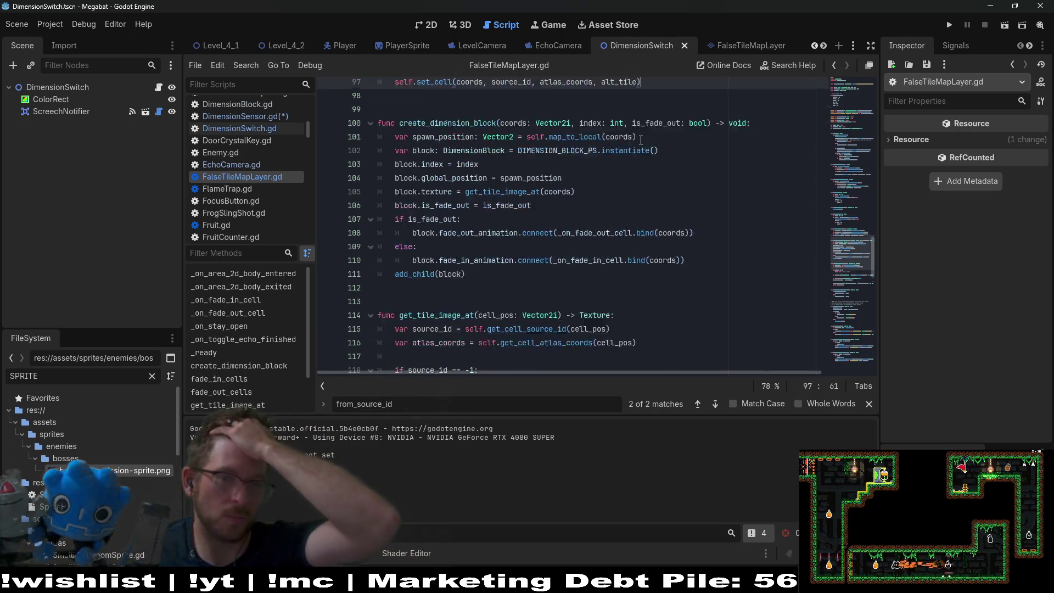
{"action": "scroll", "coordinate": [641, 140], "scroll_direction": "up", "scroll_amount": 9}
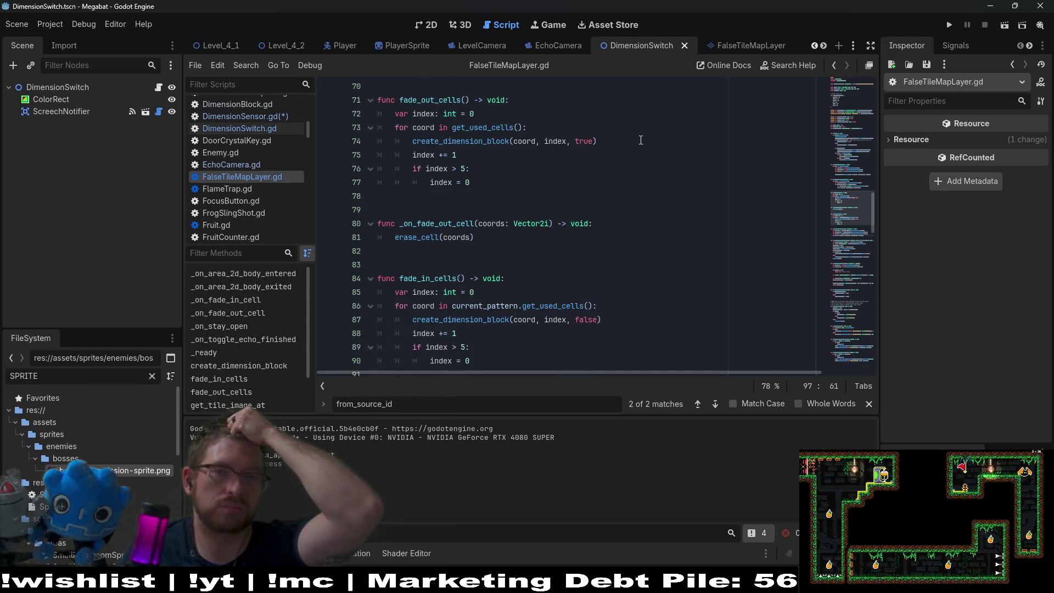
{"action": "scroll", "coordinate": [641, 141], "scroll_direction": "up", "scroll_amount": 2}
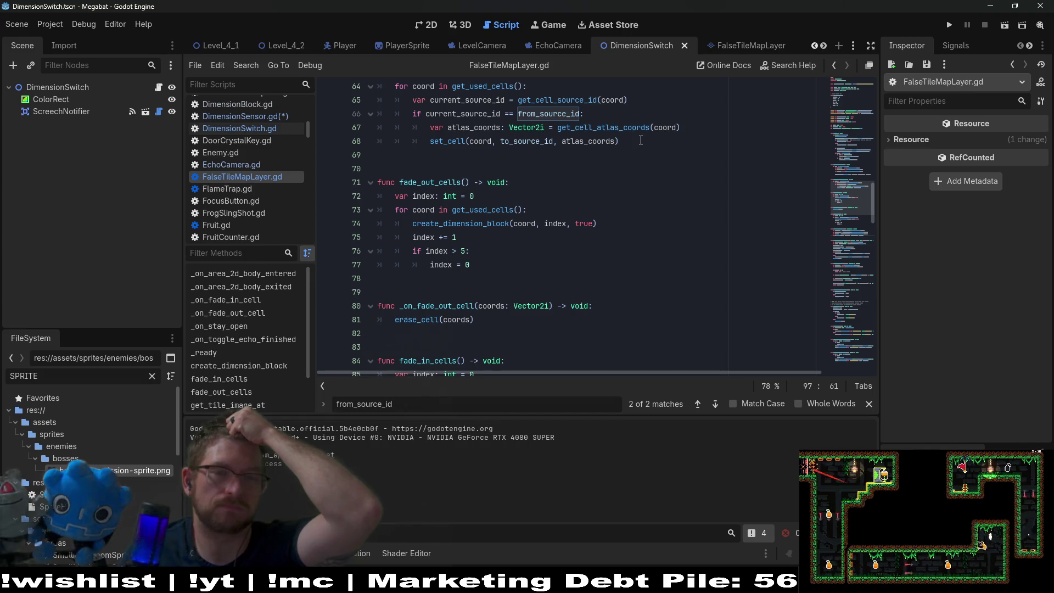
{"action": "scroll", "coordinate": [641, 140], "scroll_direction": "up", "scroll_amount": 2}
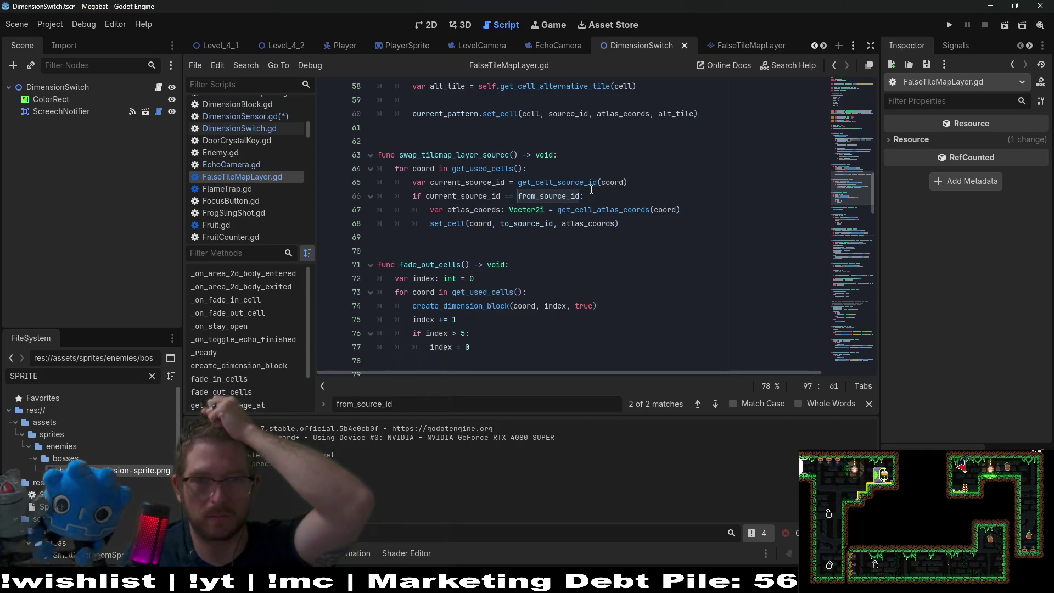
{"action": "scroll", "coordinate": [592, 189], "scroll_direction": "up", "scroll_amount": 4}
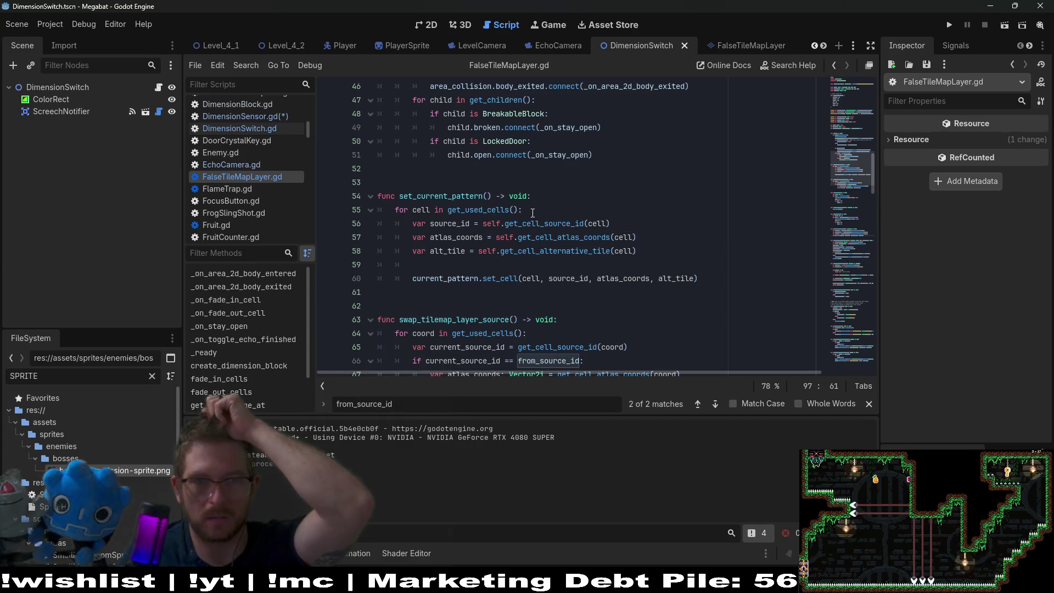
{"action": "left_click", "coordinate": [272, 125]}
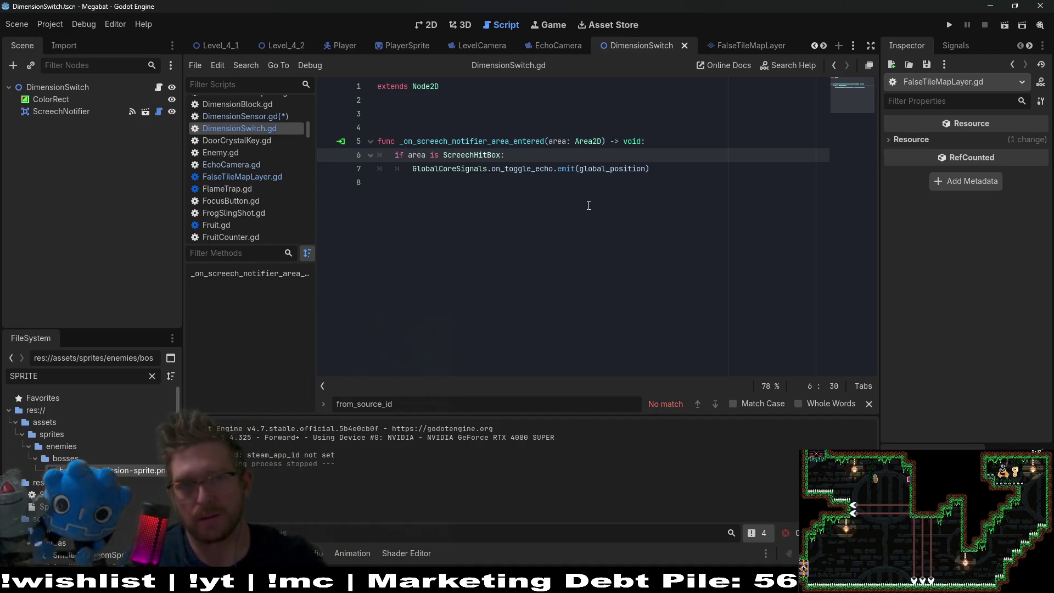
{"action": "left_click", "coordinate": [408, 131]}
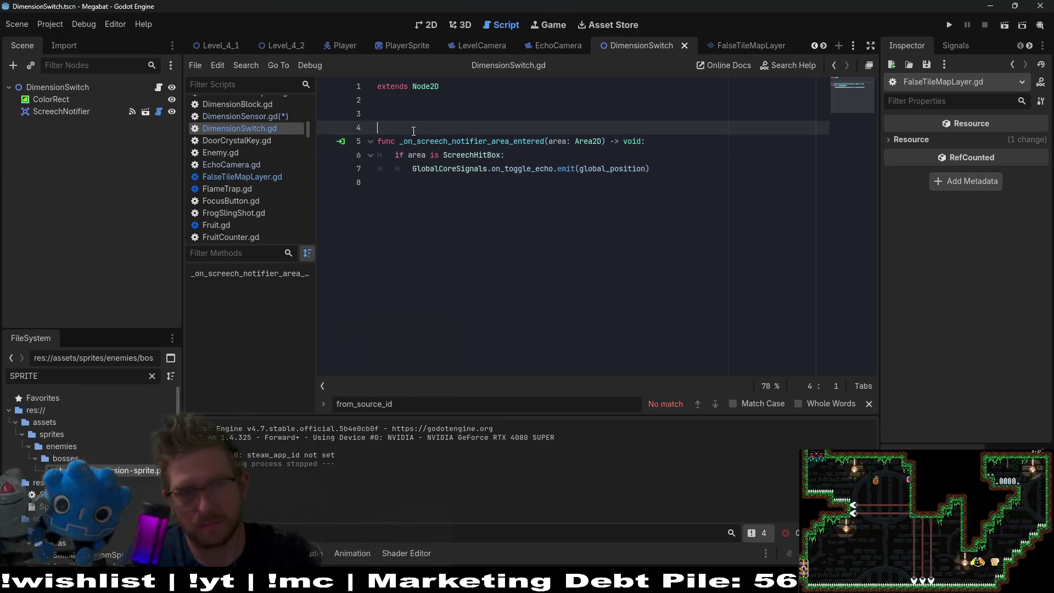
{"action": "key", "text": "BackSpace"}
{"action": "key", "text": "ctrl+s"}
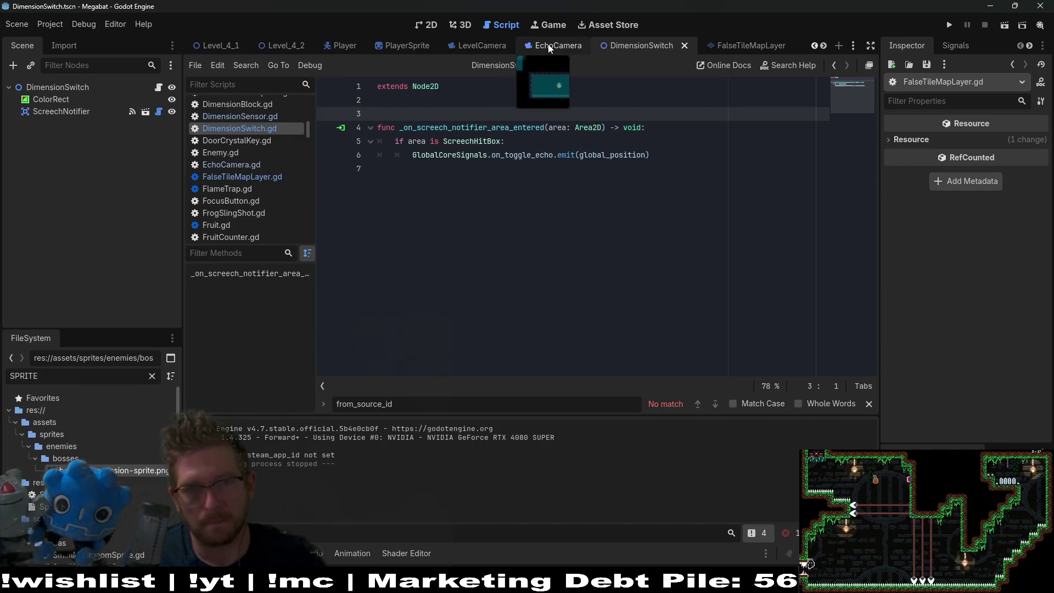
- Switch to the FalseTileMapLayer scene and show DimensionSensor.gd in the script editor
{"action": "left_click", "coordinate": [741, 45]}
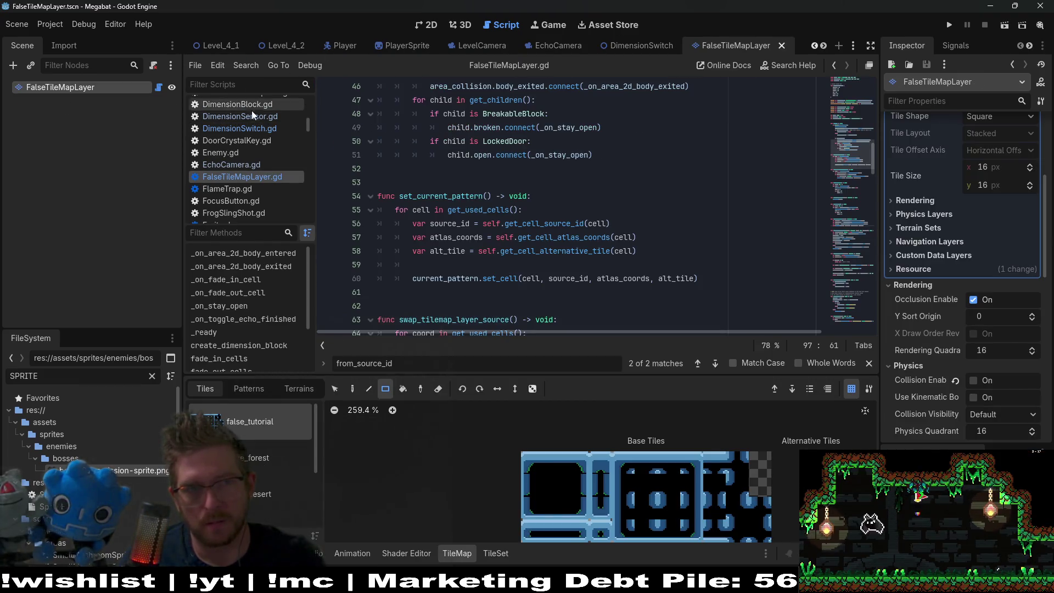
{"action": "left_click", "coordinate": [270, 119]}
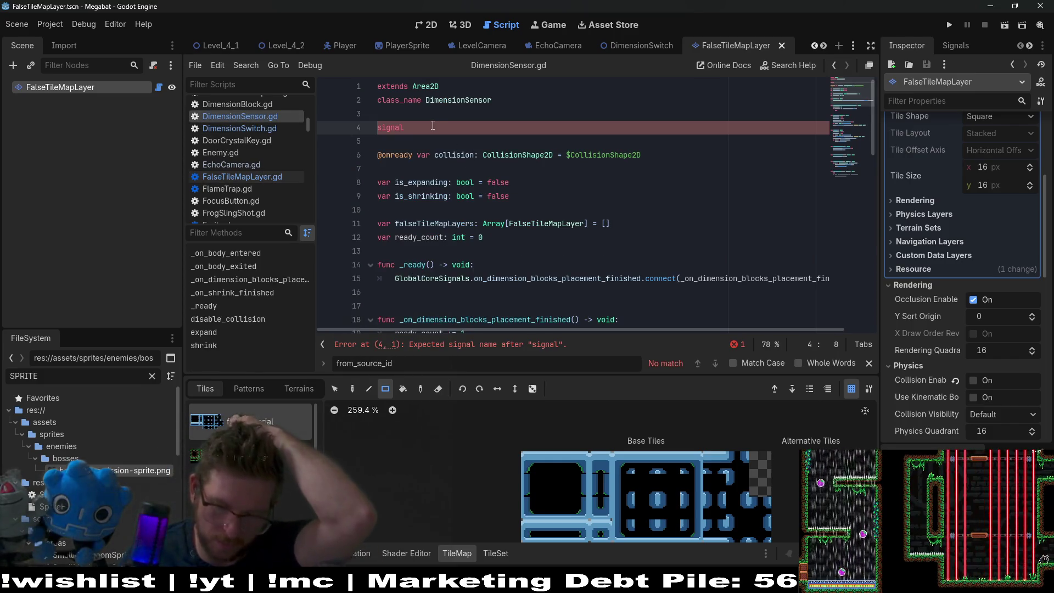
{"action": "scroll", "coordinate": [555, 176], "scroll_direction": "down", "scroll_amount": 3}
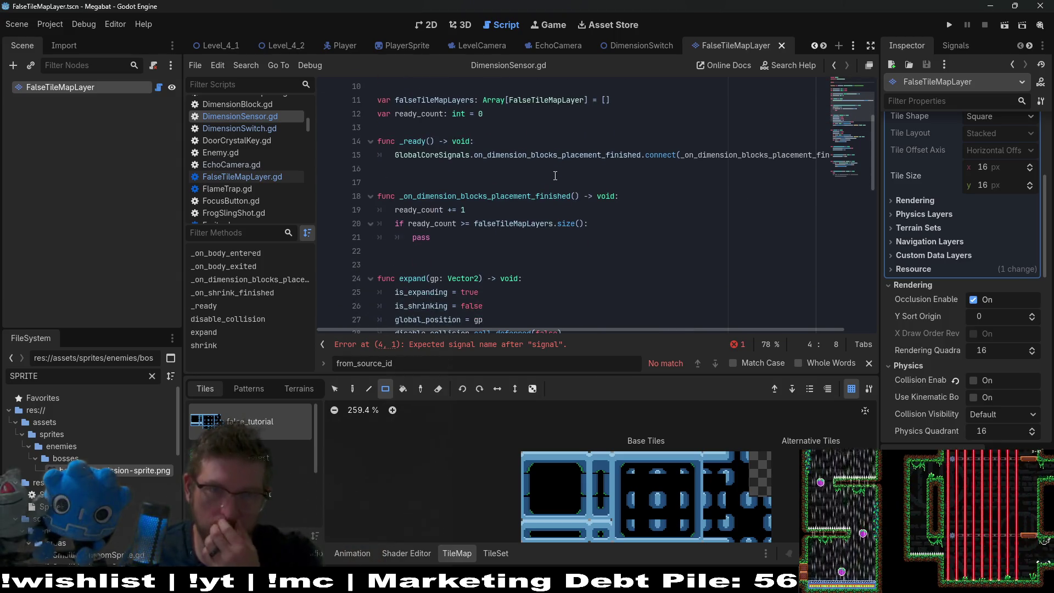
{"action": "scroll", "coordinate": [555, 176], "scroll_direction": "up", "scroll_amount": 3}
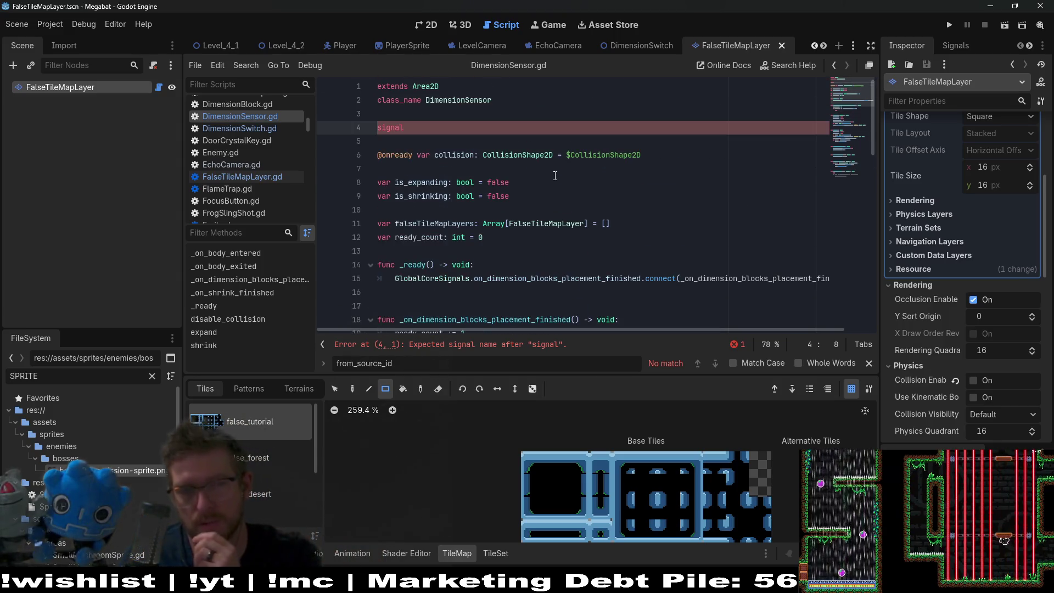
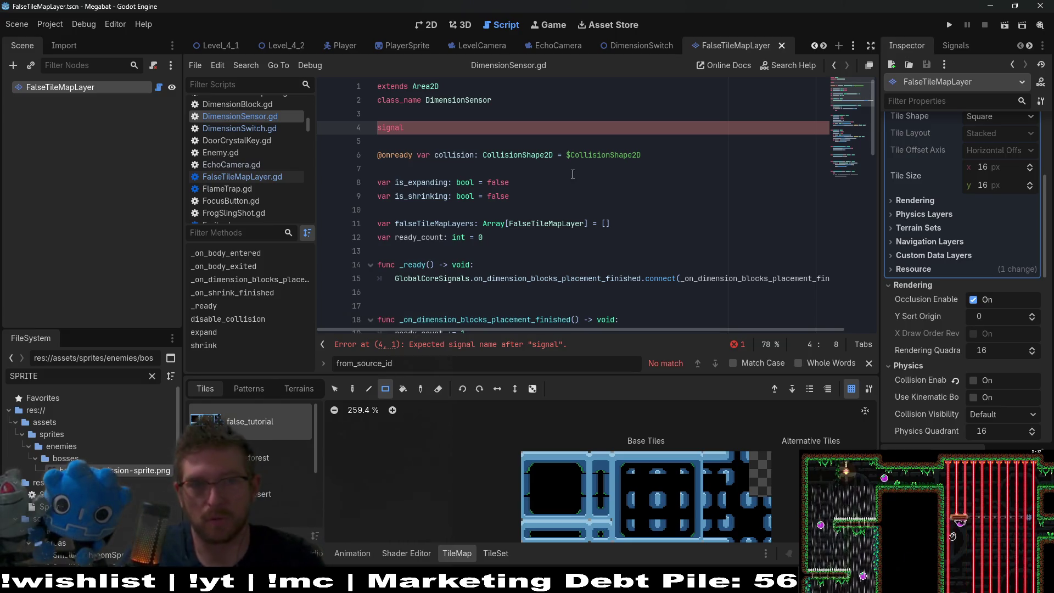
- Delete the blank line and the lone incomplete 'signal' declaration near the top of DimensionSensor.gd, then save
{"action": "scroll", "coordinate": [573, 174], "scroll_direction": "down", "scroll_amount": 12}
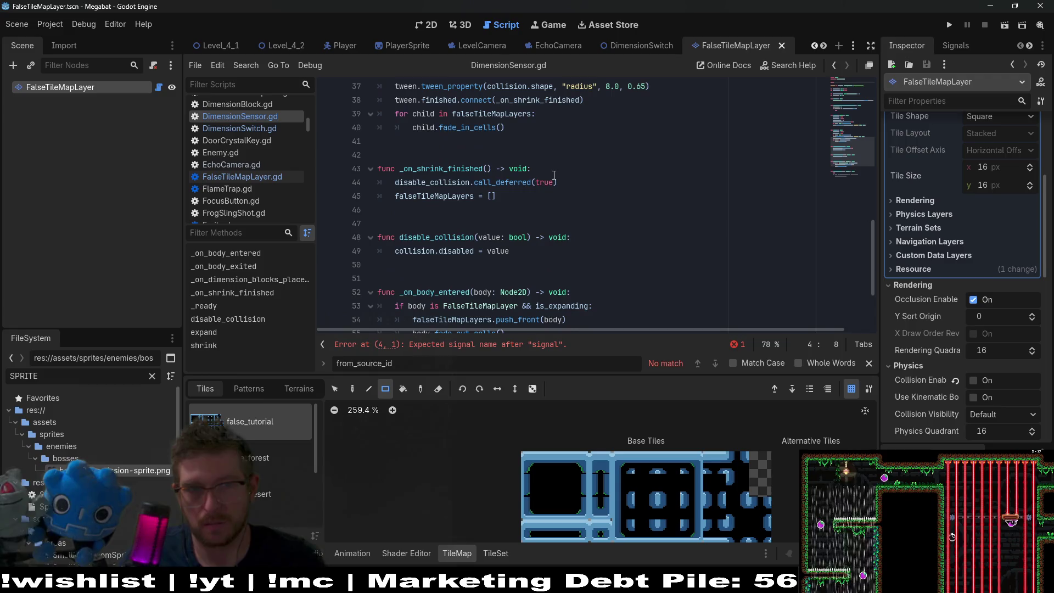
{"action": "scroll", "coordinate": [554, 175], "scroll_direction": "down", "scroll_amount": 3}
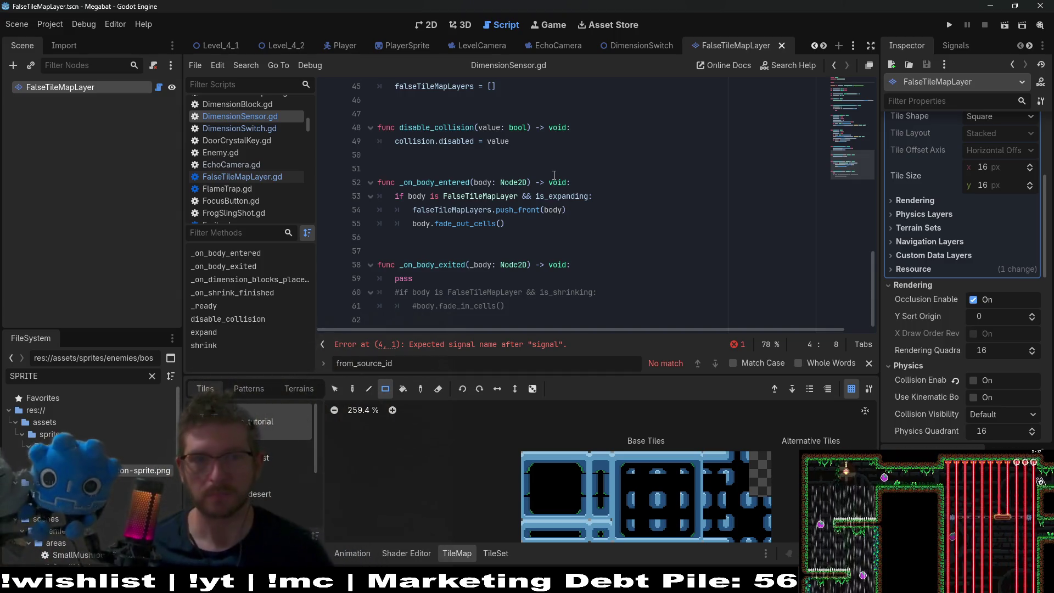
{"action": "scroll", "coordinate": [557, 192], "scroll_direction": "up", "scroll_amount": 8}
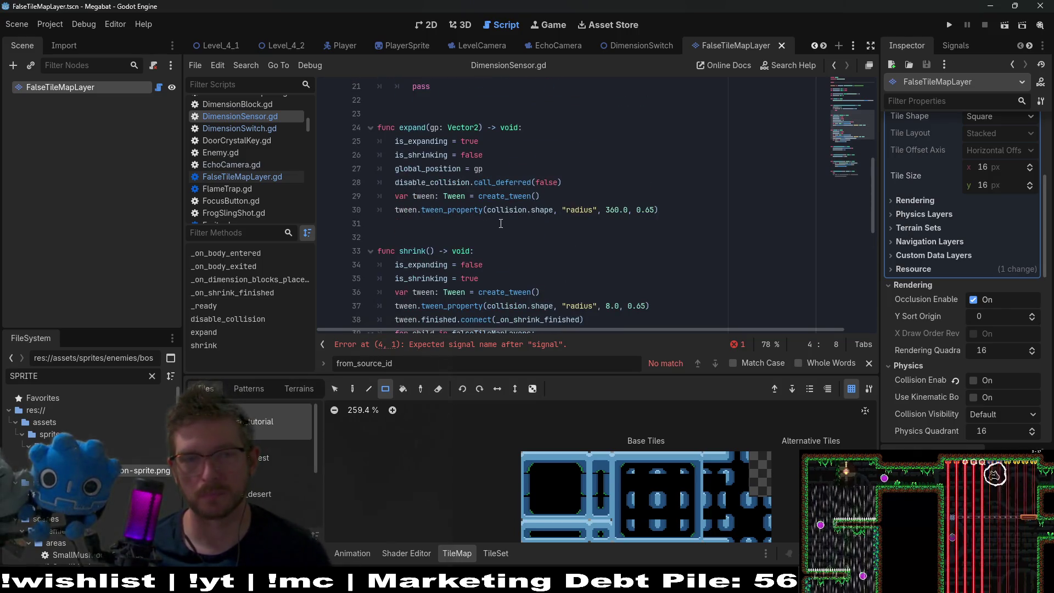
{"action": "scroll", "coordinate": [538, 241], "scroll_direction": "down", "scroll_amount": 3}
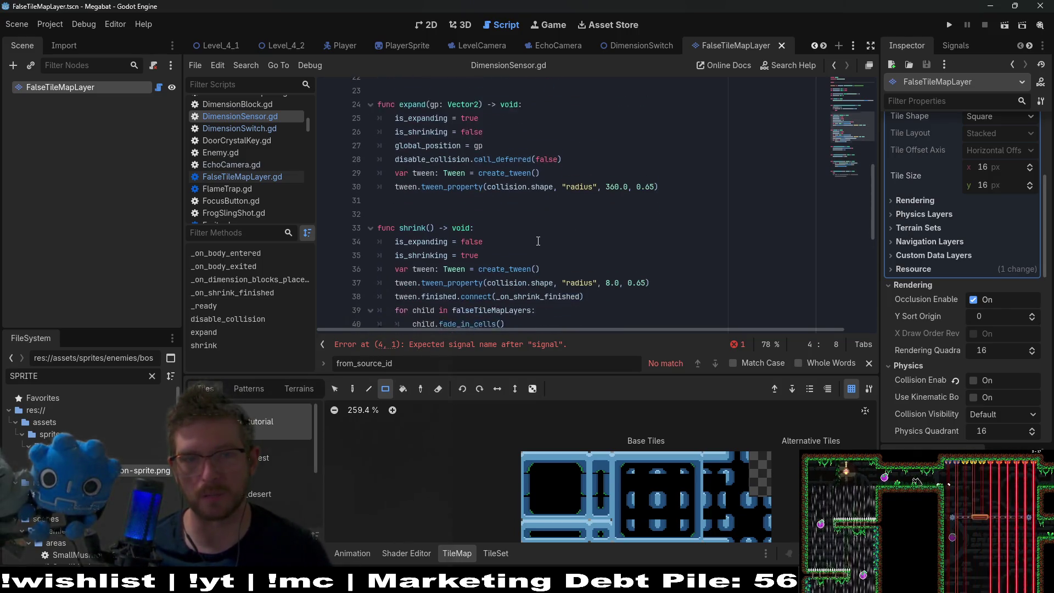
{"action": "scroll", "coordinate": [508, 210], "scroll_direction": "up", "scroll_amount": 10}
{"action": "left_click", "coordinate": [417, 114]}
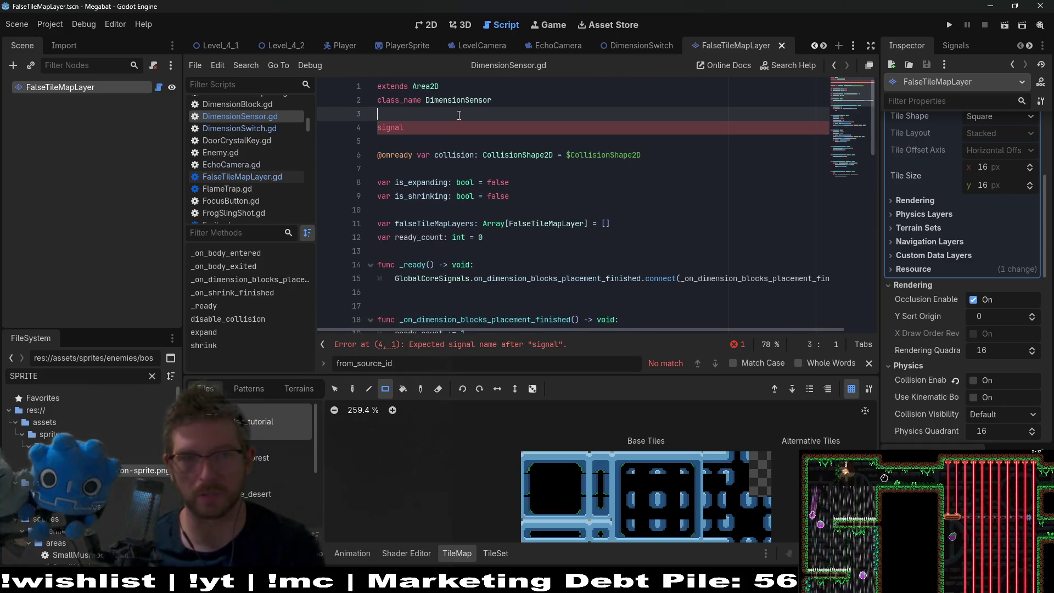
{"action": "key", "text": "BackSpace"}
{"action": "key", "text": "shift+Down"}
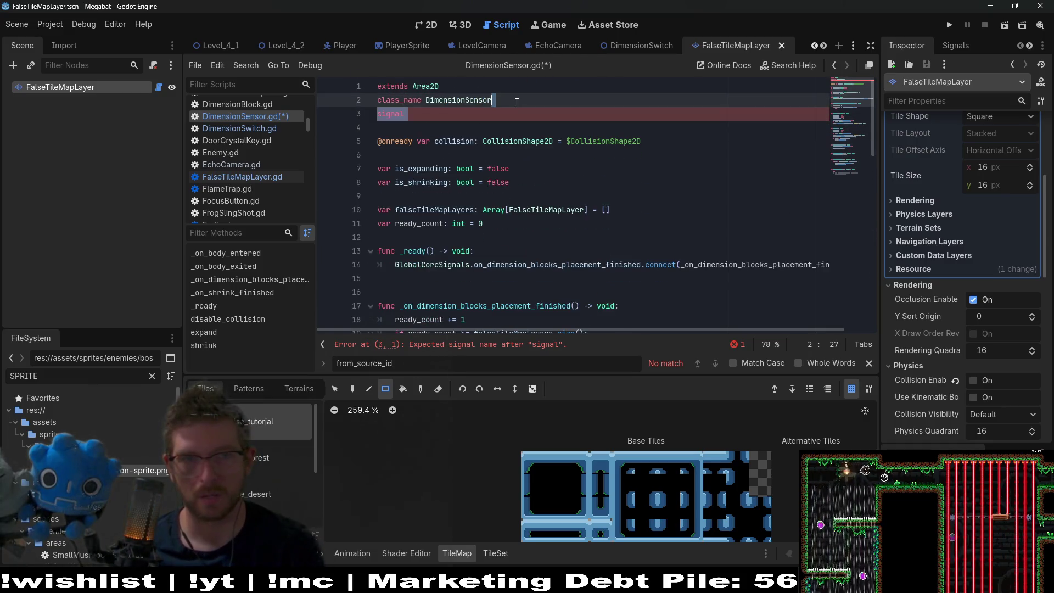
{"action": "key", "text": "BackSpace"}
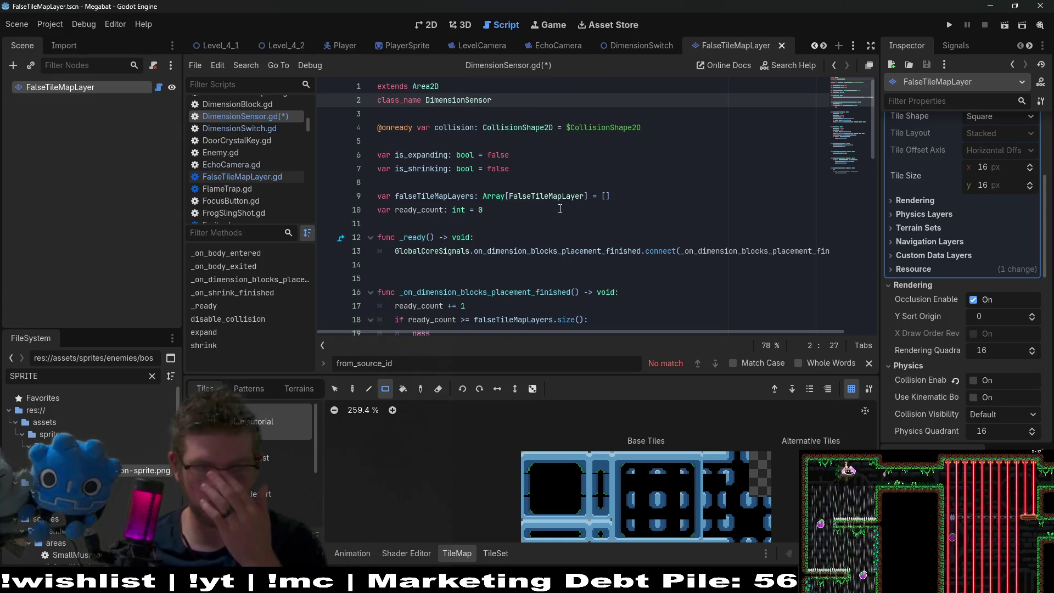
{"action": "key", "text": "ctrl+s"}
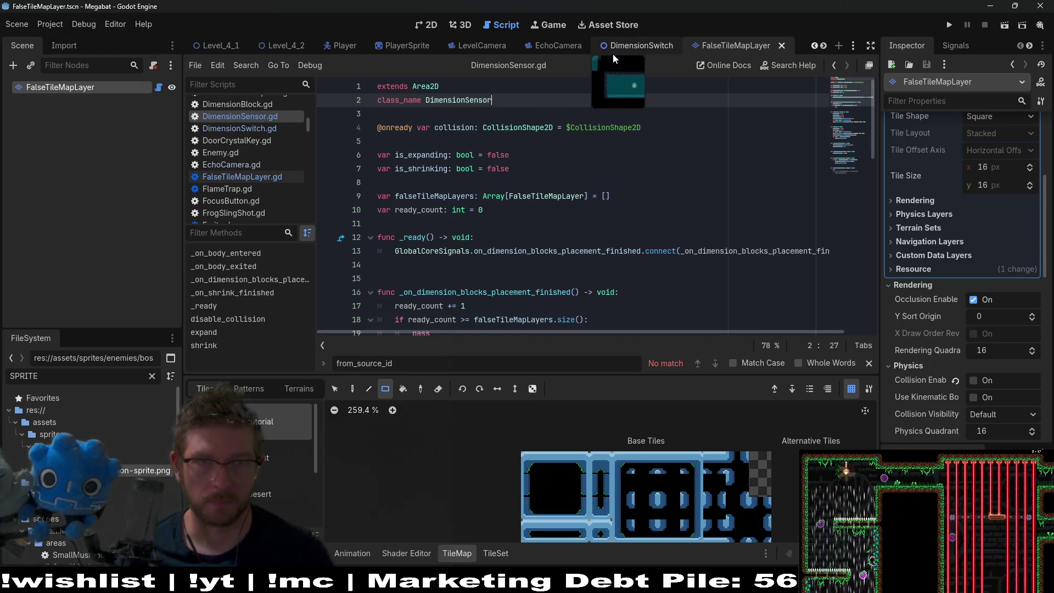
- Delete the DimensionSensor node from the EchoCamera scene and bring up its script
{"action": "left_click", "coordinate": [555, 45]}
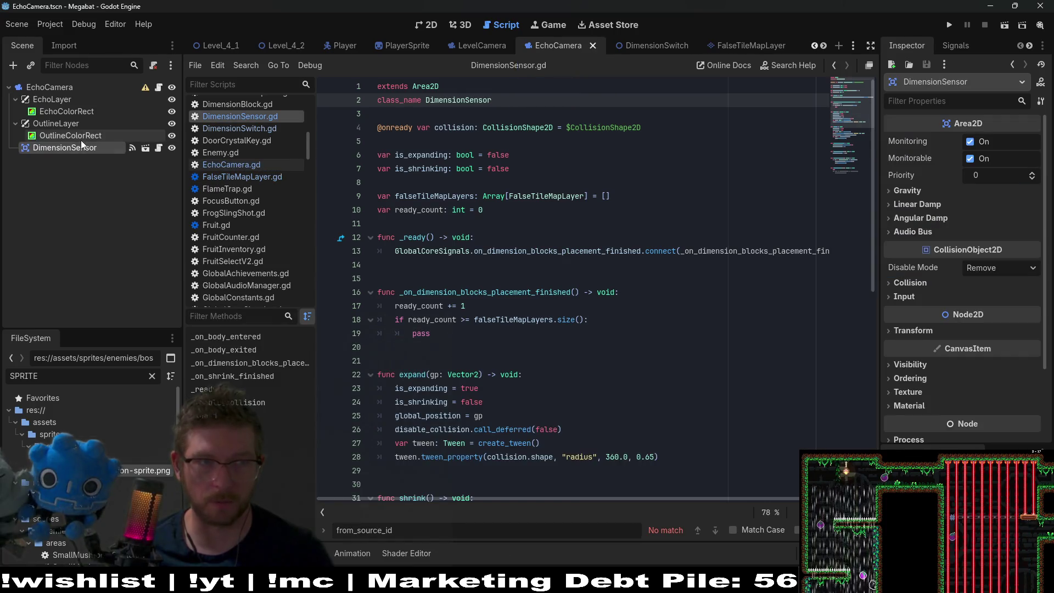
{"action": "key", "text": "ctrl+x"}
{"action": "key", "text": "Delete"}
{"action": "key", "text": "Return"}
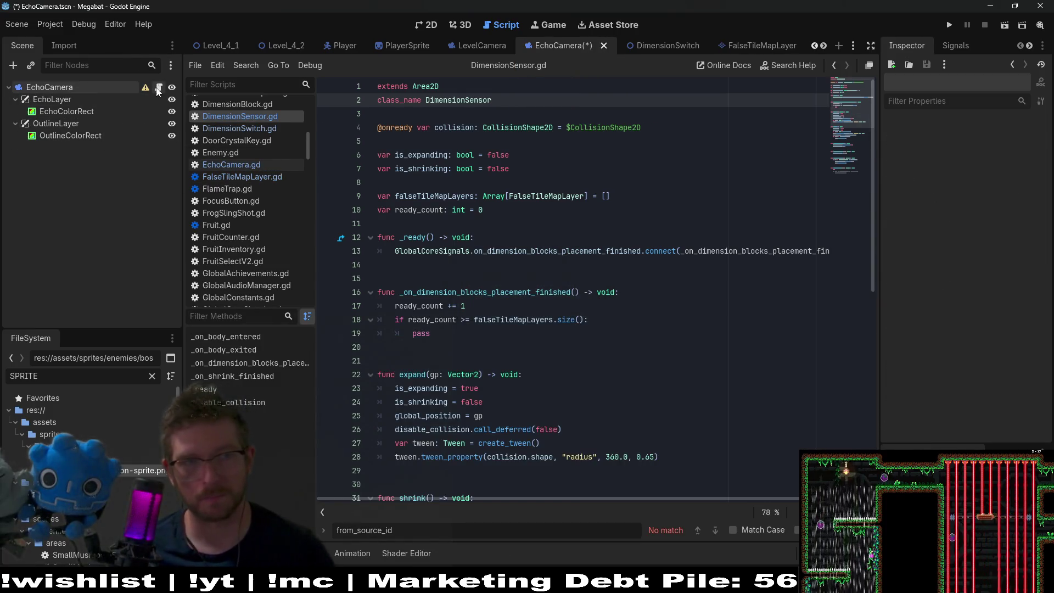
{"action": "triple_click", "coordinate": [712, 157]}
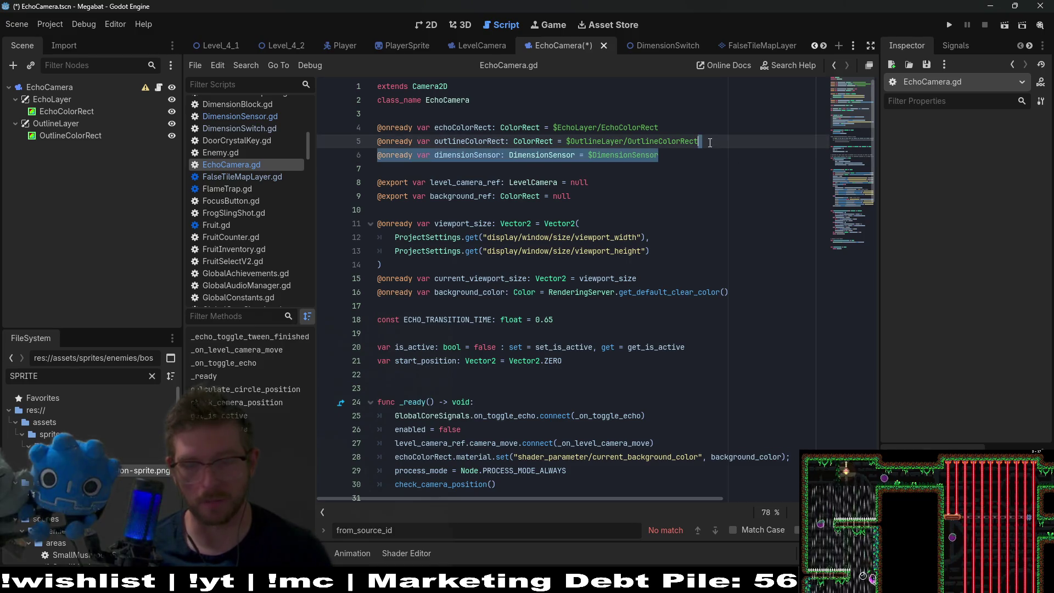
{"action": "key", "text": "BackSpace"}
{"action": "key", "text": "BackSpace"}
{"action": "scroll", "coordinate": [699, 315], "scroll_direction": "down", "scroll_amount": 15}
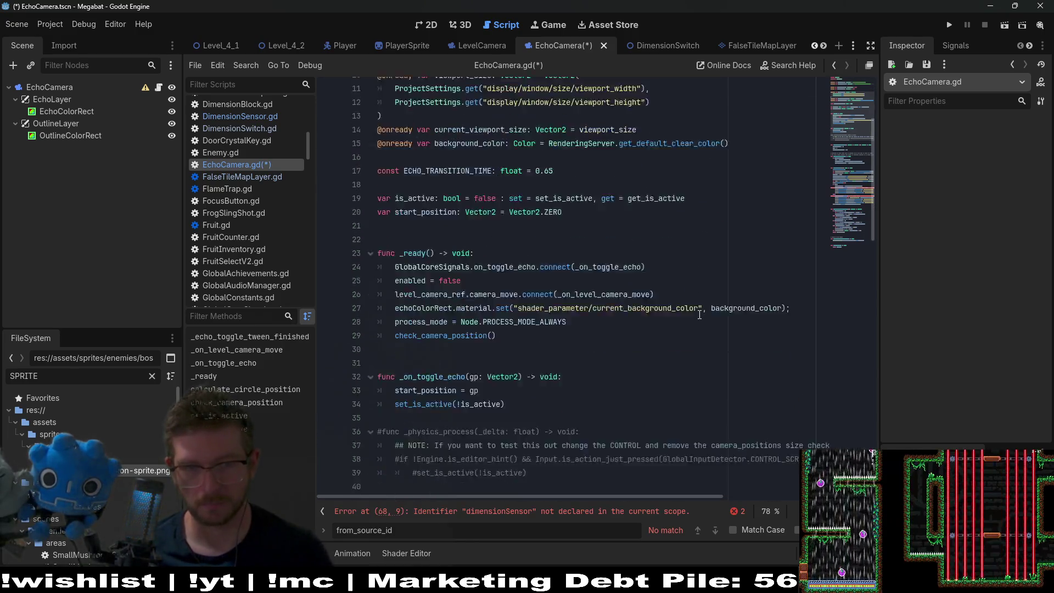
{"action": "left_click", "coordinate": [516, 516]}
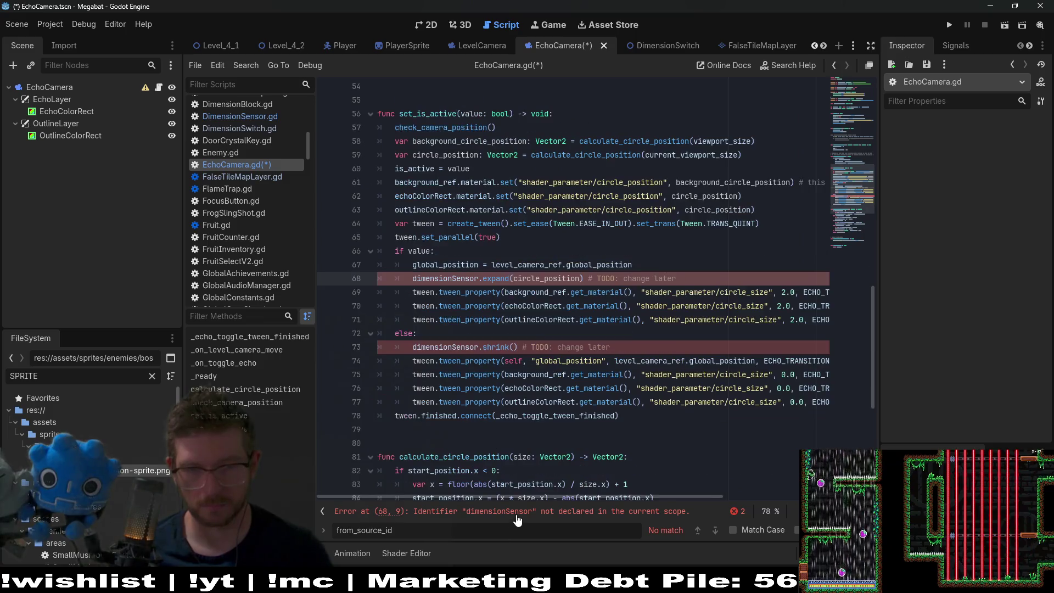
{"action": "triple_click", "coordinate": [621, 278]}
{"action": "key", "text": "BackSpace"}
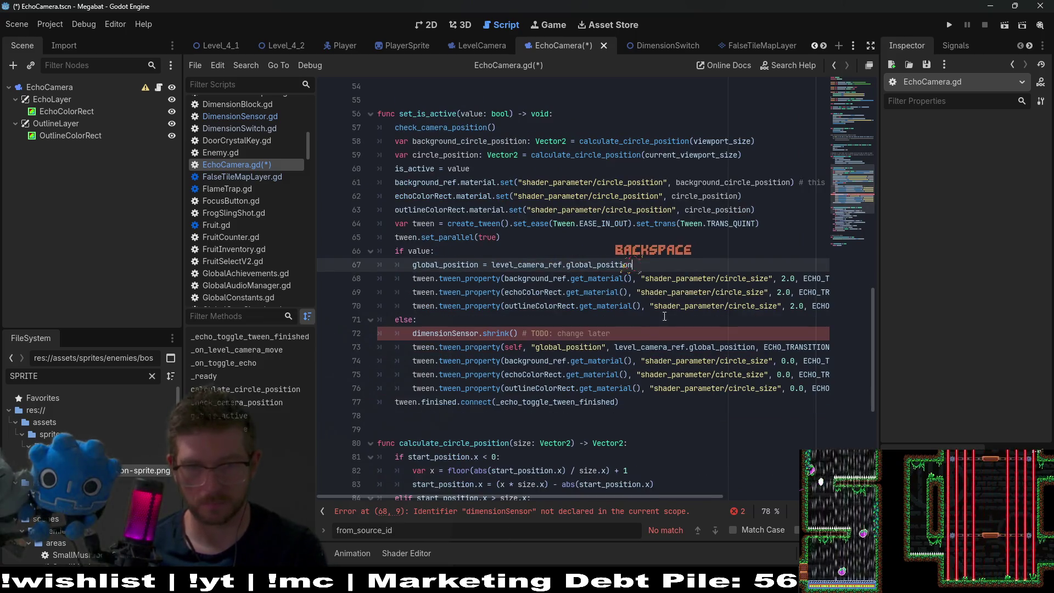
{"action": "left_click", "coordinate": [650, 331]}
{"action": "triple_click", "coordinate": [651, 329]}
{"action": "key", "text": "BackSpace"}
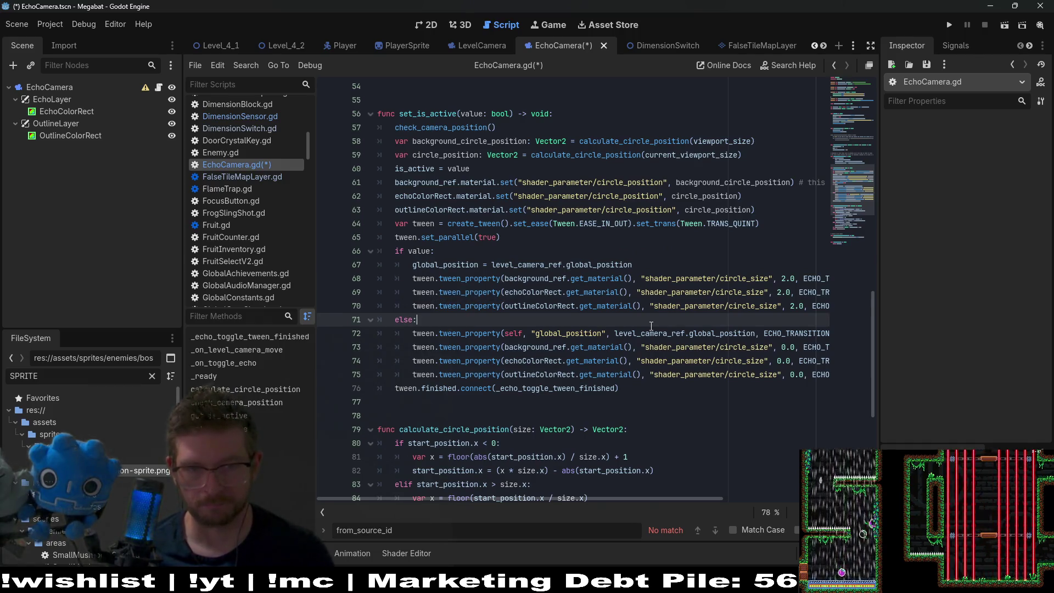
- Save EchoCamera.gd and look up the _echo_toggle_tween_finished handler
{"action": "double_click", "coordinate": [555, 388]}
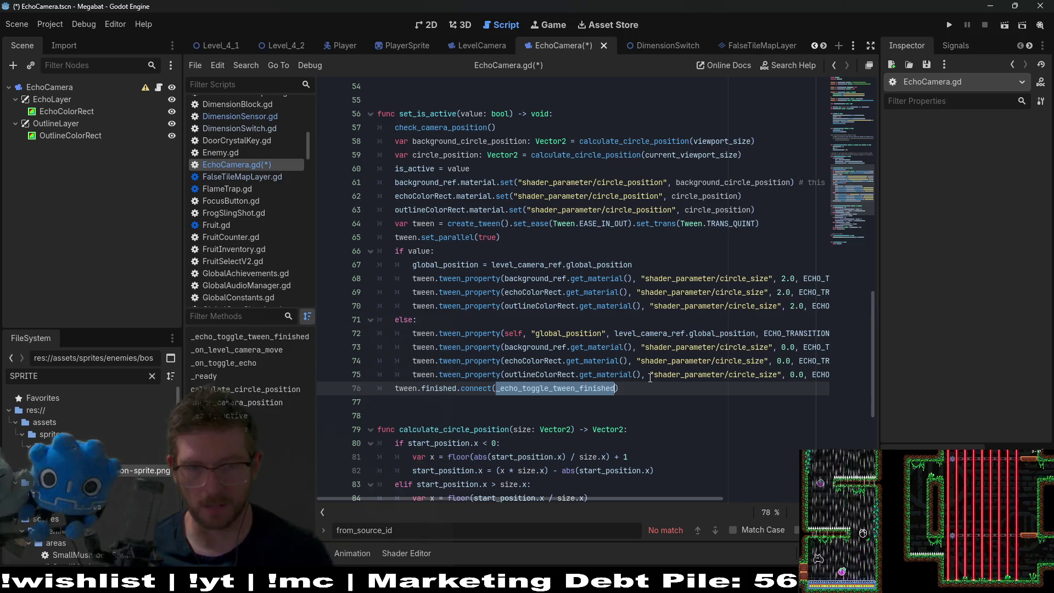
{"action": "scroll", "coordinate": [651, 390], "scroll_direction": "down", "scroll_amount": 2}
{"action": "key", "text": "ctrl+s"}
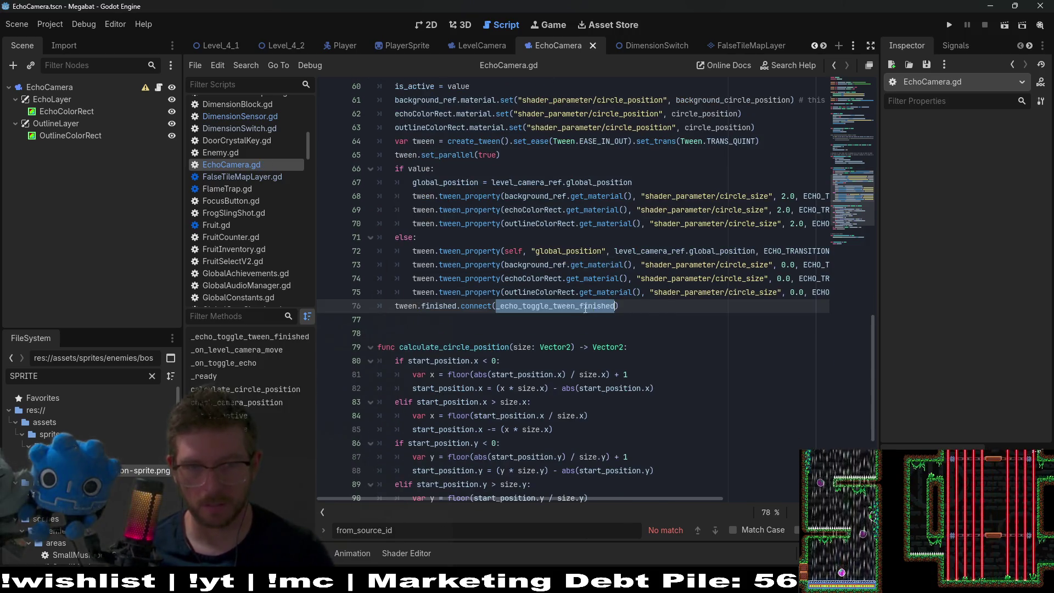
{"action": "left_click", "coordinate": [577, 305], "text": "ctrl"}
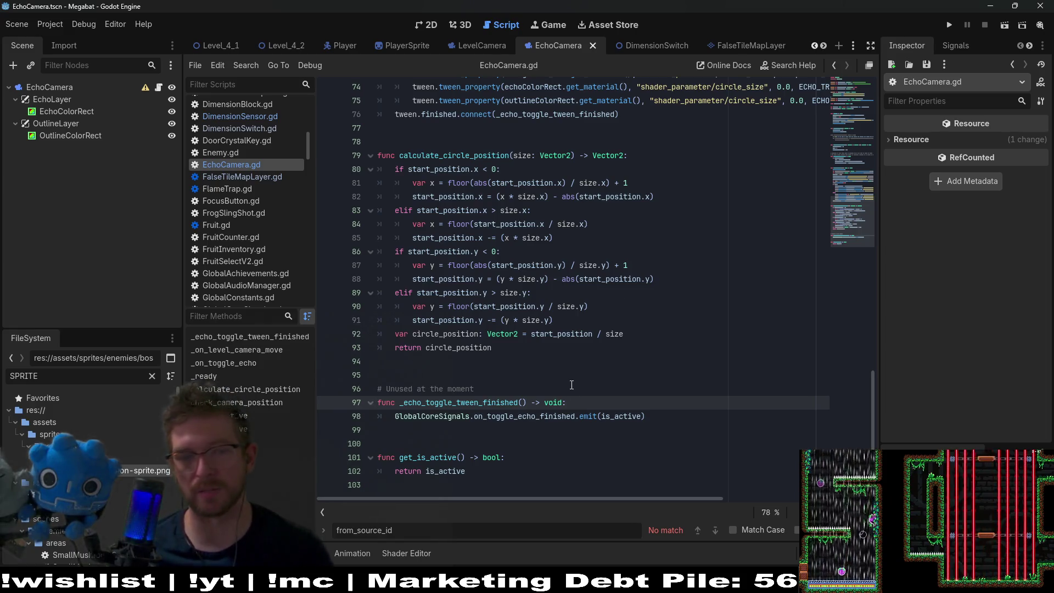
- Browse FalseTileMapLayer.gd and select the _on_toggle_echo_finished handler name on line 38
{"action": "left_click", "coordinate": [747, 44]}
{"action": "scroll", "coordinate": [637, 180], "scroll_direction": "up", "scroll_amount": 6}
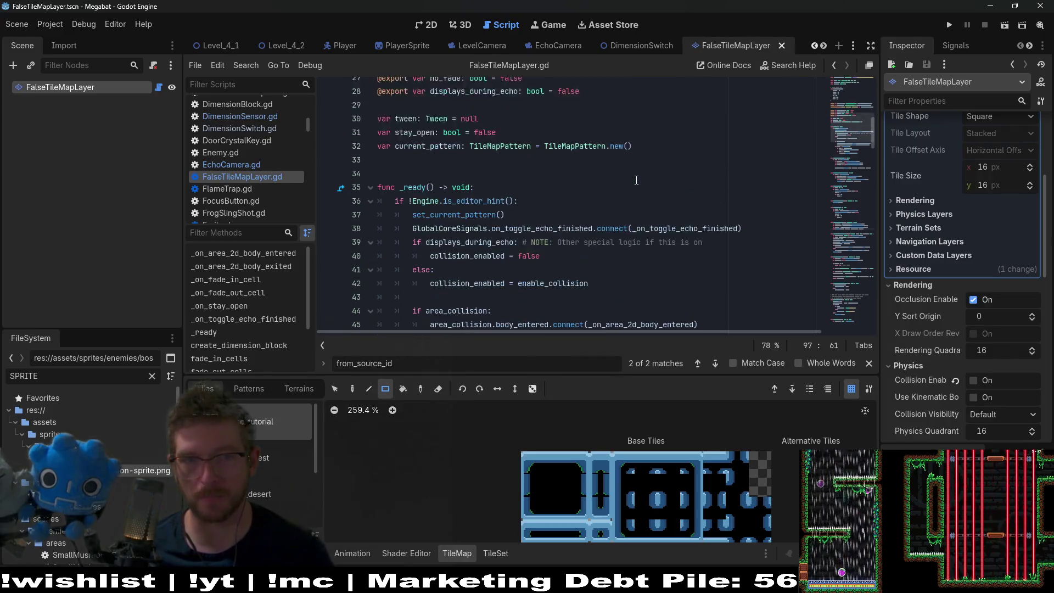
{"action": "scroll", "coordinate": [636, 180], "scroll_direction": "down", "scroll_amount": 2}
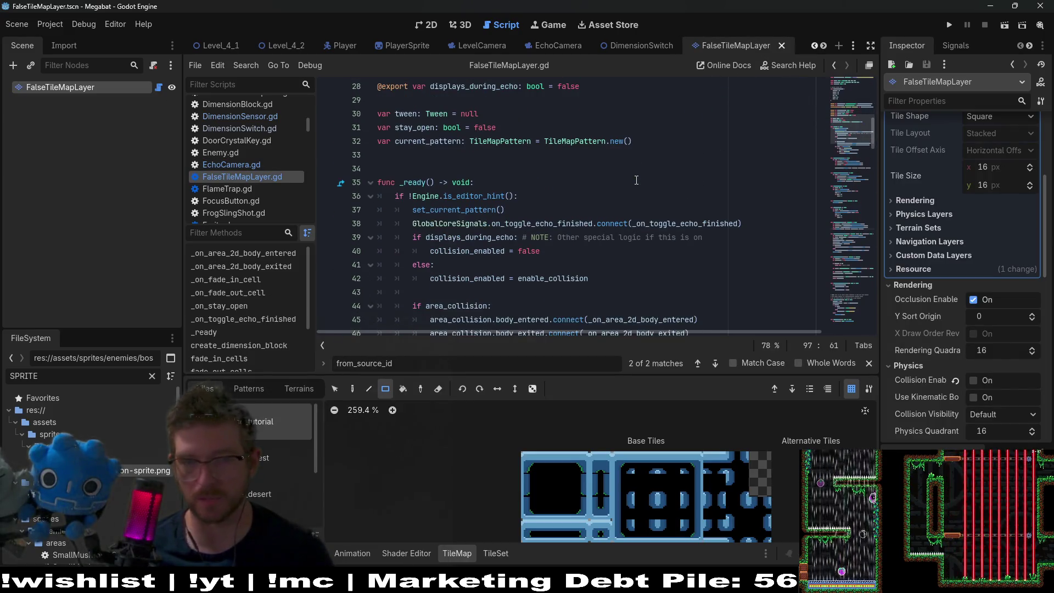
{"action": "scroll", "coordinate": [636, 180], "scroll_direction": "down", "scroll_amount": 4}
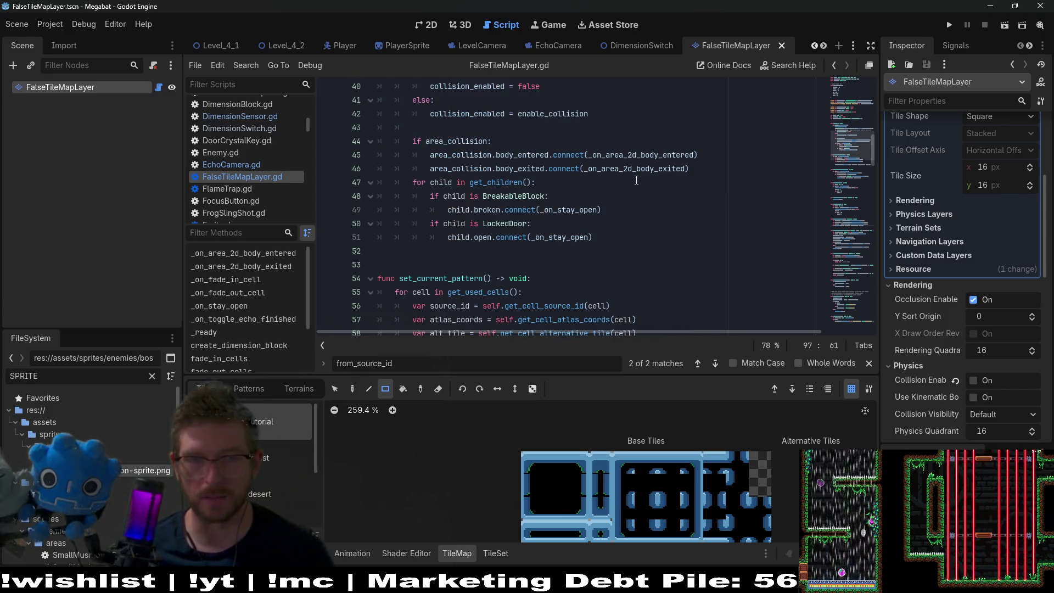
{"action": "scroll", "coordinate": [636, 180], "scroll_direction": "down", "scroll_amount": 4}
{"action": "scroll", "coordinate": [636, 180], "scroll_direction": "down", "scroll_amount": 3}
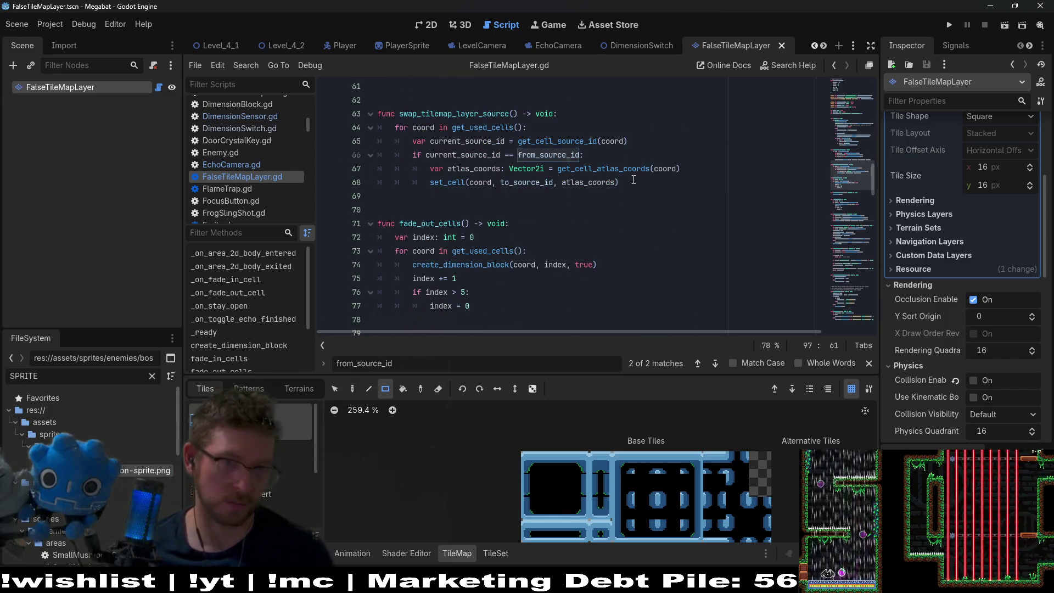
{"action": "scroll", "coordinate": [636, 180], "scroll_direction": "down", "scroll_amount": 2}
{"action": "scroll", "coordinate": [633, 180], "scroll_direction": "down", "scroll_amount": 1}
{"action": "scroll", "coordinate": [634, 179], "scroll_direction": "down", "scroll_amount": 4}
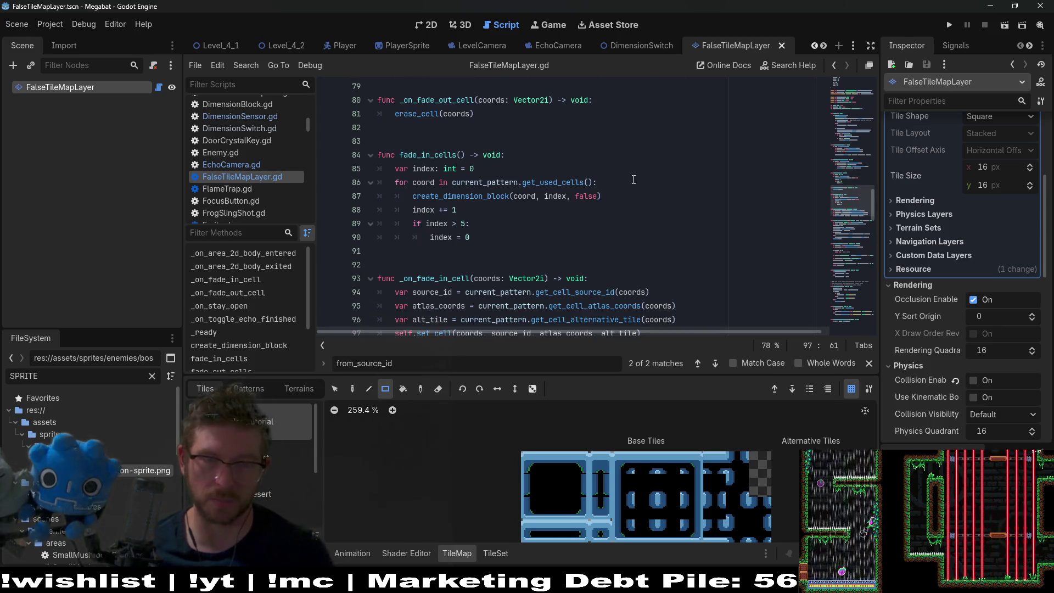
{"action": "scroll", "coordinate": [634, 179], "scroll_direction": "down", "scroll_amount": 2}
{"action": "scroll", "coordinate": [634, 180], "scroll_direction": "up", "scroll_amount": 14}
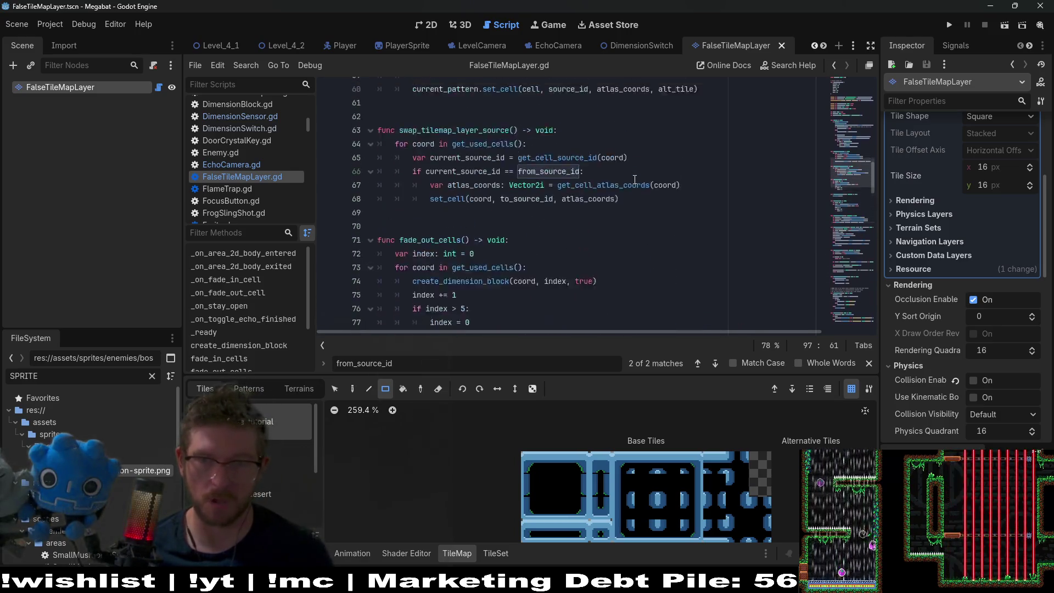
{"action": "scroll", "coordinate": [635, 180], "scroll_direction": "up", "scroll_amount": 7}
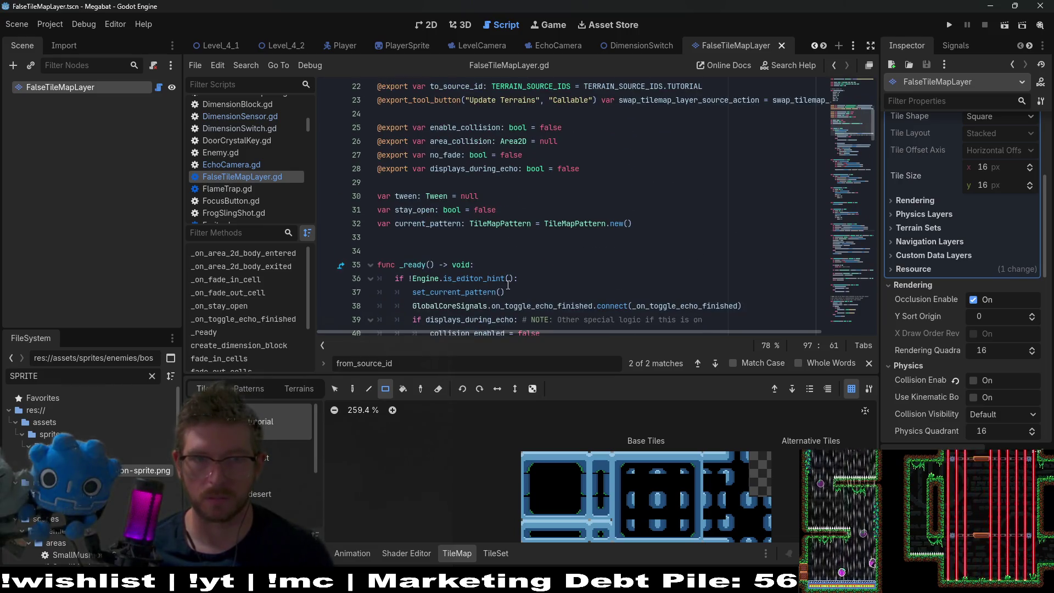
{"action": "left_click", "coordinate": [529, 281]}
{"action": "scroll", "coordinate": [557, 277], "scroll_direction": "down", "scroll_amount": 1}
{"action": "double_click", "coordinate": [665, 266]}
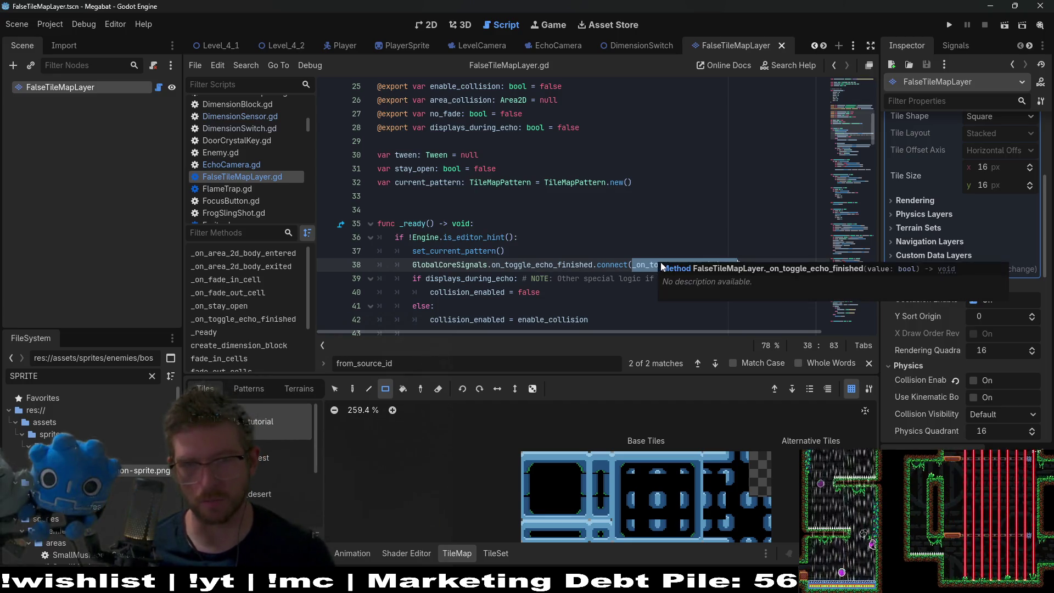
- Take the on_toggle_echo_finished signal name from EchoCamera and search FalseTileMapLayer.gd for it
{"action": "mouse_move", "coordinate": [643, 271]}
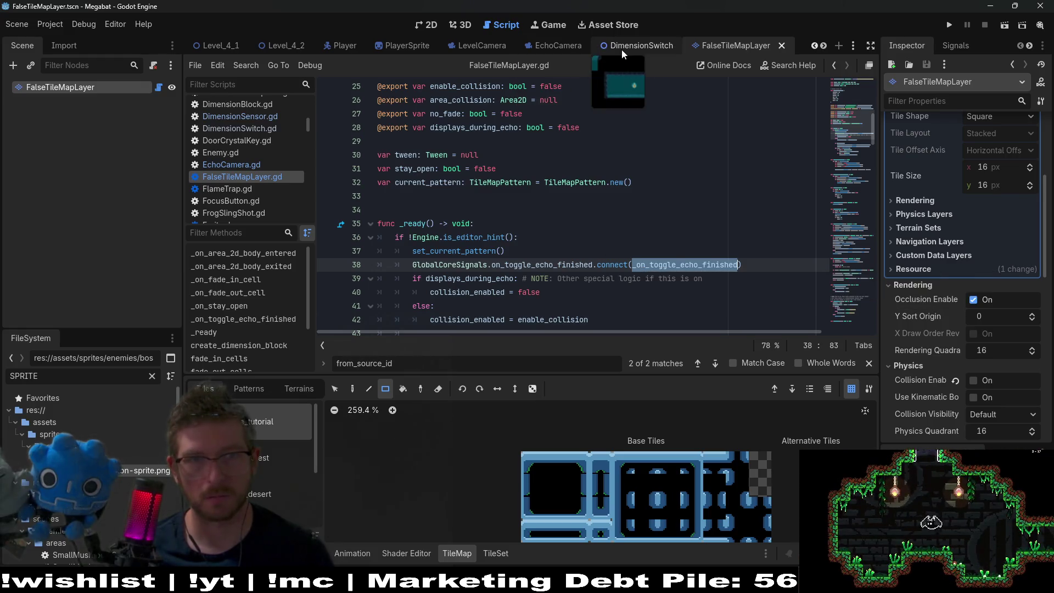
{"action": "left_click", "coordinate": [556, 46]}
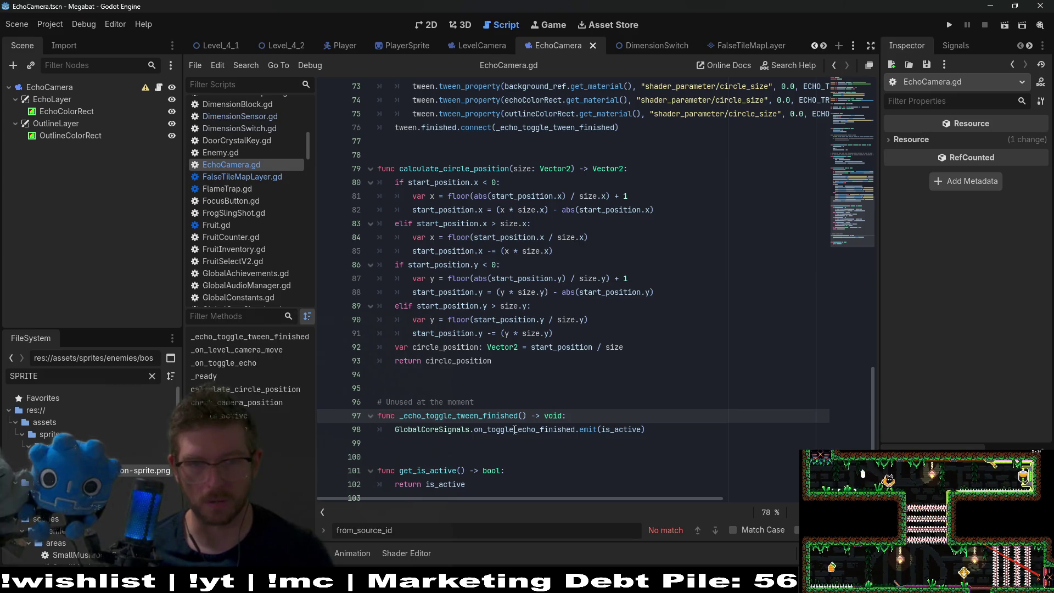
{"action": "double_click", "coordinate": [555, 426]}
{"action": "key", "text": "ctrl+c"}
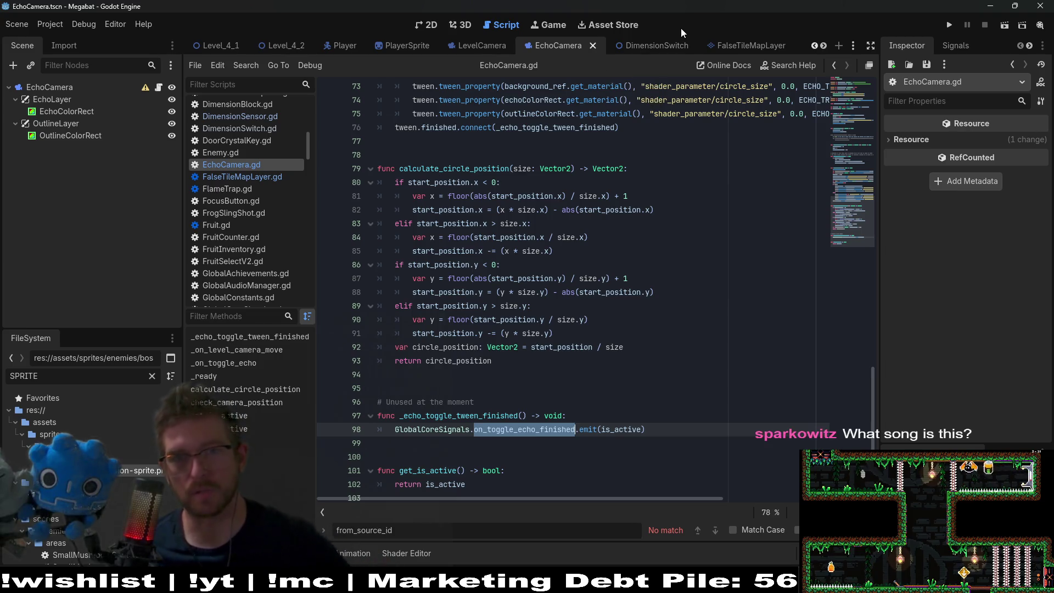
{"action": "left_click", "coordinate": [748, 44]}
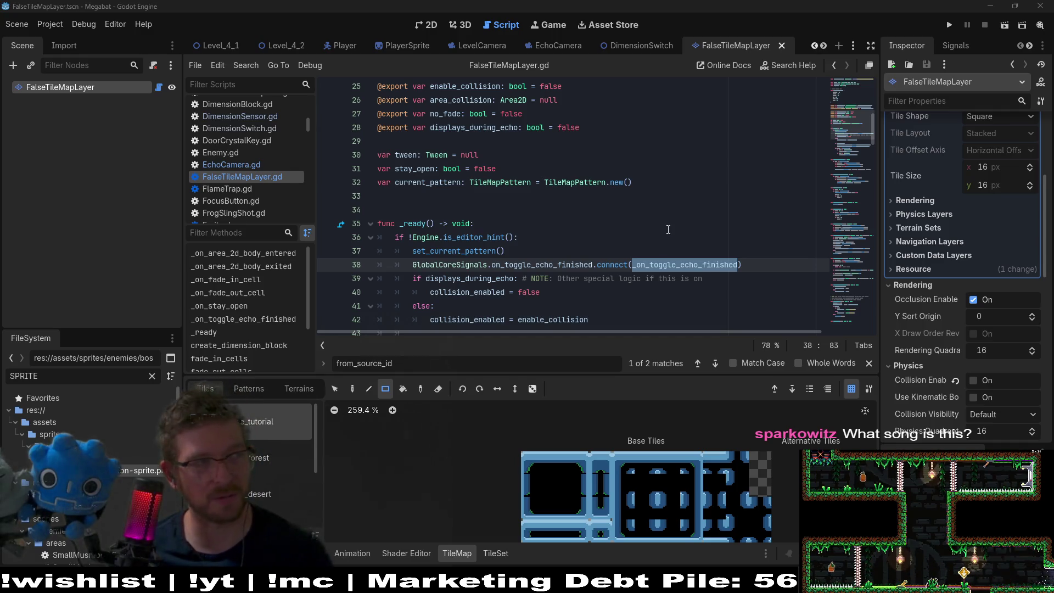
{"action": "left_click", "coordinate": [590, 225]}
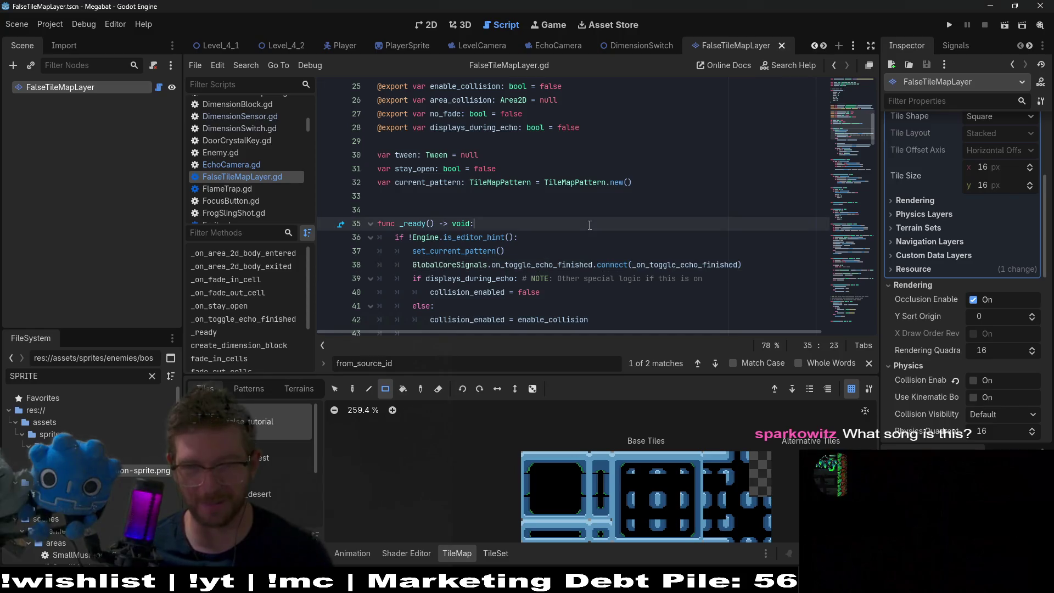
{"action": "key", "text": "ctrl+f"}
{"action": "key", "text": "ctrl+v"}
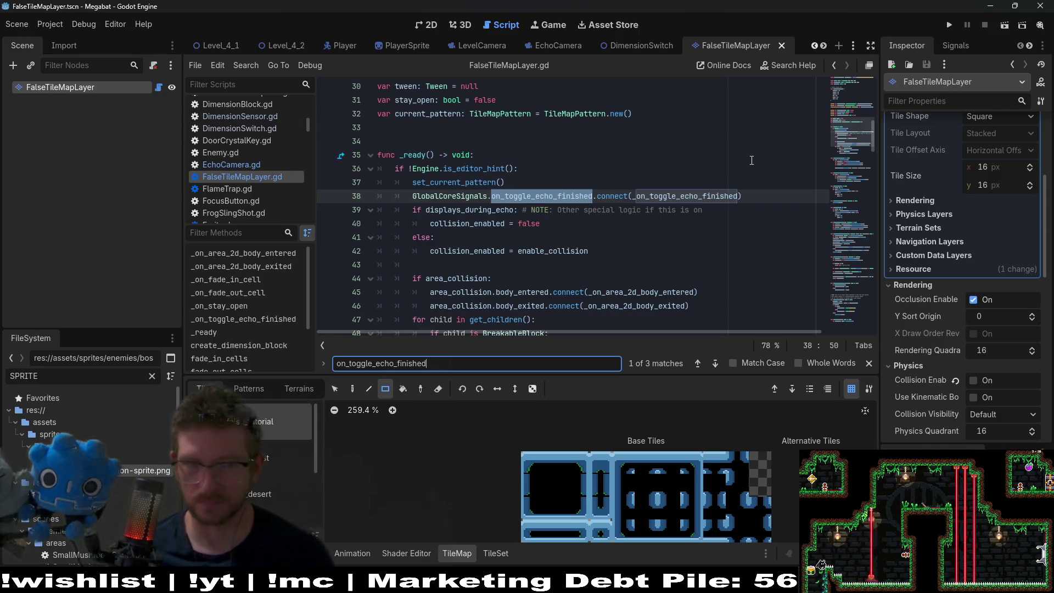
- Jump to the _on_toggle_echo_finished definition and inspect its displays_during_echo and collision_enabled logic
{"action": "left_click", "coordinate": [599, 155]}
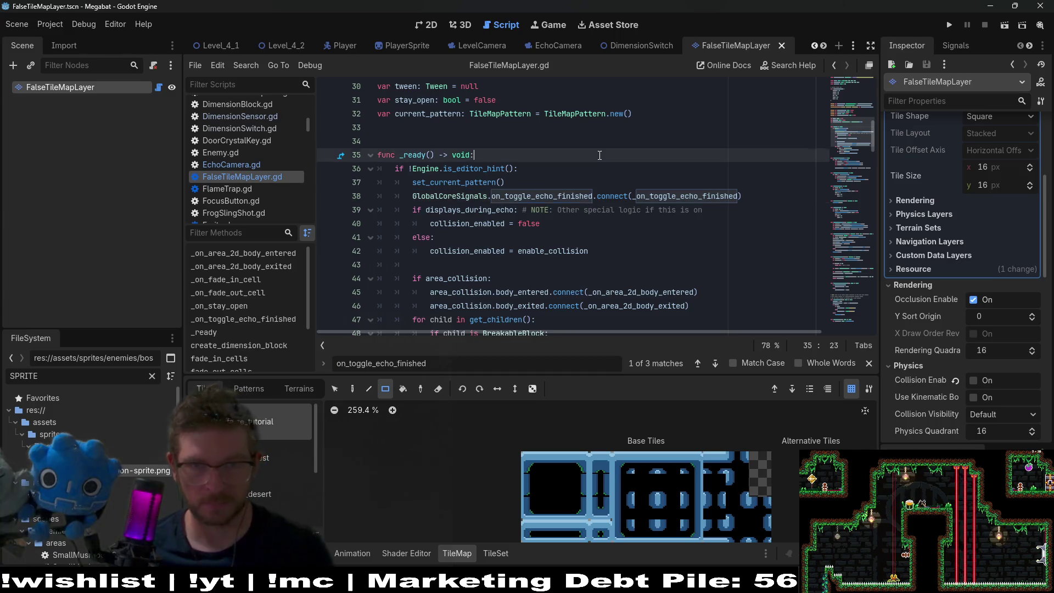
{"action": "left_click", "coordinate": [690, 197], "text": "ctrl"}
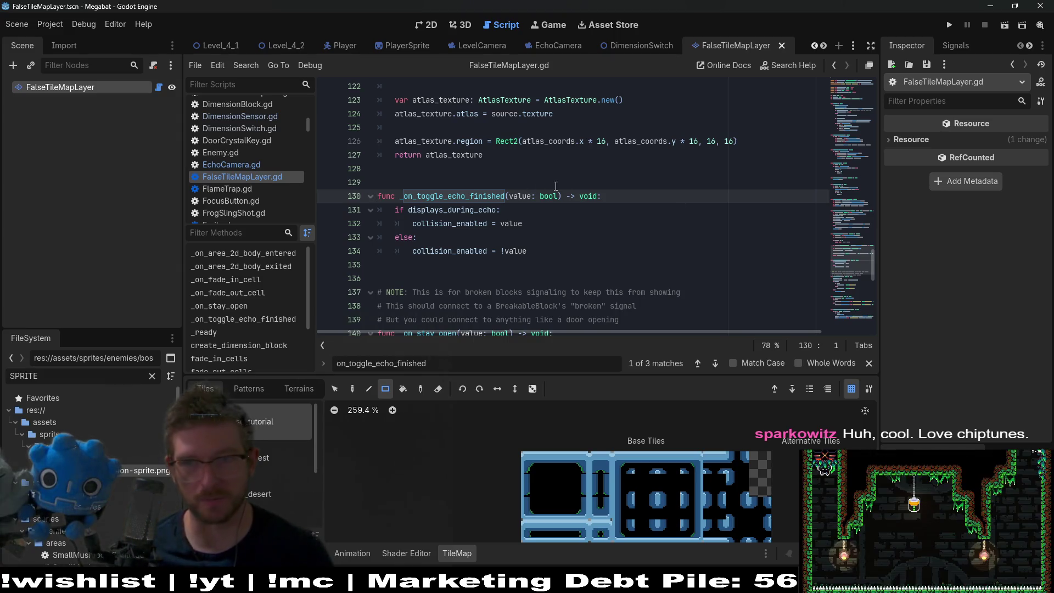
{"action": "left_click", "coordinate": [568, 240]}
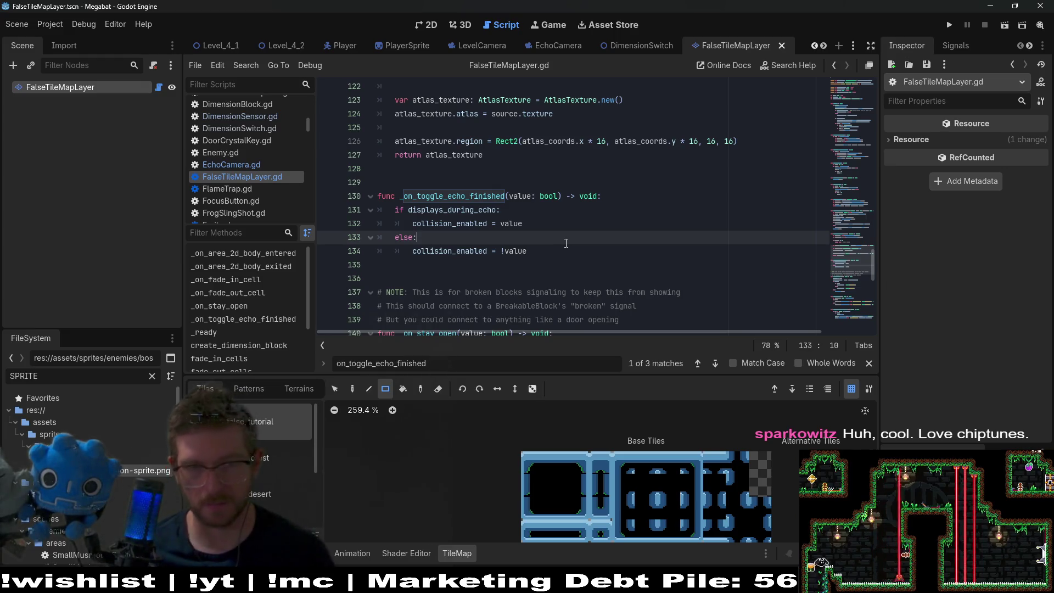
{"action": "left_click", "coordinate": [569, 248]}
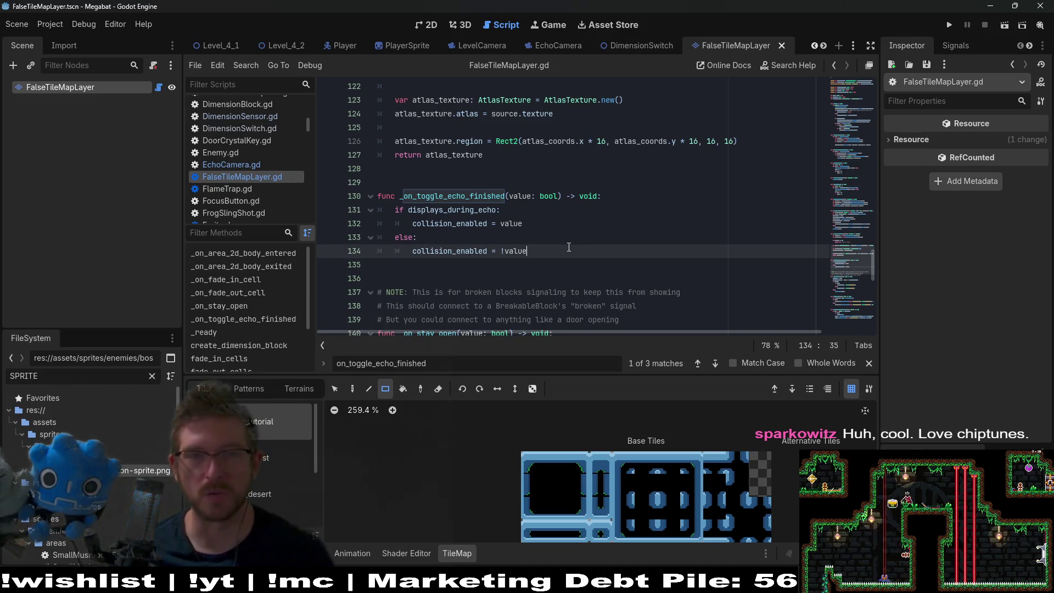
{"action": "left_click", "coordinate": [535, 263]}
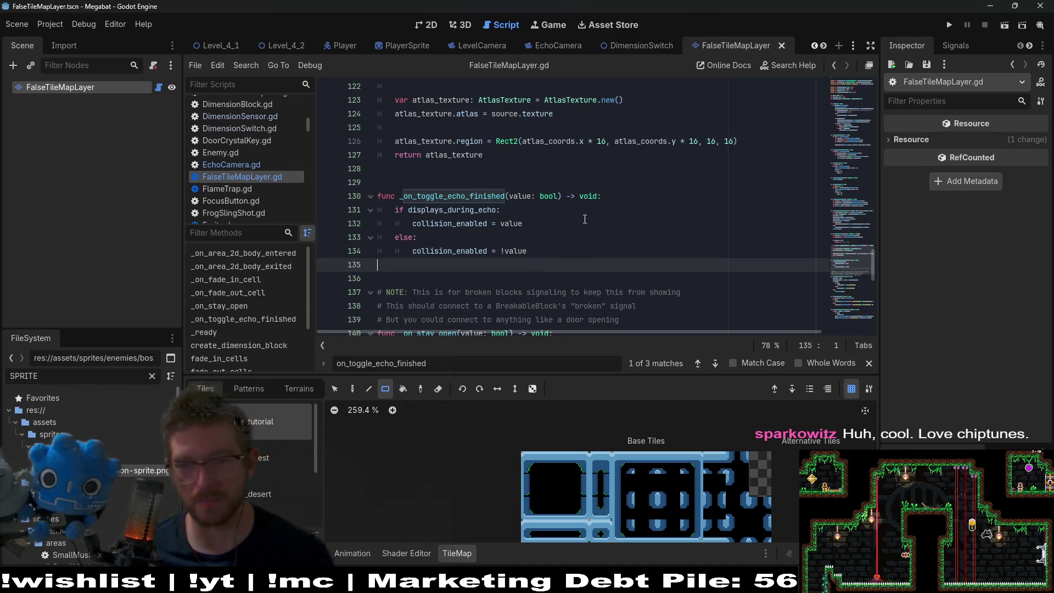
{"action": "double_click", "coordinate": [450, 214]}
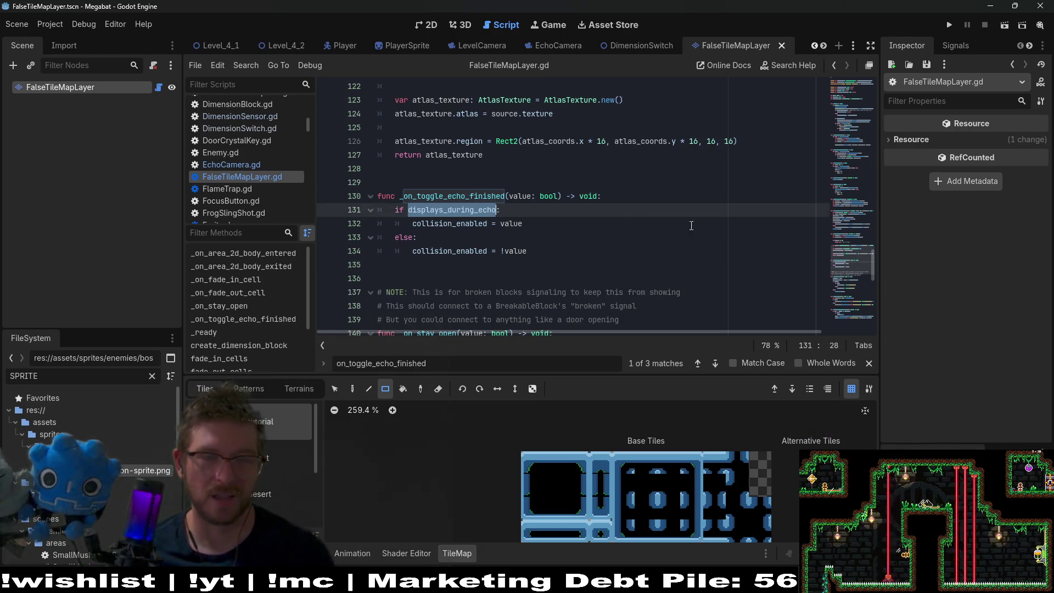
{"action": "double_click", "coordinate": [468, 225]}
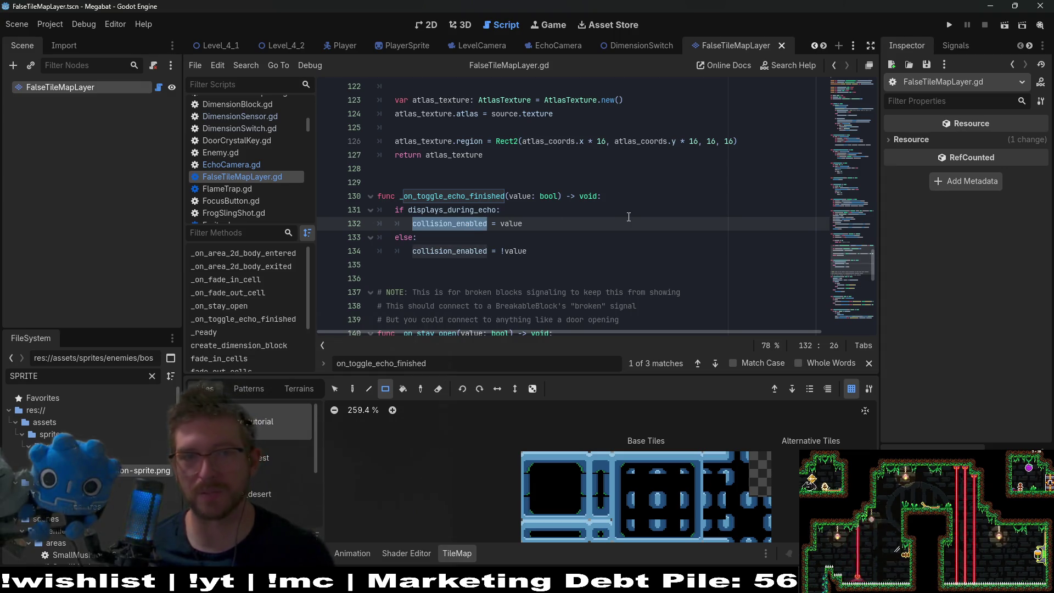
- Review the fade_out_cells function above, then return to the handler's if condition at line 130
{"action": "scroll", "coordinate": [629, 217], "scroll_direction": "up", "scroll_amount": 5}
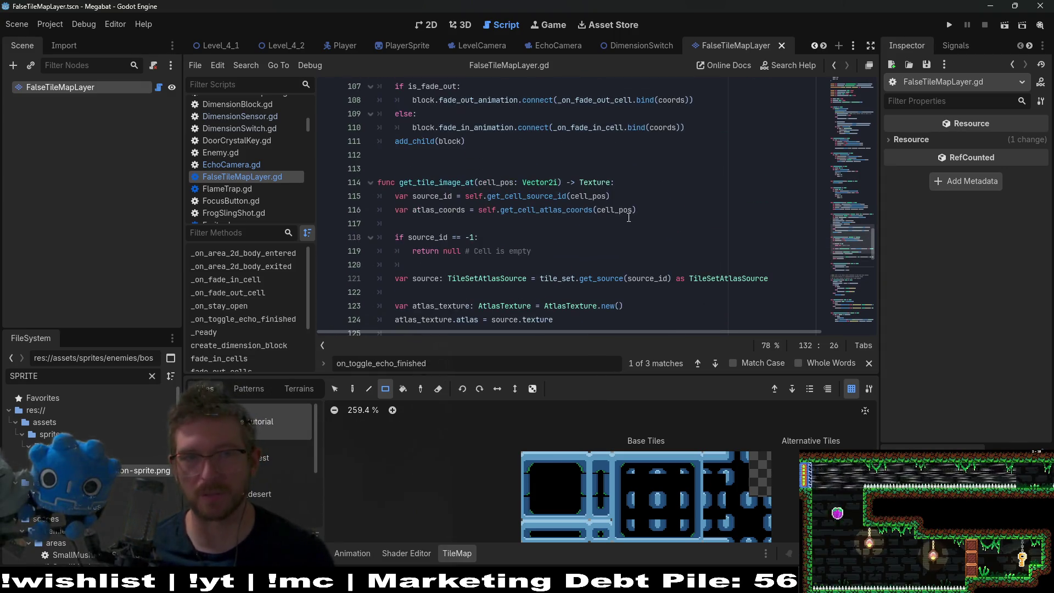
{"action": "scroll", "coordinate": [629, 217], "scroll_direction": "down", "scroll_amount": 4}
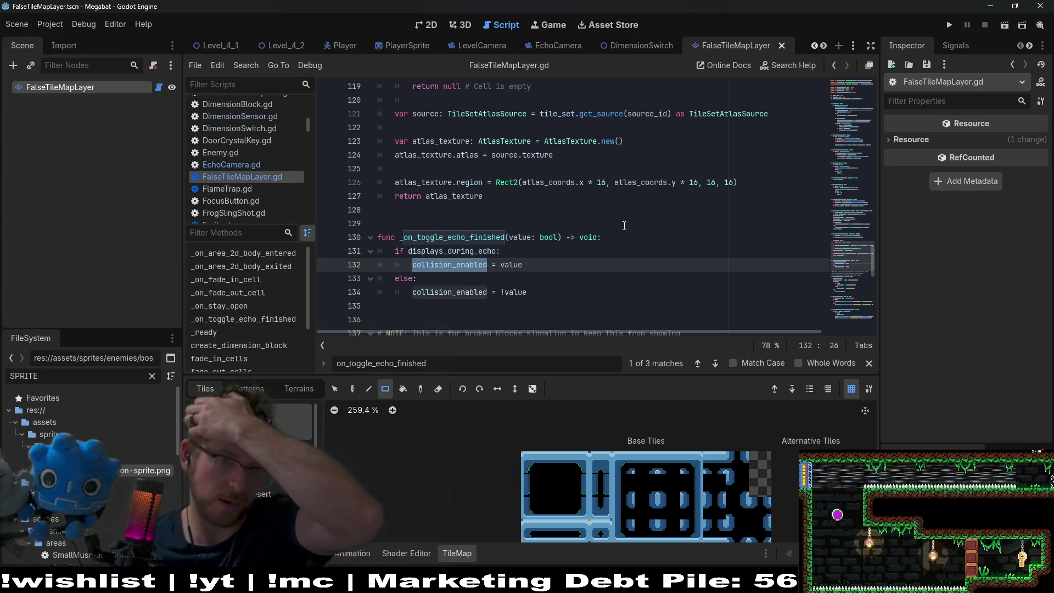
{"action": "double_click", "coordinate": [447, 251]}
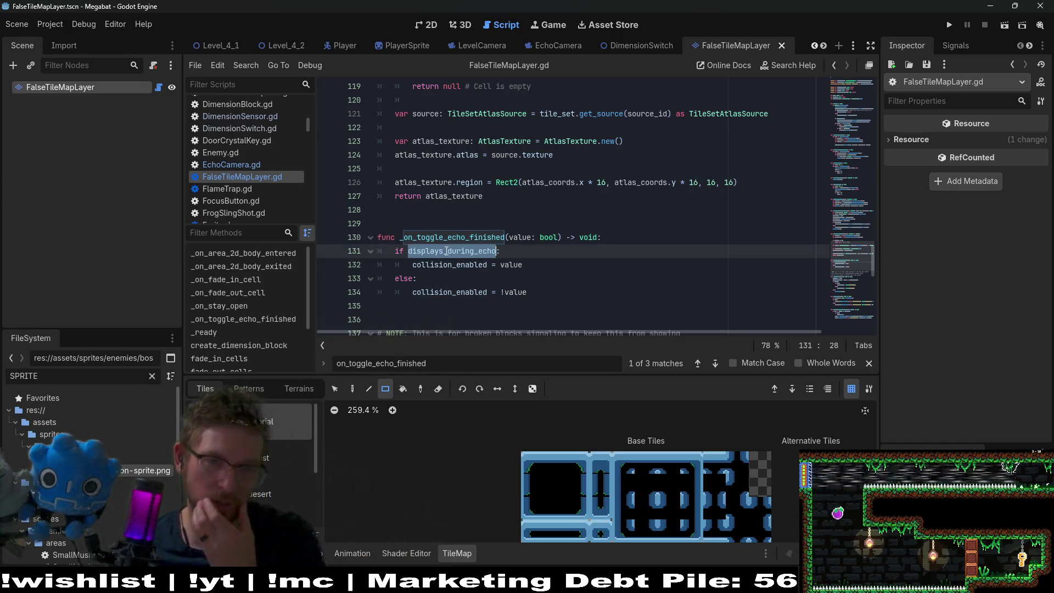
{"action": "scroll", "coordinate": [577, 257], "scroll_direction": "up", "scroll_amount": 4}
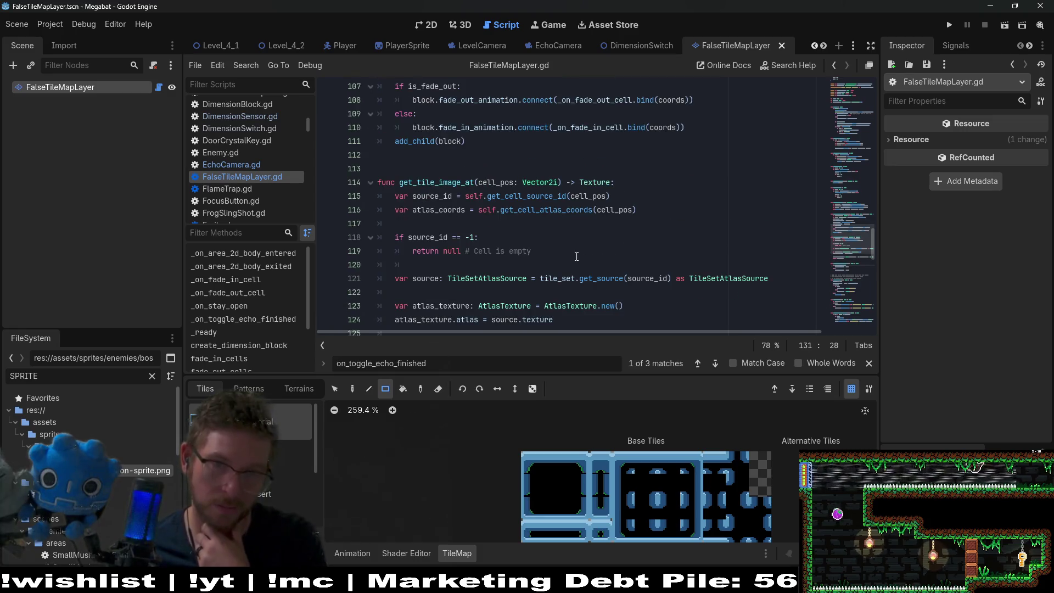
{"action": "scroll", "coordinate": [576, 256], "scroll_direction": "up", "scroll_amount": 7}
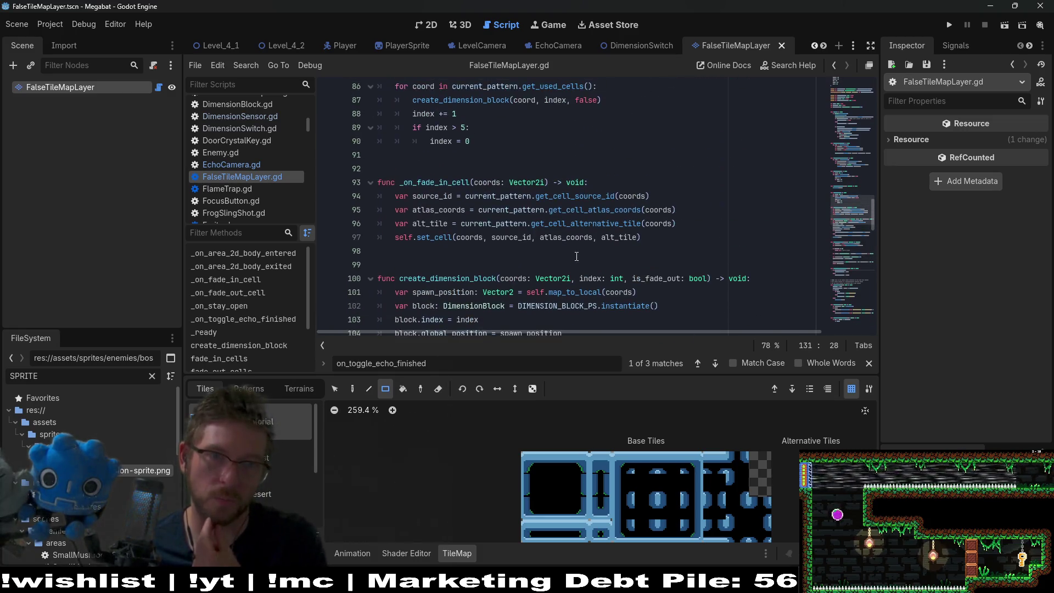
{"action": "scroll", "coordinate": [577, 256], "scroll_direction": "up", "scroll_amount": 5}
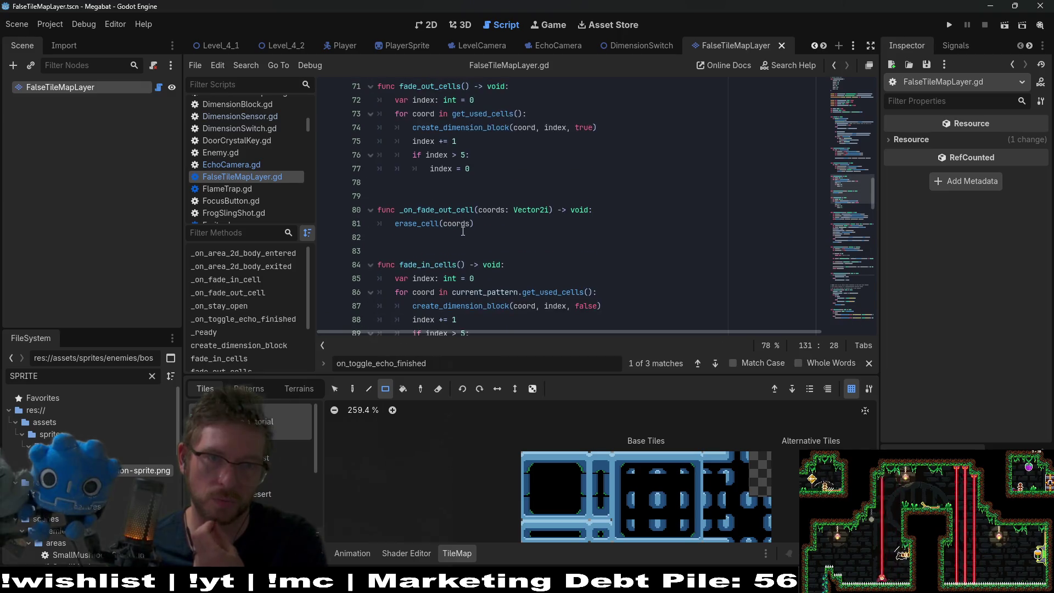
{"action": "scroll", "coordinate": [463, 231], "scroll_direction": "up", "scroll_amount": 2}
{"action": "scroll", "coordinate": [455, 228], "scroll_direction": "up", "scroll_amount": 1}
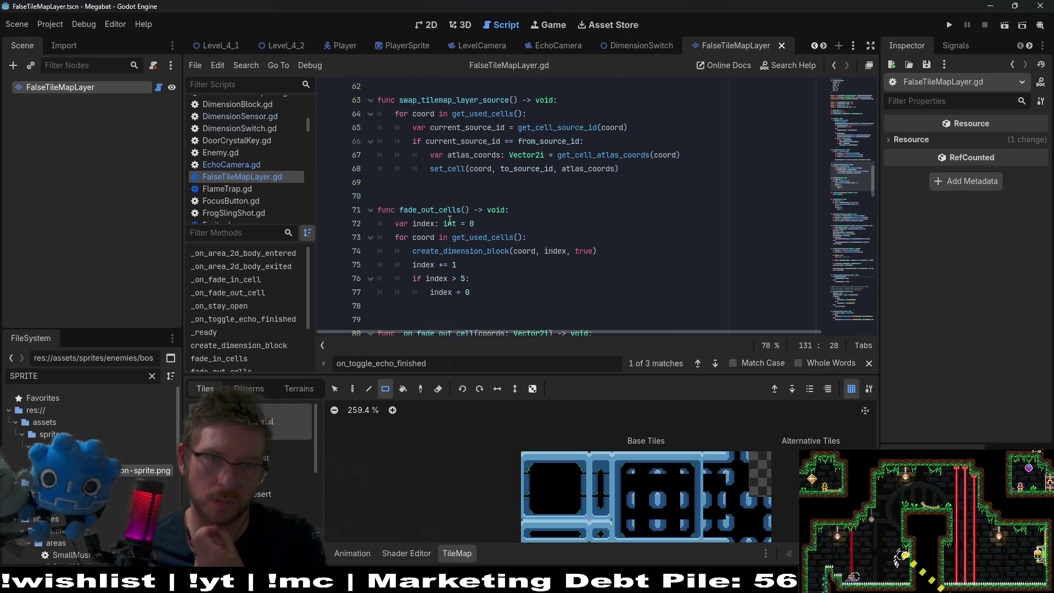
{"action": "double_click", "coordinate": [419, 210]}
{"action": "key", "text": "ctrl+c"}
{"action": "scroll", "coordinate": [417, 209], "scroll_direction": "down", "scroll_amount": 14}
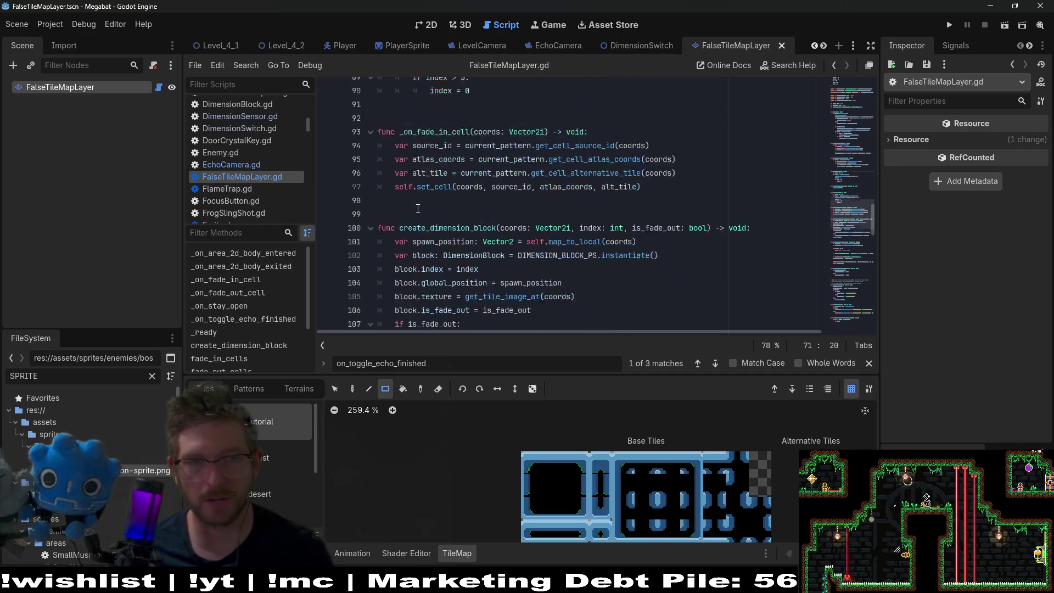
{"action": "scroll", "coordinate": [376, 208], "scroll_direction": "down", "scroll_amount": 7}
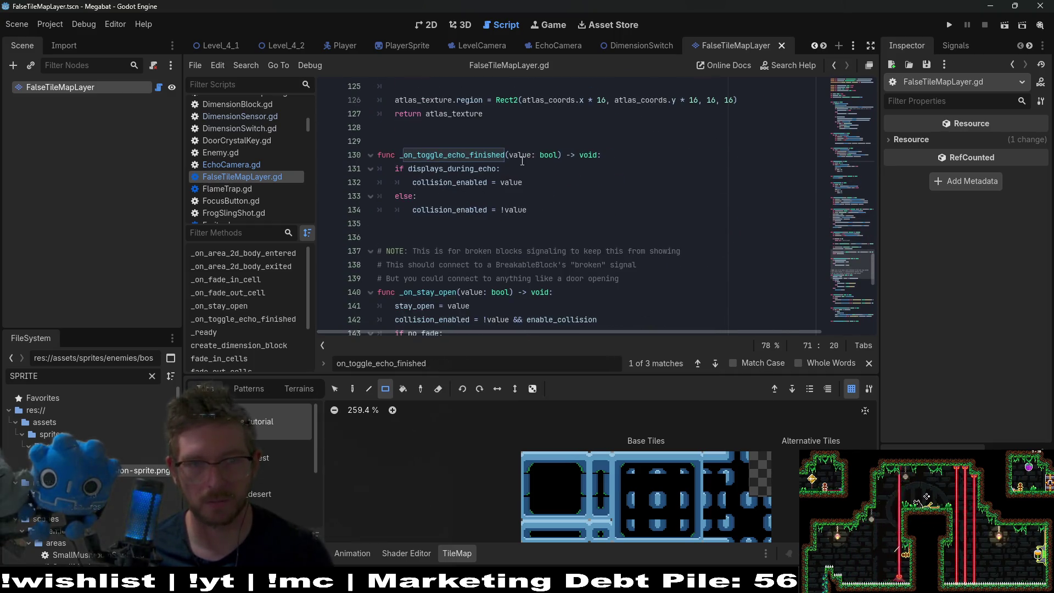
{"action": "left_click", "coordinate": [522, 161]}
{"action": "left_click", "coordinate": [541, 166]}
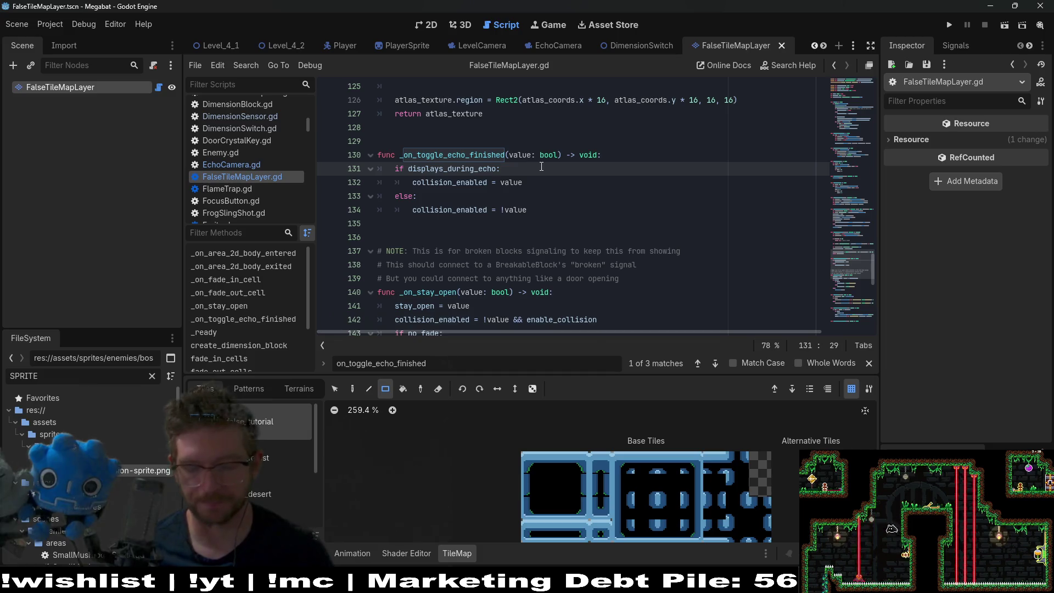
{"action": "key", "text": "Return"}
{"action": "key", "text": "ctrl+v"}
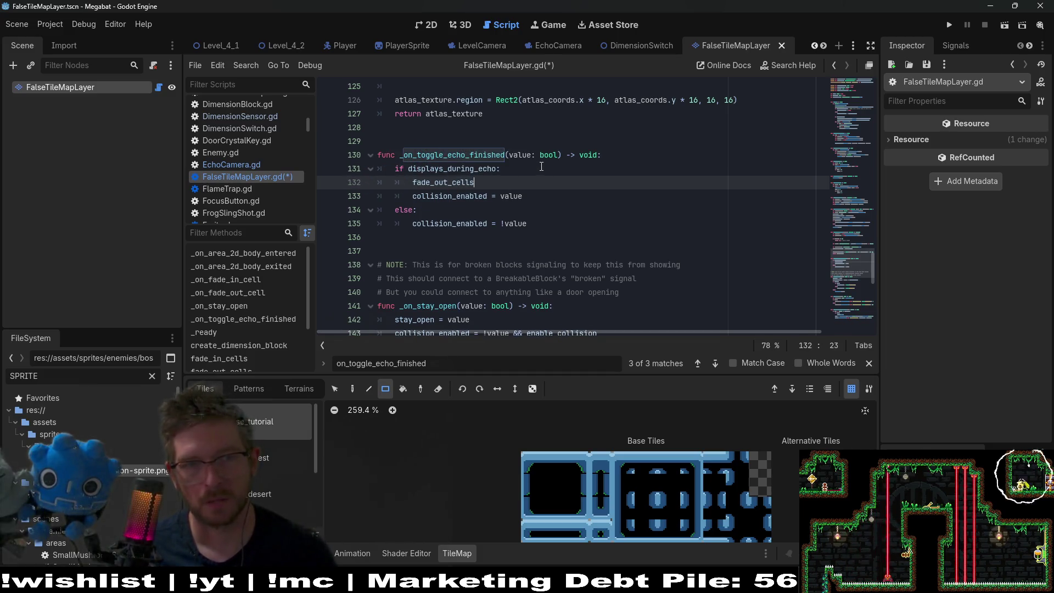
{"action": "type", "text": "()"}
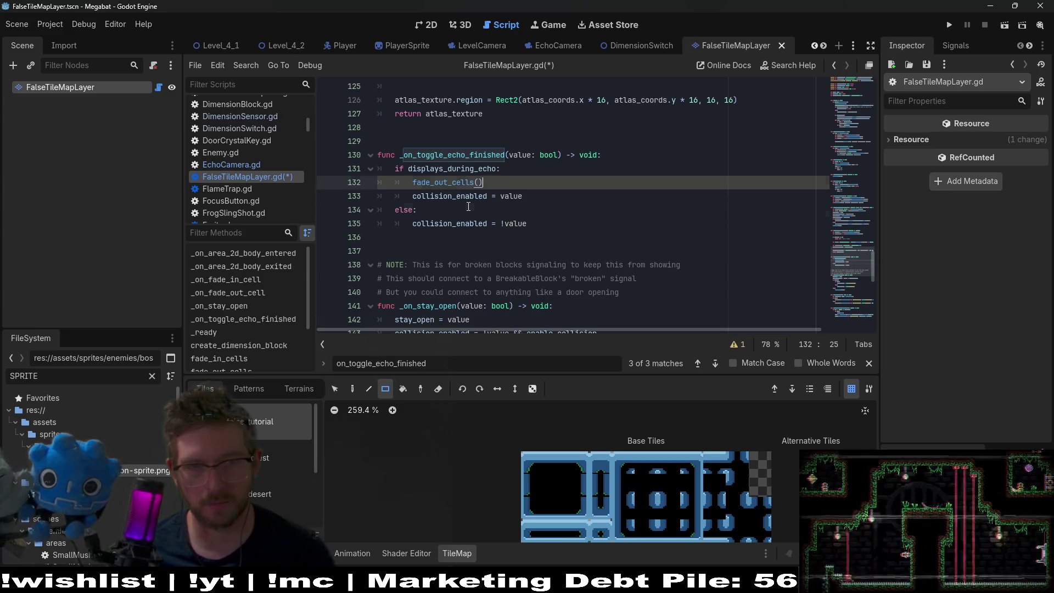
{"action": "left_click", "coordinate": [468, 206]}
{"action": "key", "text": "Return"}
{"action": "type", "text": "fac"}
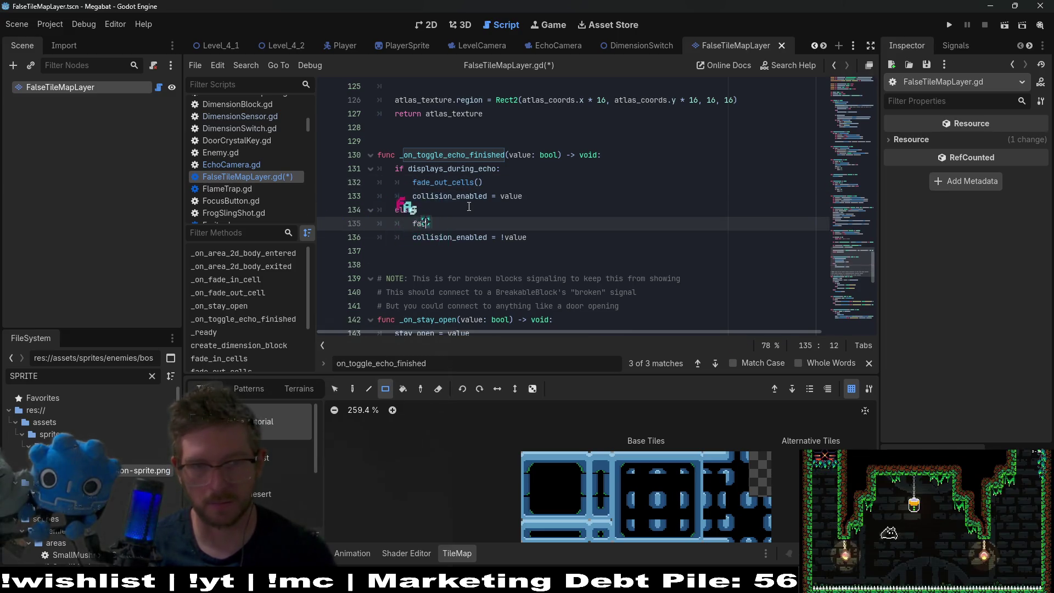
{"action": "key", "text": "BackSpace"}
{"action": "type", "text": "de_in"}
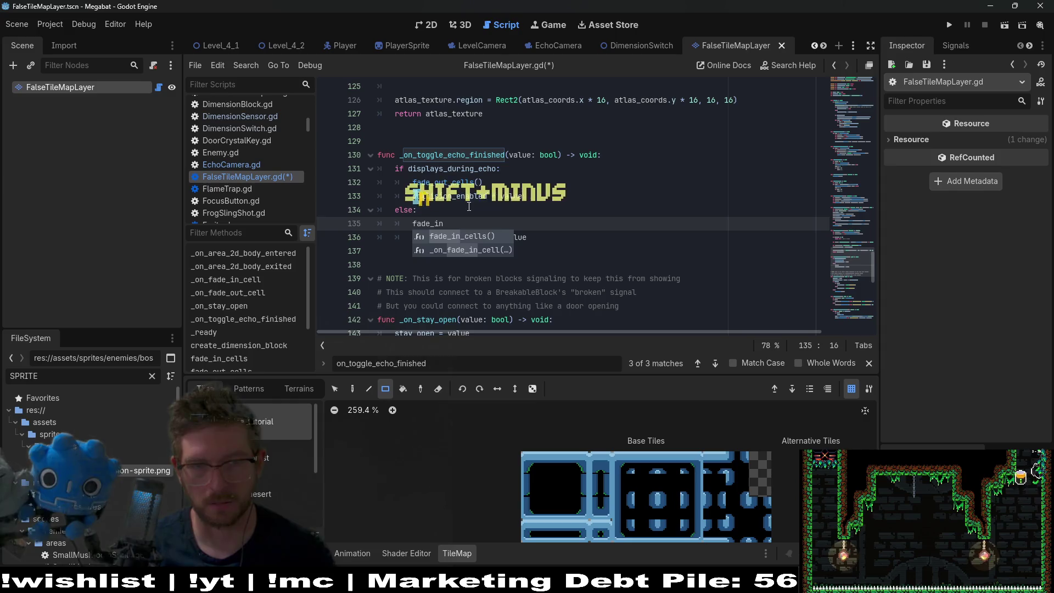
{"action": "key", "text": "Return"}
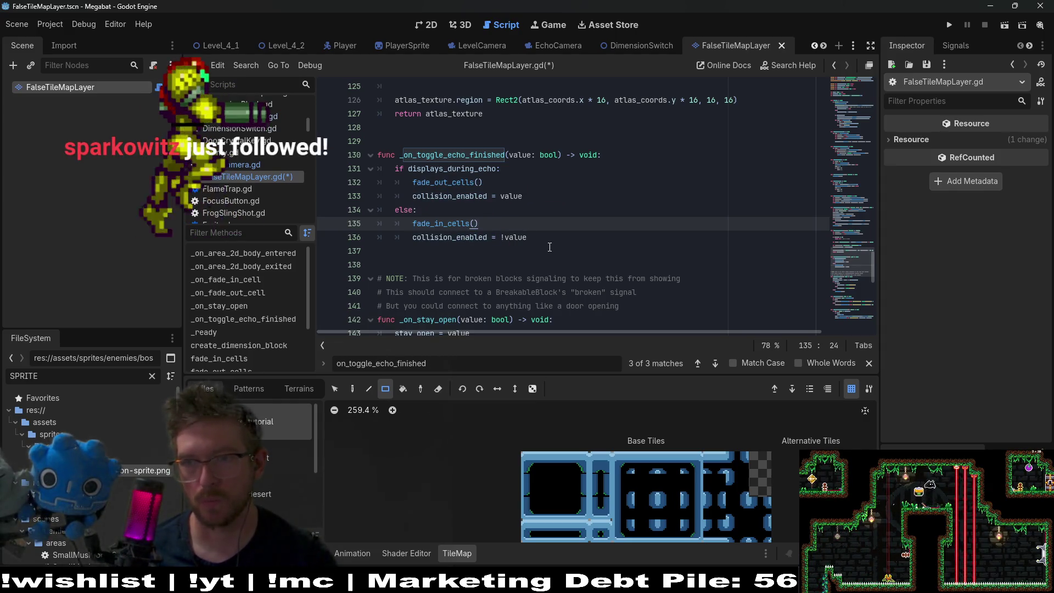
{"action": "double_click", "coordinate": [490, 203]}
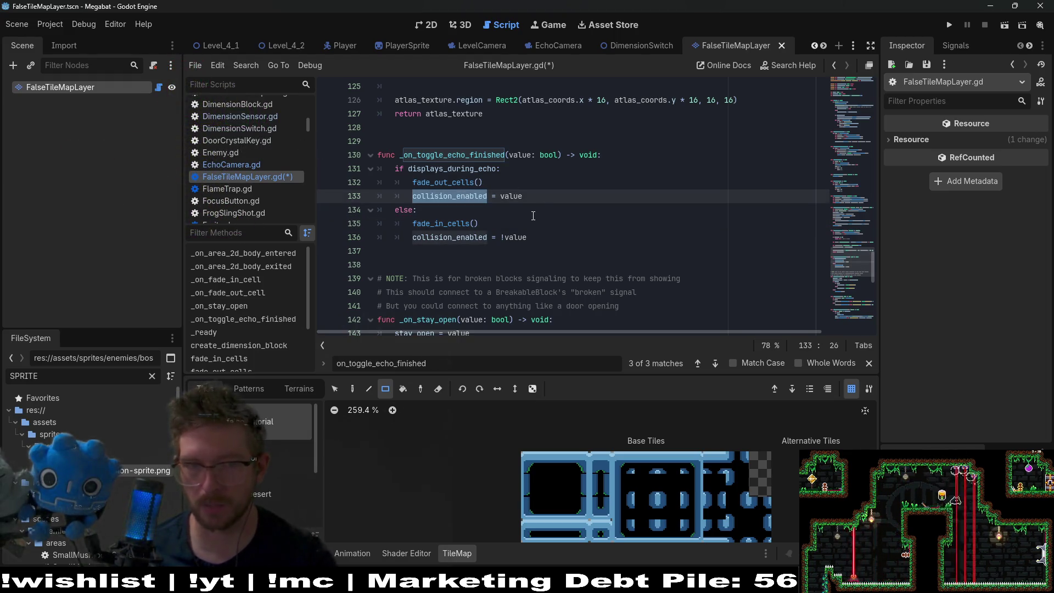
{"action": "left_click_drag", "start_coordinate": [539, 234], "coordinate": [540, 229]}
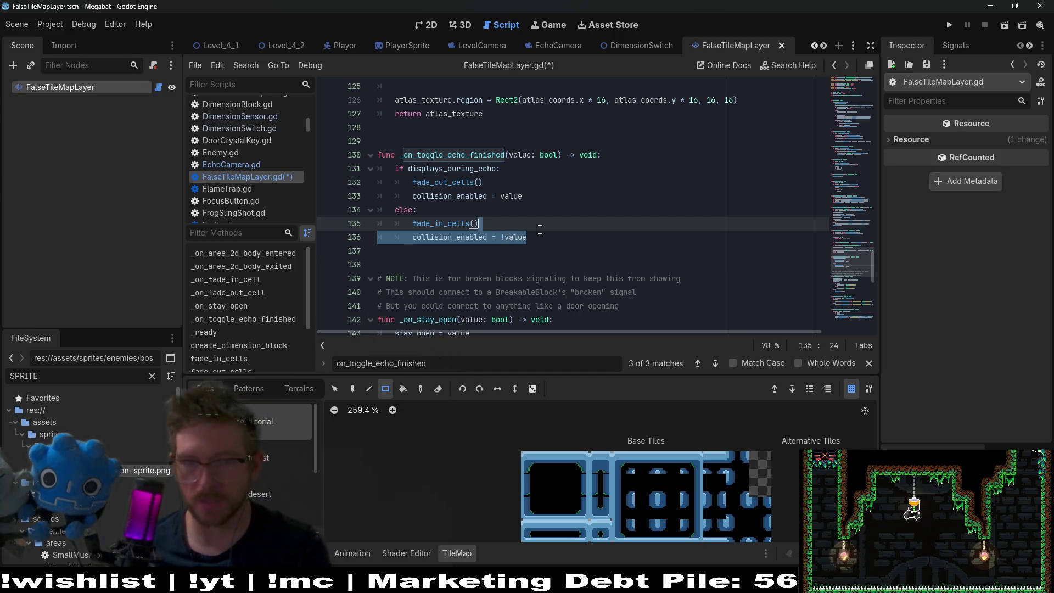
{"action": "key", "text": "BackSpace"}
{"action": "left_click", "coordinate": [530, 186]}
{"action": "key", "text": "BackSpace"}
{"action": "key", "text": "BackSpace"}
{"action": "key", "text": "BackSpace"}
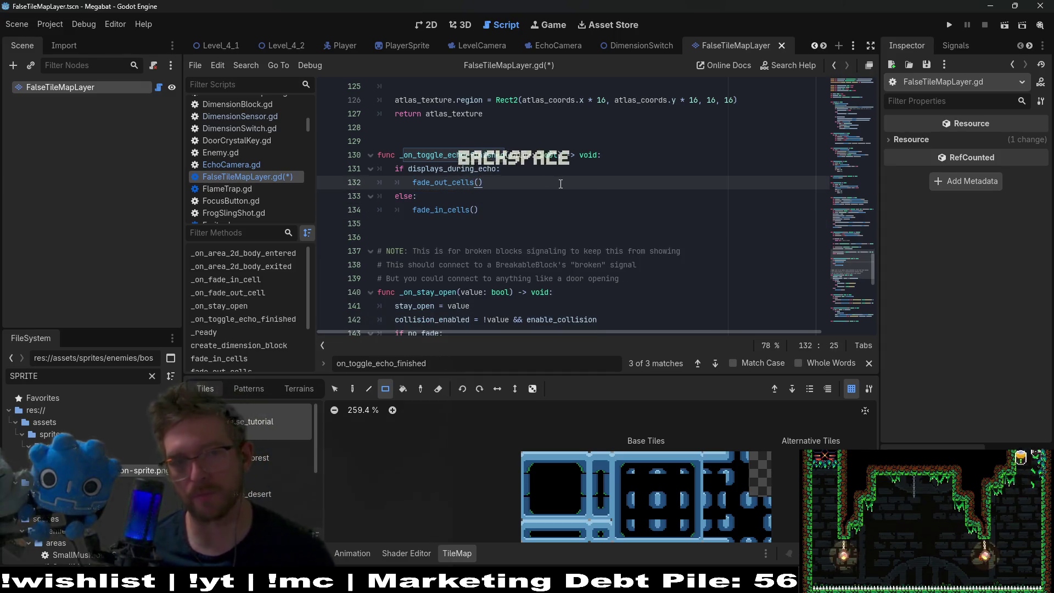
{"action": "key", "text": "ctrl+s"}
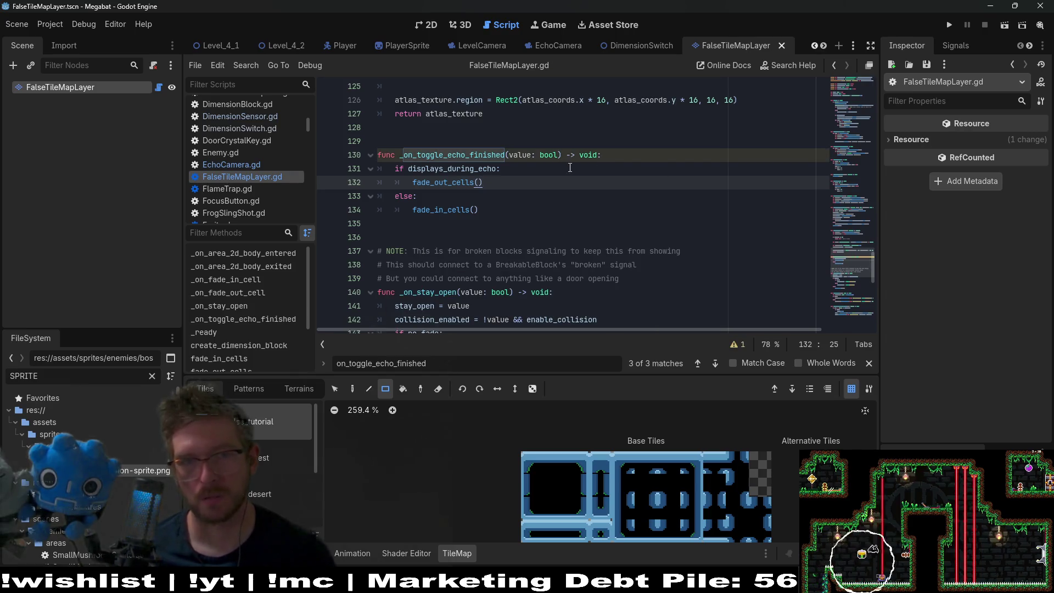
{"action": "double_click", "coordinate": [487, 156]}
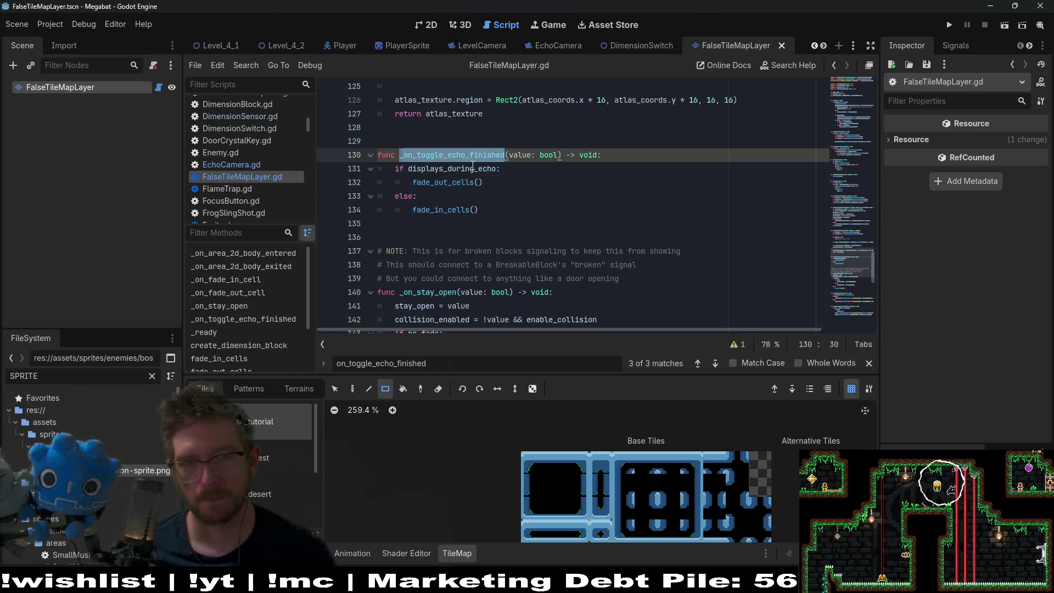
{"action": "double_click", "coordinate": [470, 168]}
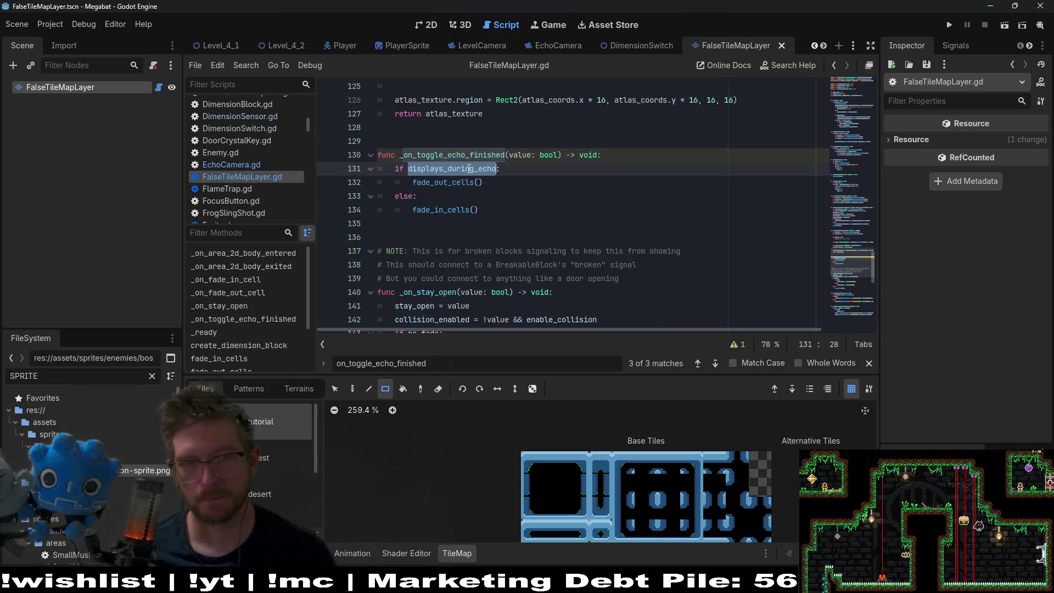
{"action": "double_click", "coordinate": [517, 155]}
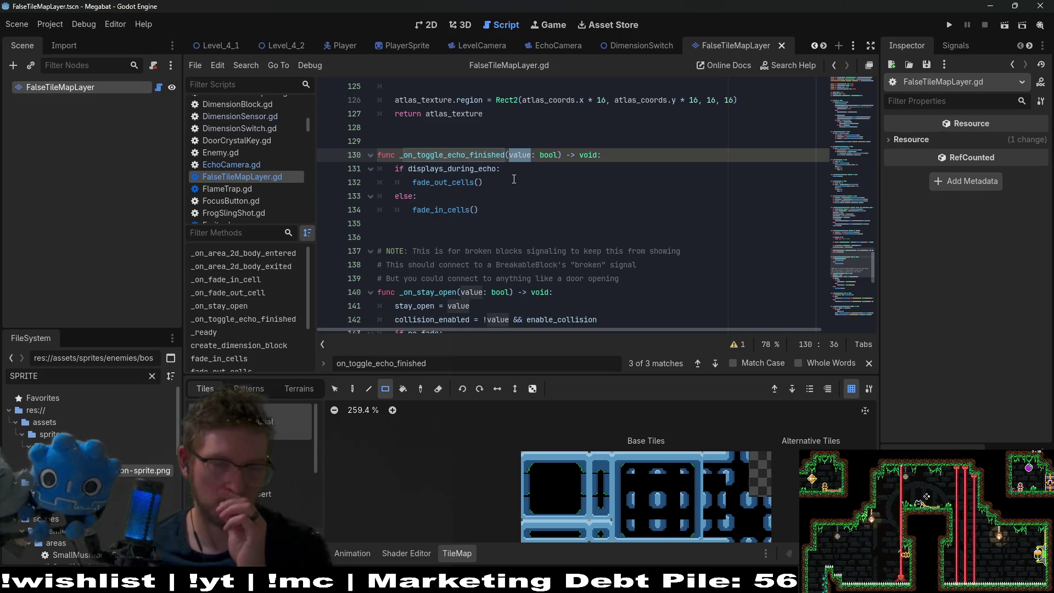
{"action": "left_click", "coordinate": [623, 154]}
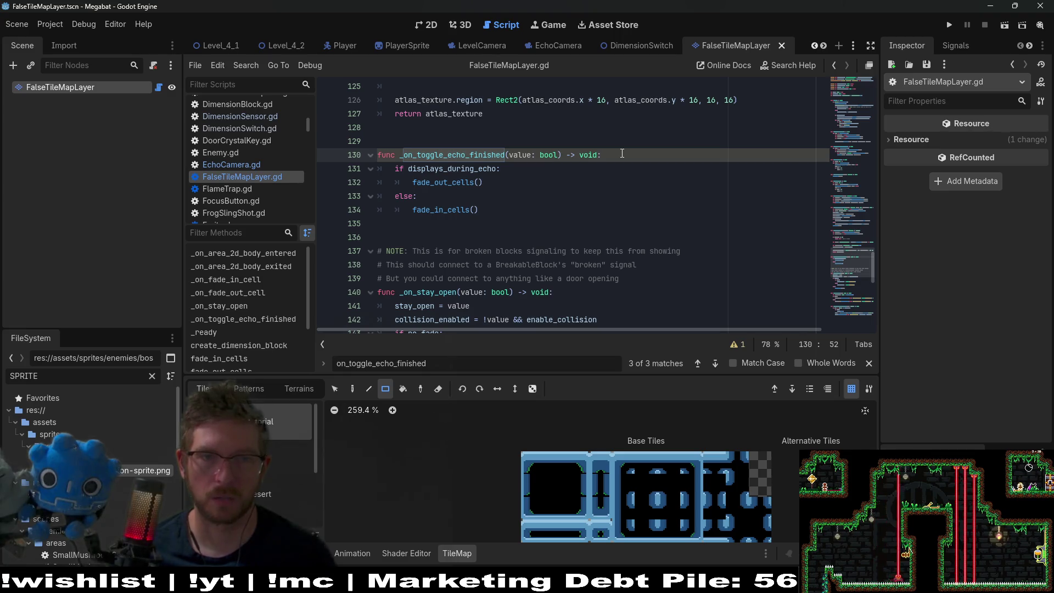
{"action": "double_click", "coordinate": [516, 155]}
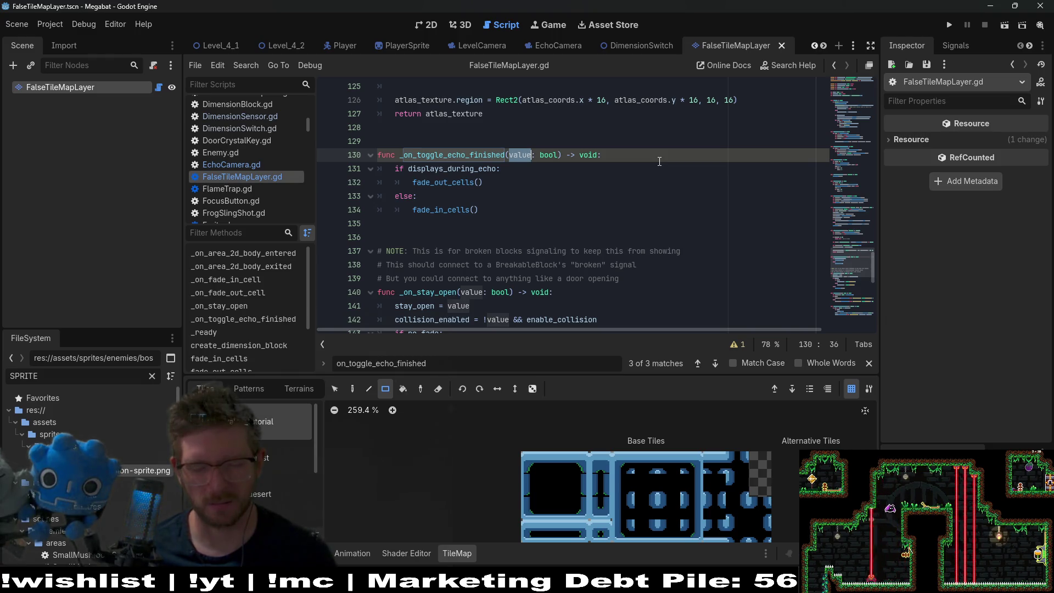
{"action": "key", "text": "ctrl+z"}
{"action": "key", "text": "ctrl+z"}
{"action": "key", "text": "ctrl+z"}
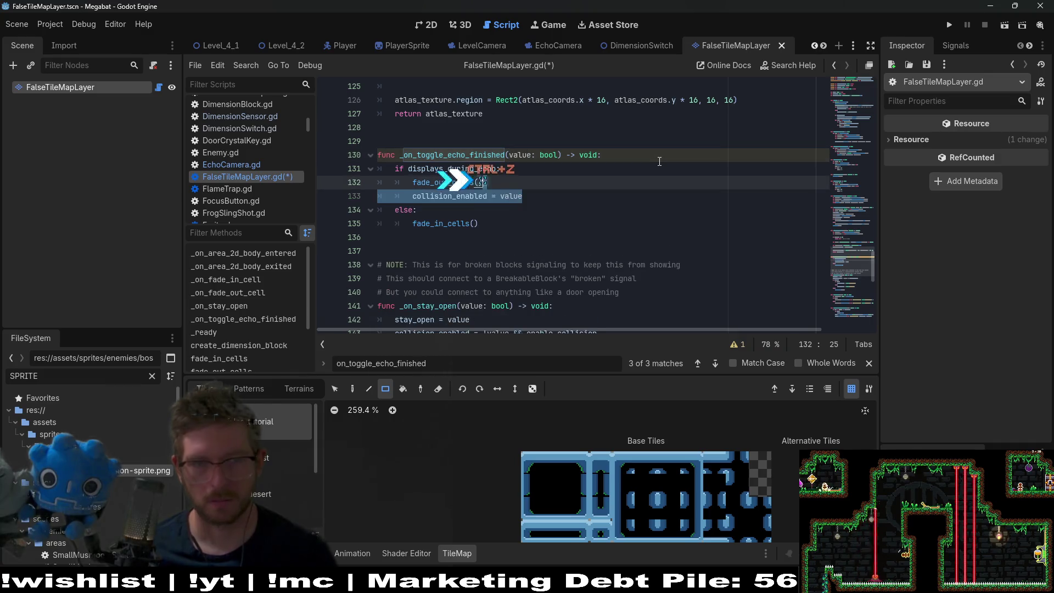
{"action": "key", "text": "ctrl+shift+z"}
{"action": "key", "text": "ctrl+shift+z"}
{"action": "key", "text": "ctrl+shift+z"}
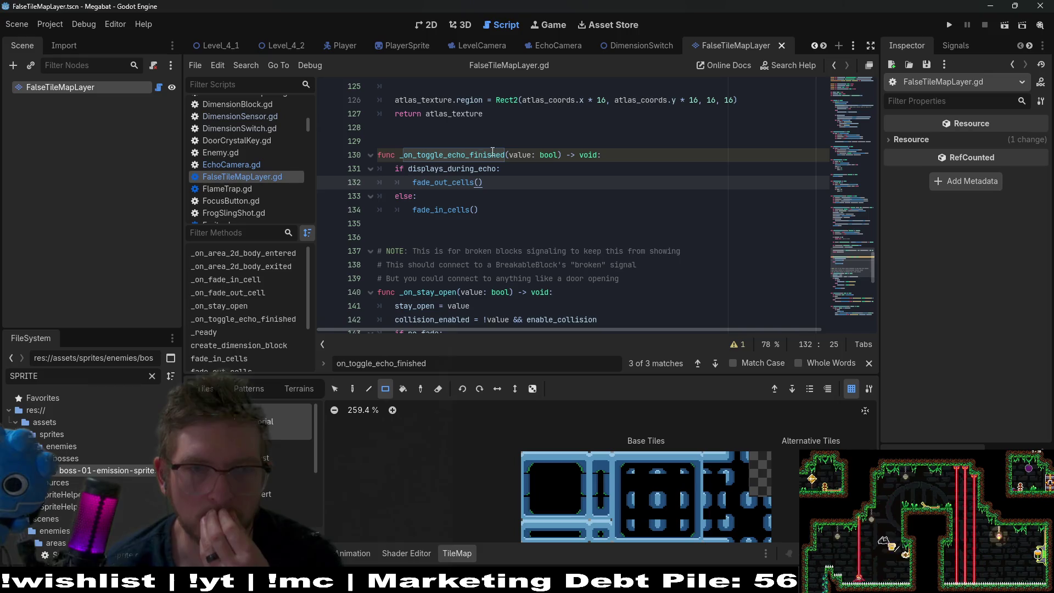
{"action": "double_click", "coordinate": [519, 152]}
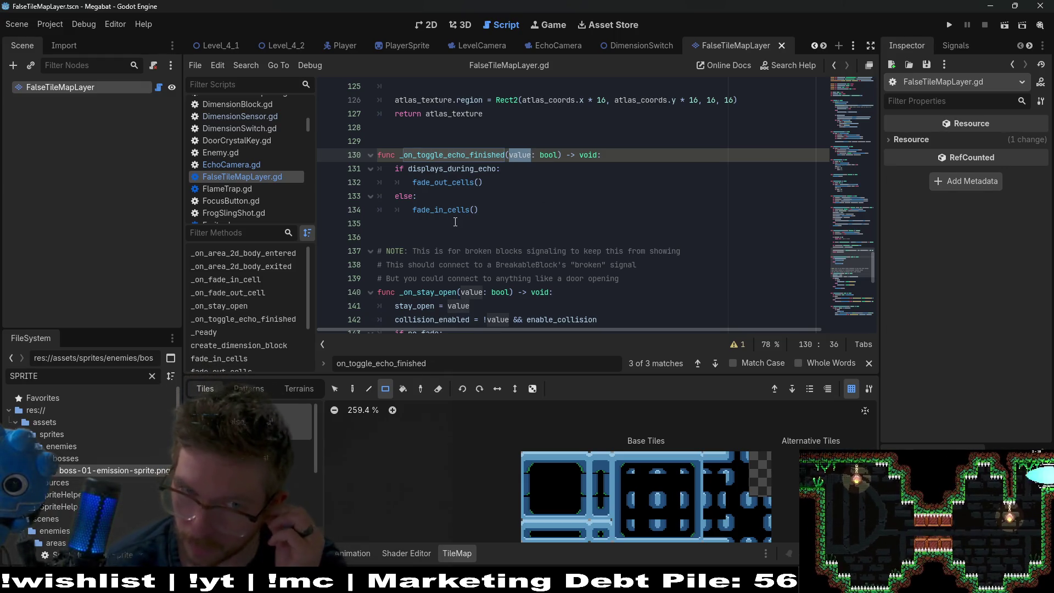
{"action": "scroll", "coordinate": [455, 222], "scroll_direction": "up", "scroll_amount": 7}
- Delete the displays_during_echo collision if/else on lines 39–42 of _ready and save FalseTileMapLayer.gd
{"action": "scroll", "coordinate": [540, 235], "scroll_direction": "up", "scroll_amount": 12}
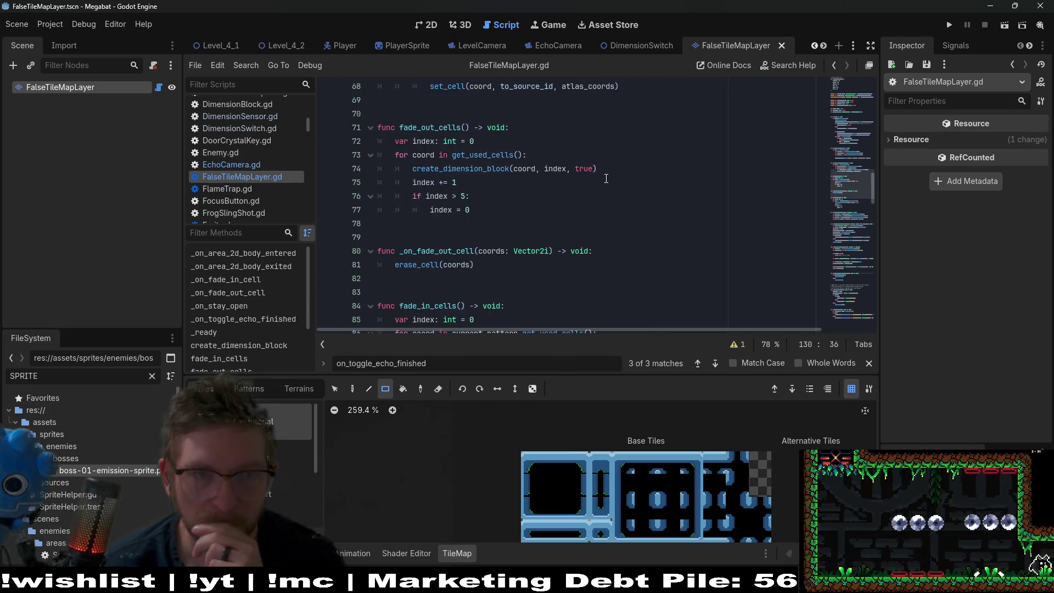
{"action": "scroll", "coordinate": [606, 179], "scroll_direction": "up", "scroll_amount": 15}
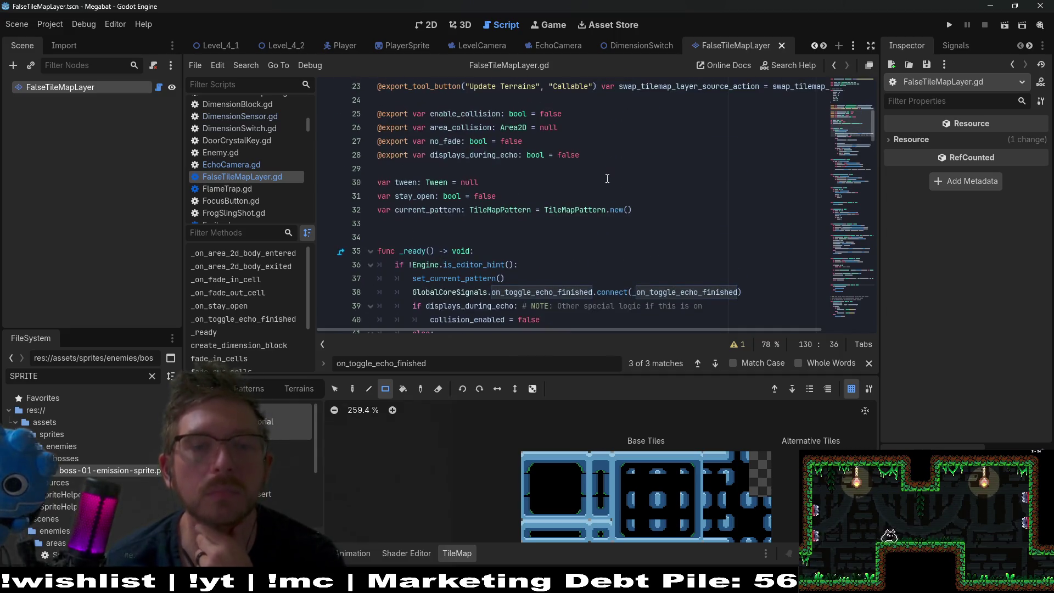
{"action": "scroll", "coordinate": [607, 179], "scroll_direction": "down", "scroll_amount": 2}
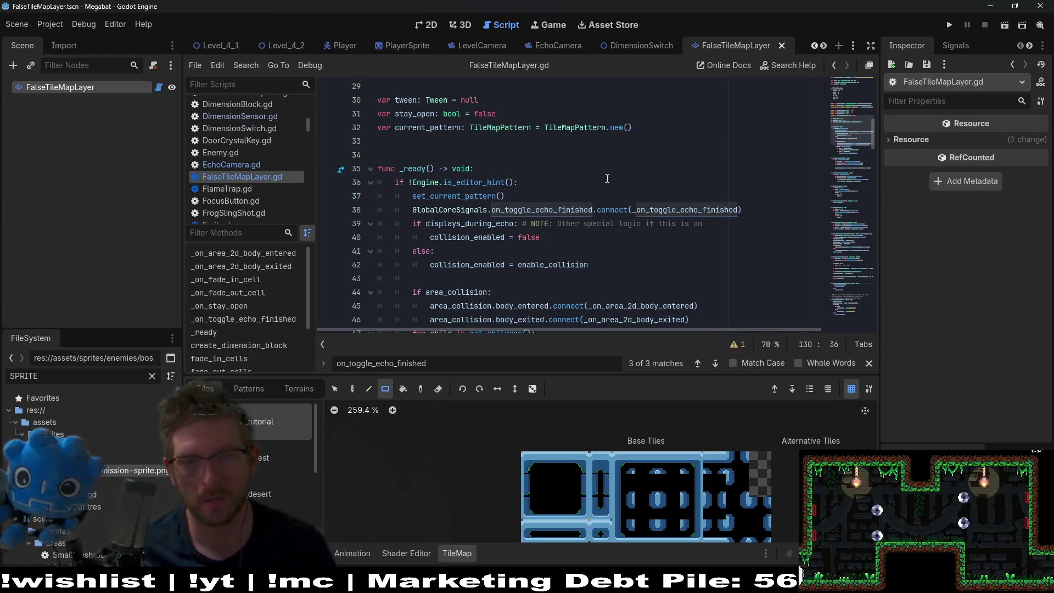
{"action": "double_click", "coordinate": [451, 224]}
{"action": "scroll", "coordinate": [451, 218], "scroll_direction": "up", "scroll_amount": 2}
{"action": "scroll", "coordinate": [531, 198], "scroll_direction": "down", "scroll_amount": 2}
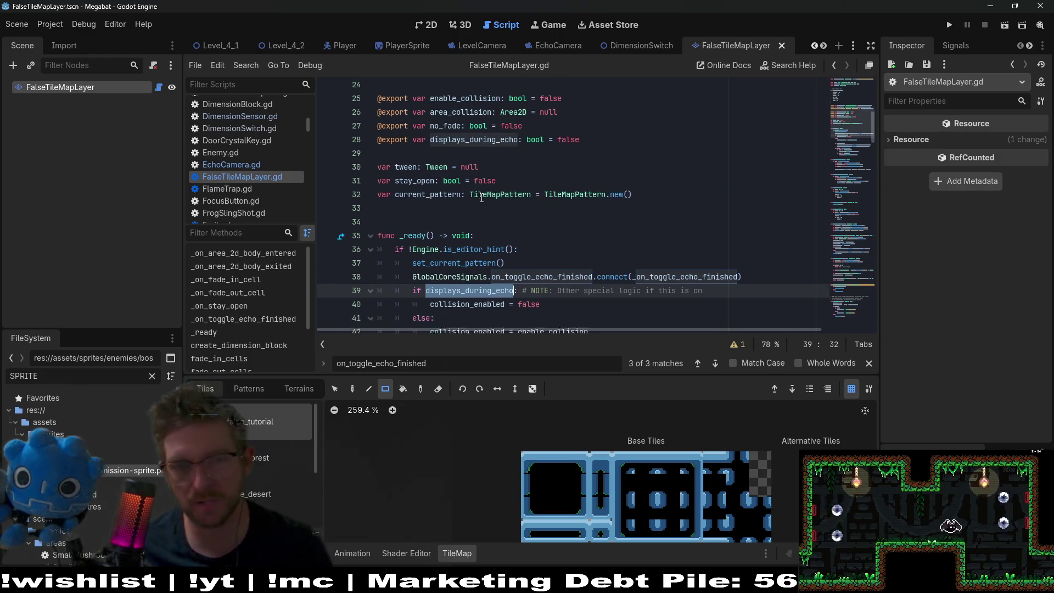
{"action": "left_click_drag", "start_coordinate": [601, 265], "coordinate": [371, 224]}
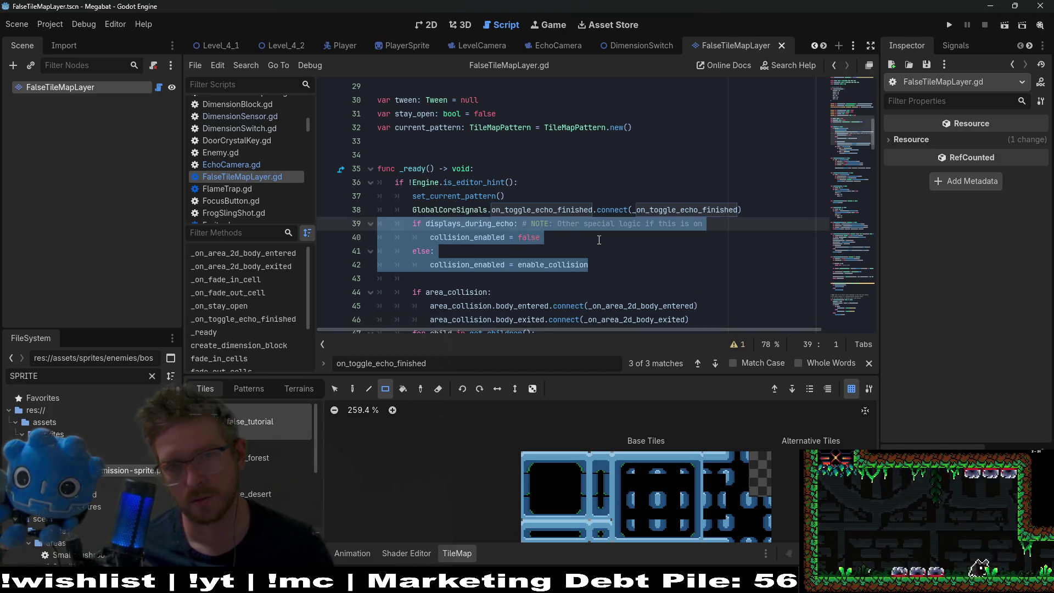
{"action": "key", "text": "BackSpace"}
{"action": "key", "text": "Delete"}
{"action": "key", "text": "Delete"}
{"action": "key", "text": "BackSpace"}
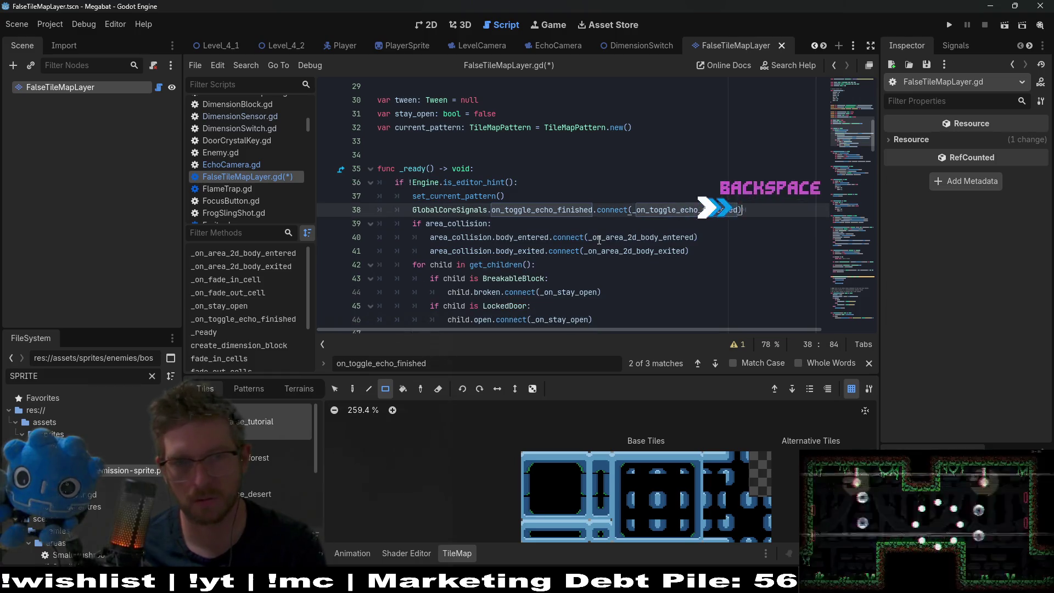
{"action": "scroll", "coordinate": [655, 233], "scroll_direction": "up", "scroll_amount": 3}
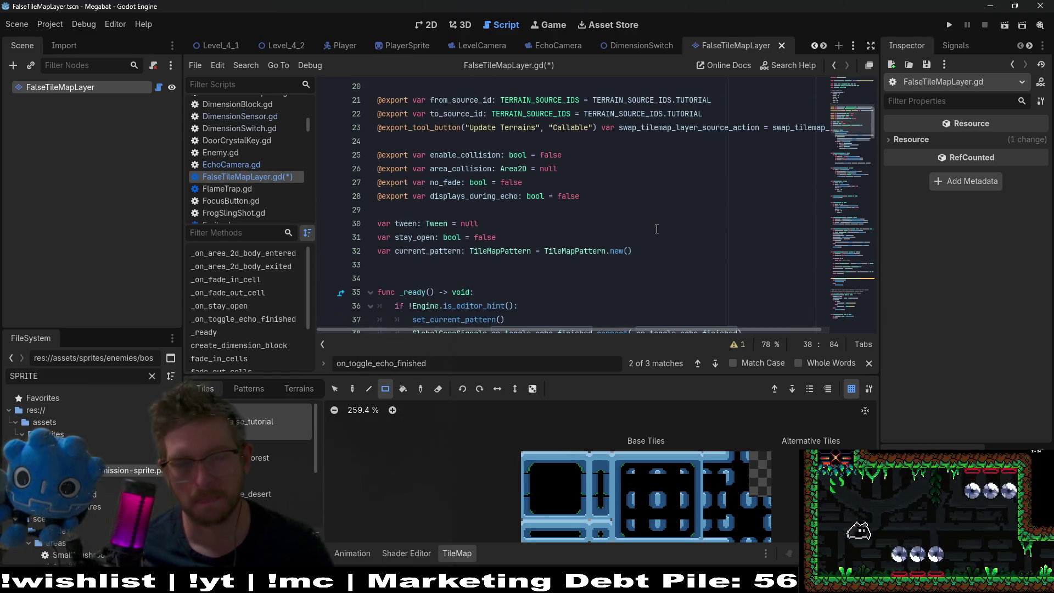
{"action": "key", "text": "ctrl+s"}
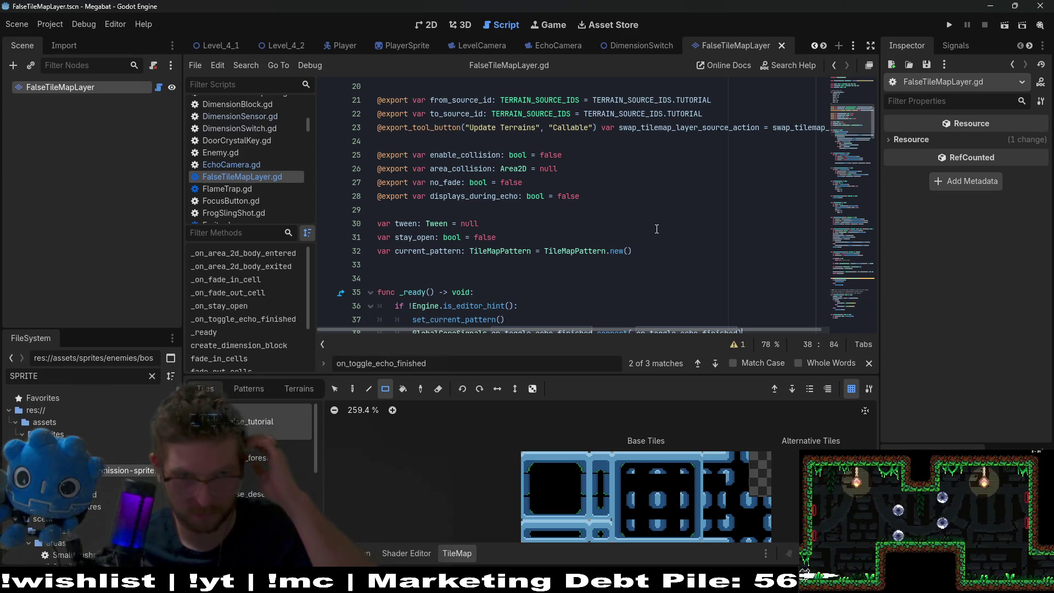
- Search FalseTileMapLayer.gd for enable_collision, finding its line-25 export and line-137 use
{"action": "left_click", "coordinate": [461, 156]}
{"action": "double_click", "coordinate": [461, 155]}
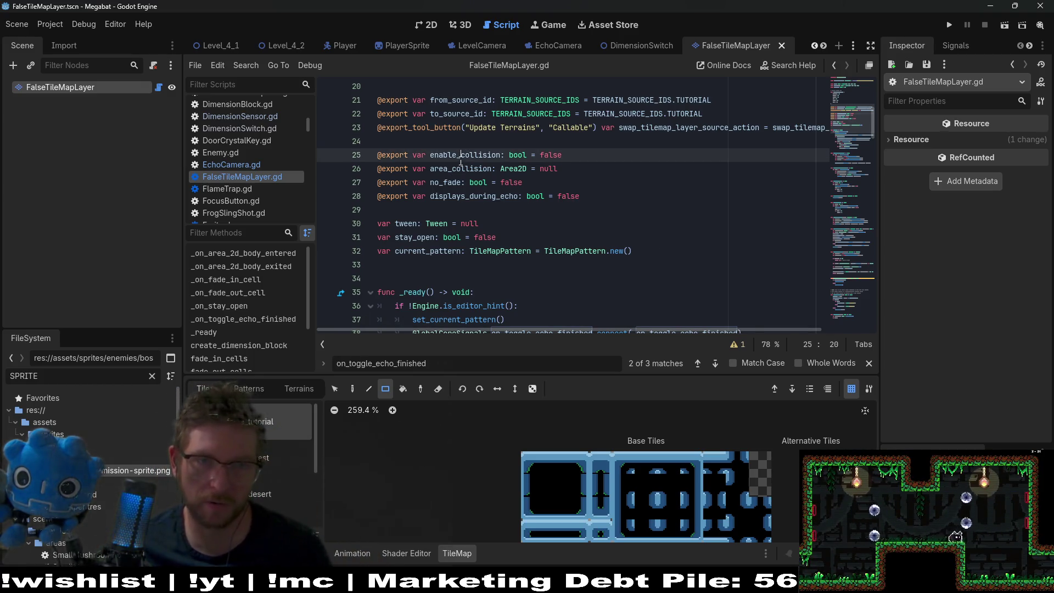
{"action": "key", "text": "ctrl+f"}
{"action": "key", "text": "Return"}
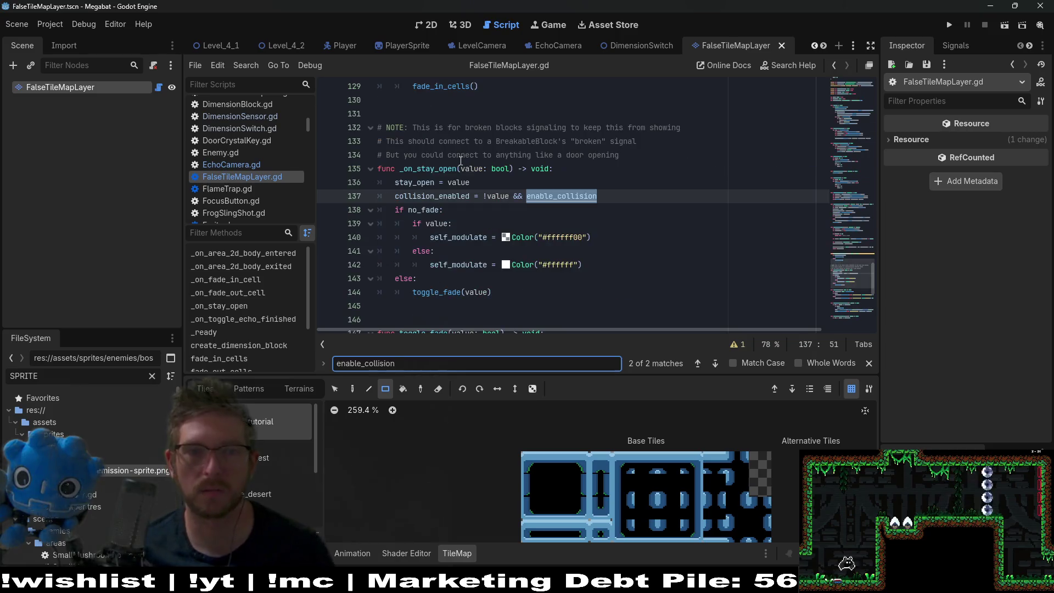
{"action": "key", "text": "Return"}
{"action": "key", "text": "Return"}
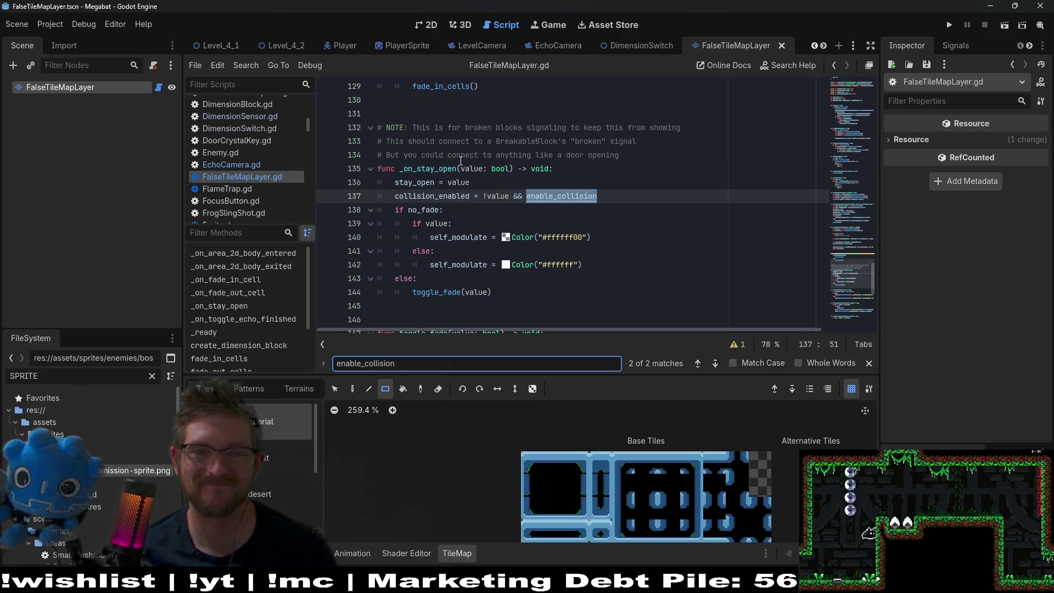
{"action": "key", "text": "Return"}
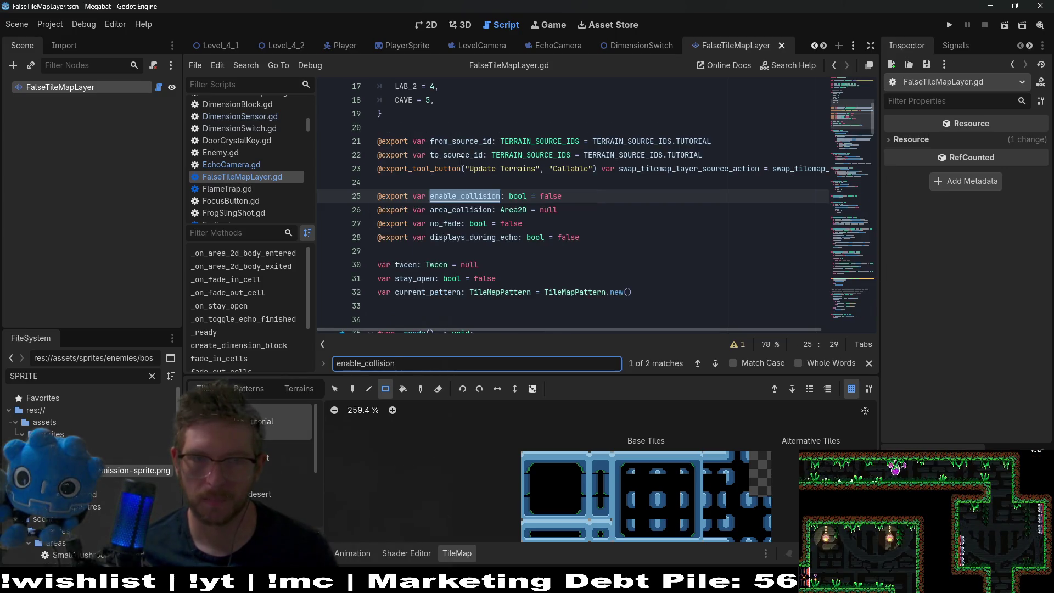
- Search for displays_during_echo, stepping between its line-28 export and its line-126 use
{"action": "double_click", "coordinate": [475, 238]}
{"action": "key", "text": "ctrl+f"}
{"action": "key", "text": "Return"}
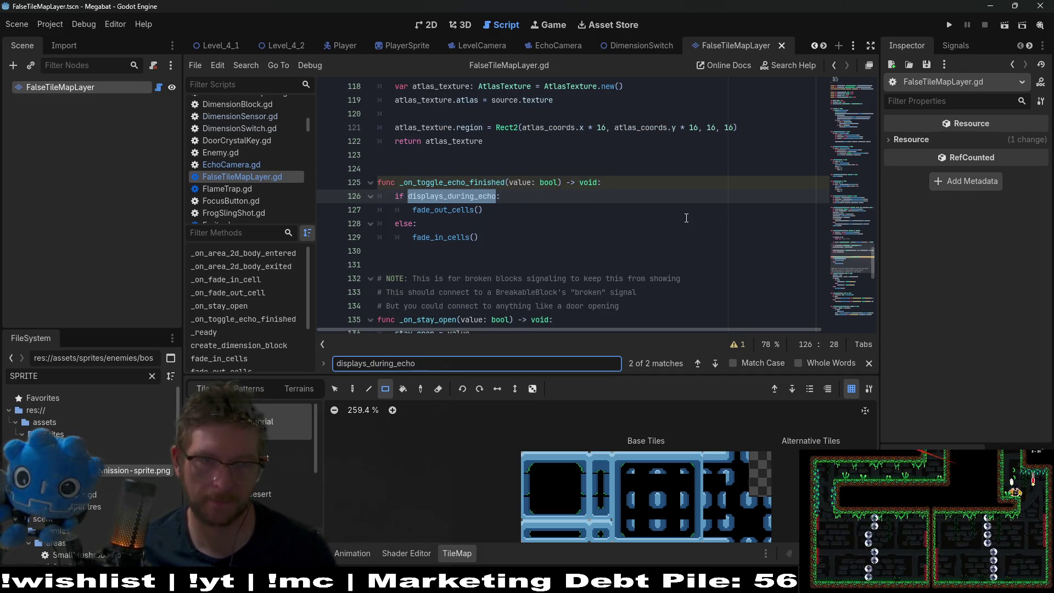
{"action": "key", "text": "Return"}
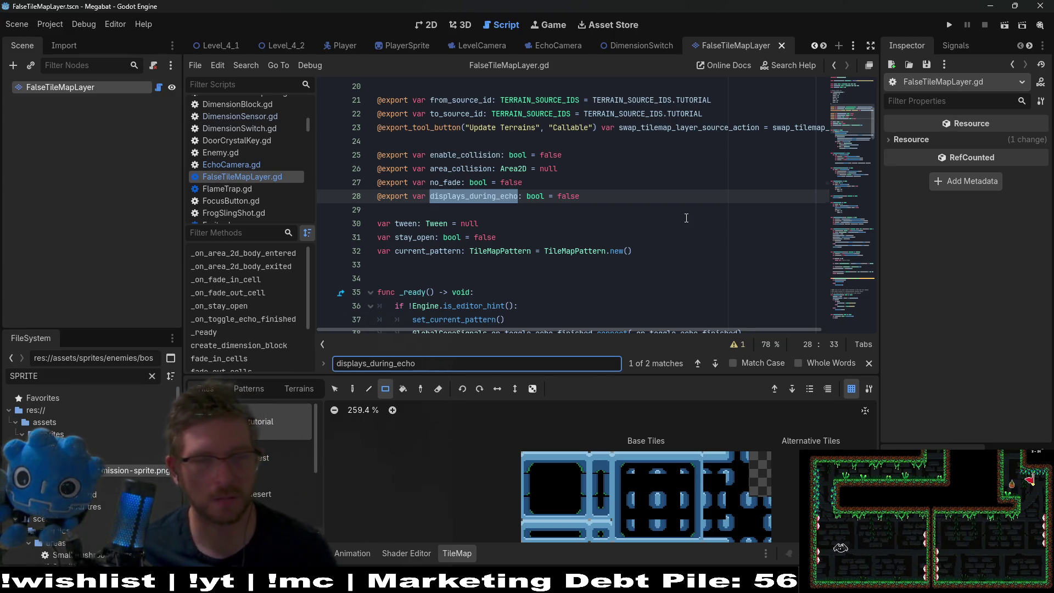
{"action": "scroll", "coordinate": [686, 218], "scroll_direction": "down", "scroll_amount": 4}
{"action": "scroll", "coordinate": [558, 196], "scroll_direction": "up", "scroll_amount": 4}
{"action": "double_click", "coordinate": [469, 198]}
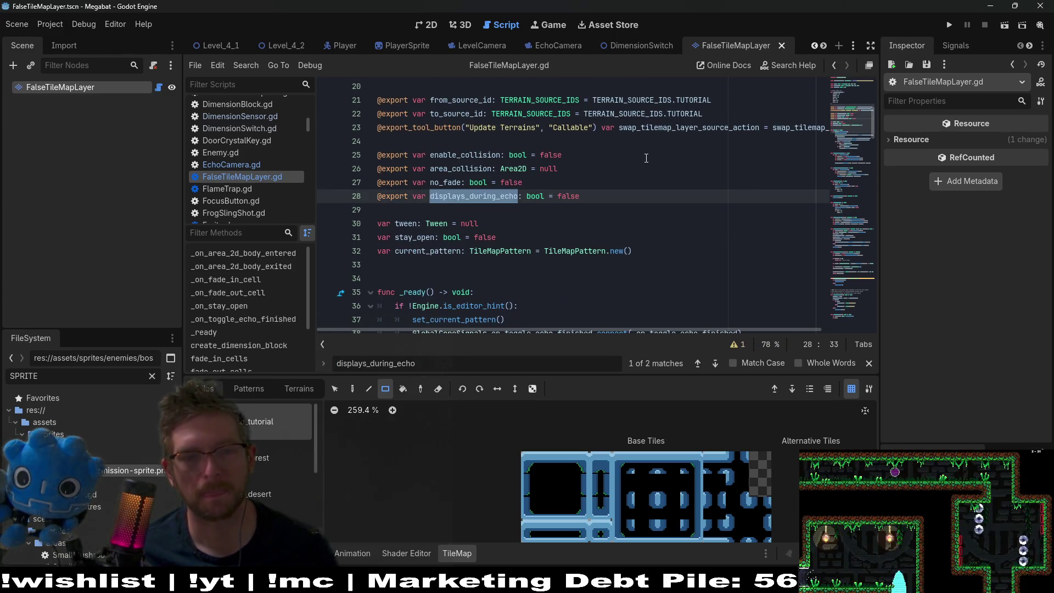
{"action": "key", "text": "ctrl+f"}
{"action": "key", "text": "Return"}
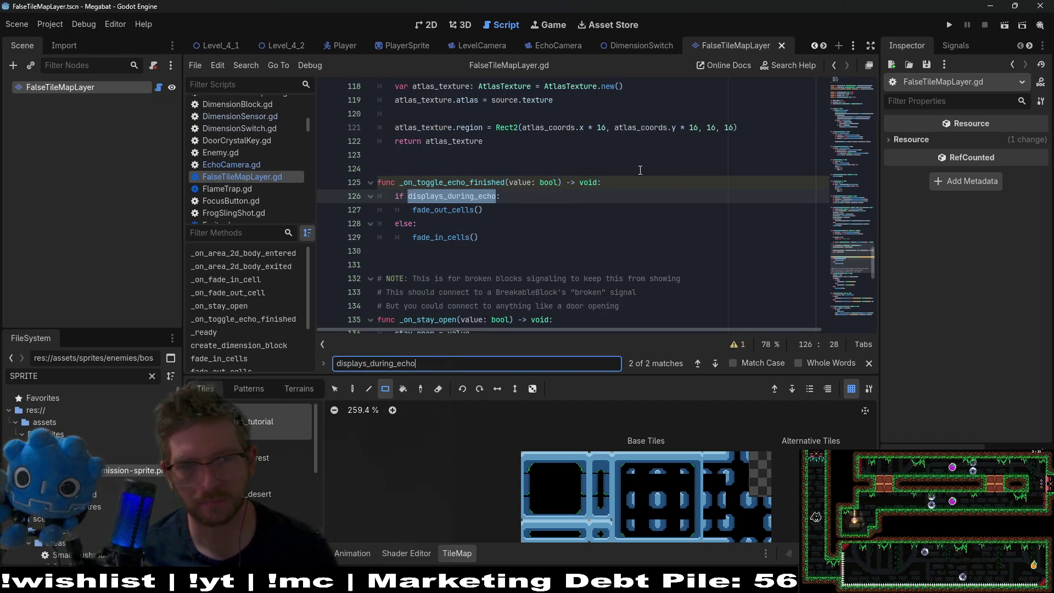
- Compare the enable_collision and displays_during_echo exports on lines 25 and 28
{"action": "scroll", "coordinate": [649, 169], "scroll_direction": "up", "scroll_amount": 15}
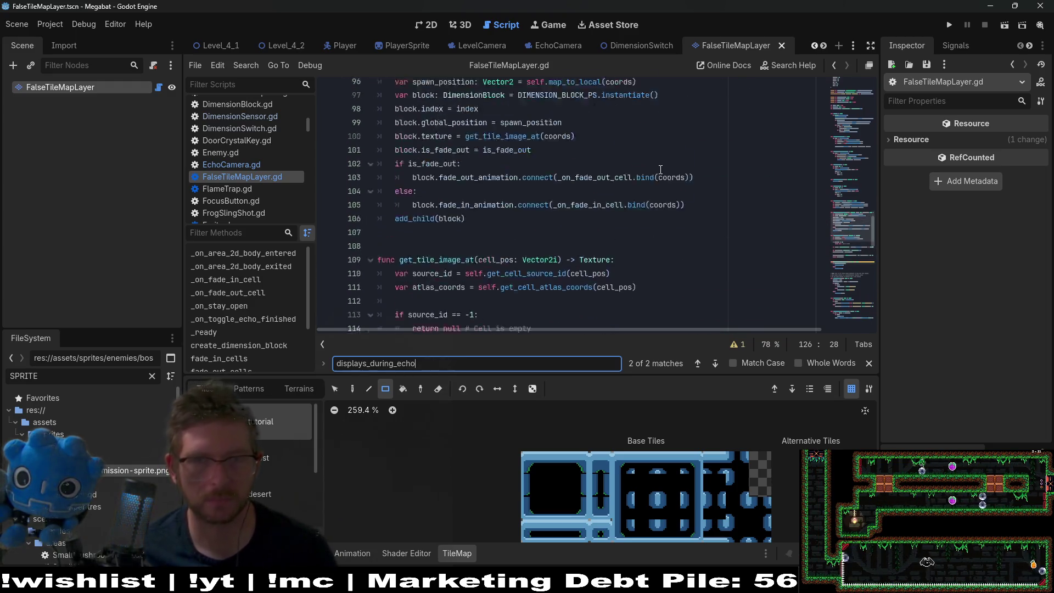
{"action": "scroll", "coordinate": [662, 169], "scroll_direction": "up", "scroll_amount": 9}
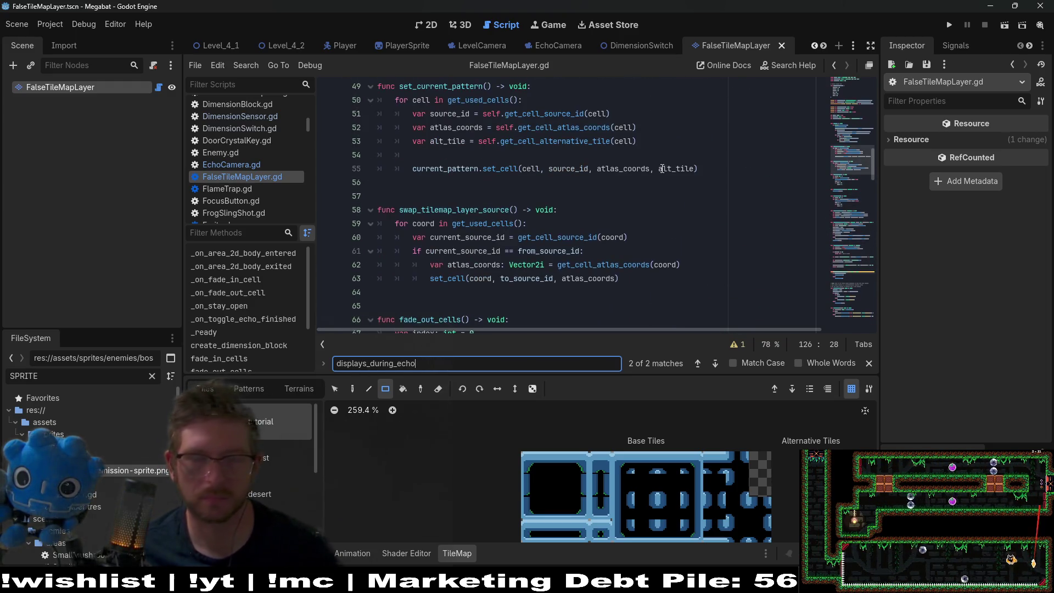
{"action": "scroll", "coordinate": [662, 169], "scroll_direction": "up", "scroll_amount": 2}
{"action": "scroll", "coordinate": [661, 168], "scroll_direction": "down", "scroll_amount": 2}
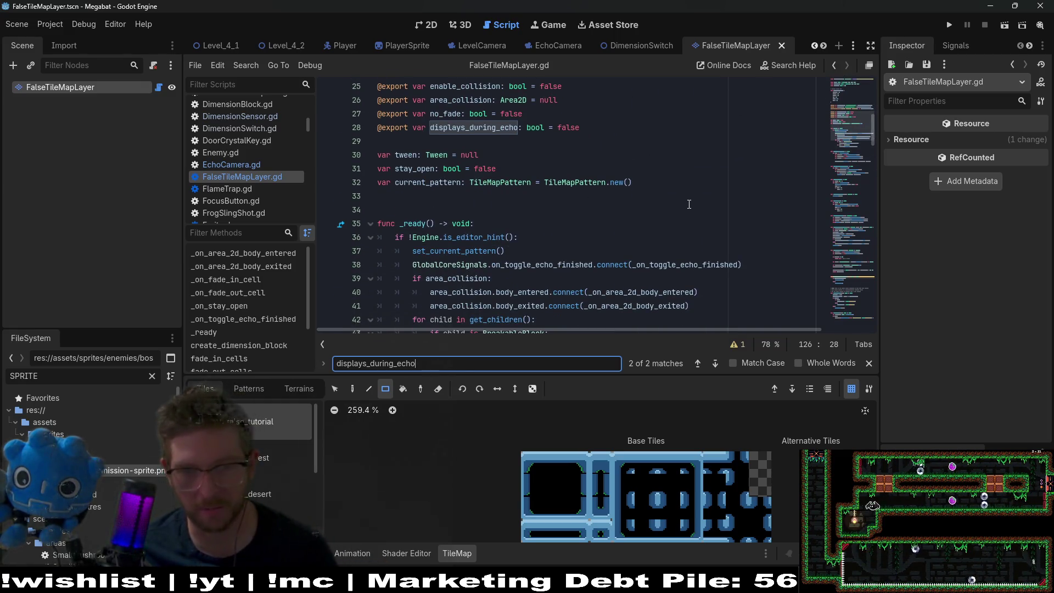
{"action": "scroll", "coordinate": [690, 204], "scroll_direction": "down", "scroll_amount": 1}
{"action": "scroll", "coordinate": [684, 205], "scroll_direction": "up", "scroll_amount": 2}
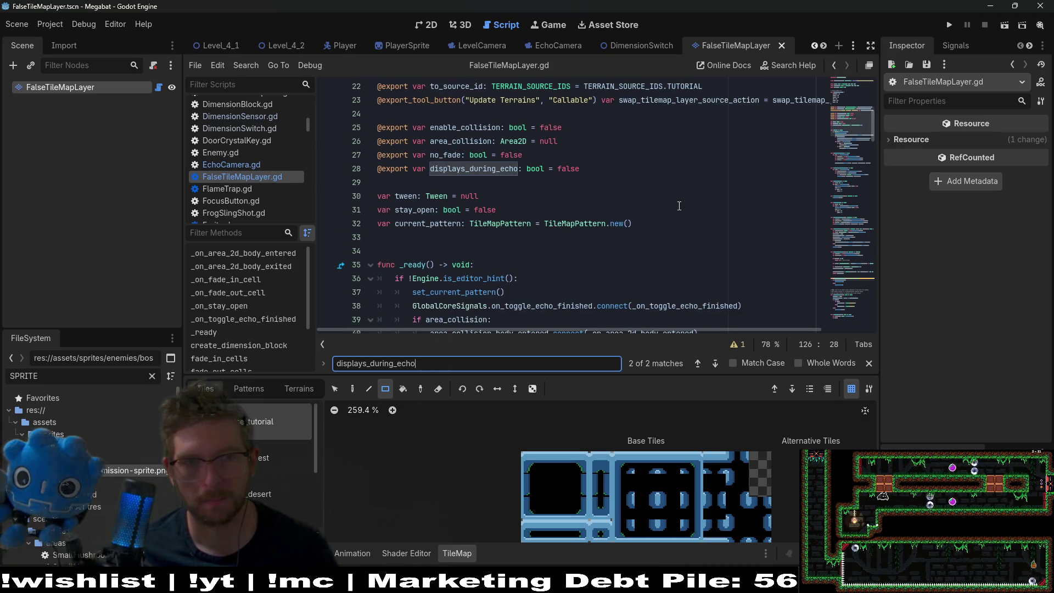
{"action": "double_click", "coordinate": [466, 128]}
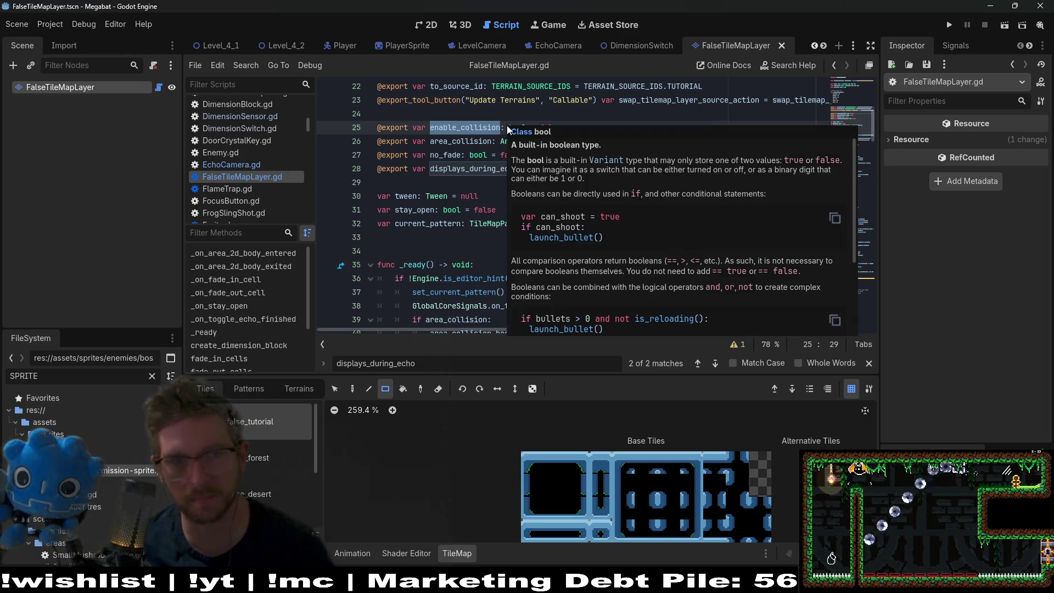
{"action": "scroll", "coordinate": [651, 175], "scroll_direction": "down", "scroll_amount": 1}
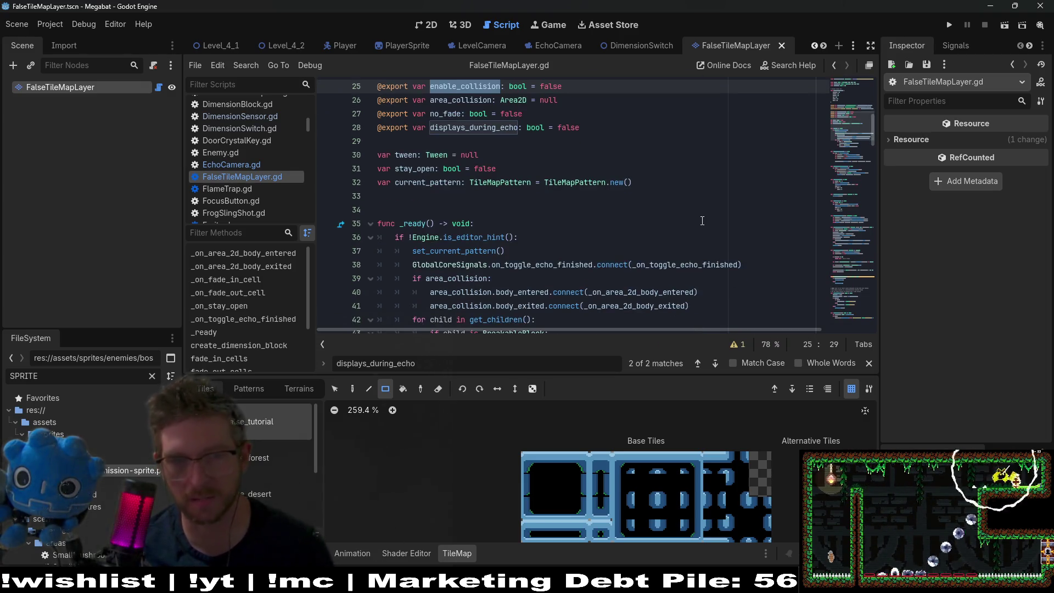
{"action": "double_click", "coordinate": [494, 129]}
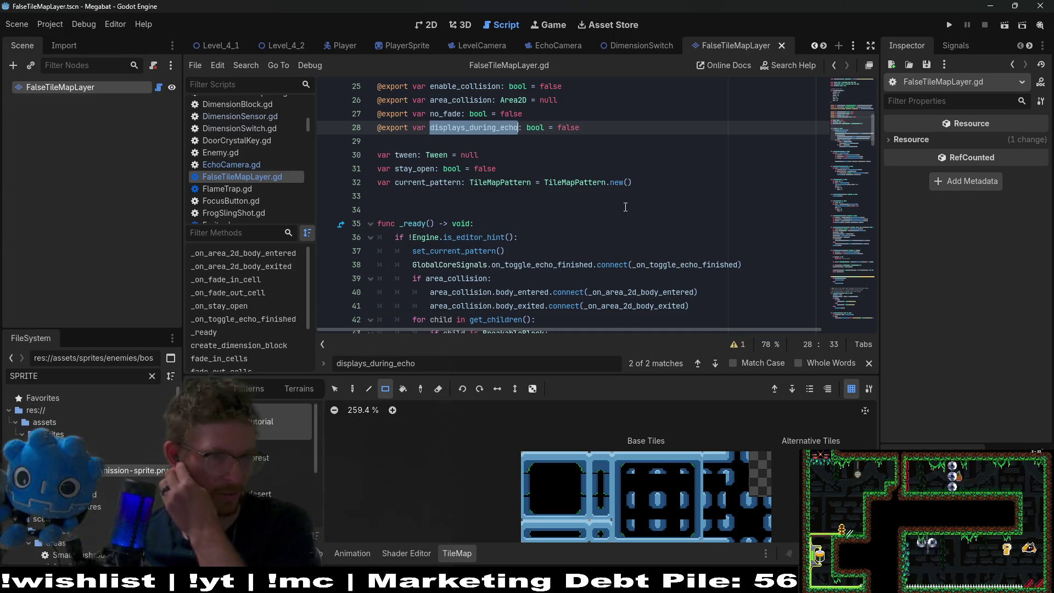
- Revisit the enable_collision export and step back to the previous displays_during_echo match
{"action": "scroll", "coordinate": [549, 176], "scroll_direction": "up", "scroll_amount": 2}
{"action": "left_click", "coordinate": [454, 169]}
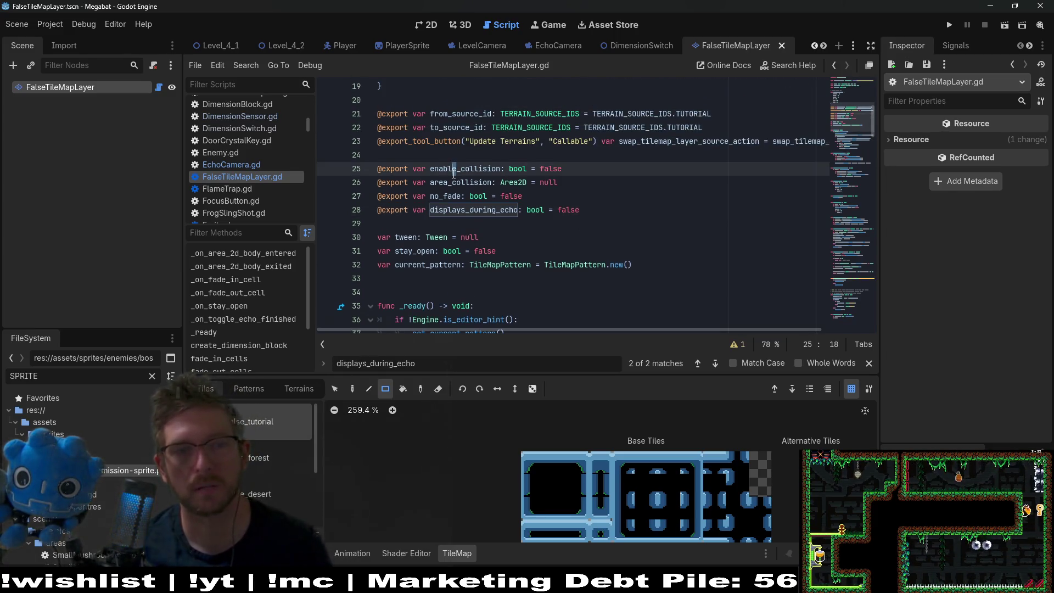
{"action": "double_click", "coordinate": [491, 171]}
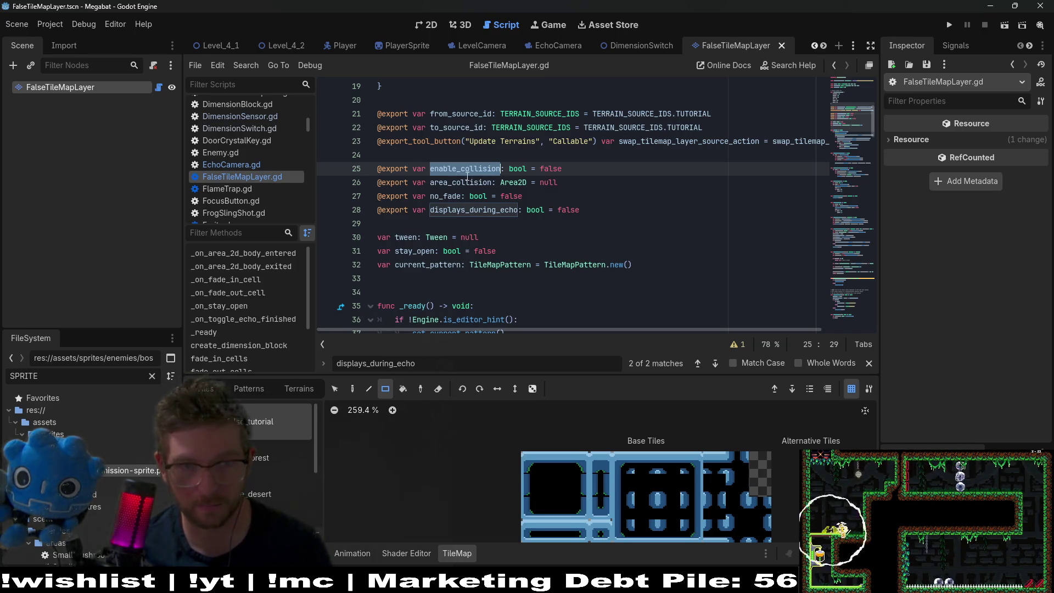
{"action": "mouse_move", "coordinate": [451, 171]}
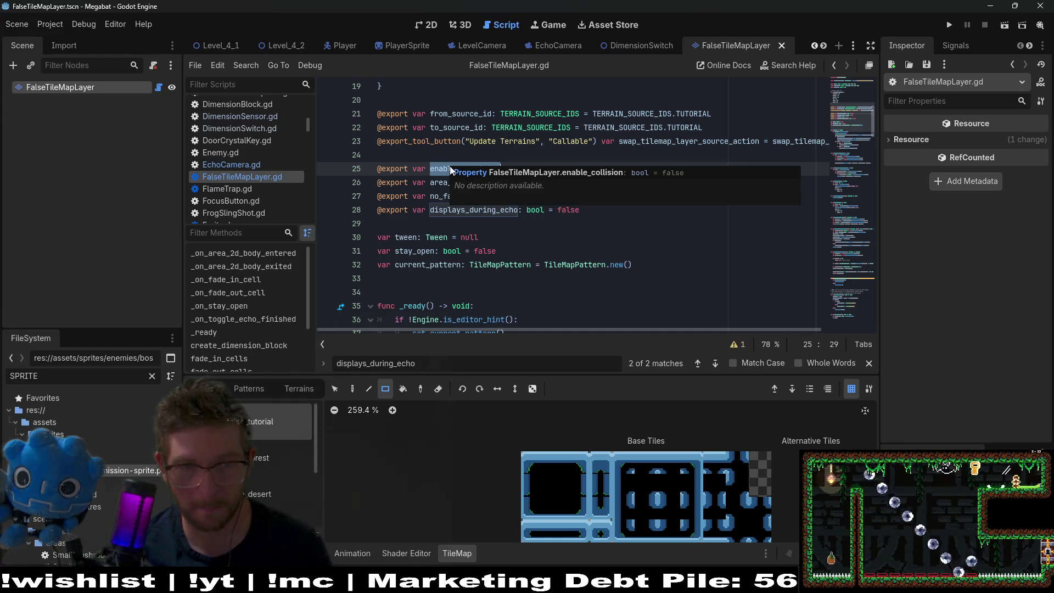
{"action": "double_click", "coordinate": [472, 209]}
{"action": "scroll", "coordinate": [604, 210], "scroll_direction": "down", "scroll_amount": 4}
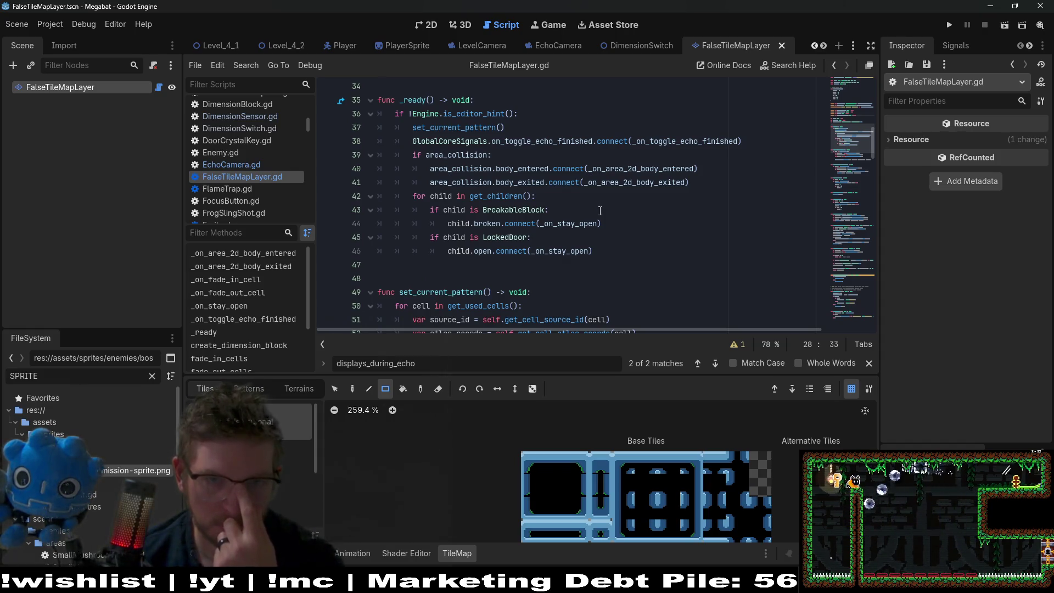
{"action": "scroll", "coordinate": [554, 160], "scroll_direction": "up", "scroll_amount": 3}
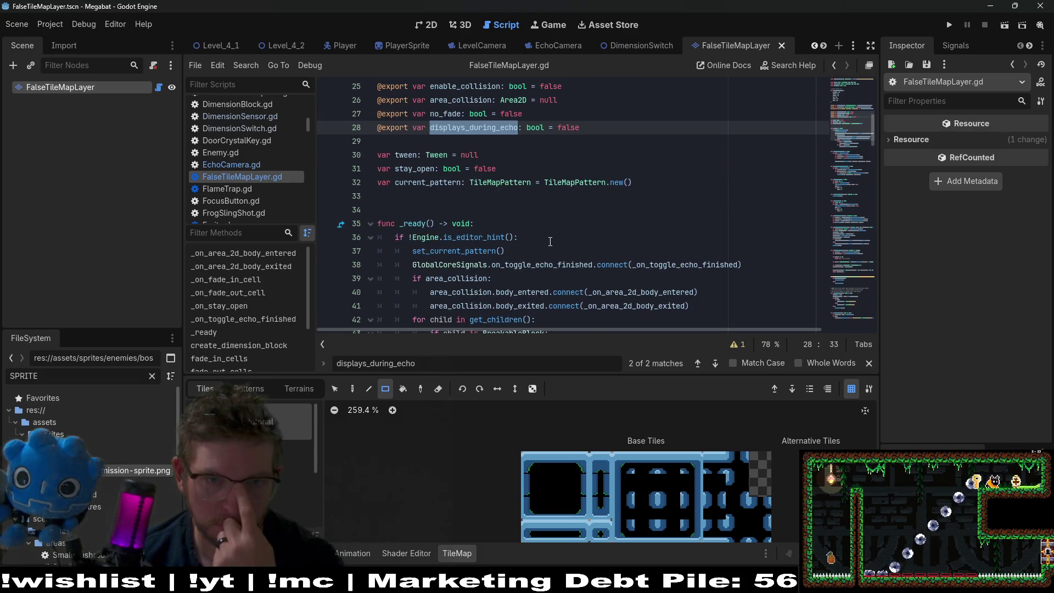
{"action": "left_click", "coordinate": [762, 265]}
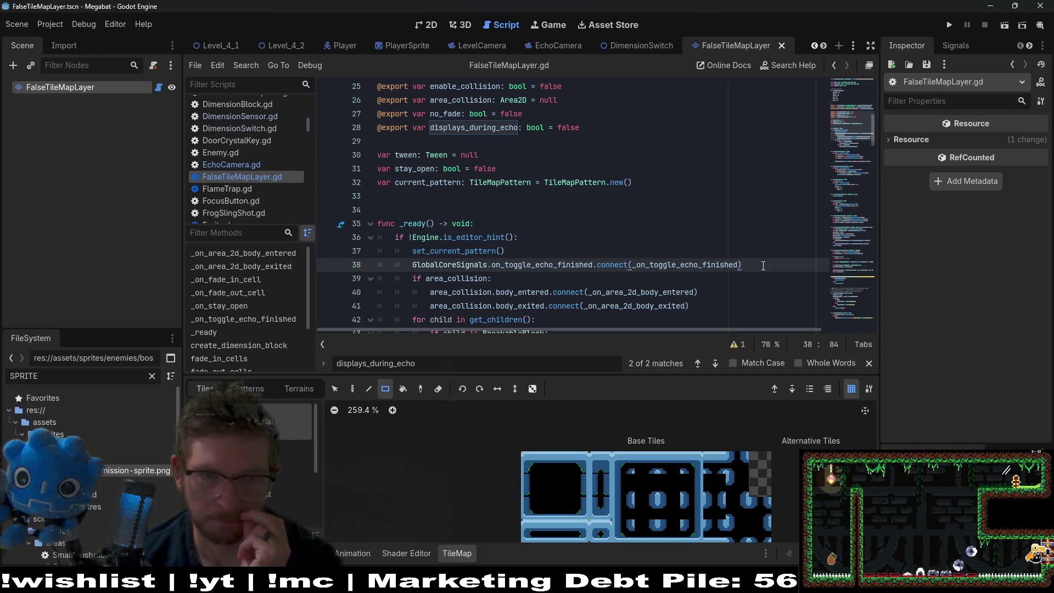
{"action": "key", "text": "shift+F3"}
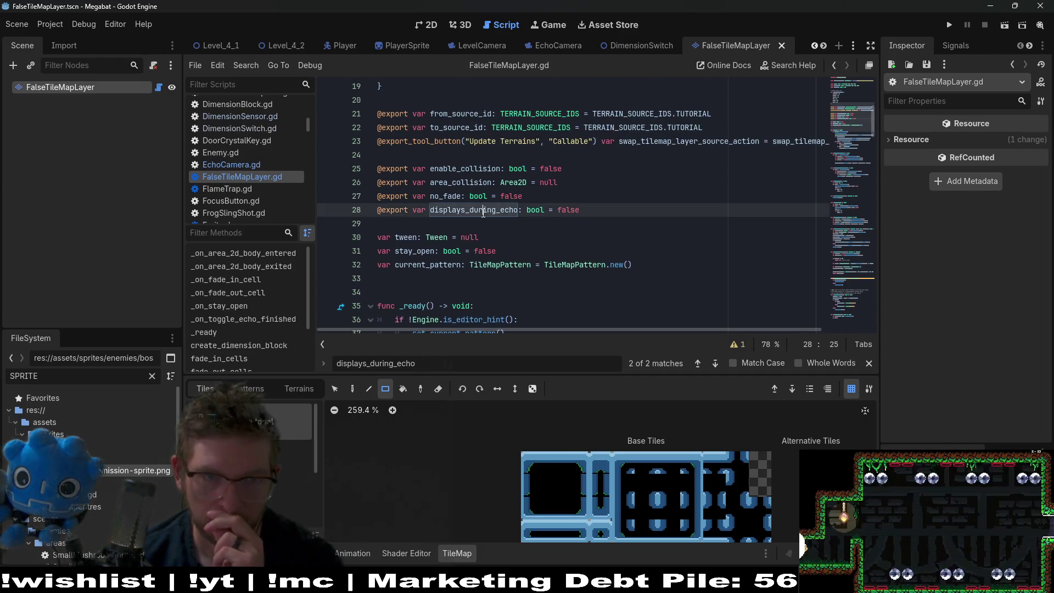
- Inspect the displays_during_echo variable name on line 28
{"action": "mouse_move", "coordinate": [483, 212]}
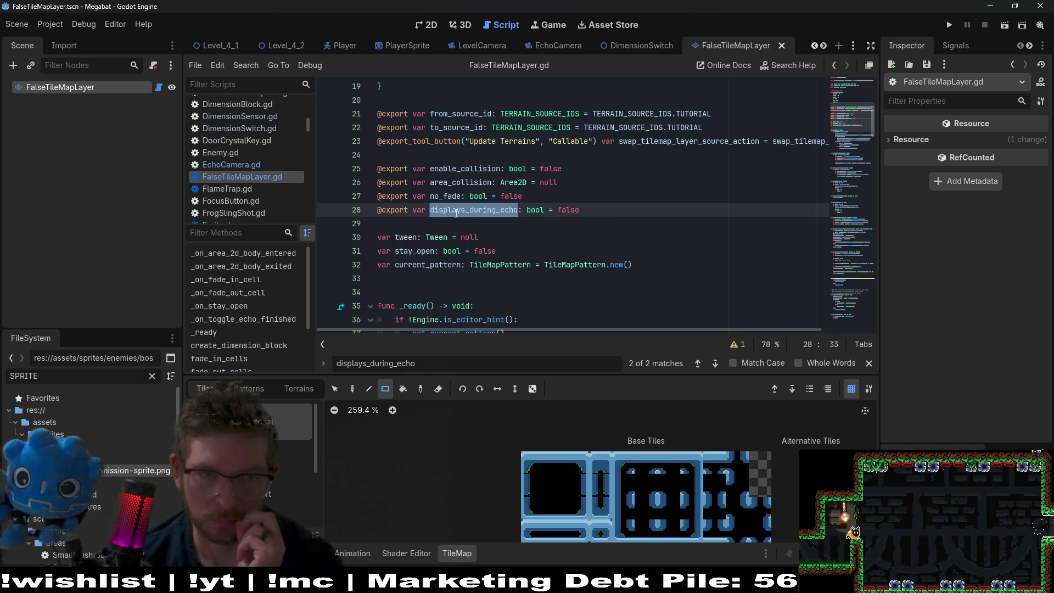
{"action": "left_click", "coordinate": [541, 197]}
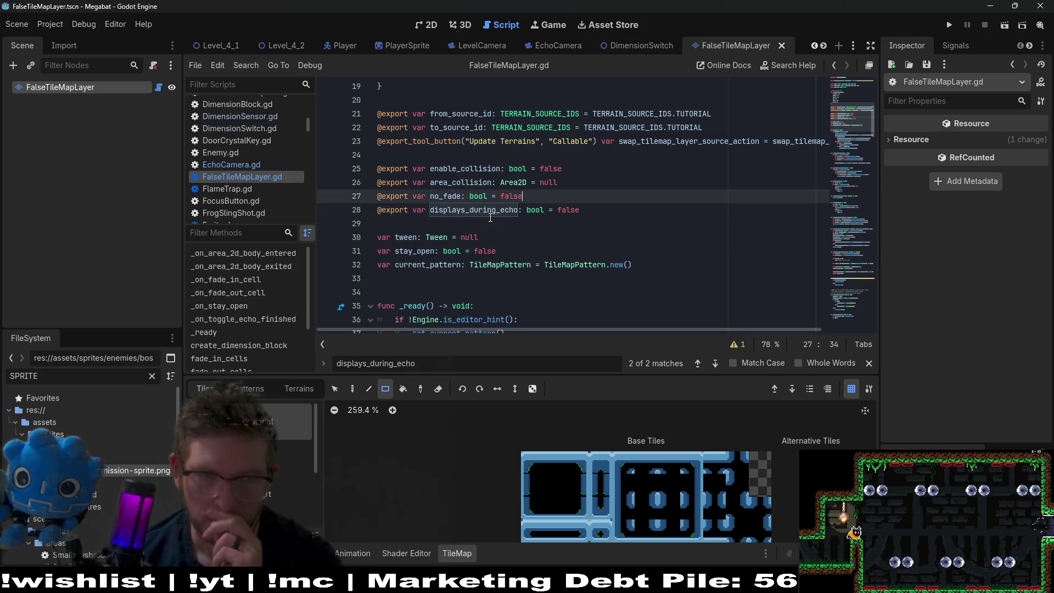
{"action": "left_click", "coordinate": [465, 208]}
{"action": "key", "text": "ctrl+shift+Left"}
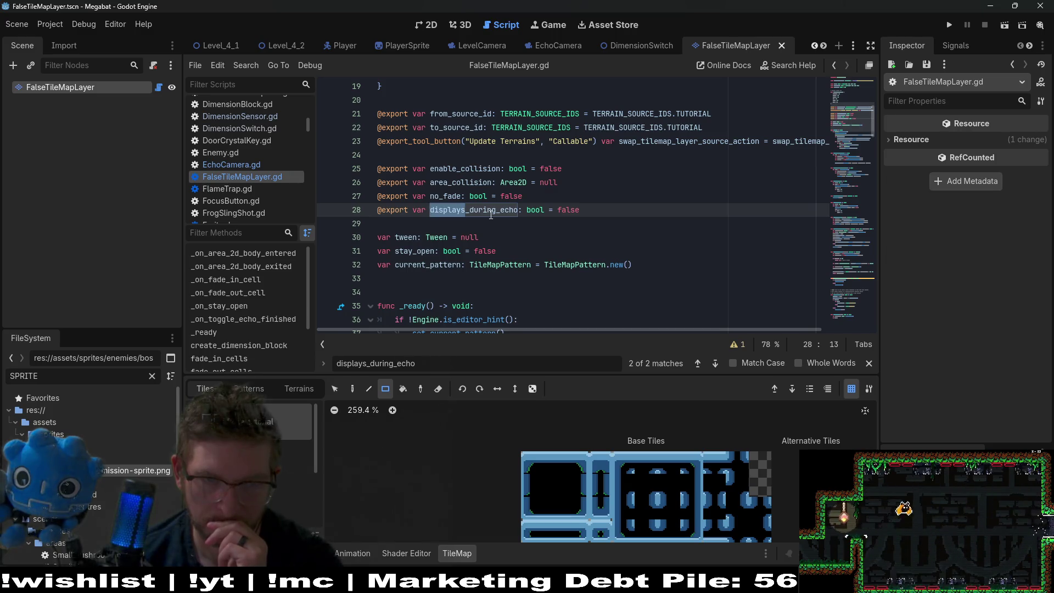
{"action": "mouse_move", "coordinate": [491, 215]}
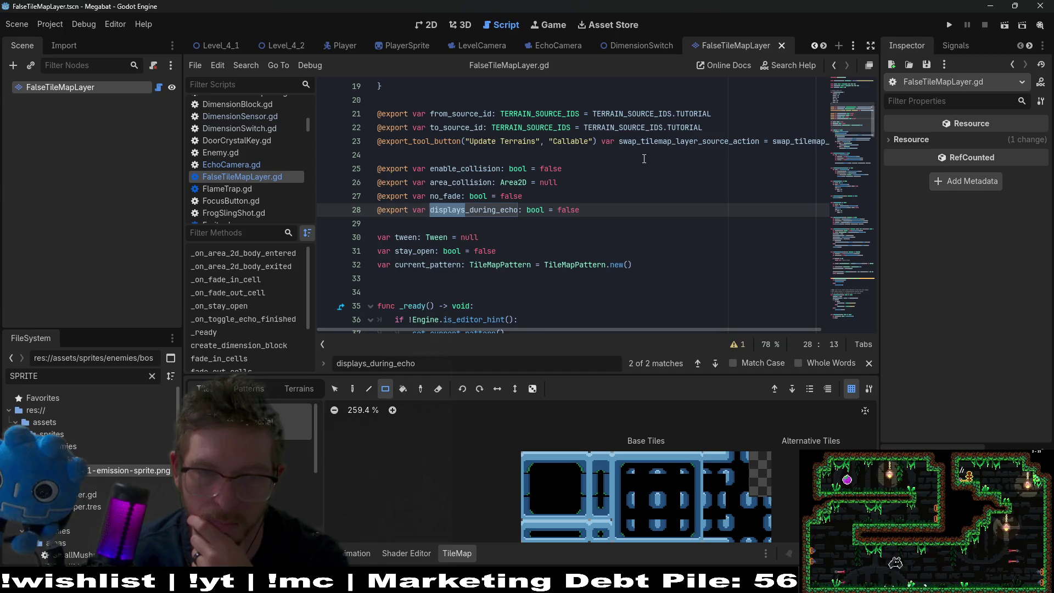
{"action": "scroll", "coordinate": [644, 158], "scroll_direction": "down", "scroll_amount": 4}
{"action": "scroll", "coordinate": [644, 159], "scroll_direction": "up", "scroll_amount": 5}
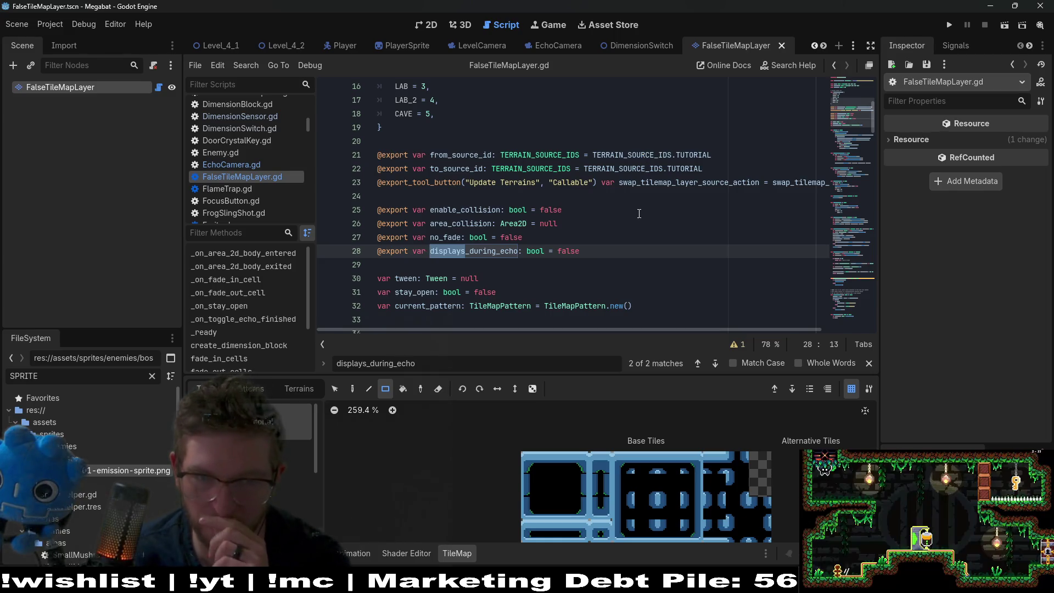
- Save the FalseTileMapLayer scene and script, then change the FileSystem filter from SPRITE to 'false'
{"action": "left_click", "coordinate": [627, 234]}
{"action": "left_click_drag", "start_coordinate": [588, 255], "coordinate": [593, 240]}
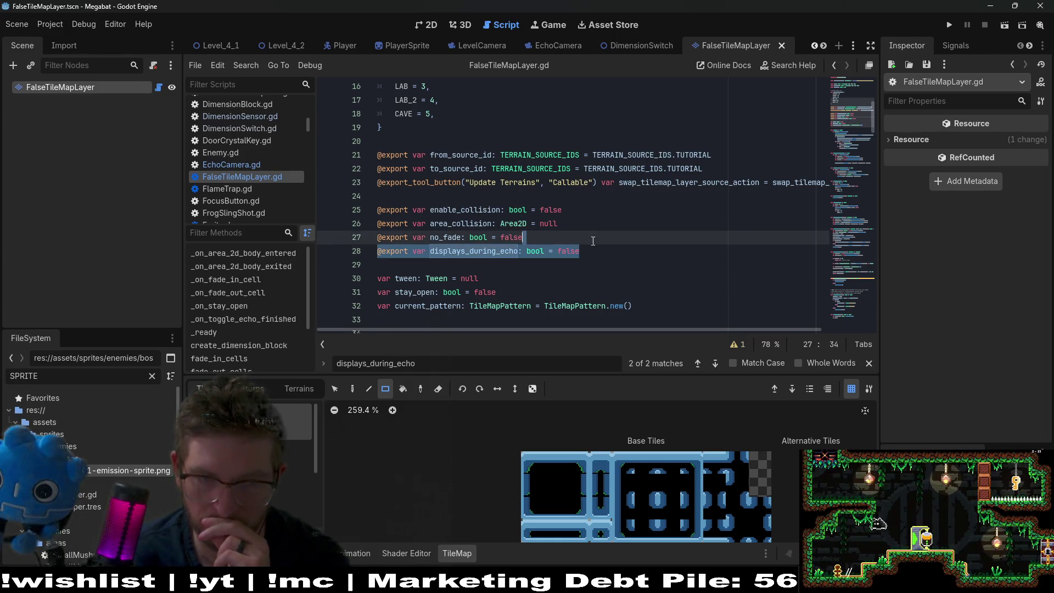
{"action": "left_click", "coordinate": [593, 240]}
{"action": "key", "text": "ctrl+s"}
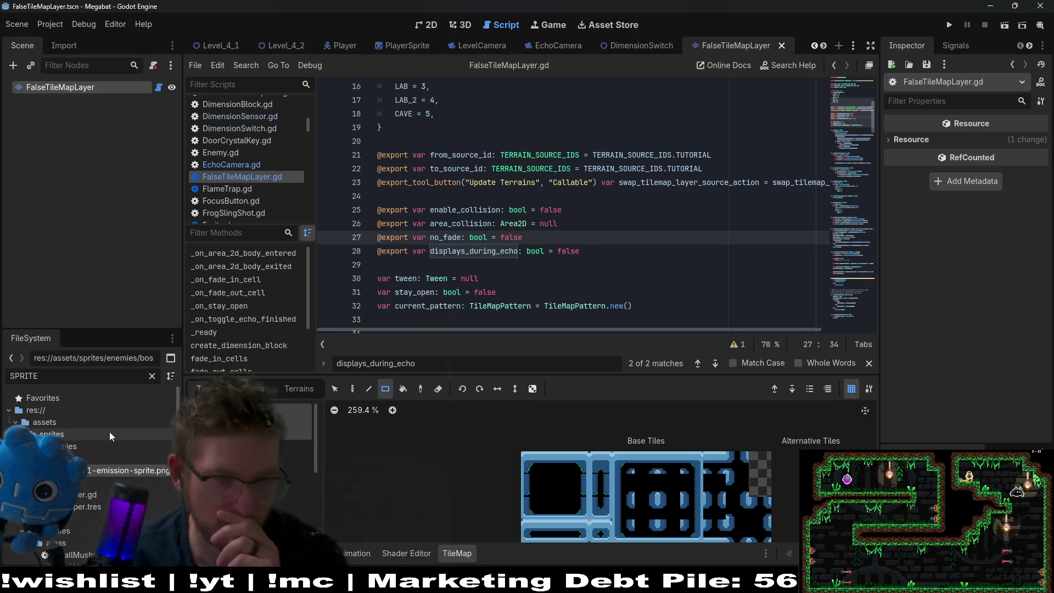
{"action": "left_click", "coordinate": [151, 377]}
{"action": "type", "text": "fals"}
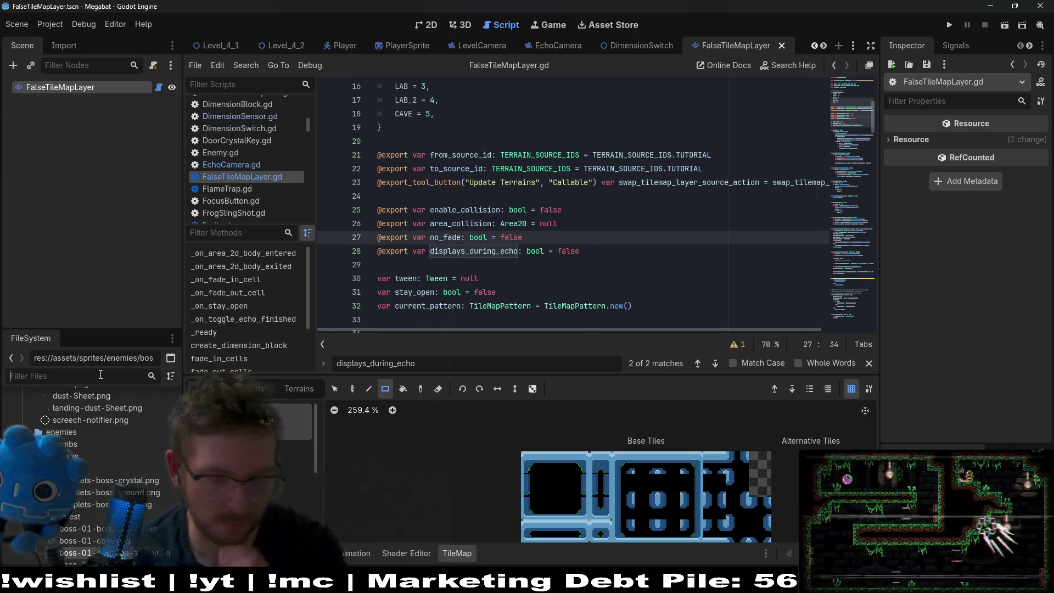
{"action": "type", "text": "e"}
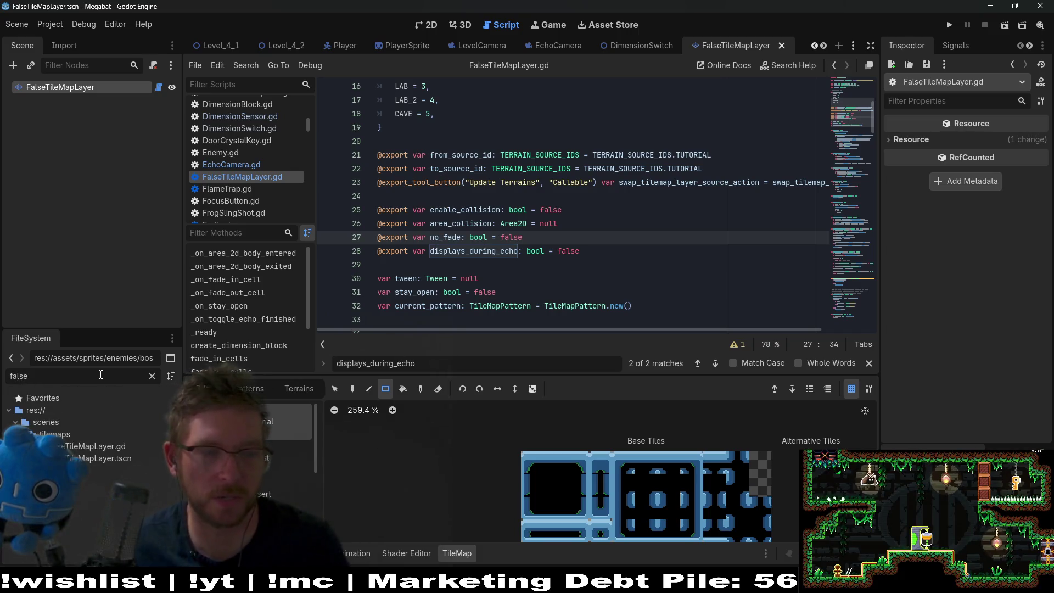
- Duplicate FalseTileMapLayer.tscn as DimensionTileMapLayer.tscn, then search Quick Open for 'DimensionTile'
{"action": "right_click", "coordinate": [87, 459]}
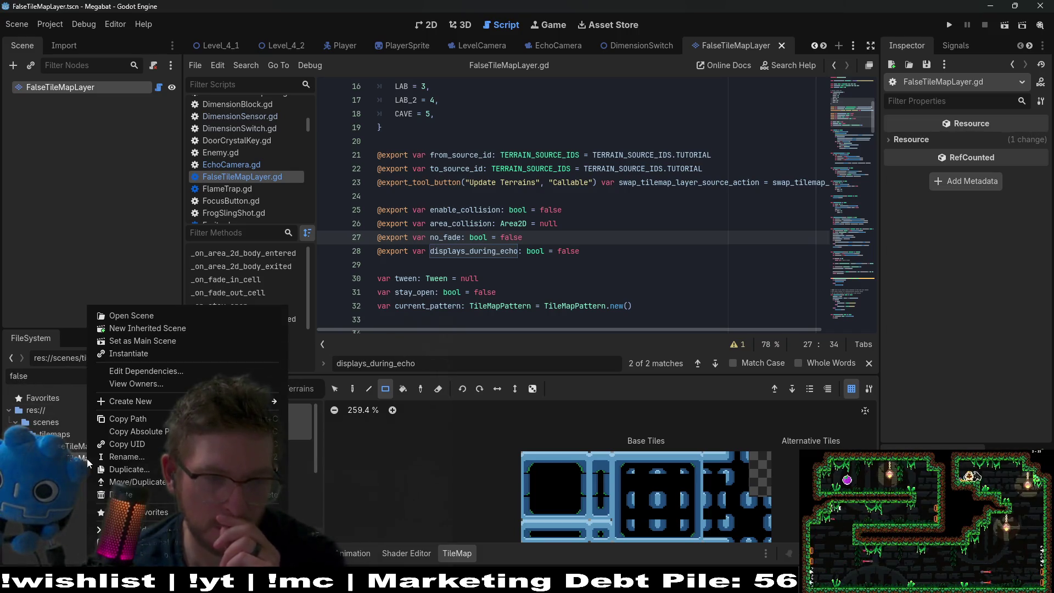
{"action": "left_click", "coordinate": [130, 467]}
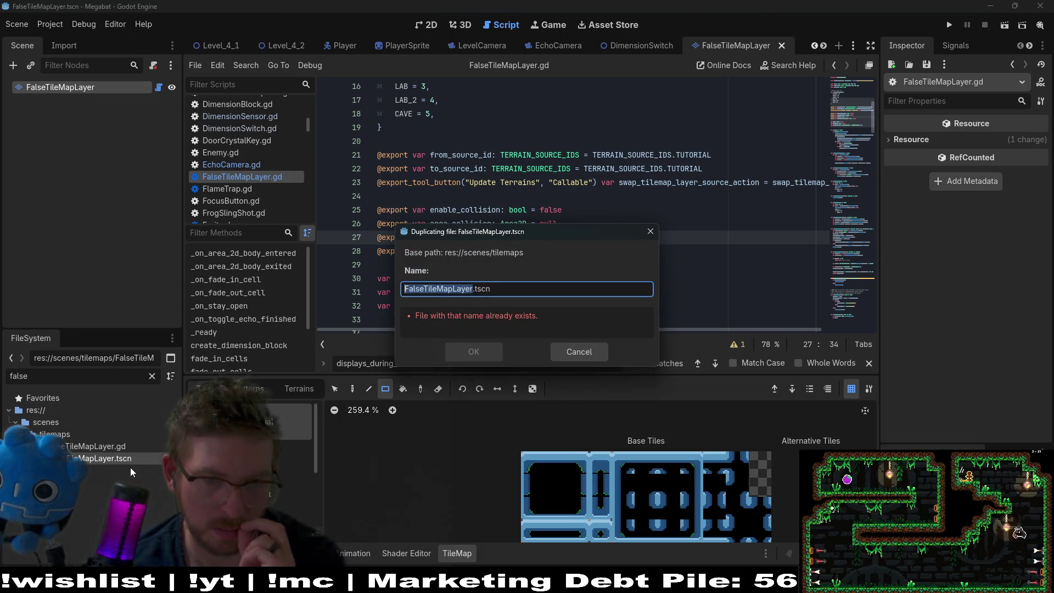
{"action": "key", "text": "Home"}
{"action": "key", "text": "shift+Right"}
{"action": "key", "text": "shift+Right"}
{"action": "key", "text": "shift+Right"}
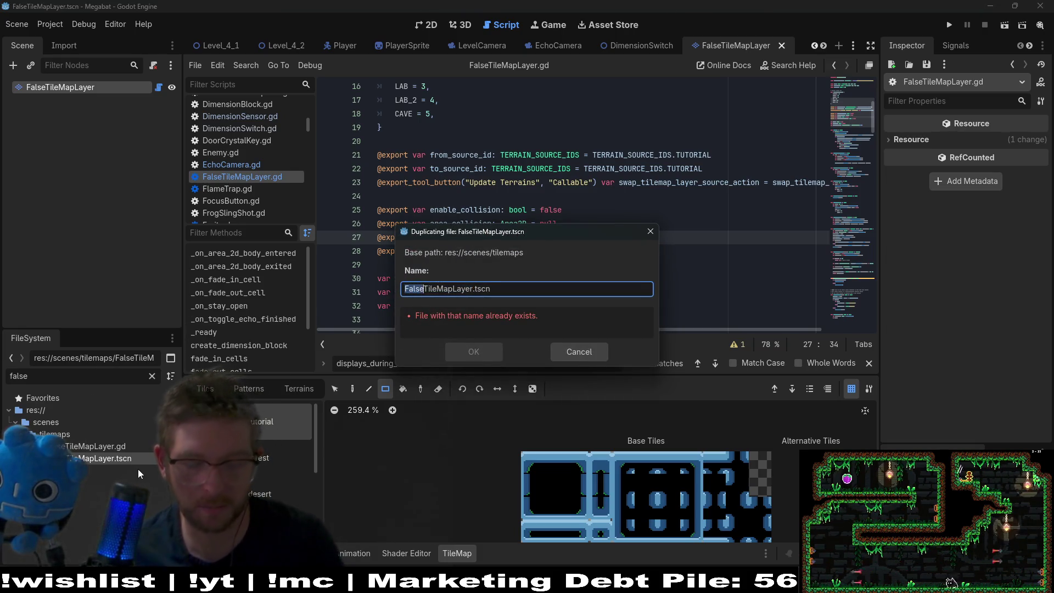
{"action": "type", "text": "Dimension"}
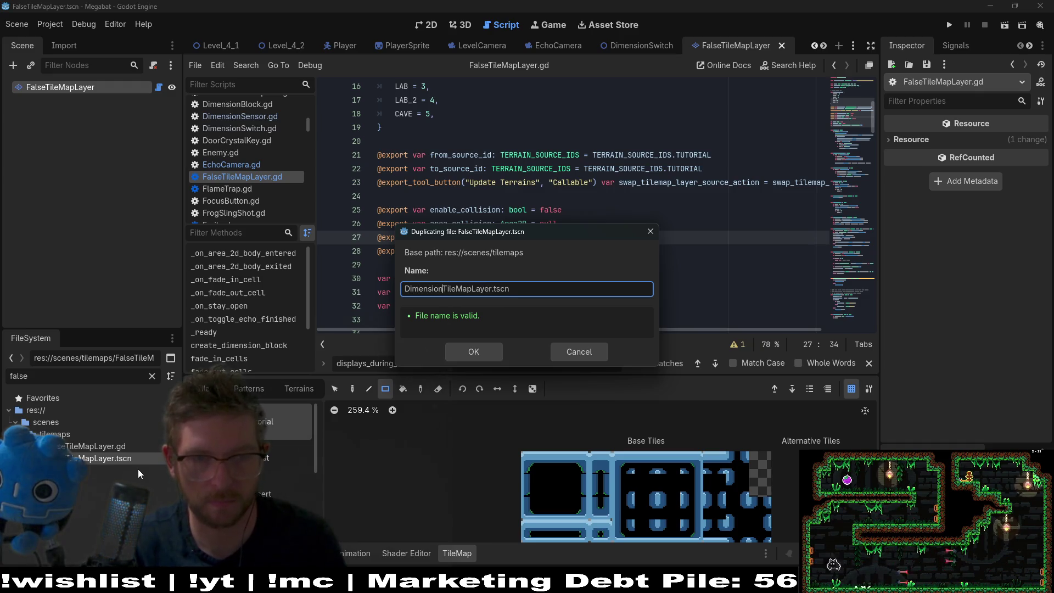
{"action": "key", "text": "Return"}
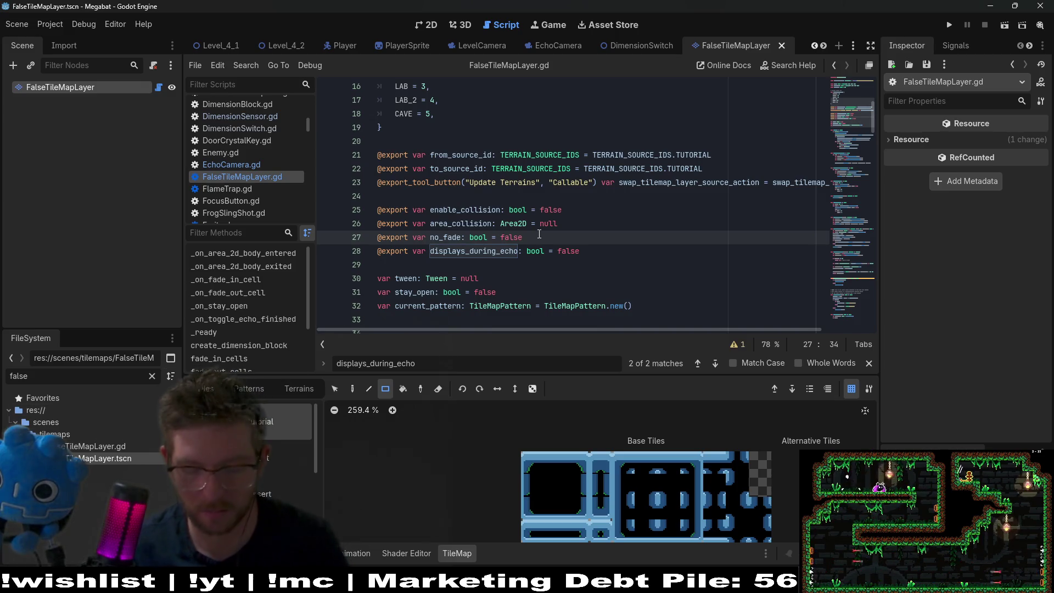
{"action": "key", "text": "shift+alt+o"}
{"action": "type", "text": "DimensionTile"}
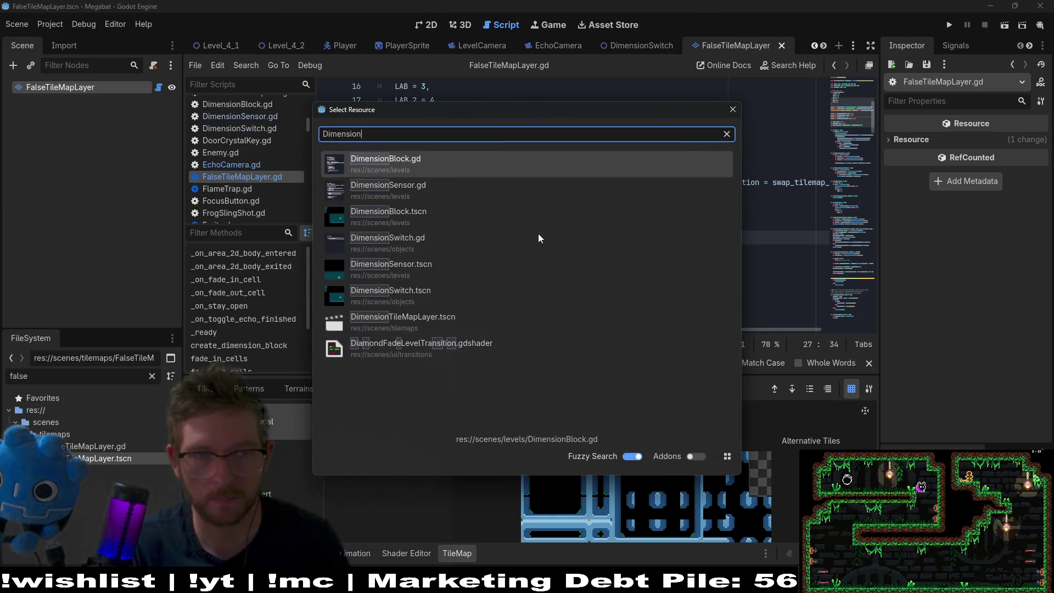
- Open DimensionTileMapLayer.tscn in the 2D view and detach the FalseTileMapLayer script from its root node
{"action": "key", "text": "Return"}
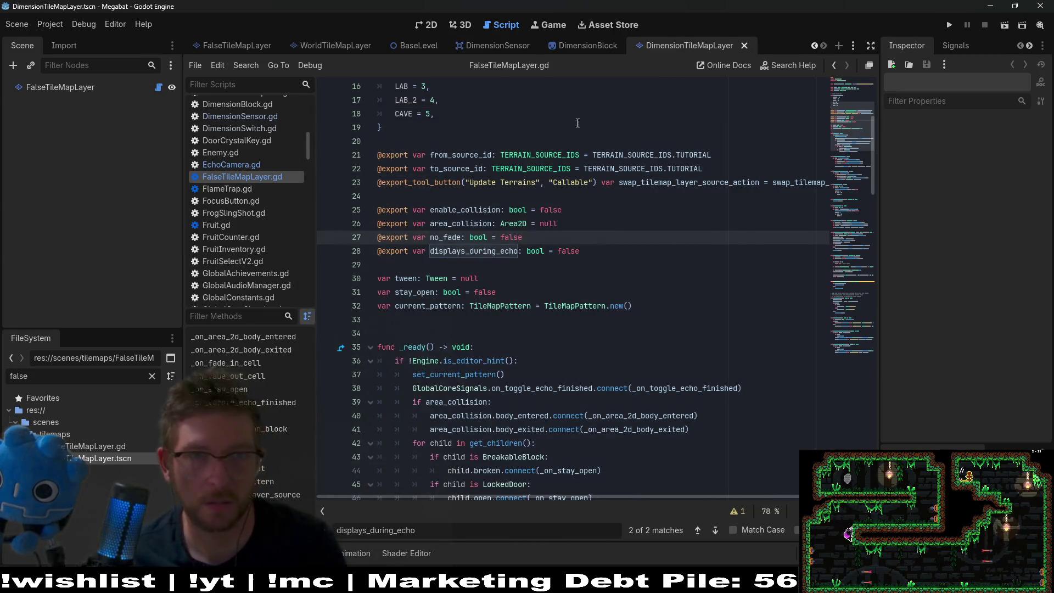
{"action": "left_click", "coordinate": [427, 24]}
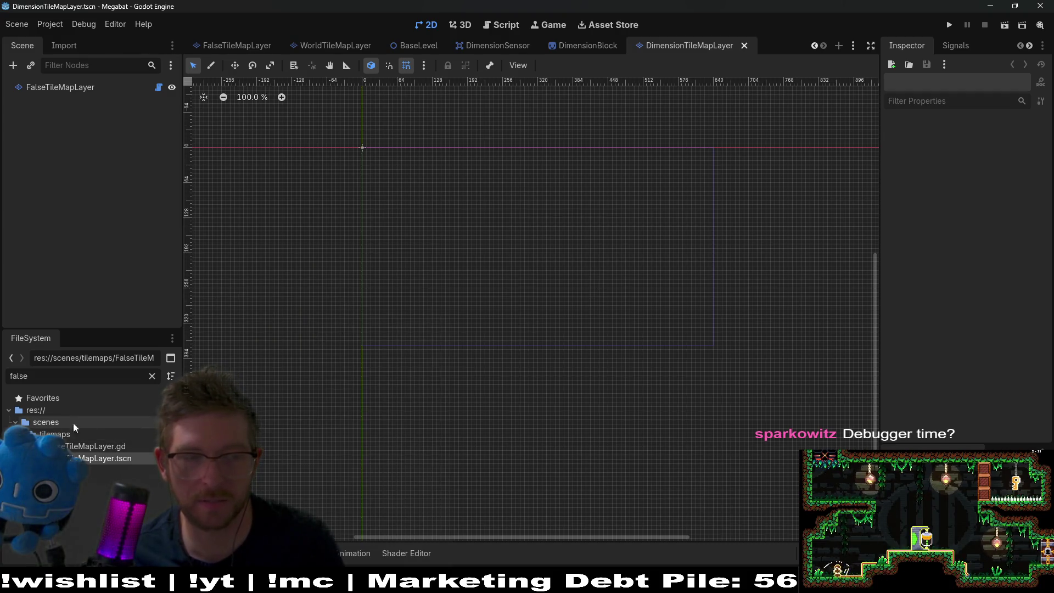
{"action": "left_click", "coordinate": [102, 450]}
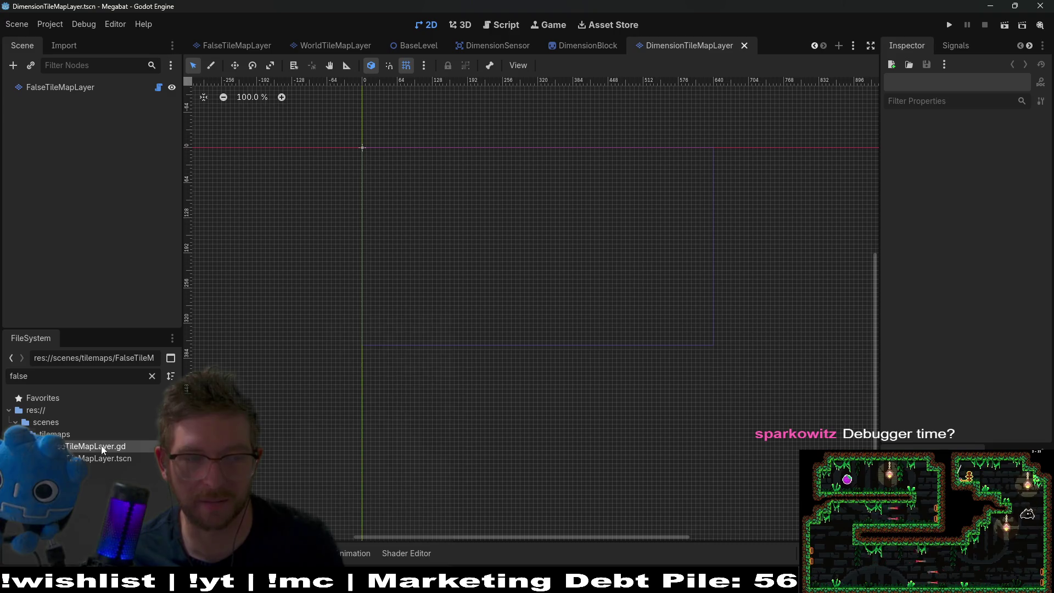
{"action": "left_click", "coordinate": [152, 378]}
{"action": "left_click", "coordinate": [83, 89]}
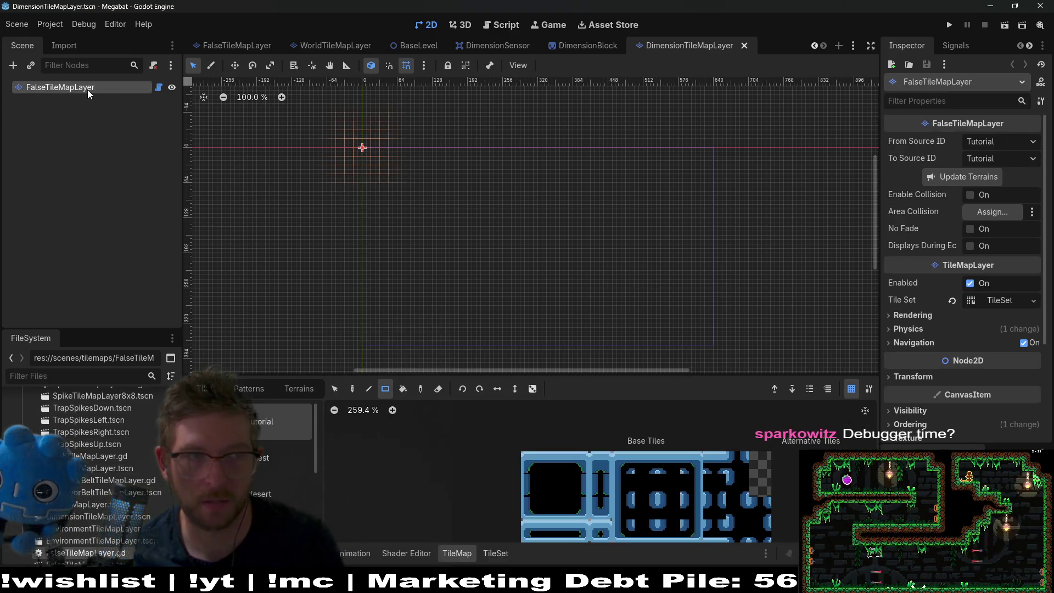
{"action": "left_click", "coordinate": [153, 66]}
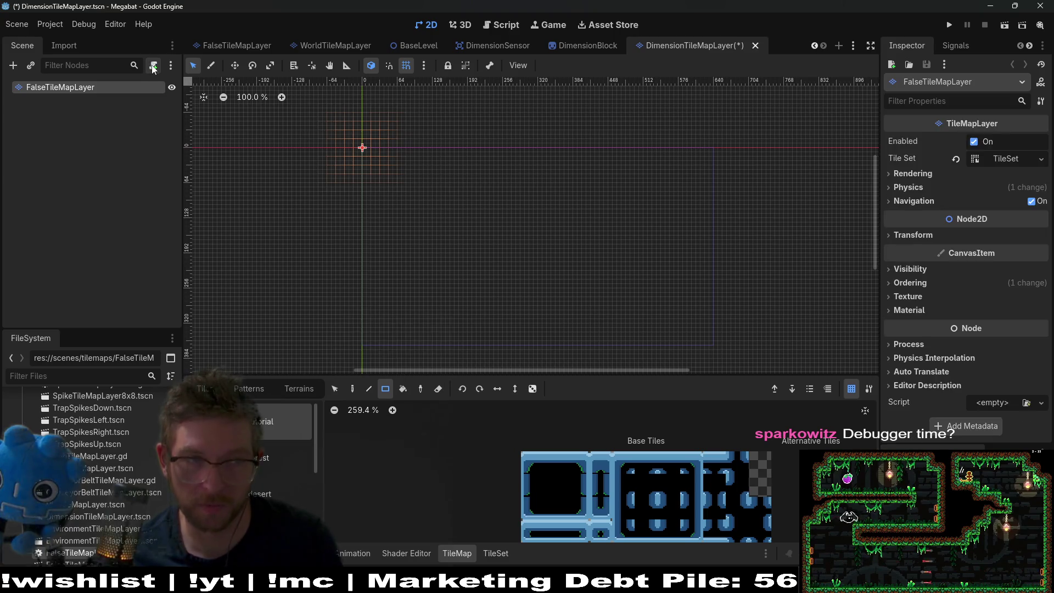
- Create and attach a GDScript extending TileMapLayer at tilemaps/DimensionTileMapLayer.gd
{"action": "left_click", "coordinate": [153, 66]}
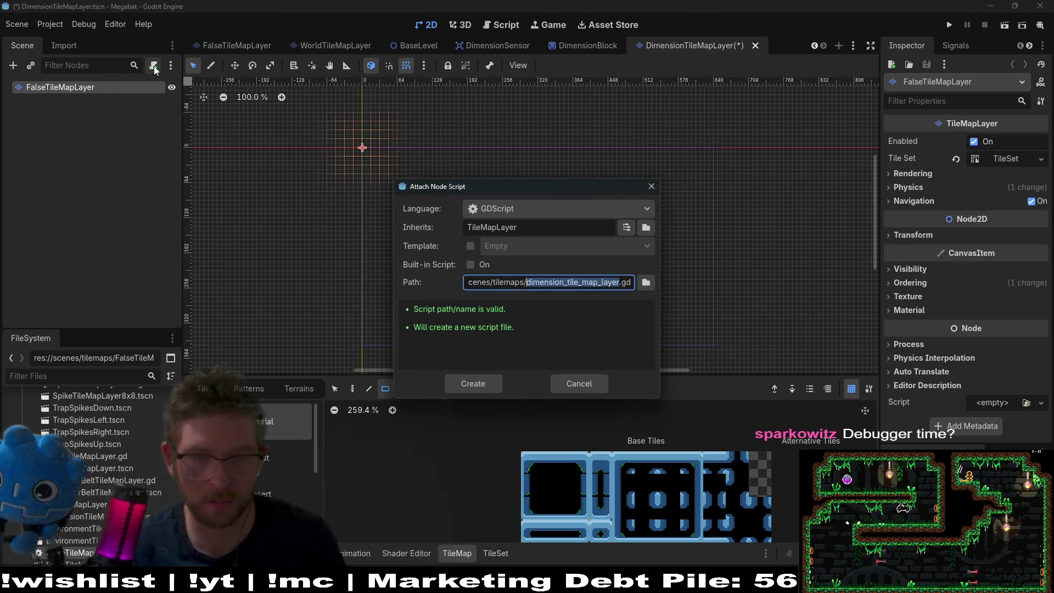
{"action": "key", "text": "Left"}
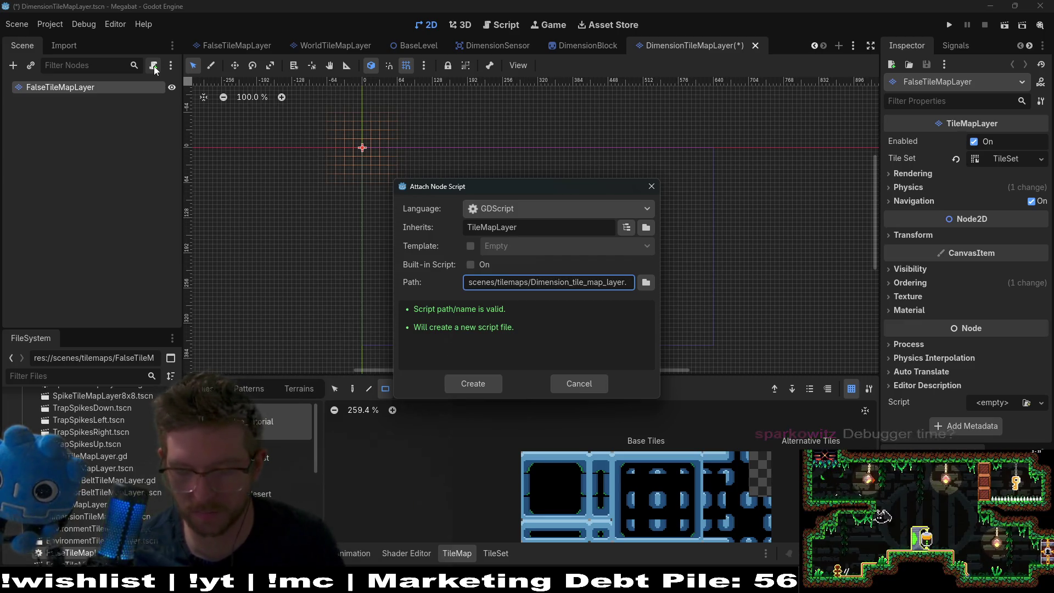
{"action": "key", "text": "Delete"}
{"action": "key", "text": "Delete"}
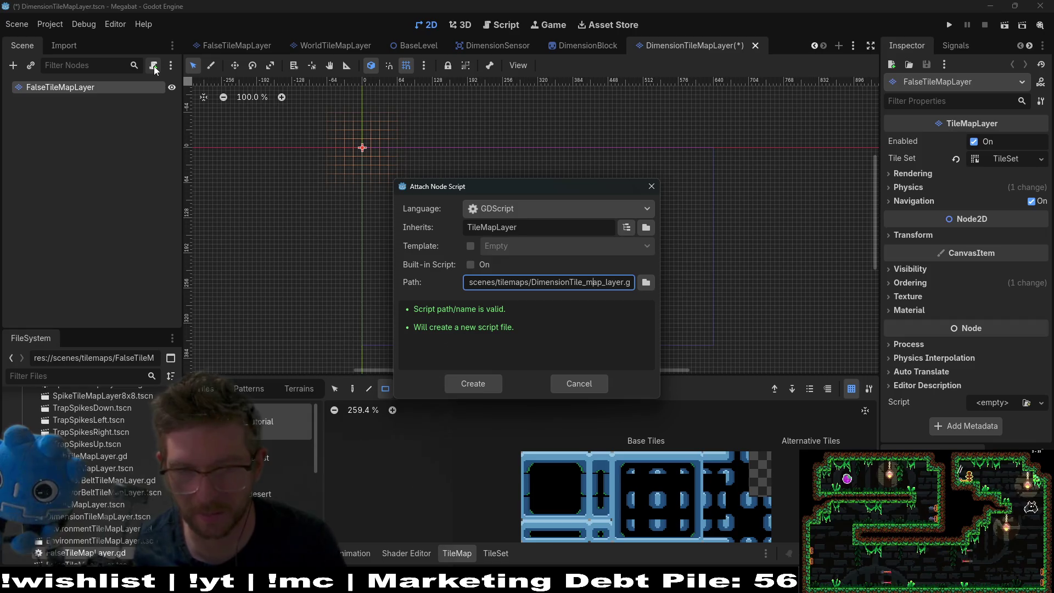
{"action": "key", "text": "Delete"}
{"action": "key", "text": "Delete"}
{"action": "key", "text": "Delete"}
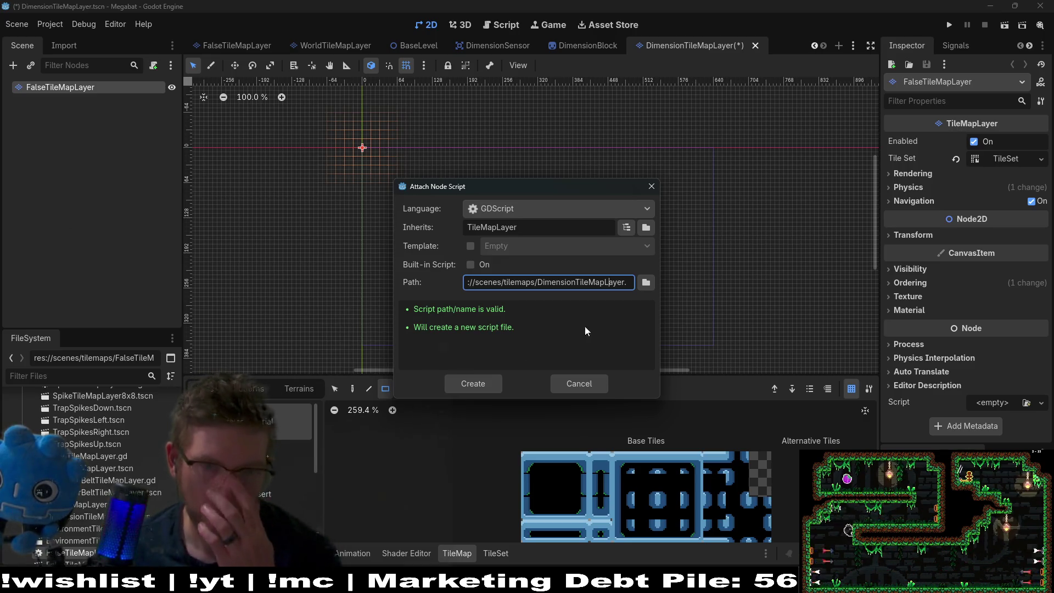
{"action": "left_click_drag", "start_coordinate": [597, 282], "coordinate": [685, 282]}
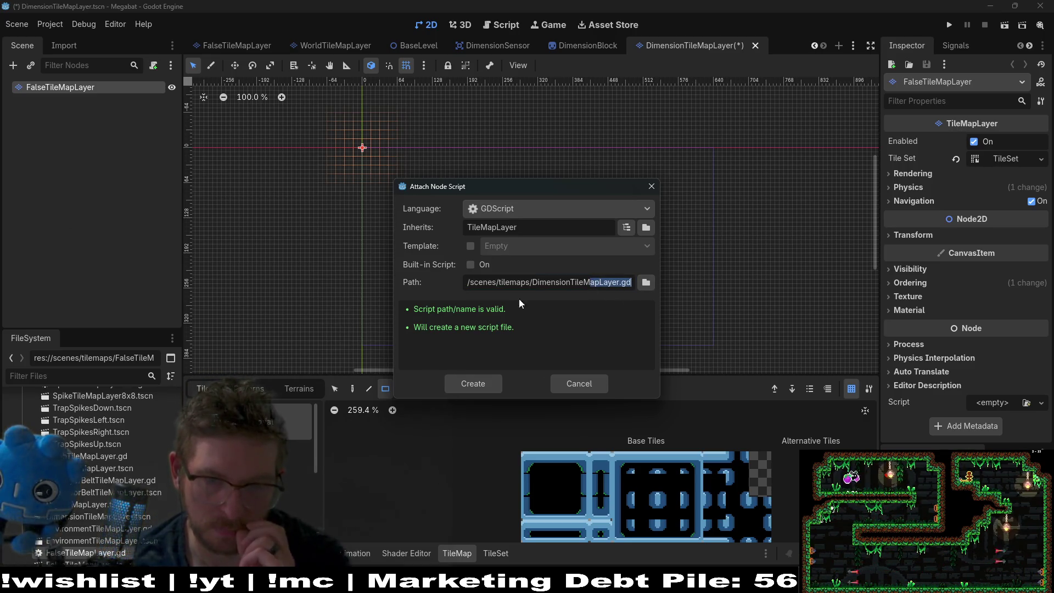
{"action": "left_click", "coordinate": [473, 384]}
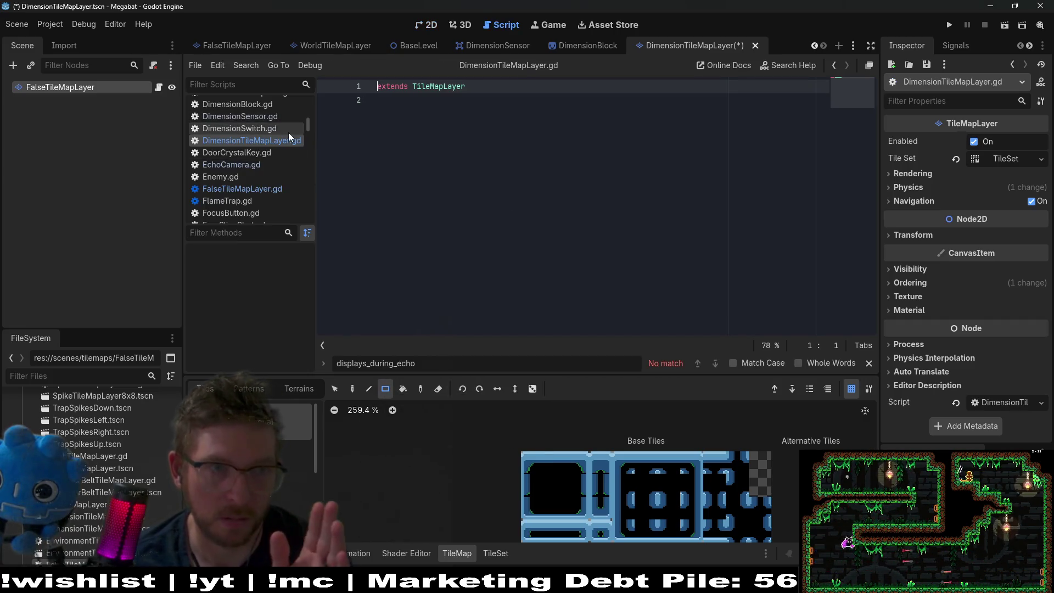
- Add 'class_name DimensionTileMapLayer' to the new script and save
{"action": "left_click", "coordinate": [454, 102]}
{"action": "type", "text": "class_"}
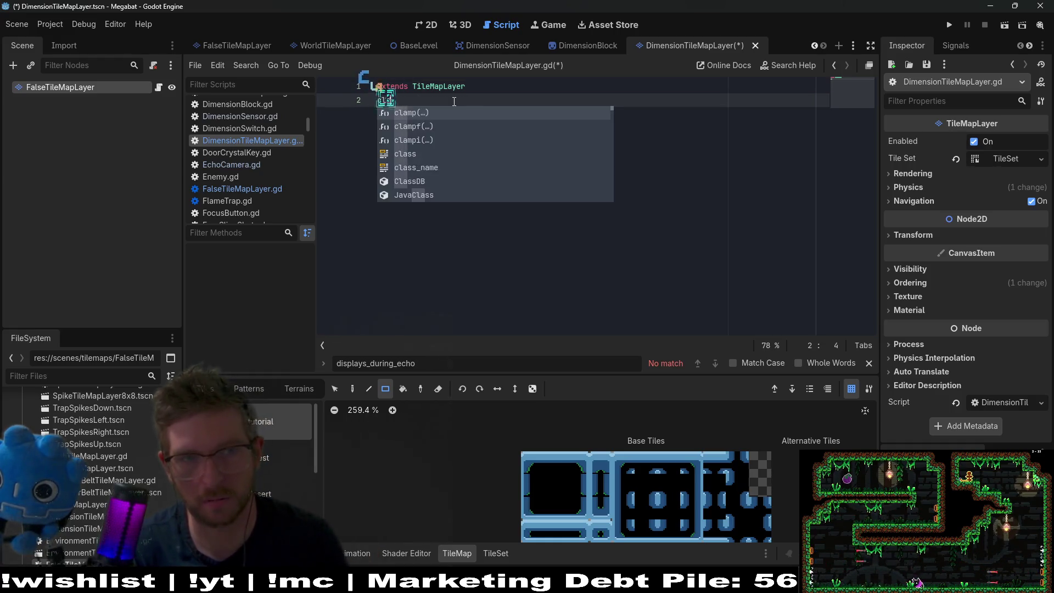
{"action": "type", "text": "name T"}
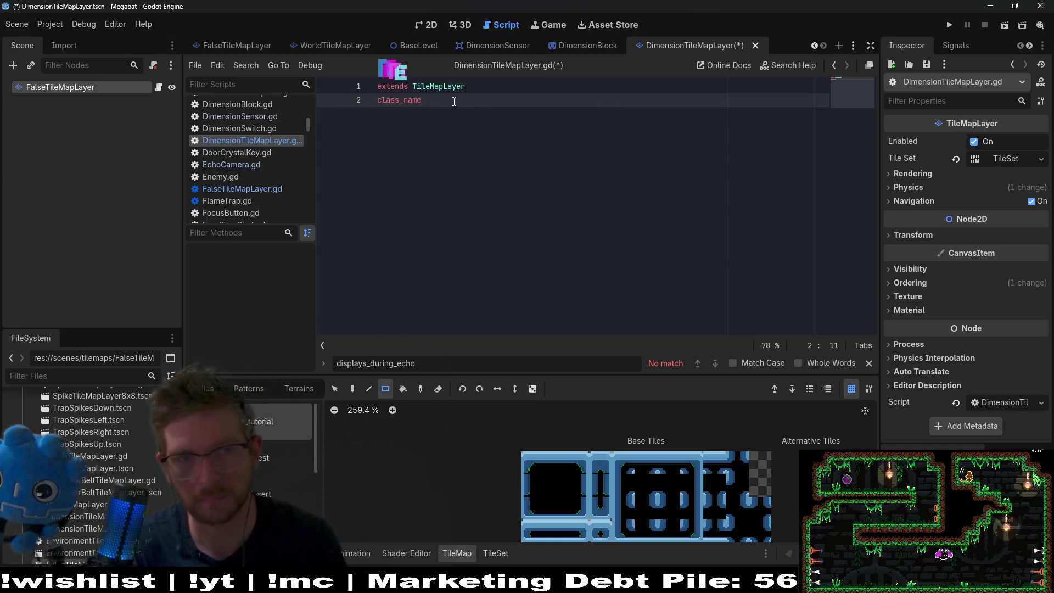
{"action": "key", "text": "BackSpace"}
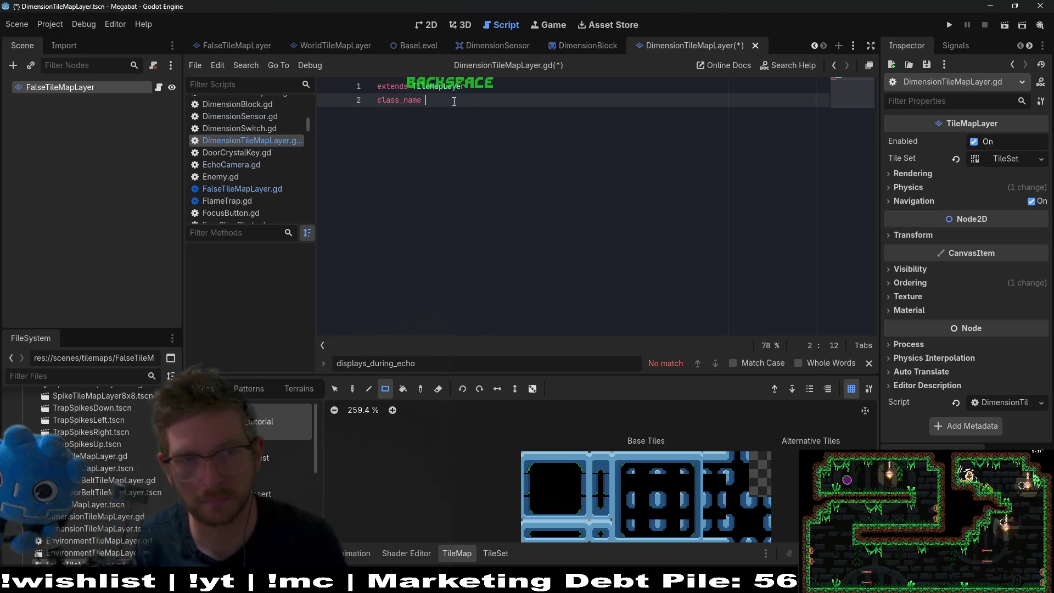
{"action": "type", "text": "DimensionTile"}
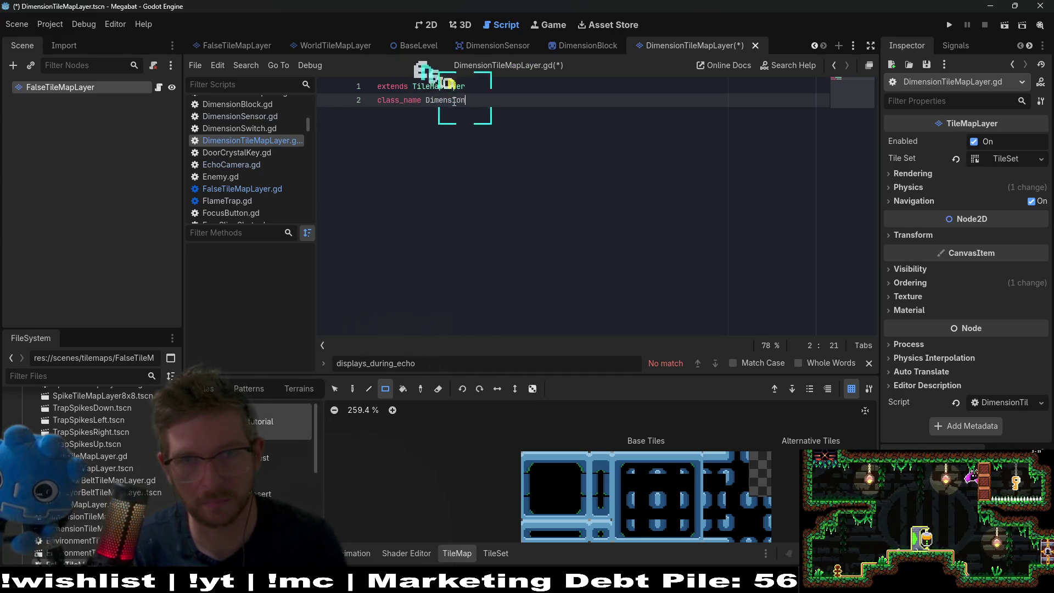
{"action": "type", "text": "MapLayer"}
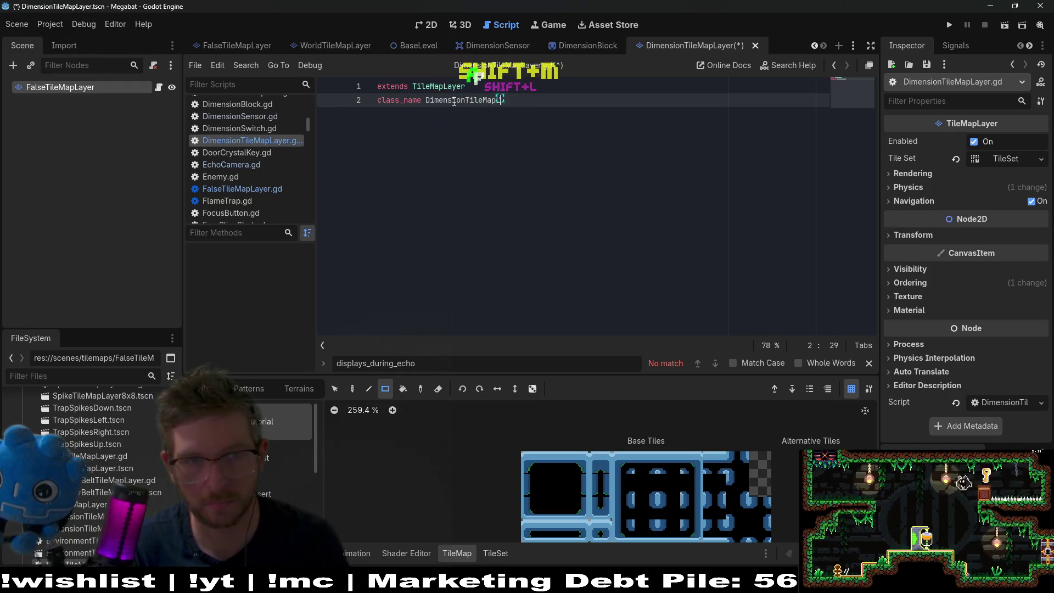
{"action": "key", "text": "Return"}
{"action": "key", "text": "Return"}
{"action": "key", "text": "ctrl+s"}
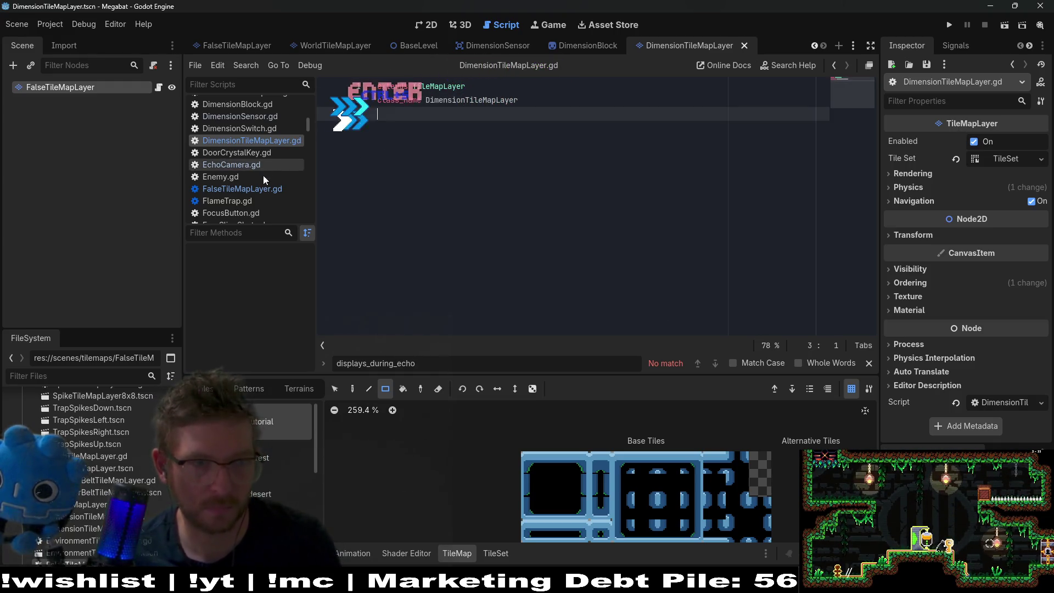
{"action": "left_click", "coordinate": [242, 189]}
{"action": "scroll", "coordinate": [454, 177], "scroll_direction": "up", "scroll_amount": 2}
{"action": "scroll", "coordinate": [454, 177], "scroll_direction": "up", "scroll_amount": 4}
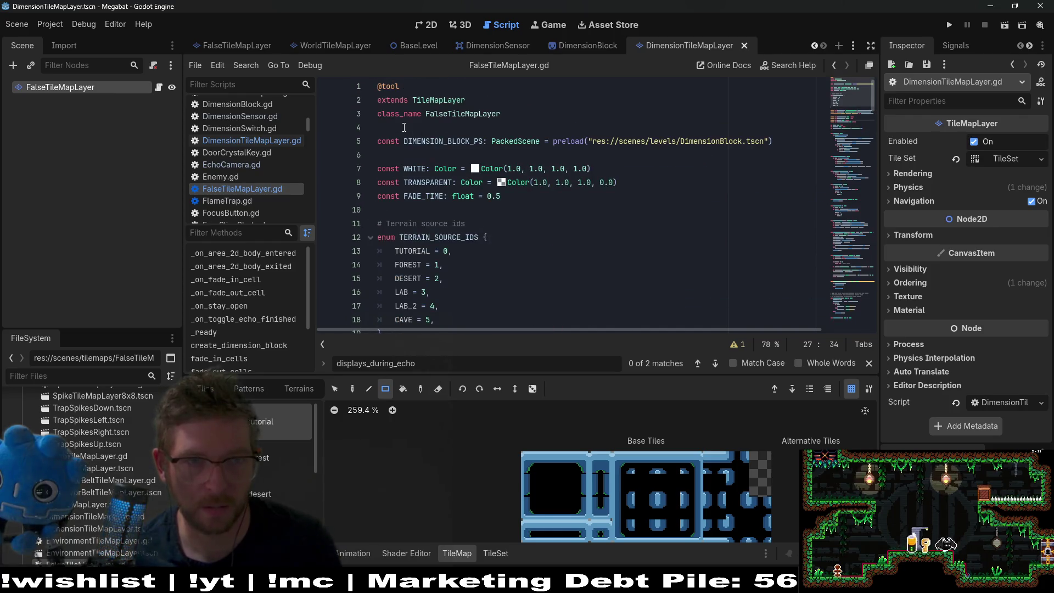
{"action": "left_click", "coordinate": [365, 86]}
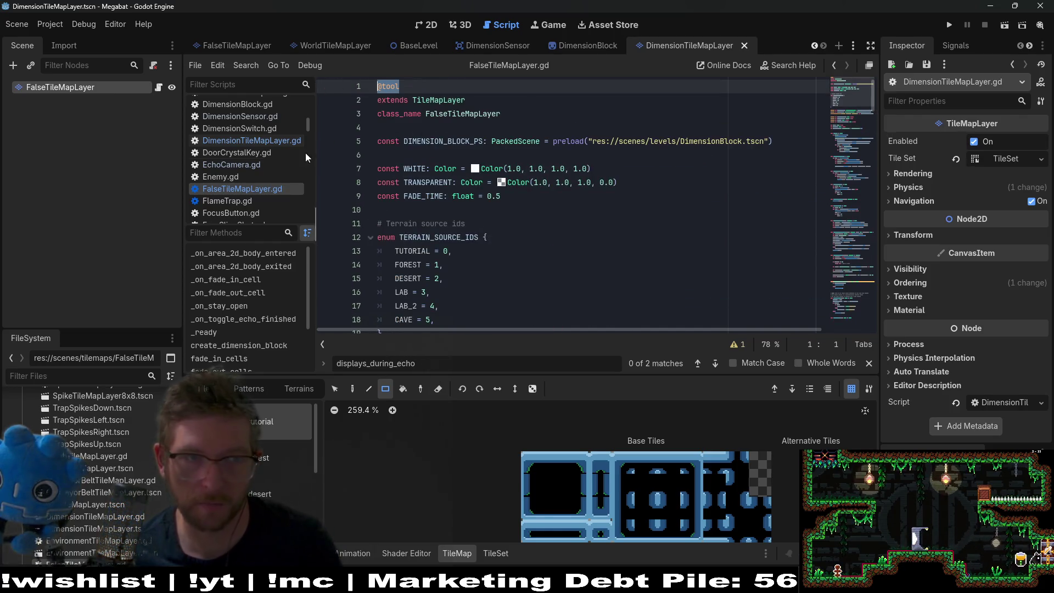
{"action": "left_click", "coordinate": [272, 139]}
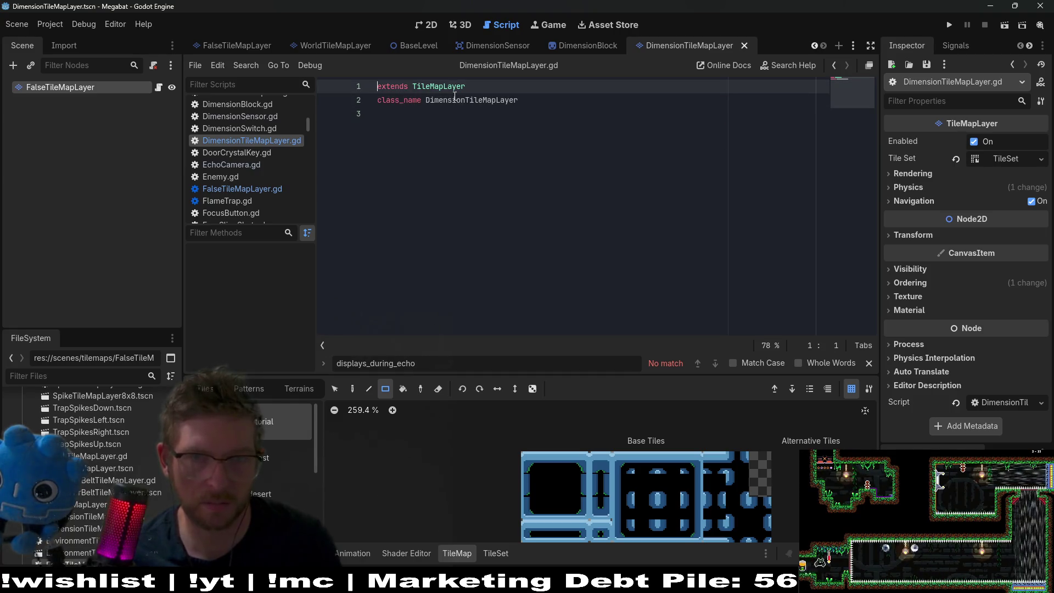
{"action": "mouse_move", "coordinate": [454, 97]}
{"action": "key", "text": "Return"}
{"action": "key", "text": "Up"}
{"action": "type", "text": "@tool"}
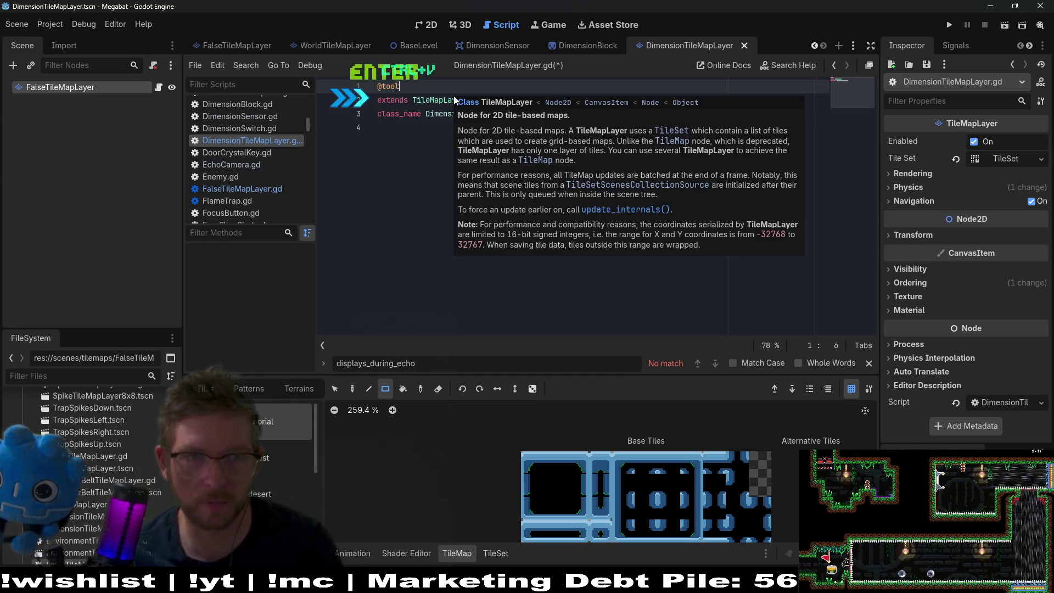
- Copy FalseTileMapLayer.gd's code from line 4 onward and paste it at the end of DimensionTileMapLayer.gd
{"action": "left_click", "coordinate": [275, 189]}
{"action": "mouse_move", "coordinate": [380, 129]}
{"action": "left_mouse_down"}
{"action": "mouse_move", "coordinate": [412, 190]}
{"action": "mouse_move", "coordinate": [462, 432]}
{"action": "left_mouse_up"}
{"action": "key", "text": "ctrl+c"}
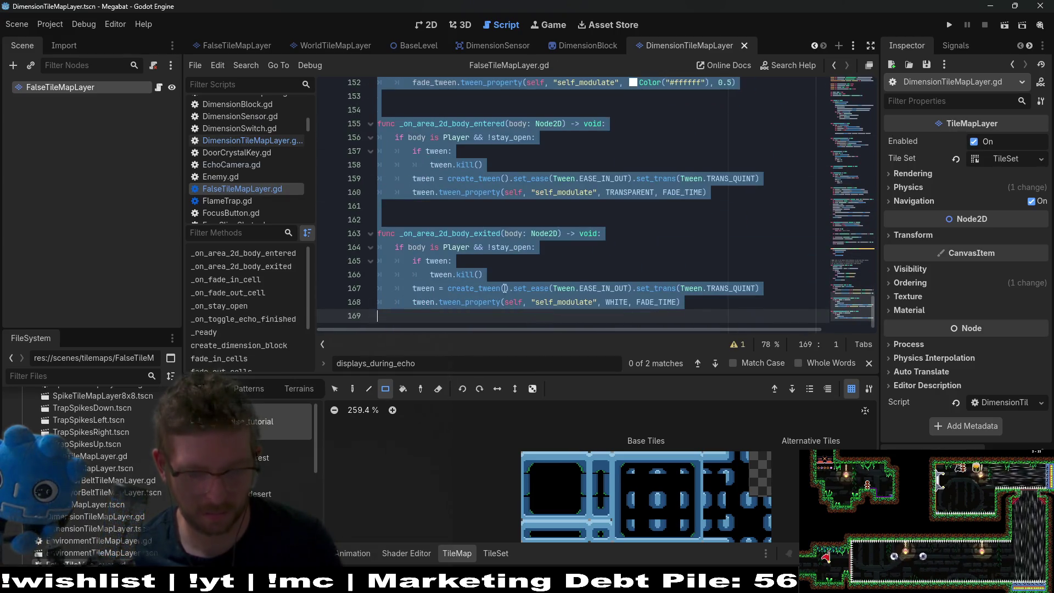
{"action": "left_click", "coordinate": [247, 141]}
{"action": "left_click", "coordinate": [371, 152]}
{"action": "key", "text": "Return"}
{"action": "key", "text": "ctrl+v"}
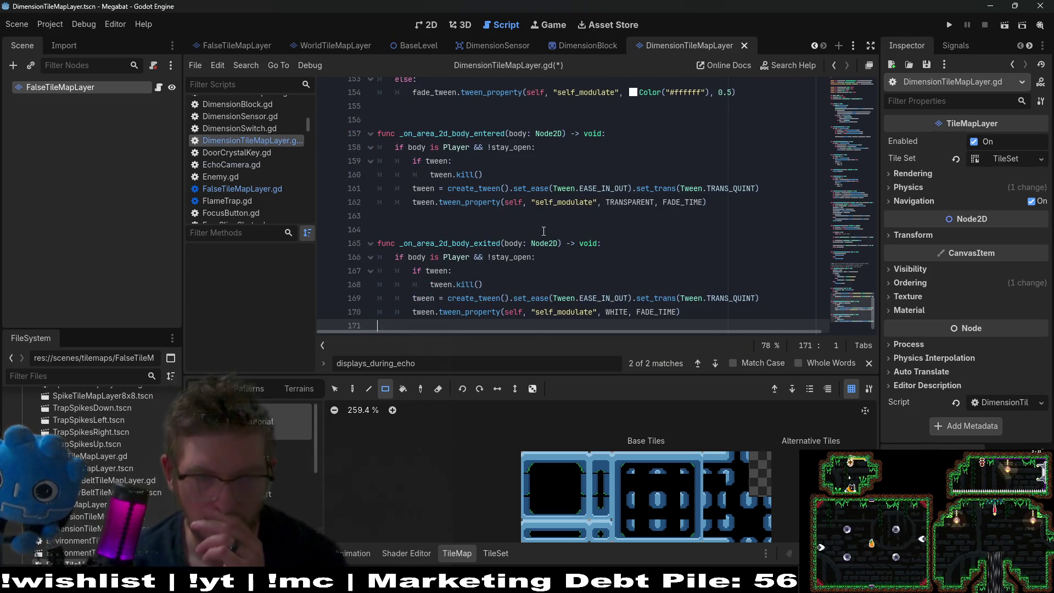
{"action": "scroll", "coordinate": [543, 231], "scroll_direction": "up", "scroll_amount": 20}
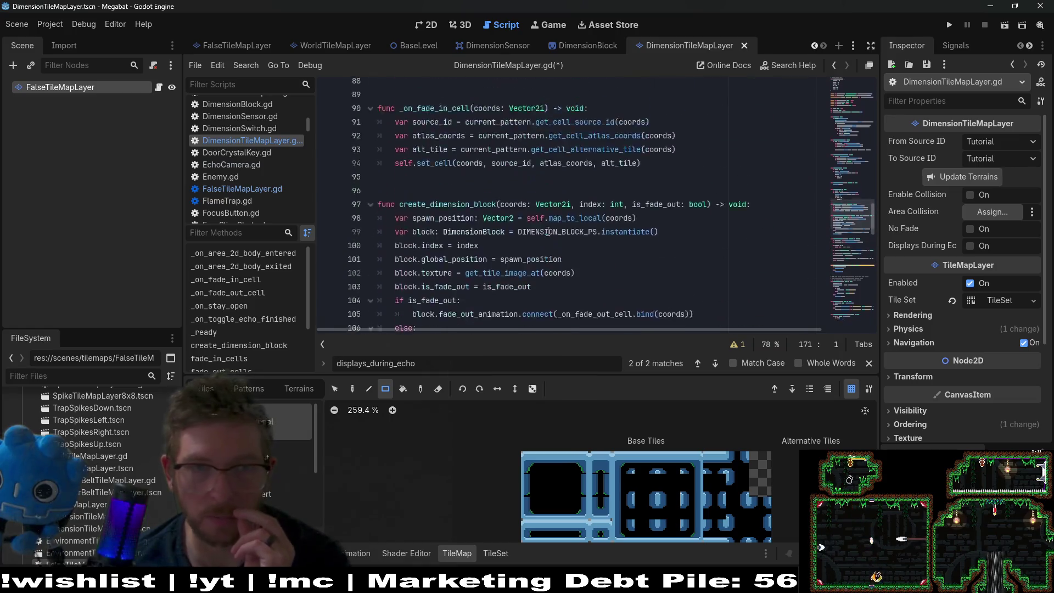
- Save DimensionTileMapLayer.gd and go back to reviewing FalseTileMapLayer.gd
{"action": "scroll", "coordinate": [548, 231], "scroll_direction": "up", "scroll_amount": 2}
{"action": "scroll", "coordinate": [617, 194], "scroll_direction": "up", "scroll_amount": 4}
{"action": "left_click", "coordinate": [616, 194]}
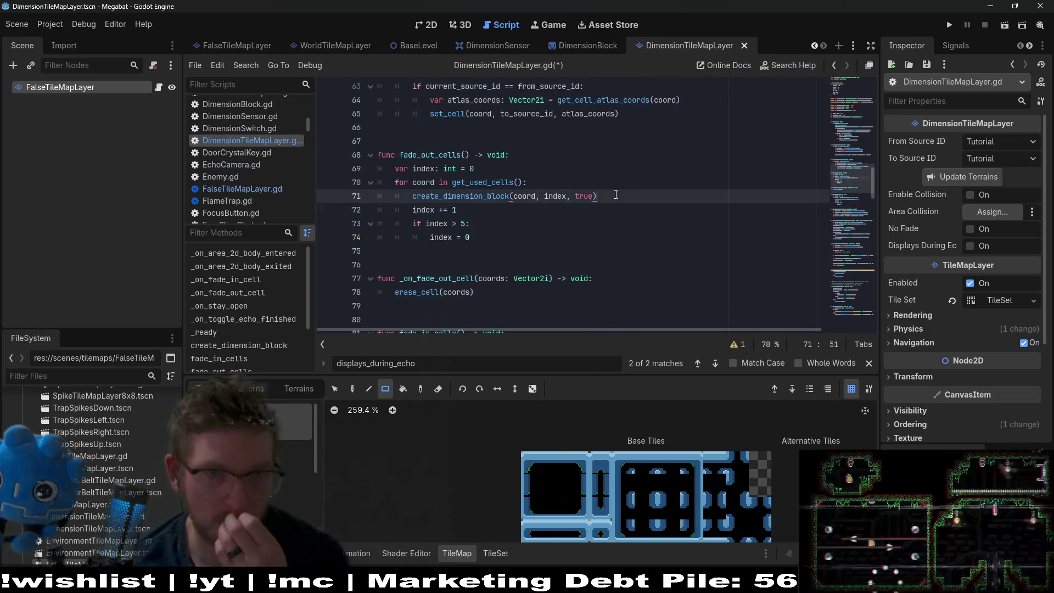
{"action": "scroll", "coordinate": [616, 194], "scroll_direction": "up", "scroll_amount": 3}
{"action": "key", "text": "ctrl+s"}
{"action": "left_click", "coordinate": [240, 189]}
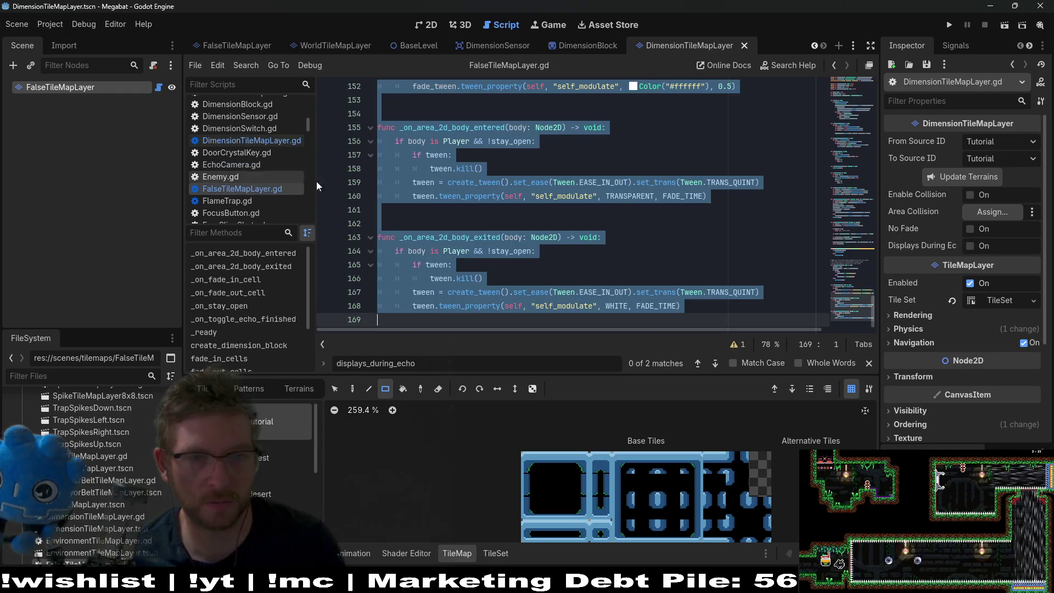
{"action": "left_click", "coordinate": [623, 197]}
{"action": "scroll", "coordinate": [623, 201], "scroll_direction": "up", "scroll_amount": 3}
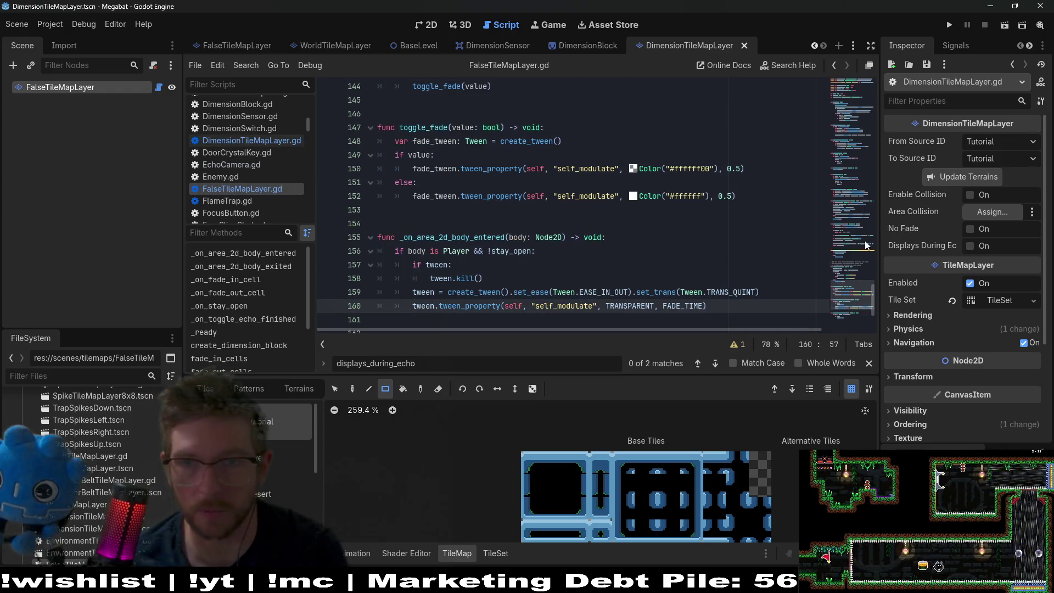
{"action": "left_click_drag", "start_coordinate": [855, 295], "coordinate": [832, 64]}
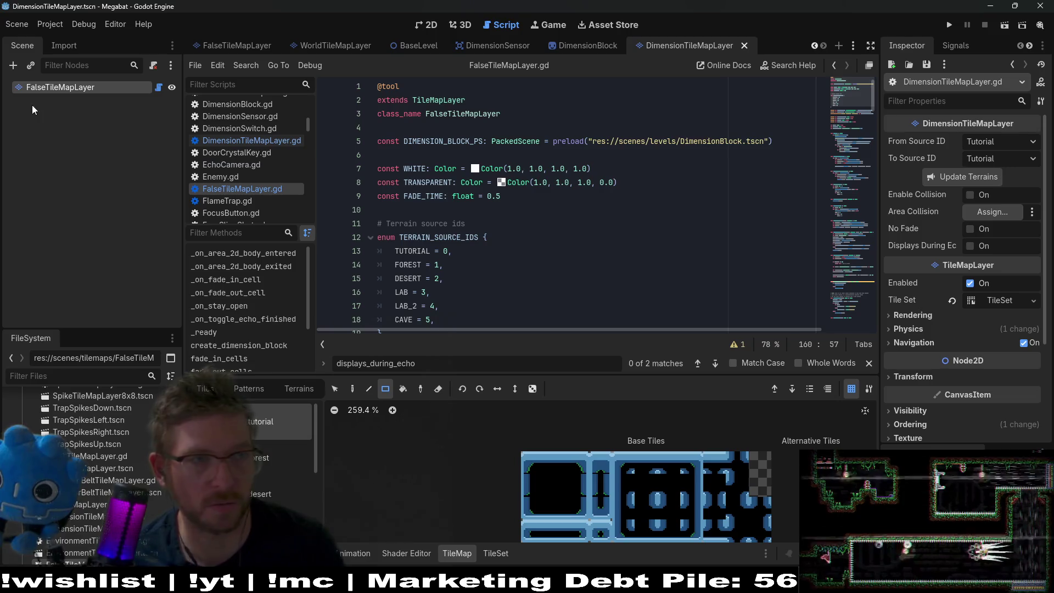
- Rename the root node from FalseTileMapLayer to DimensionTileMapLayer and save the scene
{"action": "double_click", "coordinate": [40, 87]}
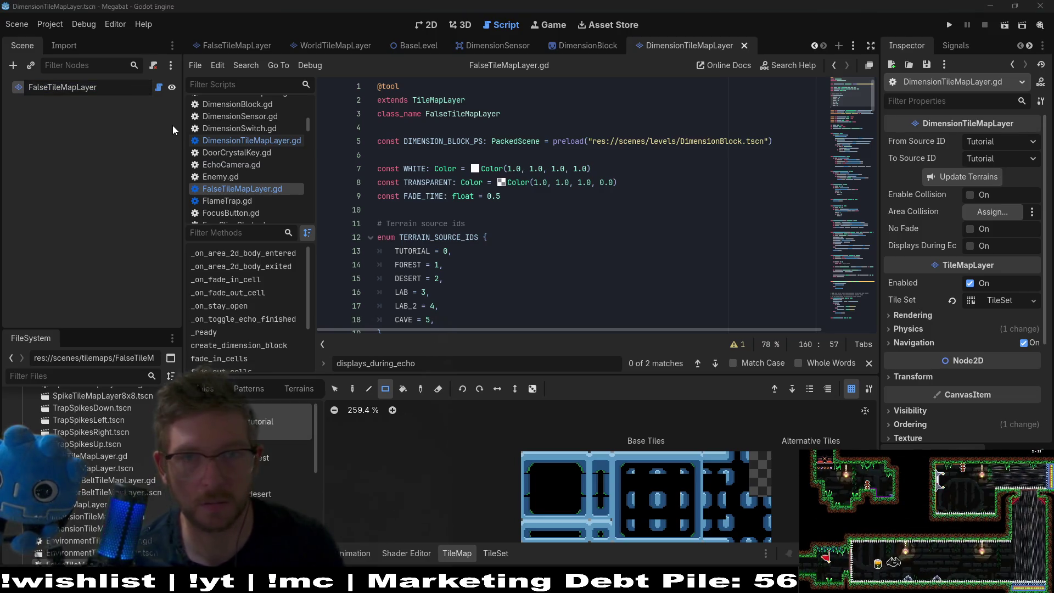
{"action": "key", "text": "BackSpace"}
{"action": "key", "text": "BackSpace"}
{"action": "key", "text": "BackSpace"}
{"action": "type", "text": "Dime"}
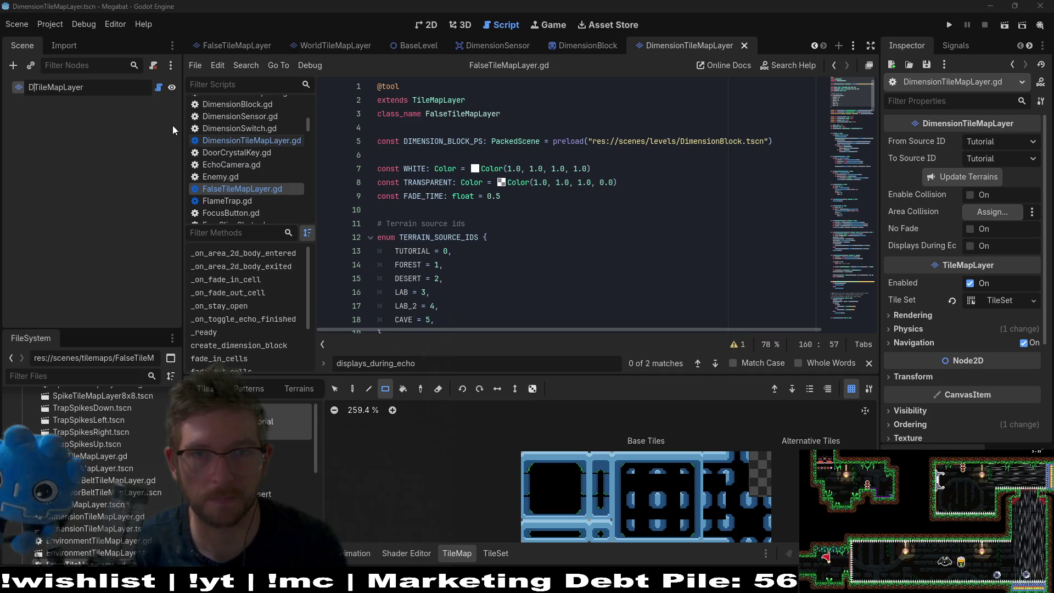
{"action": "type", "text": "nsion"}
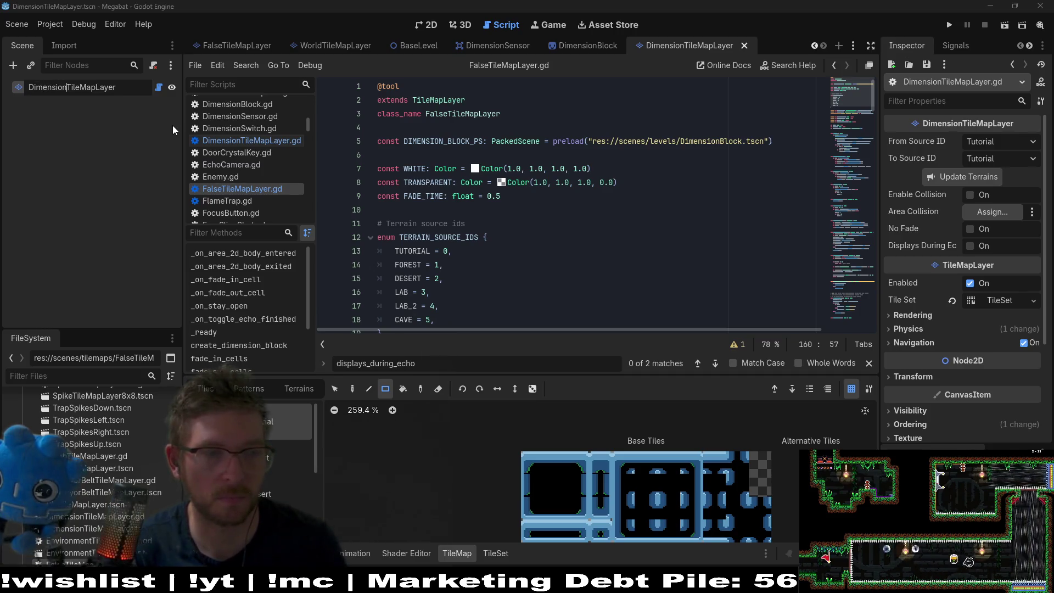
{"action": "key", "text": "Return"}
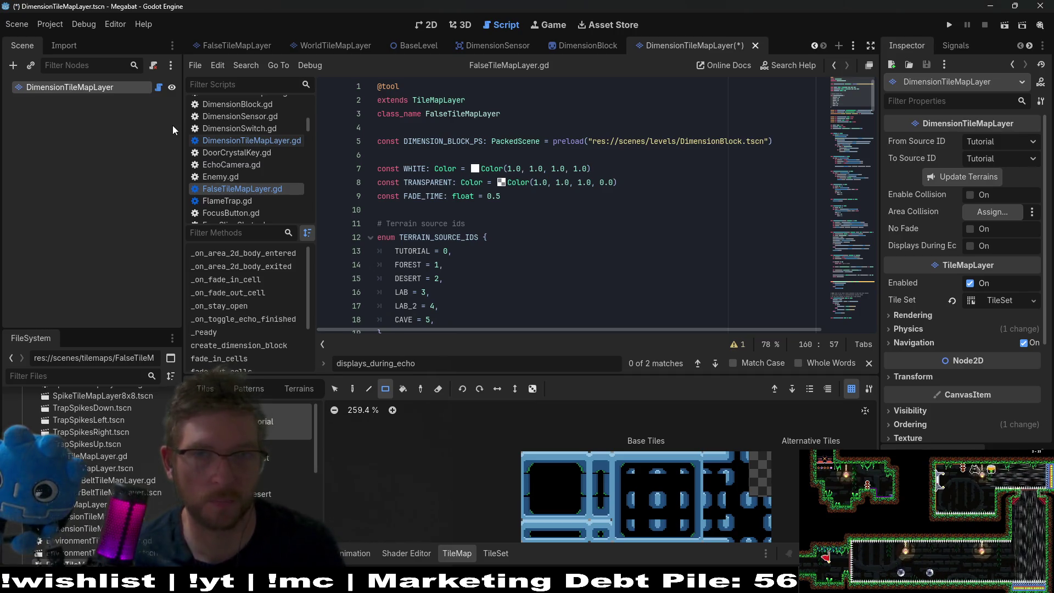
{"action": "key", "text": "ctrl+s"}
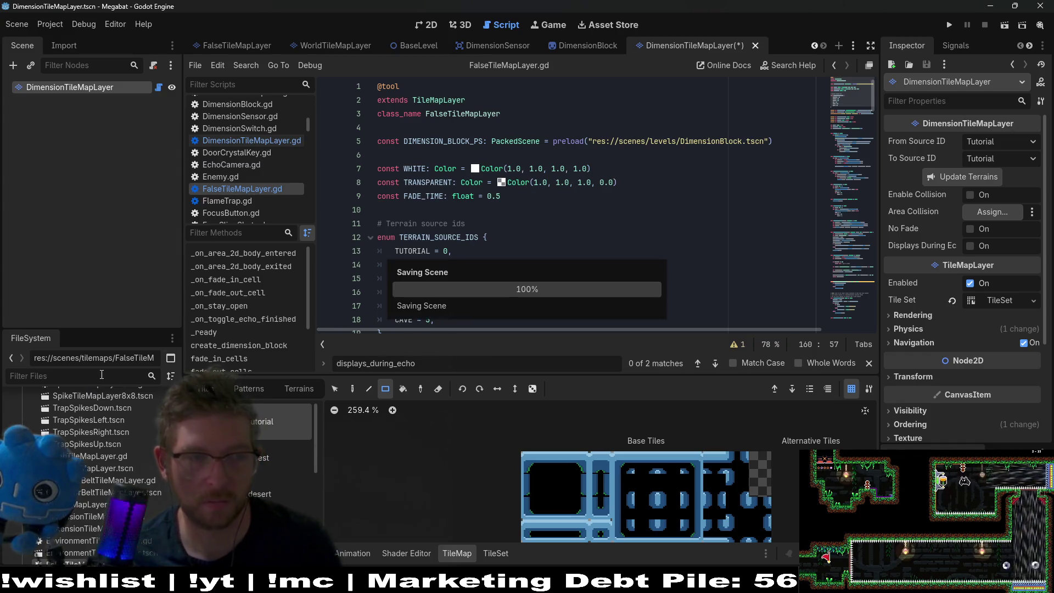
- Filter project files by 'false' and open FalseTileMapLayer.tscn
{"action": "left_click", "coordinate": [102, 374]}
{"action": "type", "text": "false"}
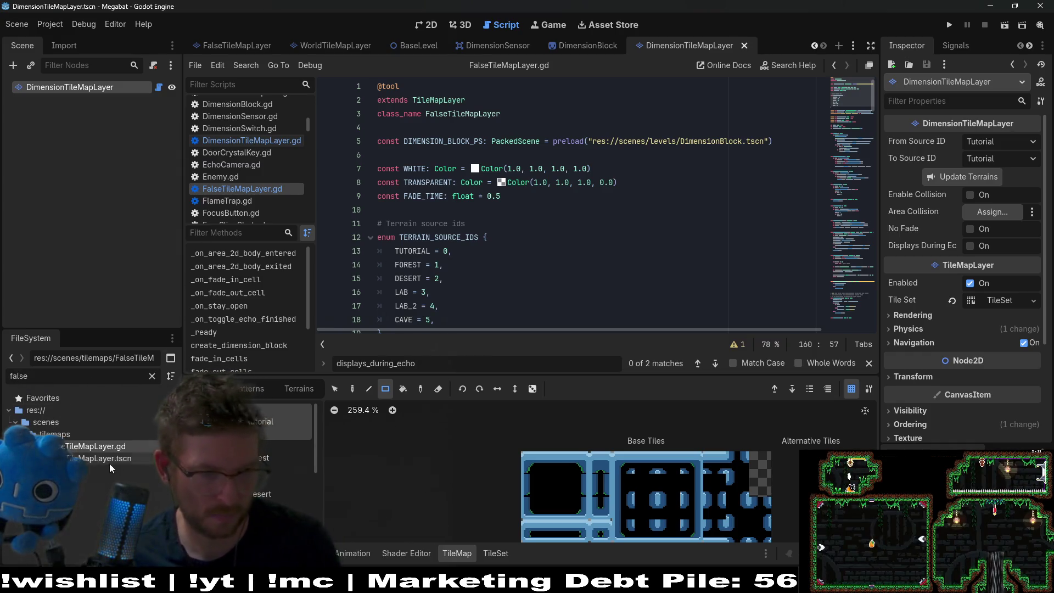
{"action": "double_click", "coordinate": [104, 459]}
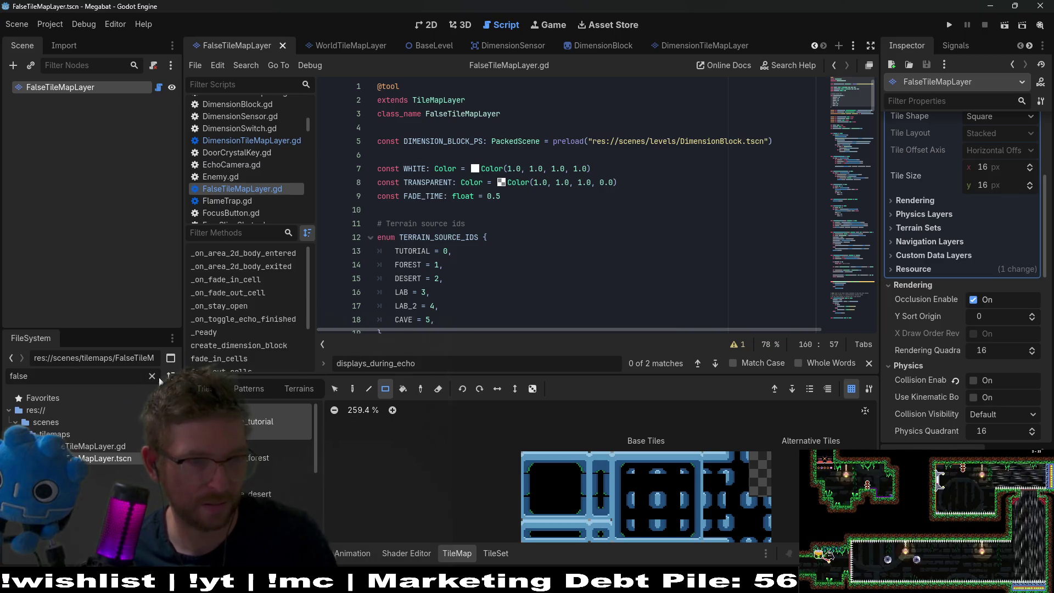
- Delete the DIMENSION_BLOCK_PS preload constant from FalseTileMapLayer.gd
{"action": "left_click", "coordinate": [153, 376]}
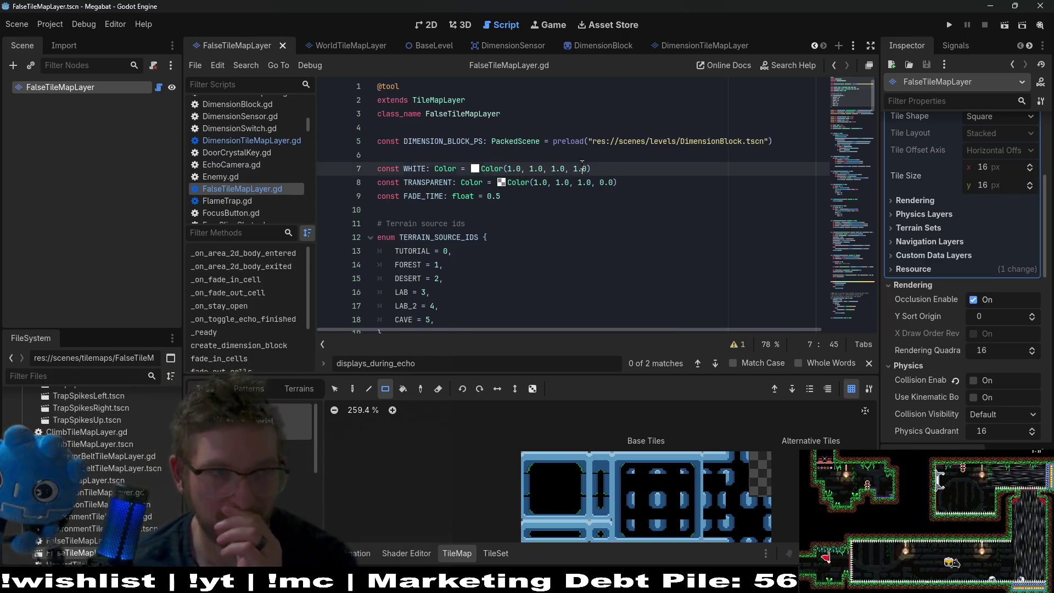
{"action": "left_click", "coordinate": [251, 142]}
{"action": "left_click", "coordinate": [245, 188]}
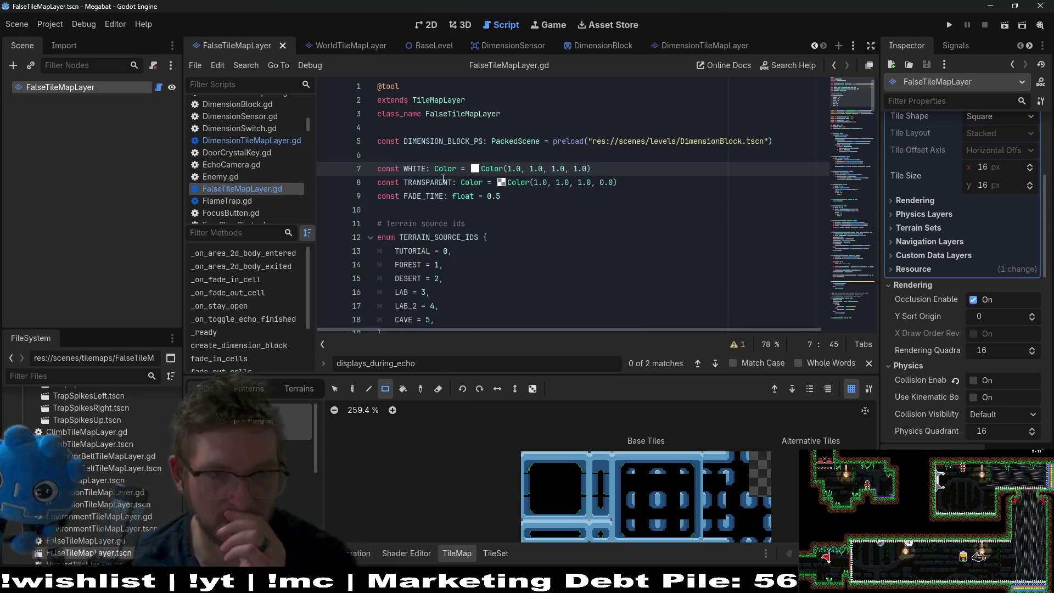
{"action": "left_click_drag", "start_coordinate": [379, 155], "coordinate": [521, 127]}
{"action": "key", "text": "BackSpace"}
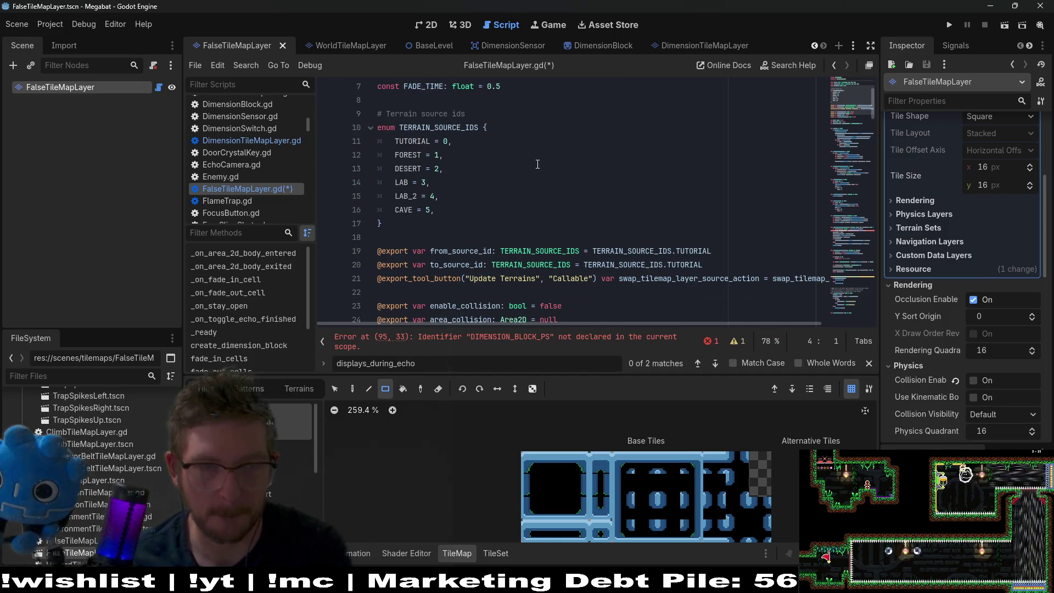
- Delete the displays_during_echo export line
{"action": "scroll", "coordinate": [538, 165], "scroll_direction": "down", "scroll_amount": 2}
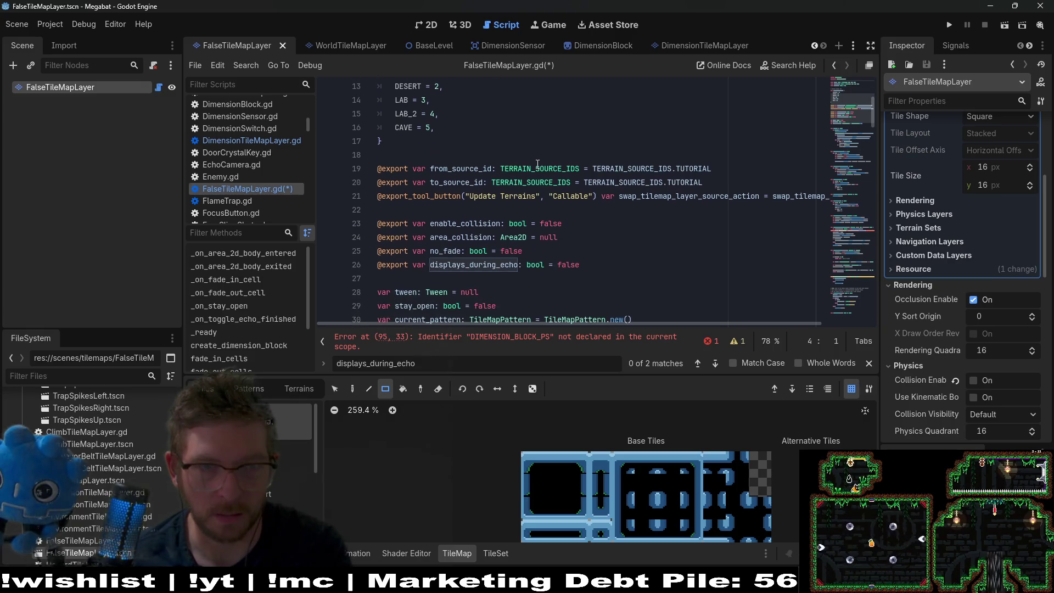
{"action": "left_click_drag", "start_coordinate": [379, 209], "coordinate": [379, 169]}
{"action": "scroll", "coordinate": [618, 220], "scroll_direction": "down", "scroll_amount": 1}
{"action": "left_click_drag", "start_coordinate": [618, 221], "coordinate": [604, 234]}
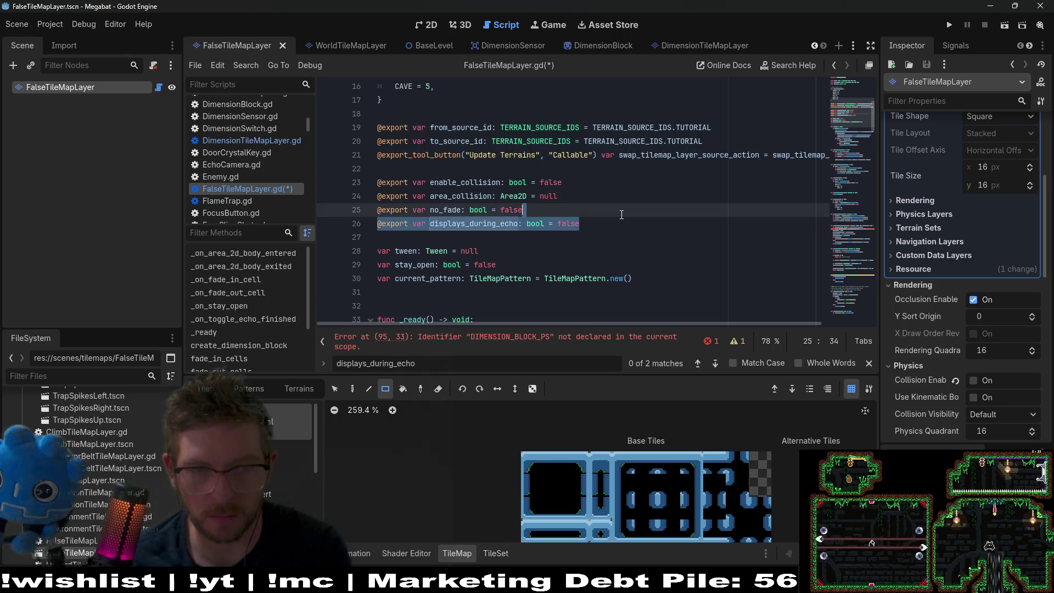
{"action": "key", "text": "BackSpace"}
- Add 'collision_enabled = enable_collision' after set_current_pattern() in _ready
{"action": "double_click", "coordinate": [454, 182]}
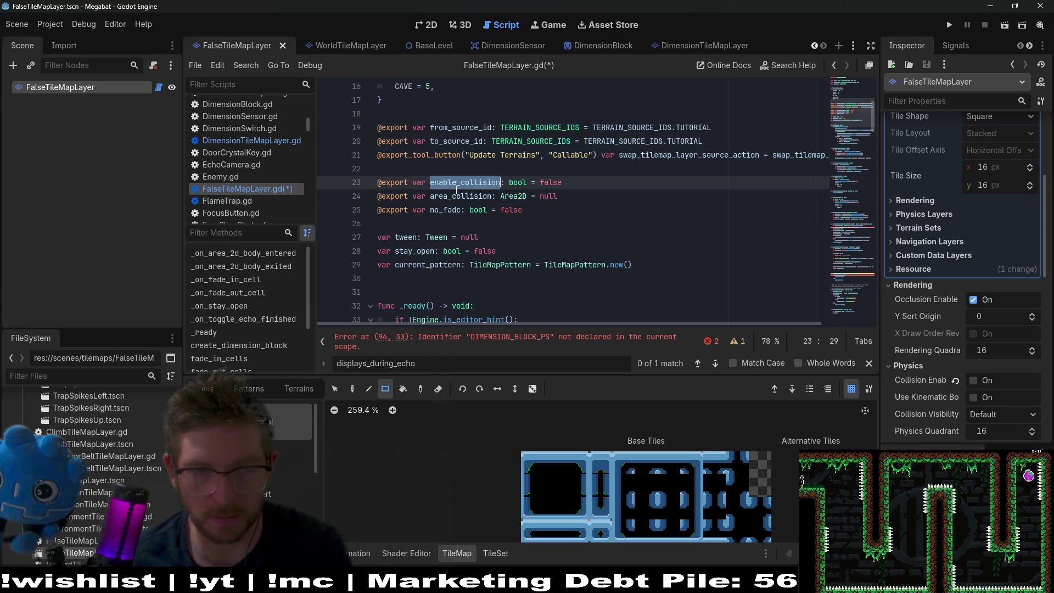
{"action": "double_click", "coordinate": [461, 196]}
{"action": "scroll", "coordinate": [477, 205], "scroll_direction": "down", "scroll_amount": 3}
{"action": "scroll", "coordinate": [476, 205], "scroll_direction": "down", "scroll_amount": 2}
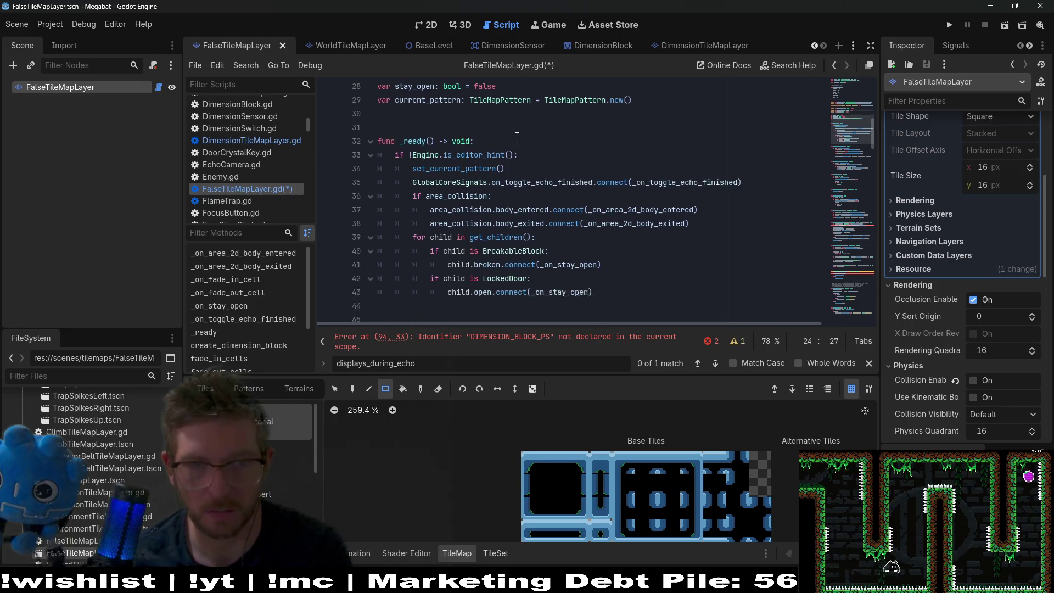
{"action": "scroll", "coordinate": [555, 112], "scroll_direction": "up", "scroll_amount": 3}
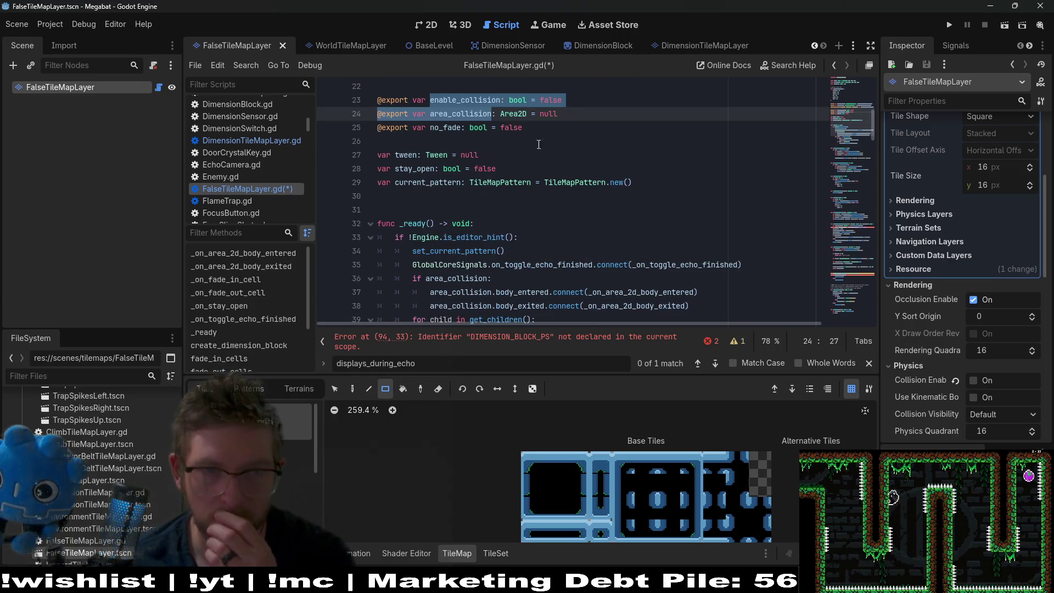
{"action": "double_click", "coordinate": [467, 100]}
{"action": "key", "text": "ctrl+c"}
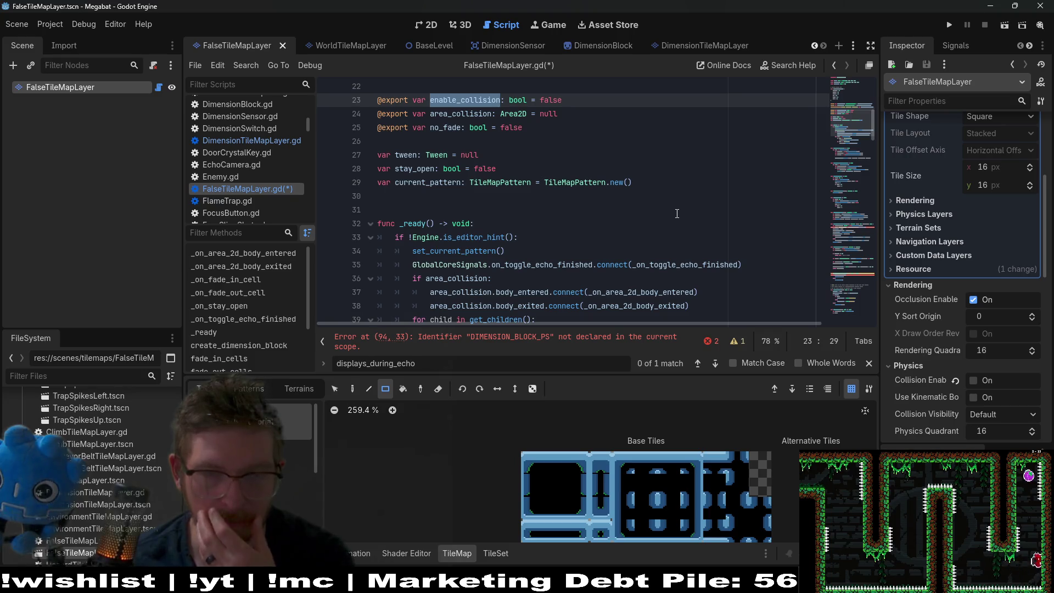
{"action": "left_click", "coordinate": [536, 252]}
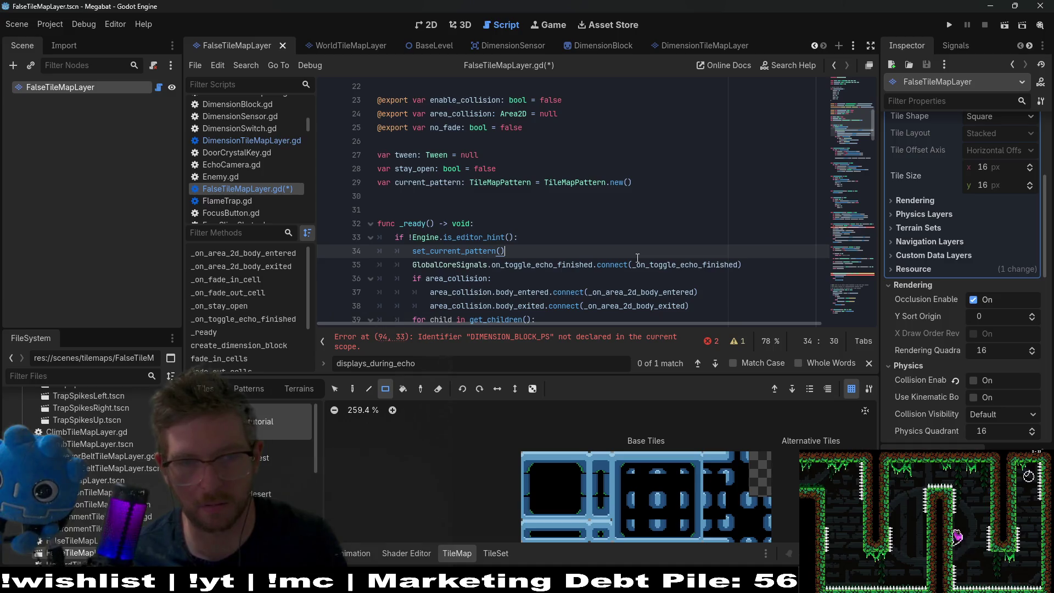
{"action": "key", "text": "Return"}
{"action": "type", "text": "collision"}
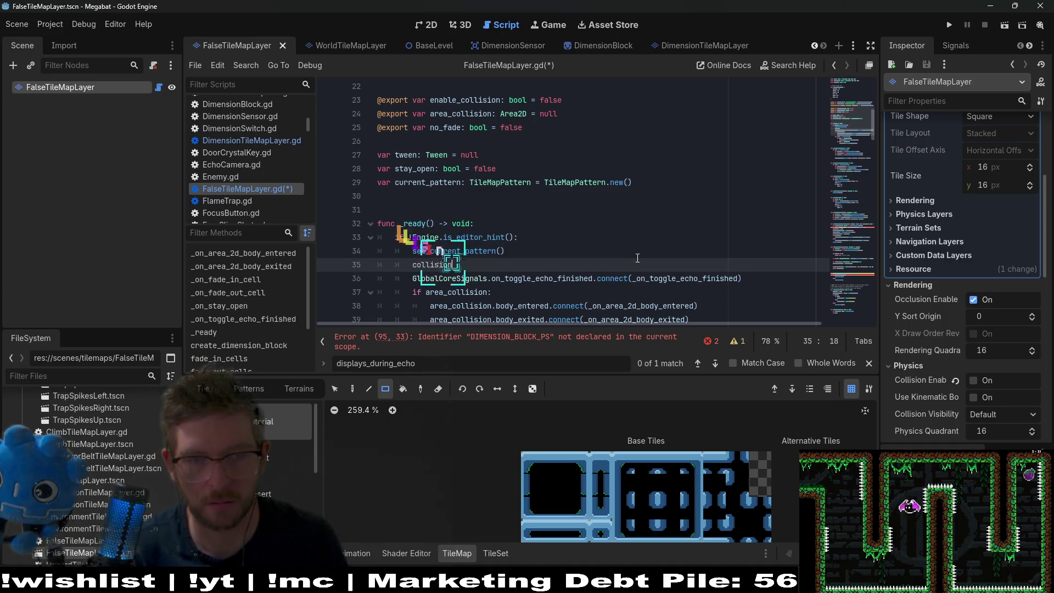
{"action": "key", "text": "Return"}
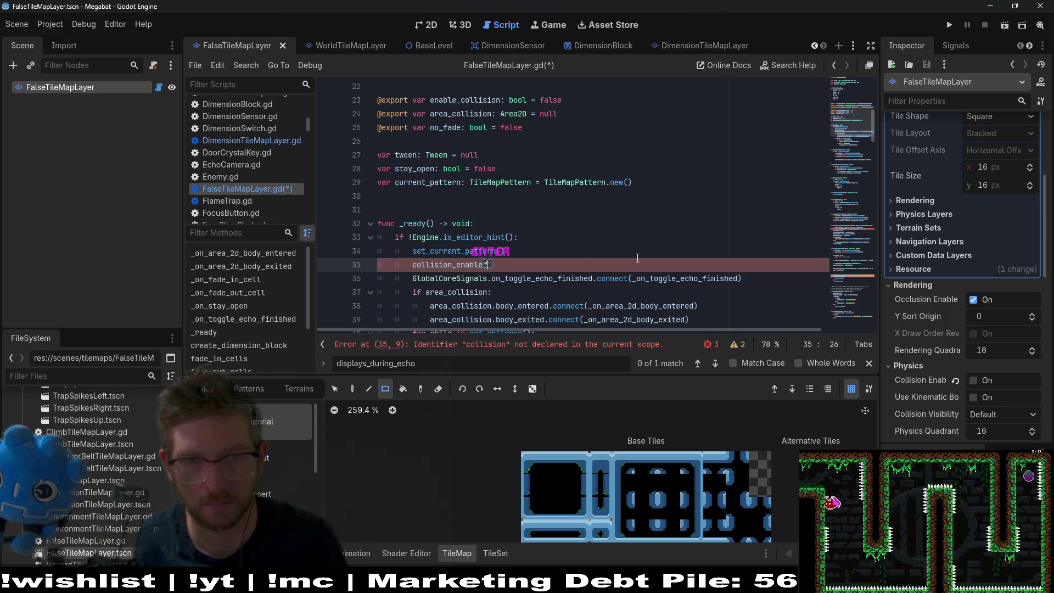
{"action": "type", "text": "="}
{"action": "key", "text": "ctrl+v"}
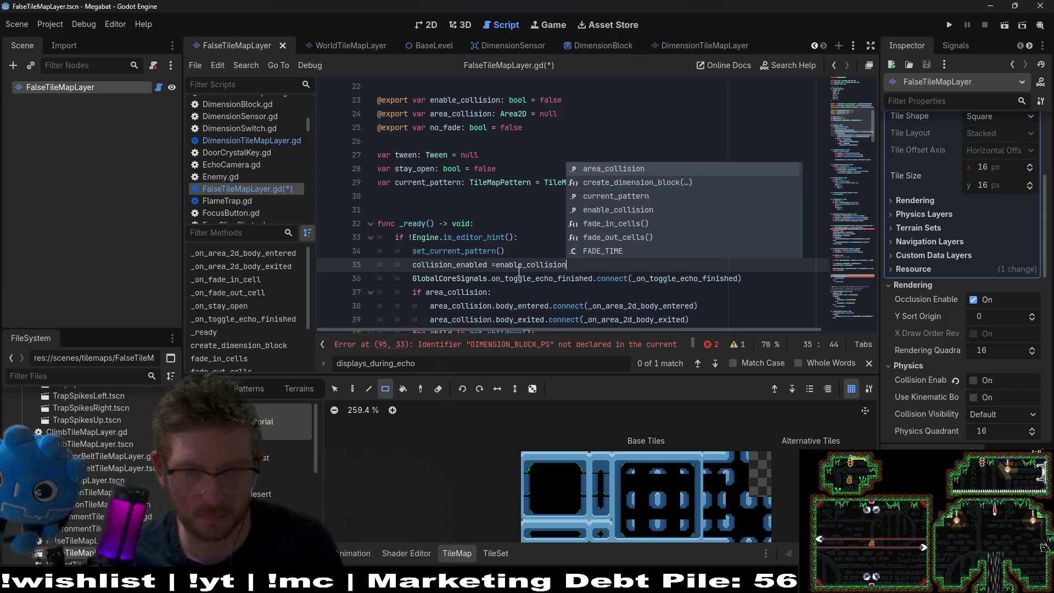
{"action": "key", "text": "Escape"}
{"action": "key", "text": "ctrl+Left"}
{"action": "key", "text": "End"}
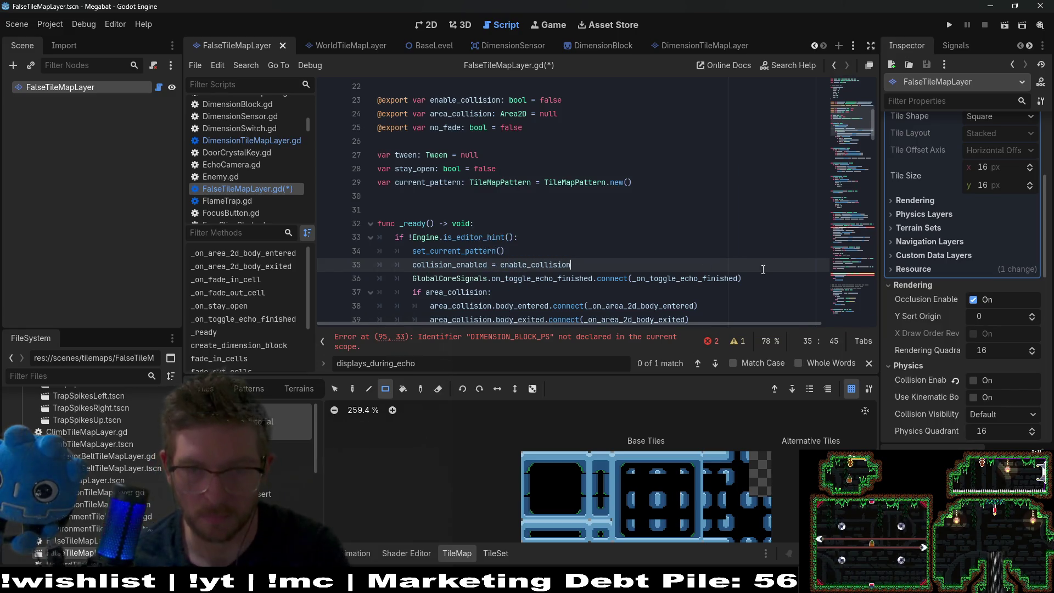
- Delete the GlobalCoreSignals connect line from _ready
{"action": "key", "text": "shift+Down"}
{"action": "key", "text": "shift+End"}
{"action": "key", "text": "BackSpace"}
- Remove the set_current_pattern() call in _ready and the set_current_pattern function itself
{"action": "scroll", "coordinate": [757, 269], "scroll_direction": "down", "scroll_amount": 2}
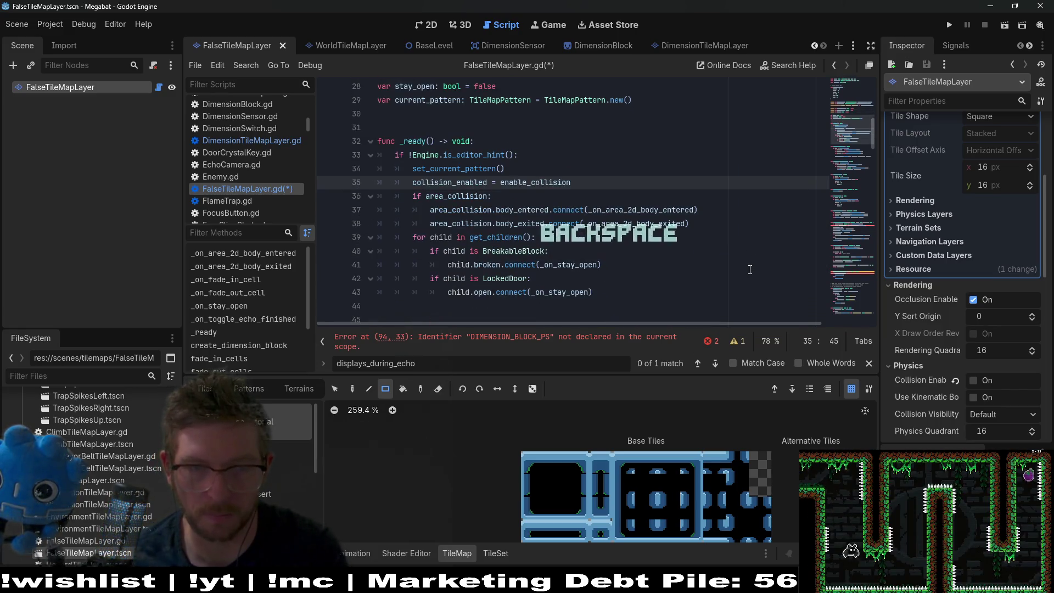
{"action": "scroll", "coordinate": [605, 191], "scroll_direction": "up", "scroll_amount": 2}
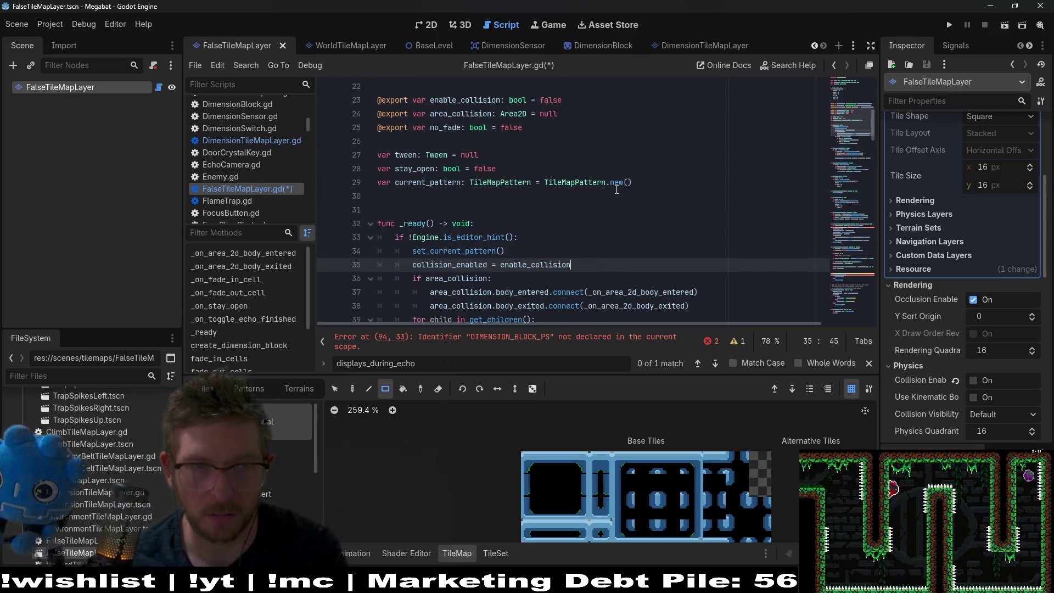
{"action": "scroll", "coordinate": [604, 191], "scroll_direction": "down", "scroll_amount": 4}
{"action": "scroll", "coordinate": [464, 200], "scroll_direction": "down", "scroll_amount": 2}
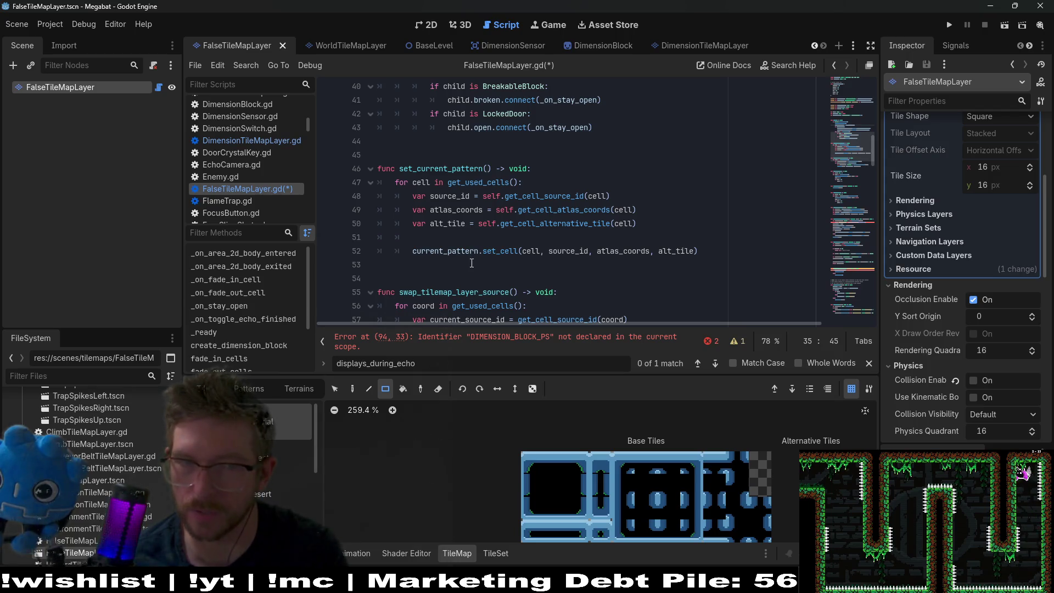
{"action": "double_click", "coordinate": [451, 169]}
{"action": "scroll", "coordinate": [581, 200], "scroll_direction": "up", "scroll_amount": 4}
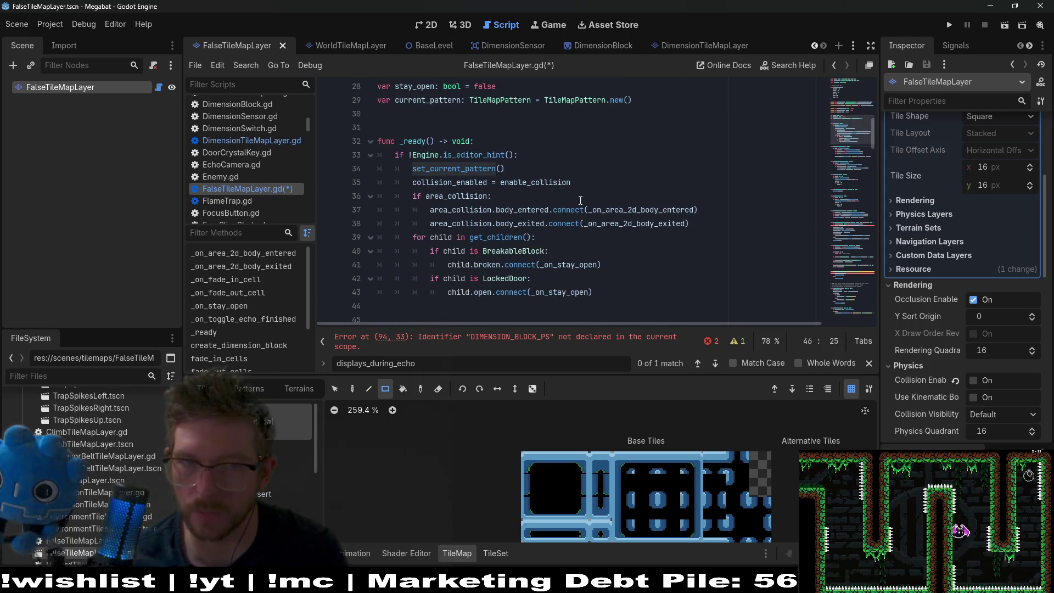
{"action": "left_click_drag", "start_coordinate": [542, 174], "coordinate": [536, 155]}
{"action": "key", "text": "BackSpace"}
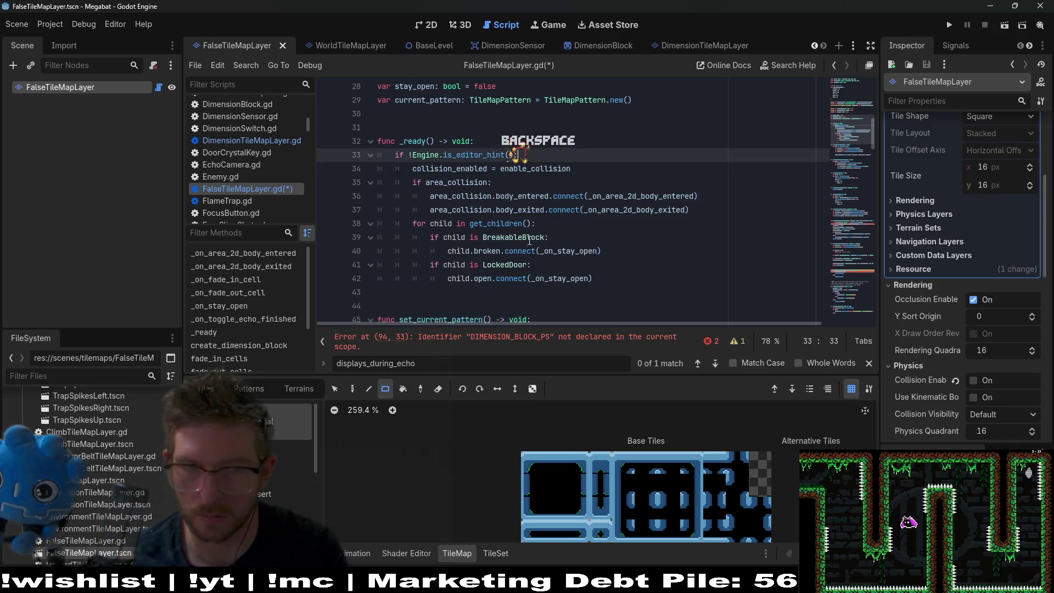
{"action": "scroll", "coordinate": [580, 192], "scroll_direction": "down", "scroll_amount": 3}
{"action": "left_click_drag", "start_coordinate": [457, 296], "coordinate": [439, 265]}
{"action": "left_click", "coordinate": [471, 188], "text": "shift"}
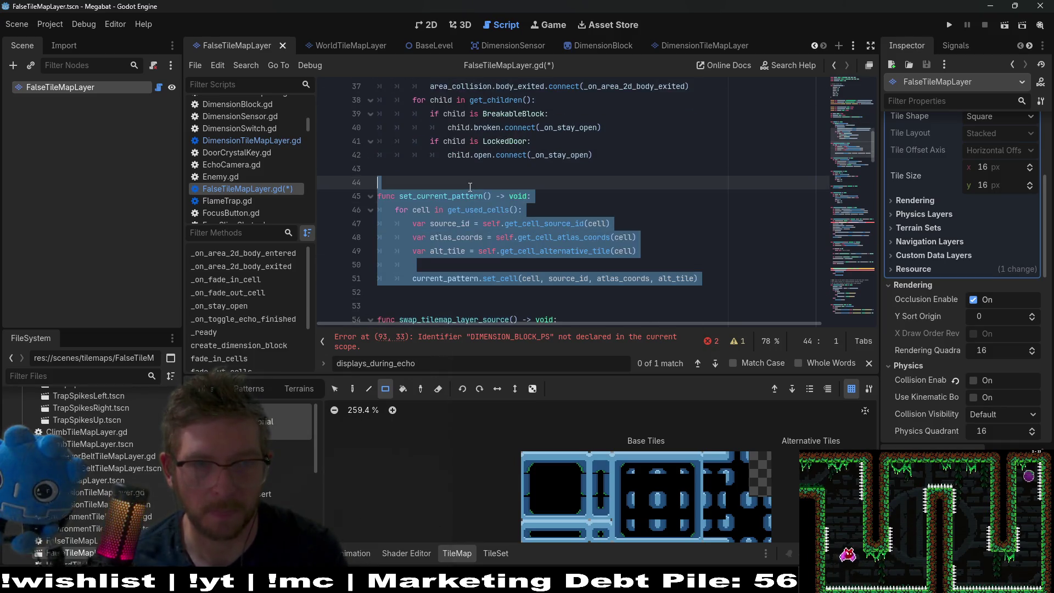
{"action": "key", "text": "BackSpace"}
{"action": "key", "text": "BackSpace"}
{"action": "key", "text": "BackSpace"}
{"action": "key", "text": "BackSpace"}
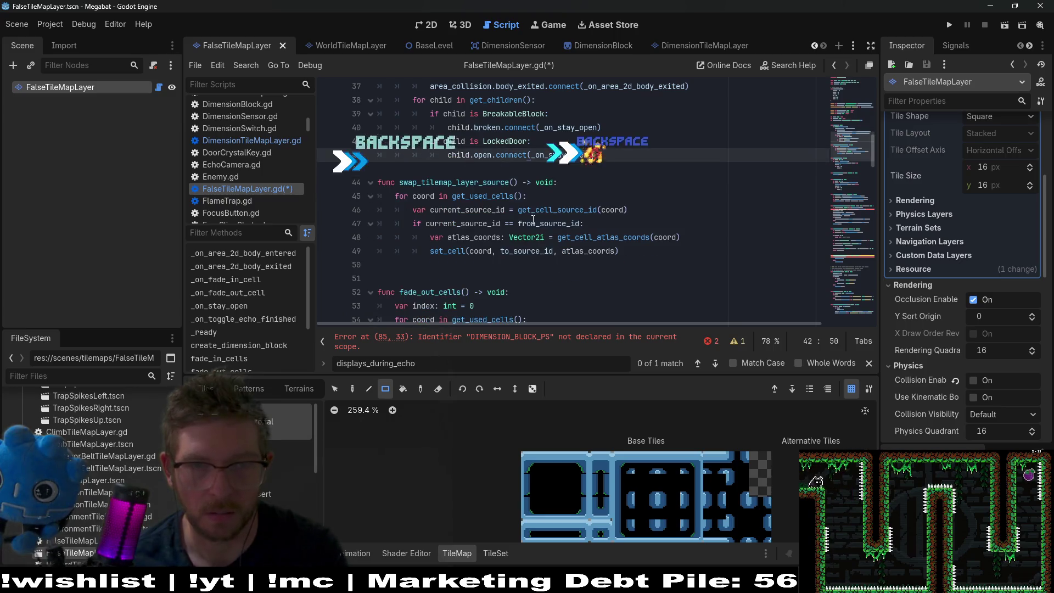
{"action": "key", "text": "Return"}
{"action": "key", "text": "BackSpace"}
{"action": "key", "text": "BackSpace"}
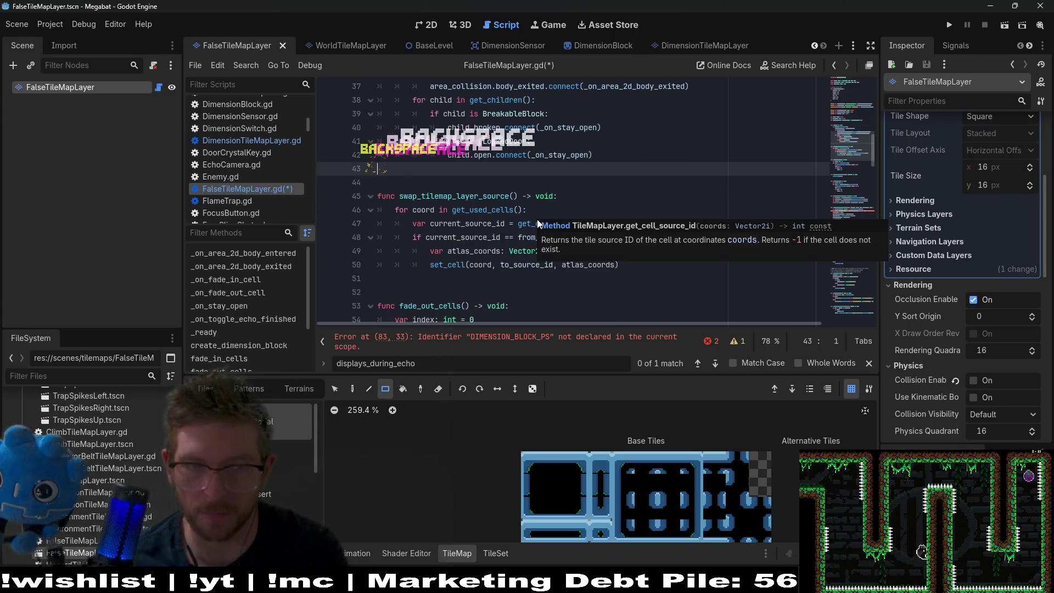
- Delete the fade_out_cells and fade_in_cells functions
{"action": "scroll", "coordinate": [518, 227], "scroll_direction": "down", "scroll_amount": 1}
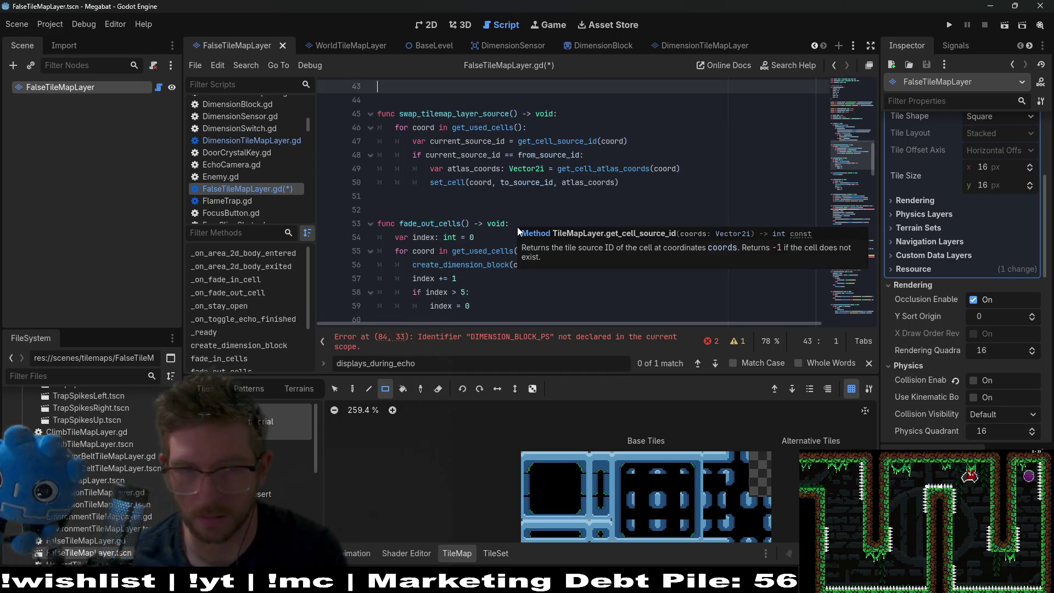
{"action": "scroll", "coordinate": [517, 226], "scroll_direction": "down", "scroll_amount": 3}
{"action": "scroll", "coordinate": [514, 286], "scroll_direction": "down", "scroll_amount": 6}
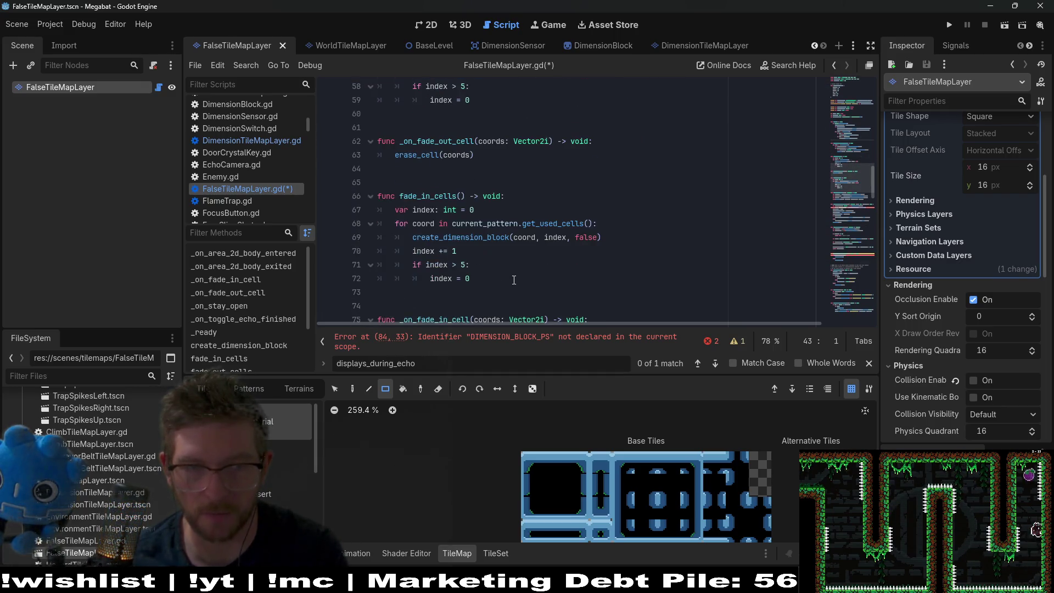
{"action": "left_click", "coordinate": [658, 260]}
{"action": "mouse_move", "coordinate": [657, 260]}
{"action": "left_mouse_down"}
{"action": "mouse_move", "coordinate": [494, 230]}
{"action": "mouse_move", "coordinate": [412, 181]}
{"action": "mouse_move", "coordinate": [367, 168]}
{"action": "left_mouse_up"}
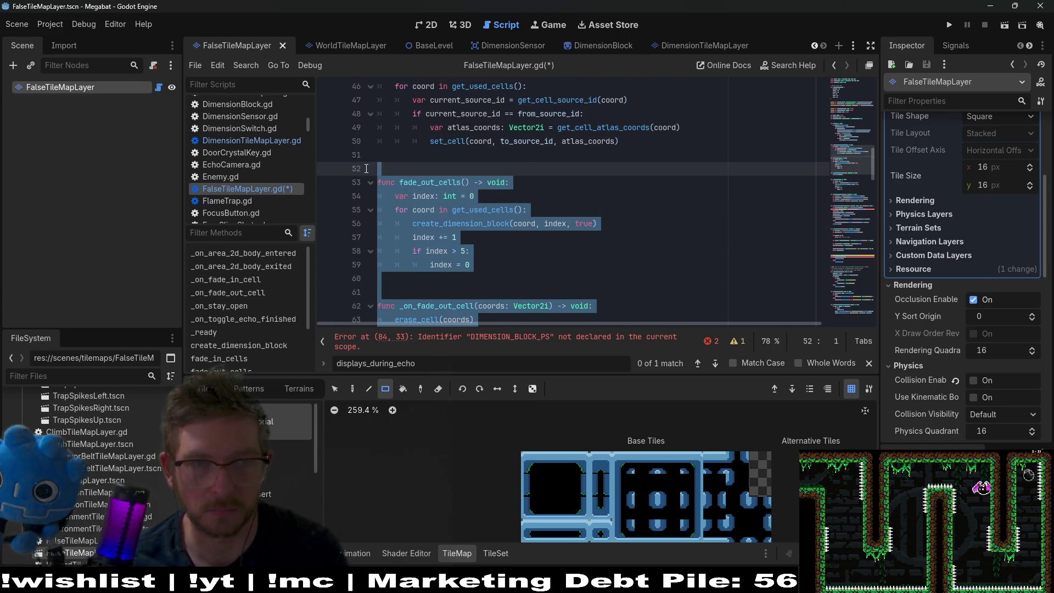
{"action": "key", "text": "BackSpace"}
{"action": "key", "text": "BackSpace"}
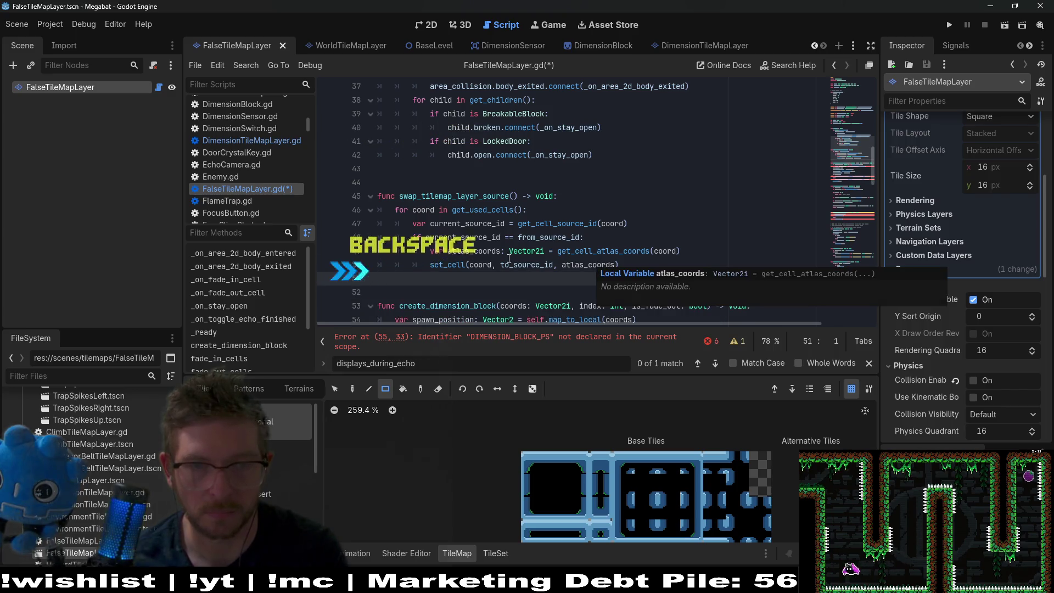
- Delete the create_dimension_block and get_tile_image_at functions
{"action": "scroll", "coordinate": [494, 253], "scroll_direction": "down", "scroll_amount": 3}
{"action": "double_click", "coordinate": [456, 182]}
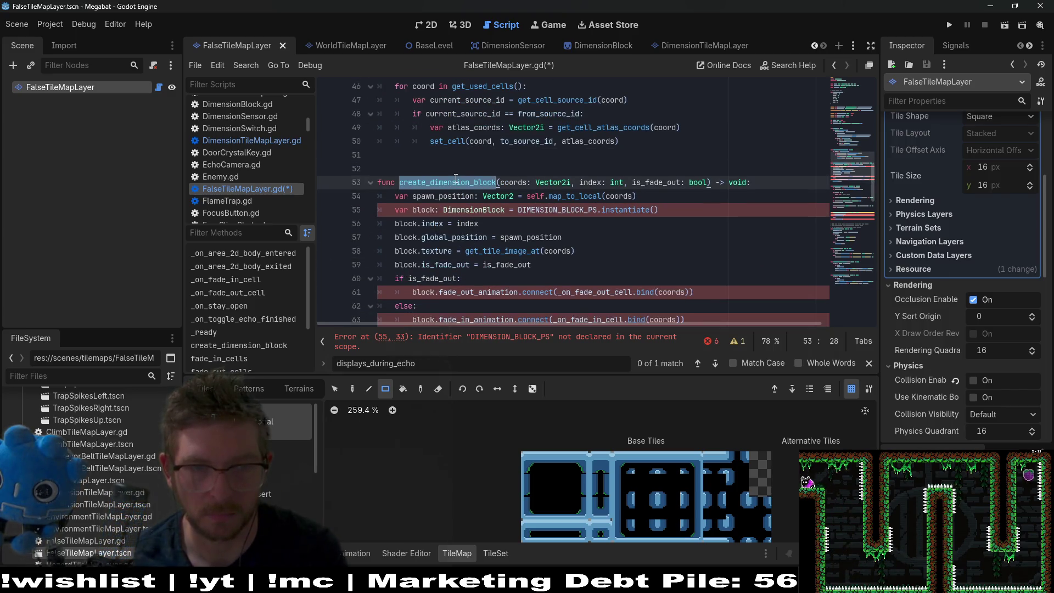
{"action": "scroll", "coordinate": [519, 198], "scroll_direction": "down", "scroll_amount": 3}
{"action": "mouse_move", "coordinate": [493, 215]}
{"action": "left_mouse_down"}
{"action": "mouse_move", "coordinate": [483, 176]}
{"action": "mouse_move", "coordinate": [379, 128]}
{"action": "left_mouse_up"}
{"action": "key", "text": "BackSpace"}
{"action": "key", "text": "BackSpace"}
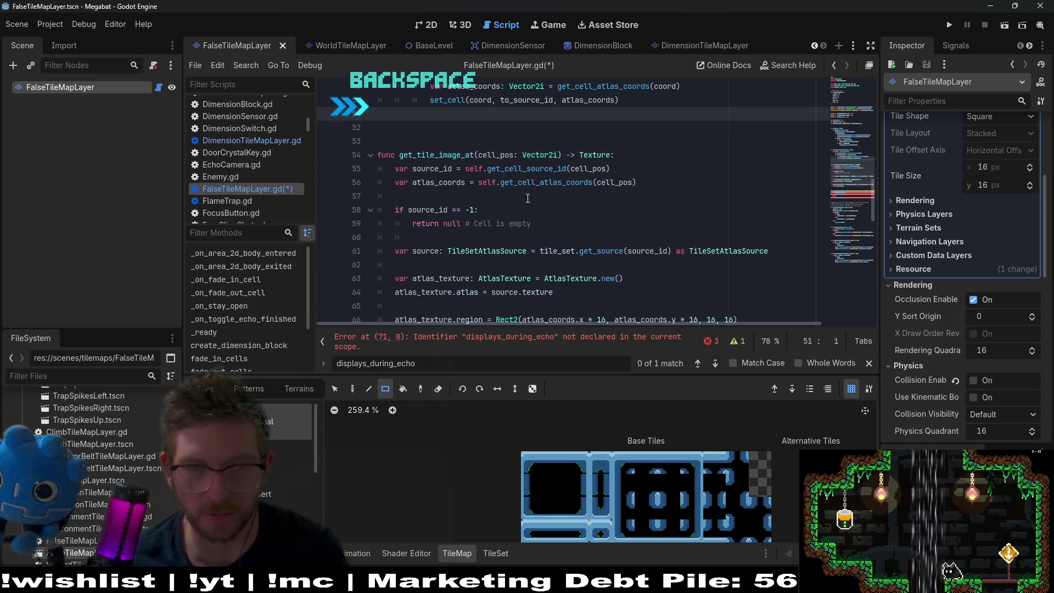
{"action": "scroll", "coordinate": [519, 190], "scroll_direction": "down", "scroll_amount": 3}
{"action": "mouse_move", "coordinate": [516, 231]}
{"action": "left_mouse_down"}
{"action": "mouse_move", "coordinate": [499, 165]}
{"action": "mouse_move", "coordinate": [379, 112]}
{"action": "left_mouse_up"}
{"action": "key", "text": "BackSpace"}
{"action": "scroll", "coordinate": [493, 173], "scroll_direction": "up", "scroll_amount": 2}
{"action": "key", "text": "BackSpace"}
{"action": "key", "text": "BackSpace"}
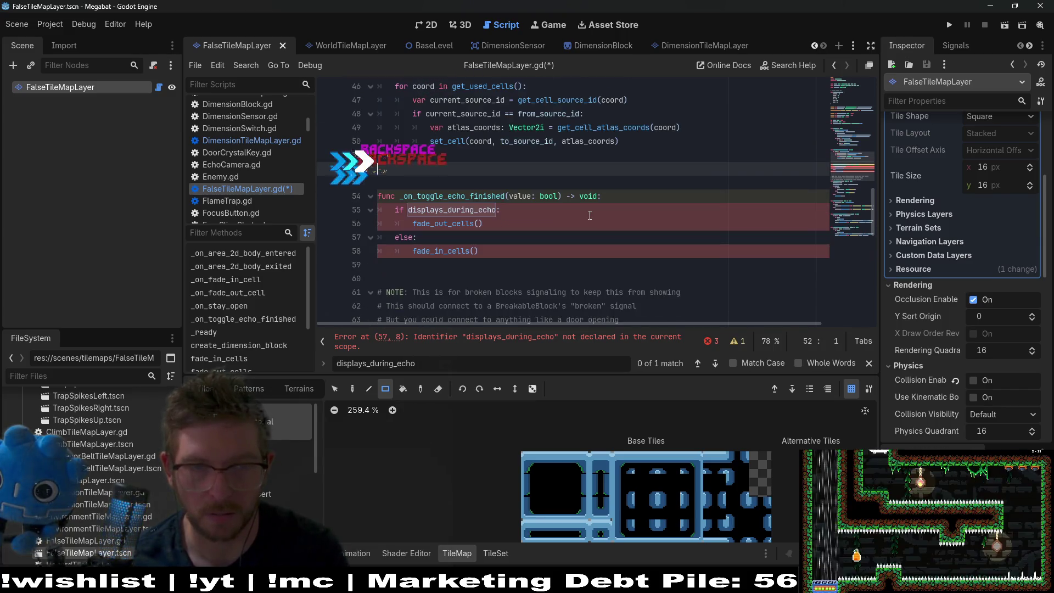
- Save the cleaned-up script and run the Level_4_2 scene
{"action": "key", "text": "ctrl+s"}
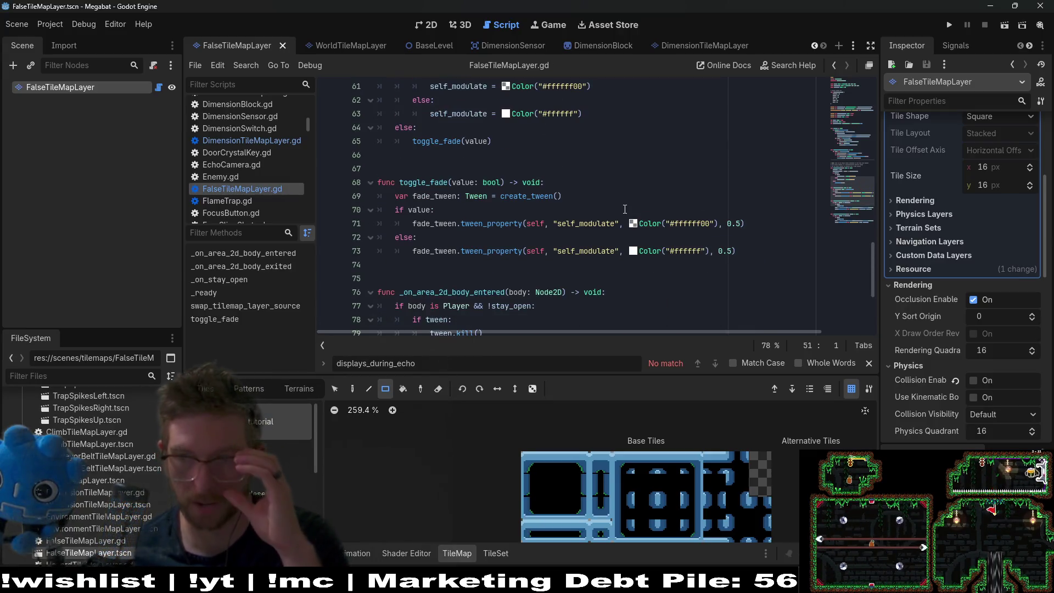
{"action": "scroll", "coordinate": [625, 209], "scroll_direction": "down", "scroll_amount": 3}
{"action": "scroll", "coordinate": [625, 210], "scroll_direction": "up", "scroll_amount": 8}
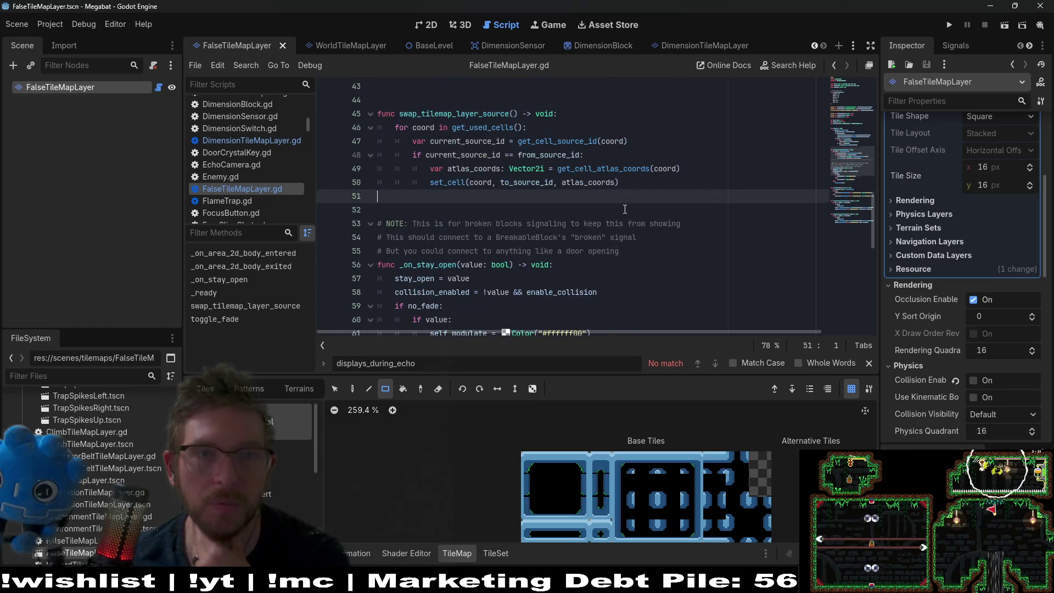
{"action": "scroll", "coordinate": [359, 52], "scroll_direction": "up", "scroll_amount": 3}
{"action": "scroll", "coordinate": [368, 51], "scroll_direction": "up", "scroll_amount": 5}
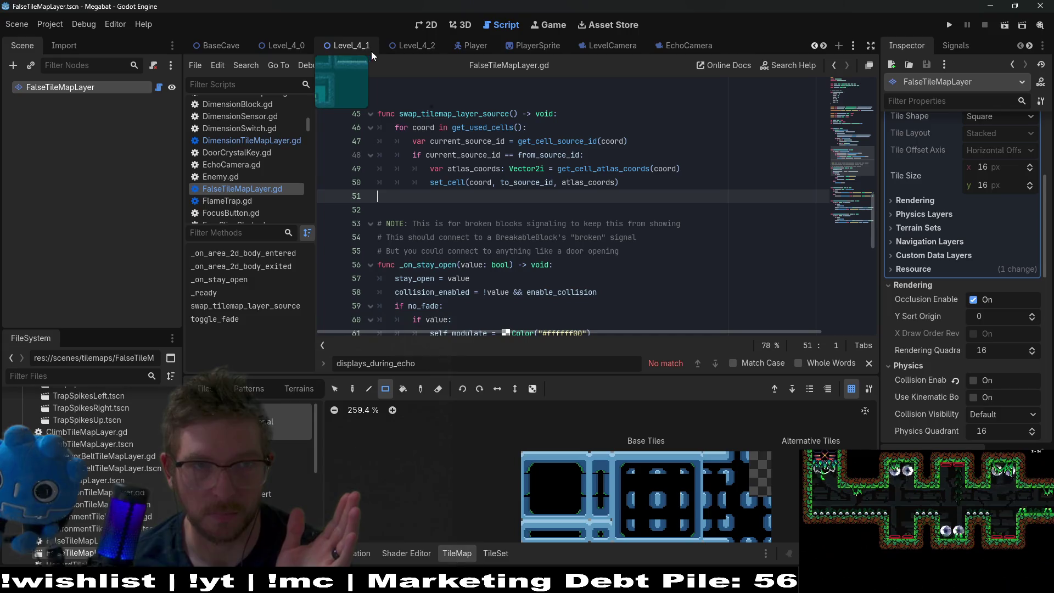
{"action": "left_click", "coordinate": [412, 46]}
{"action": "left_click", "coordinate": [424, 28]}
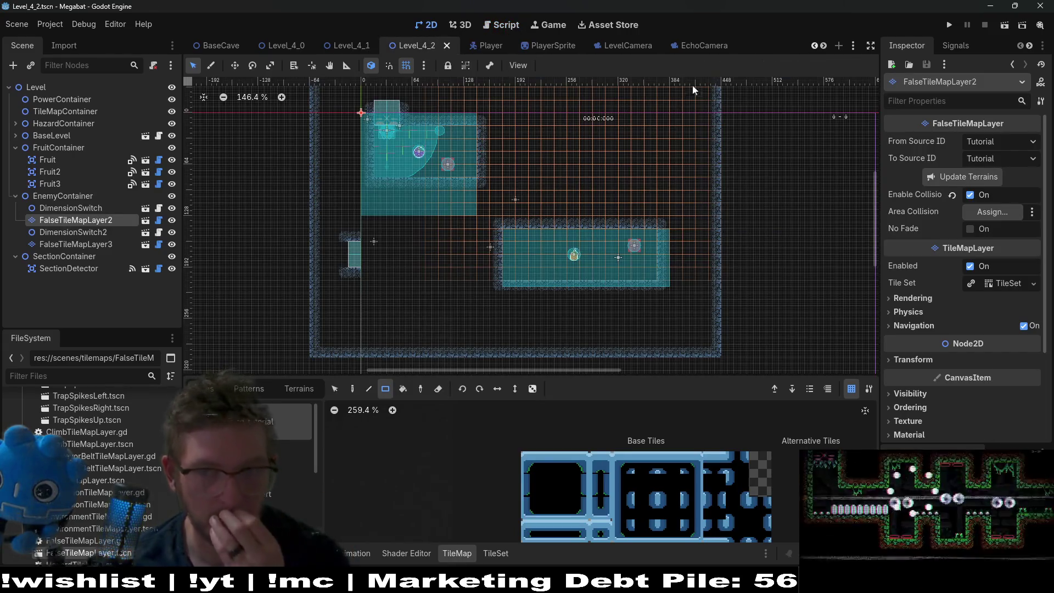
{"action": "left_click", "coordinate": [1002, 25]}
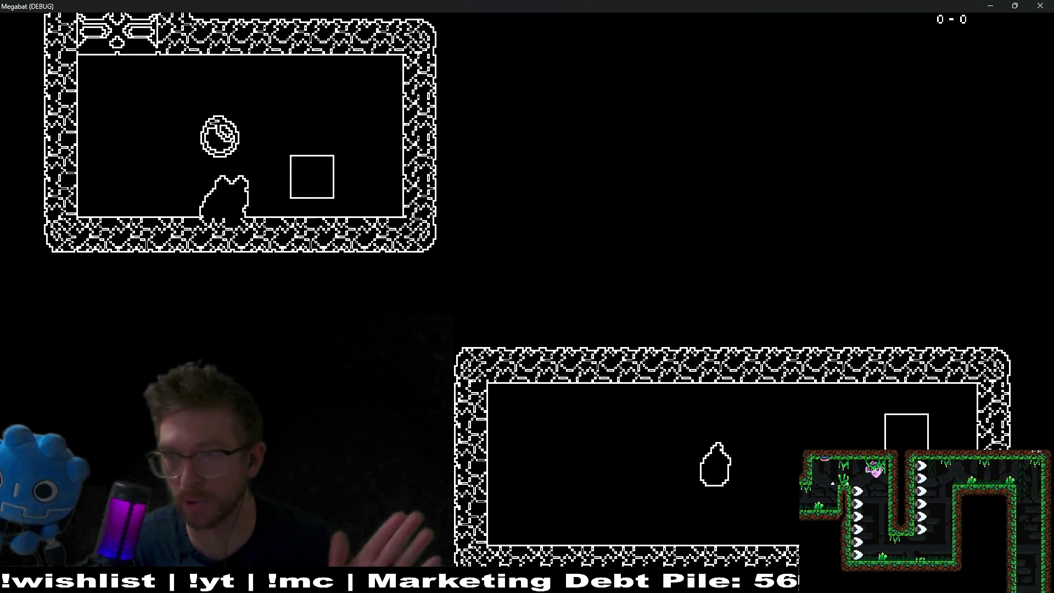
- Close the running game, glance at Level_4_1, return to Level_4_2 and launch the full project
{"action": "left_click", "coordinate": [1049, 6]}
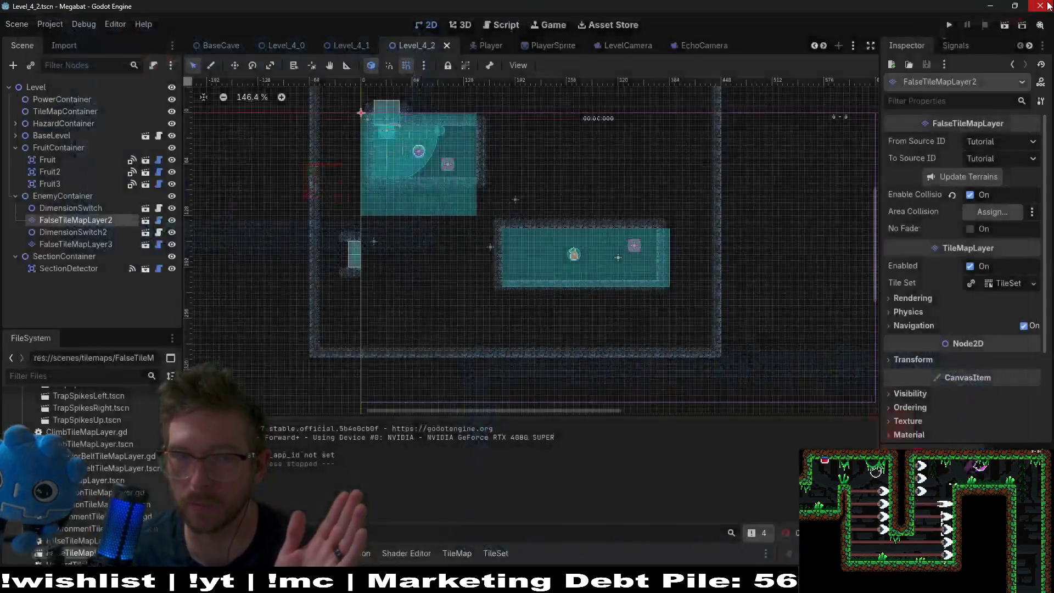
{"action": "left_click", "coordinate": [338, 44]}
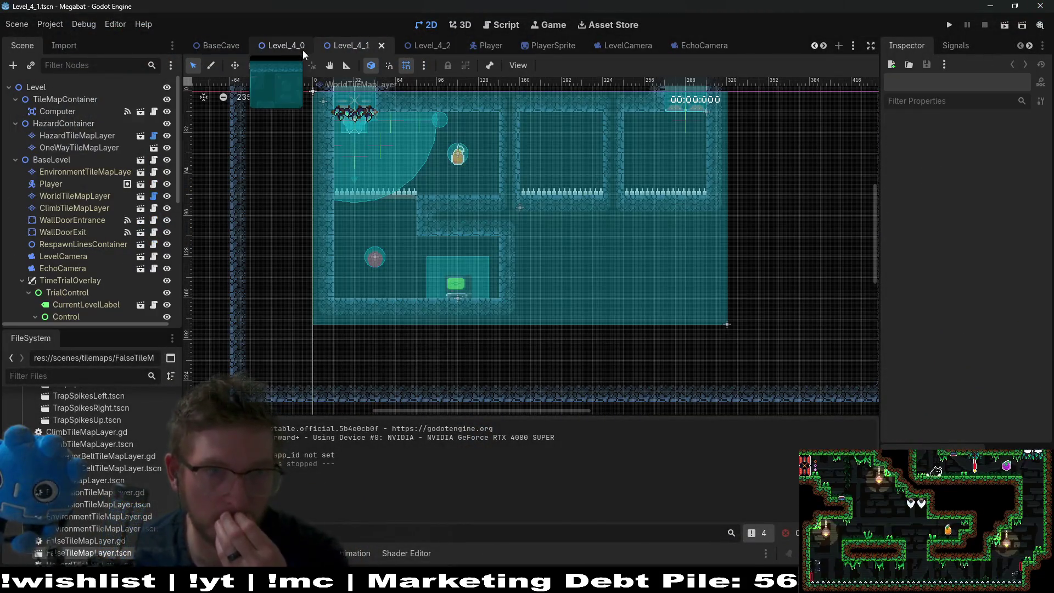
{"action": "left_click", "coordinate": [431, 45]}
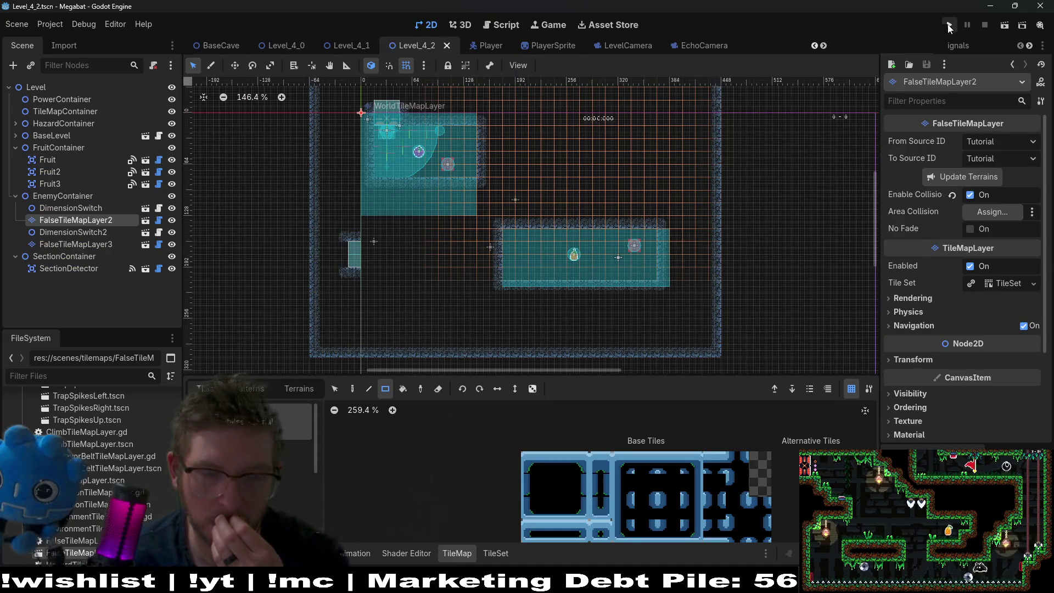
{"action": "left_click", "coordinate": [949, 26]}
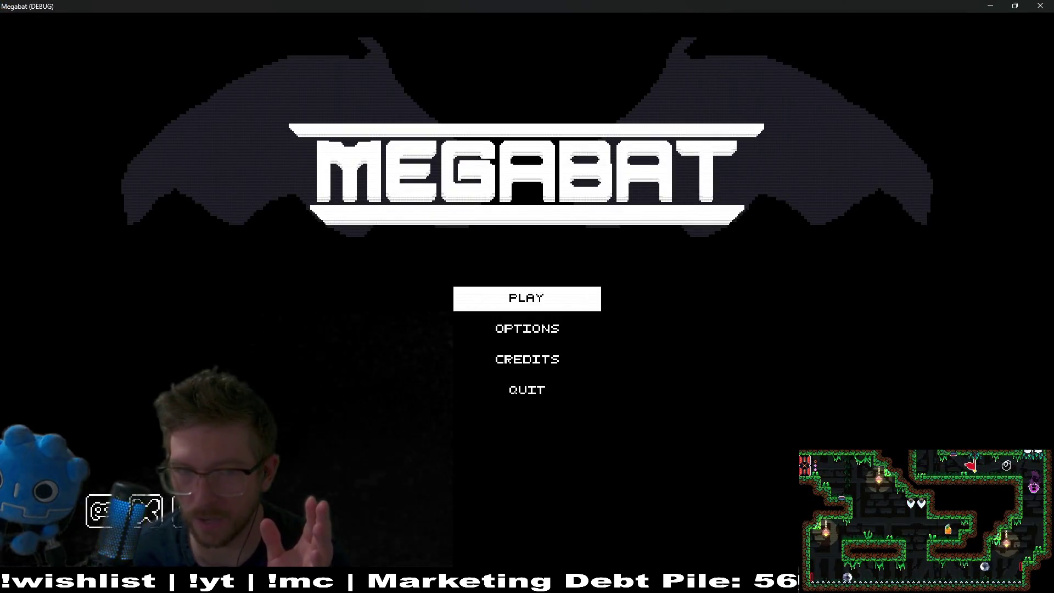
- Play level 04 of the centre world on the first save profile, then quit the game
{"action": "left_click", "coordinate": [576, 299]}
{"action": "left_click", "coordinate": [471, 165]}
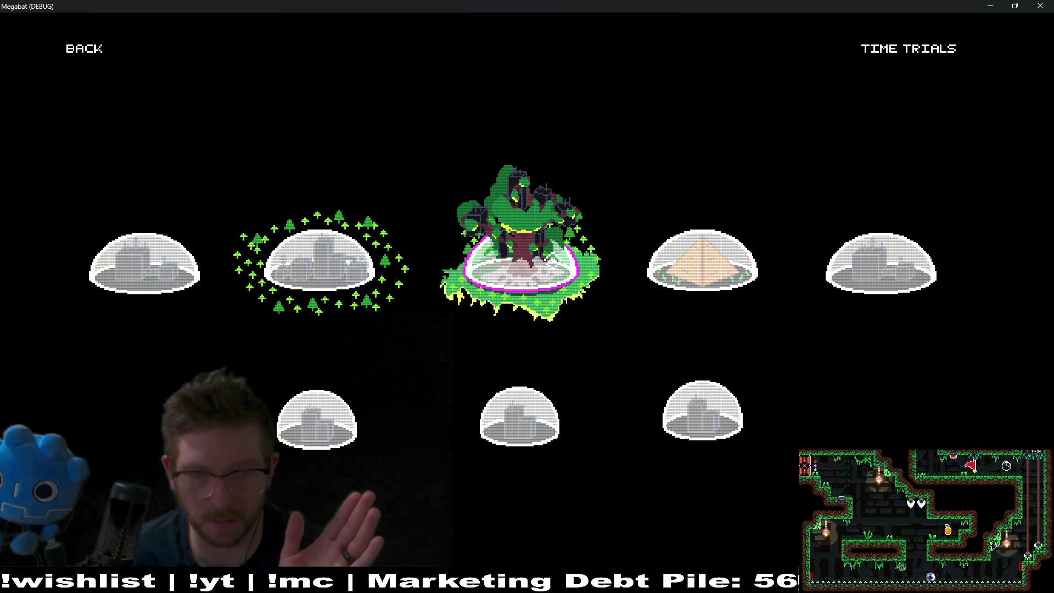
{"action": "left_click", "coordinate": [553, 278]}
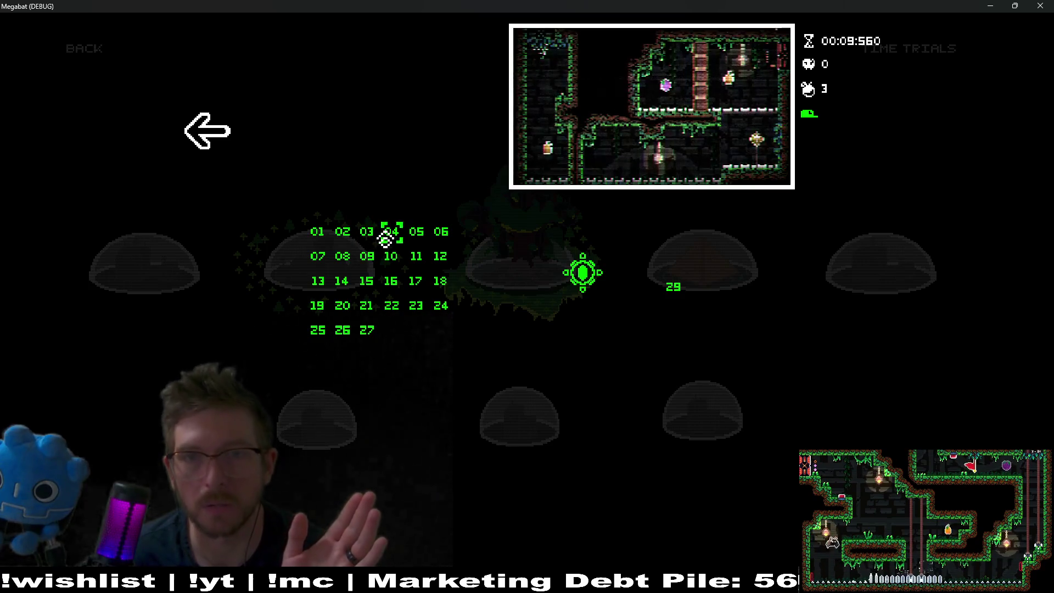
{"action": "left_click", "coordinate": [386, 239]}
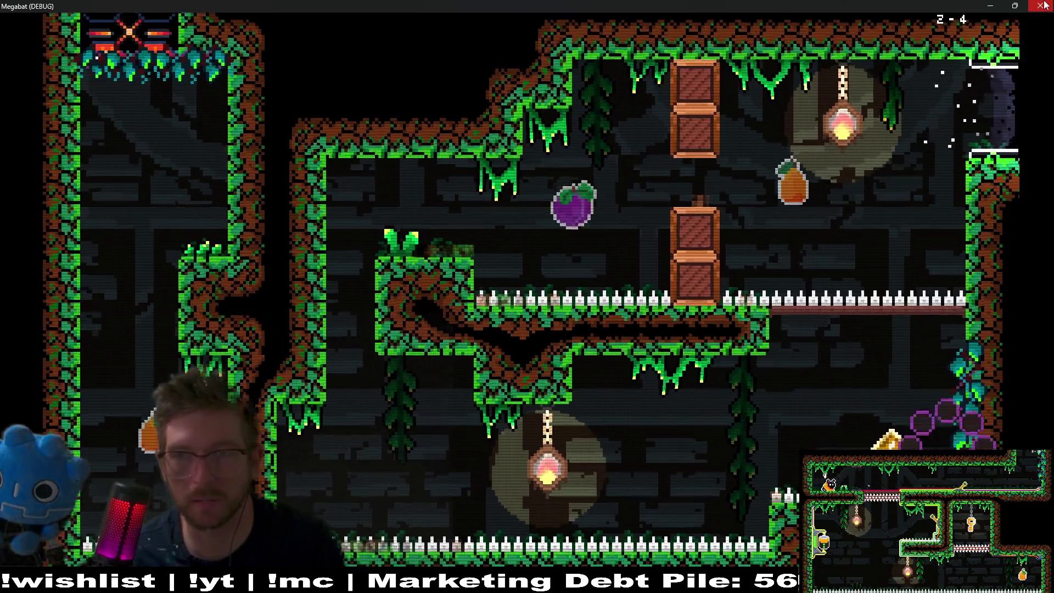
{"action": "left_click", "coordinate": [1044, 6]}
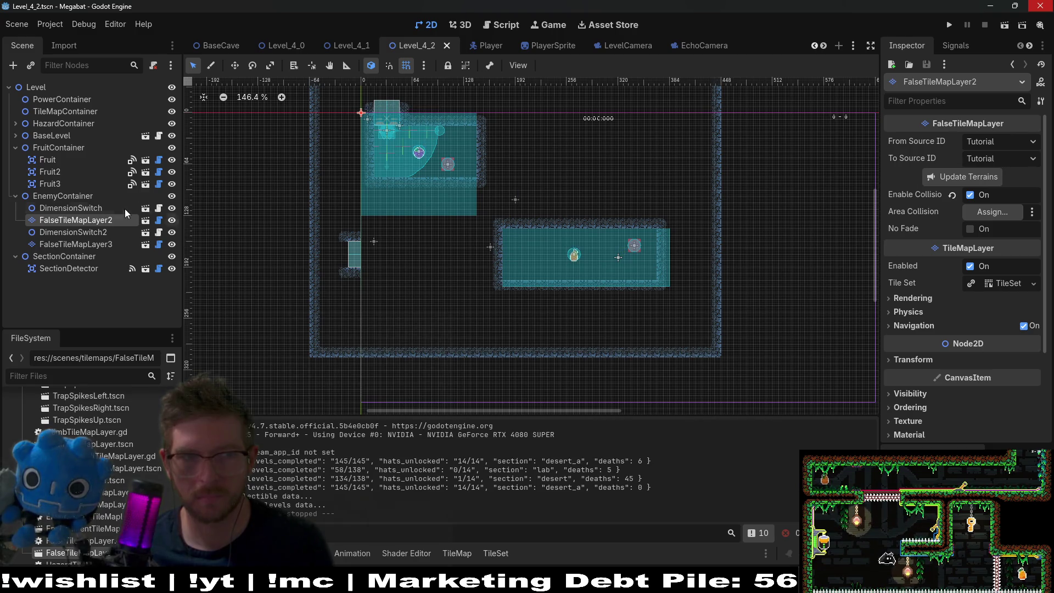
- Delete the FalseTileMapLayer2 and FalseTileMapLayer3 nodes from EnemyContainer
{"action": "left_click", "coordinate": [75, 245]}
{"action": "left_click", "coordinate": [77, 220], "text": "ctrl"}
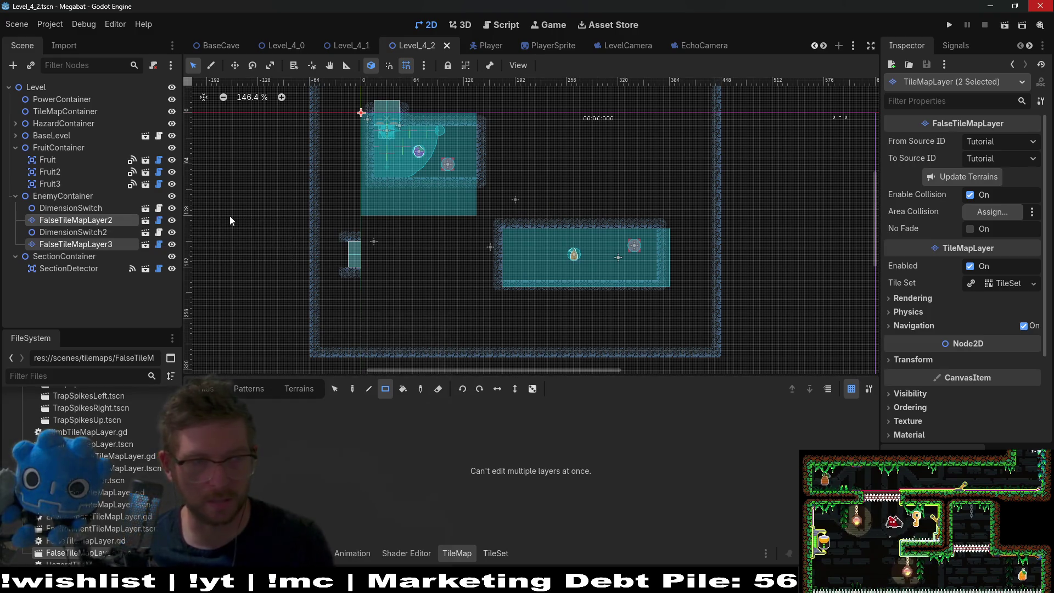
{"action": "key", "text": "Delete"}
{"action": "key", "text": "Return"}
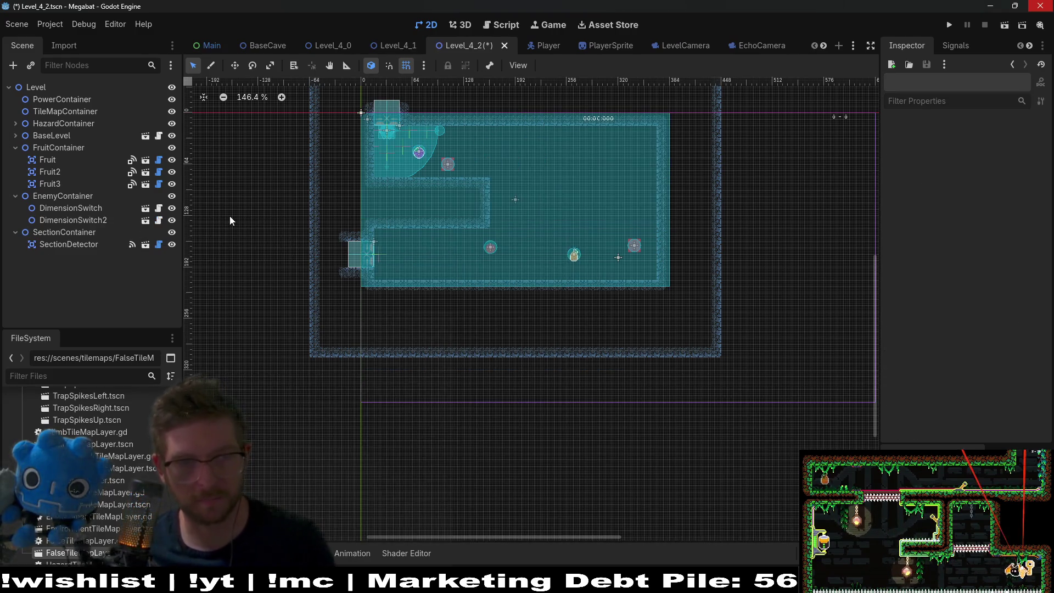
- Instance DimensionTileMapLayer.tscn under EnemyContainer and duplicate it to make two copies
{"action": "right_click", "coordinate": [65, 198]}
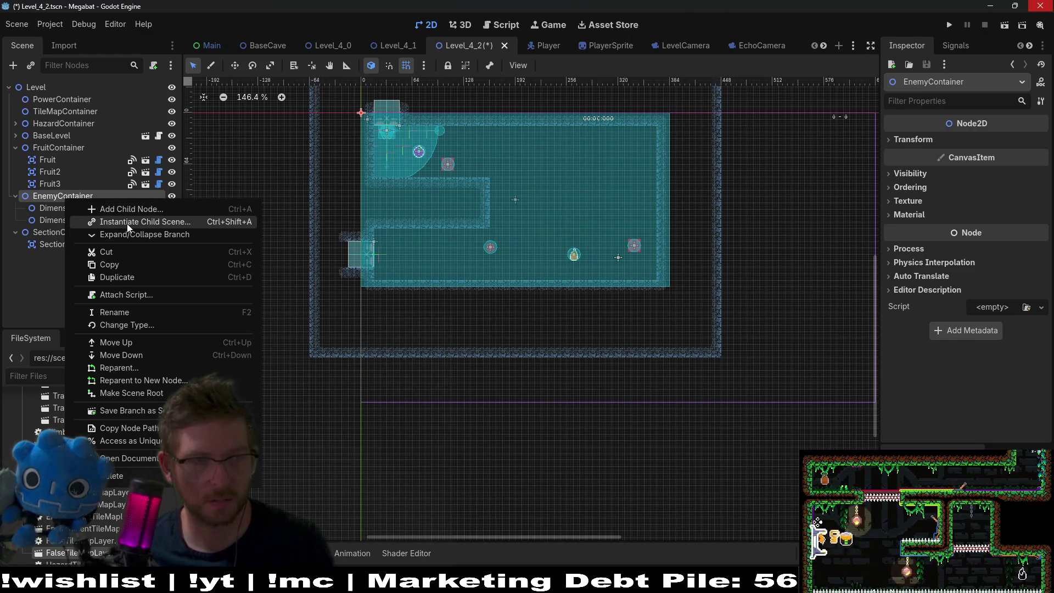
{"action": "left_click", "coordinate": [127, 223]}
{"action": "type", "text": "Dim"}
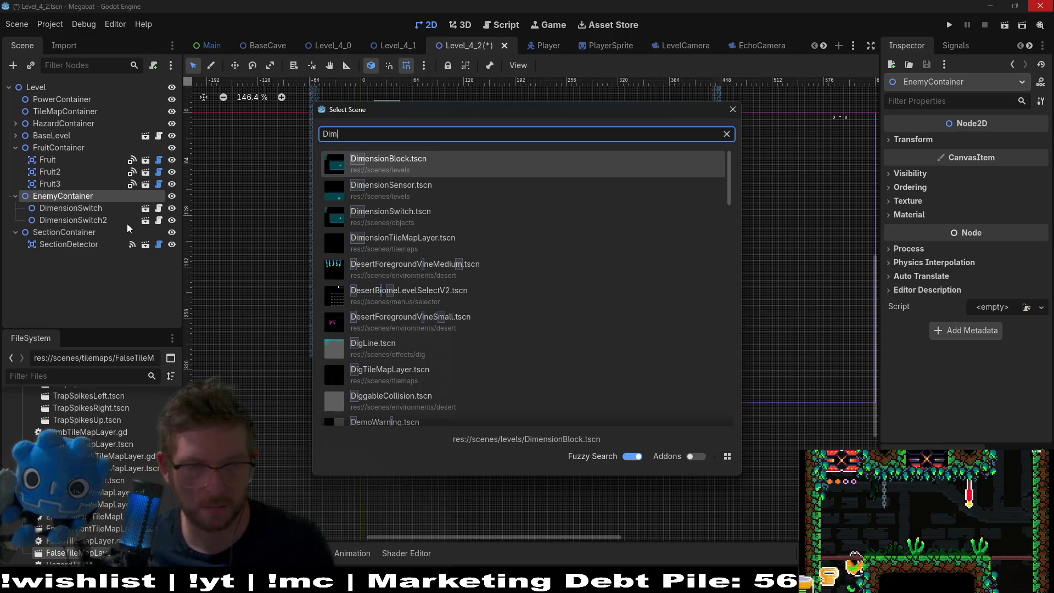
{"action": "key", "text": "Down"}
{"action": "key", "text": "Down"}
{"action": "key", "text": "Down"}
{"action": "key", "text": "Return"}
{"action": "key", "text": "ctrl+d"}
{"action": "left_click", "coordinate": [108, 230]}
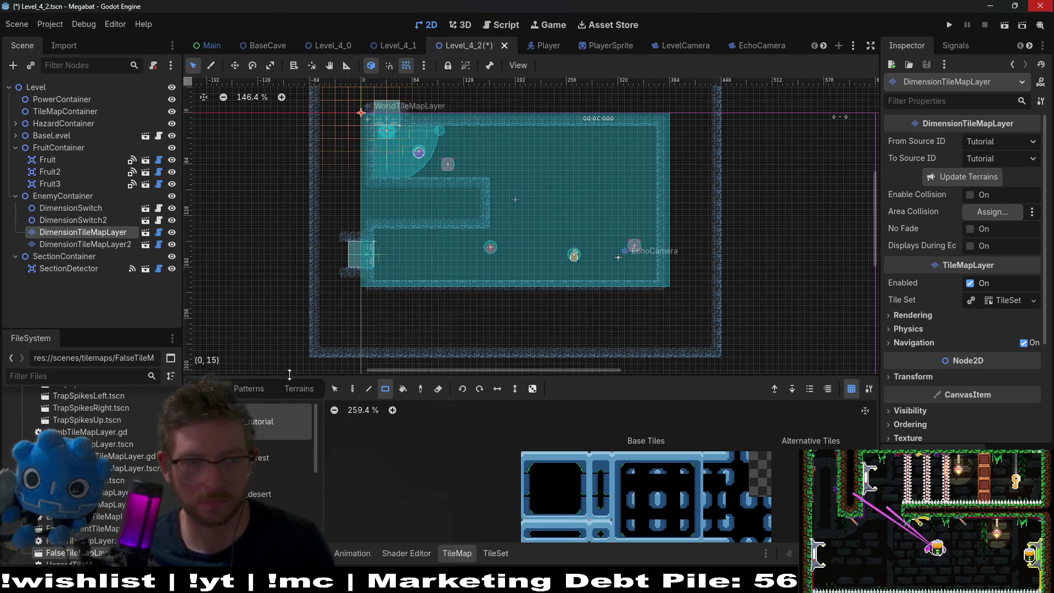
- Switch to the cave tileset and paint a vertical column of dark tiles
{"action": "scroll", "coordinate": [263, 457], "scroll_direction": "down", "scroll_amount": 1}
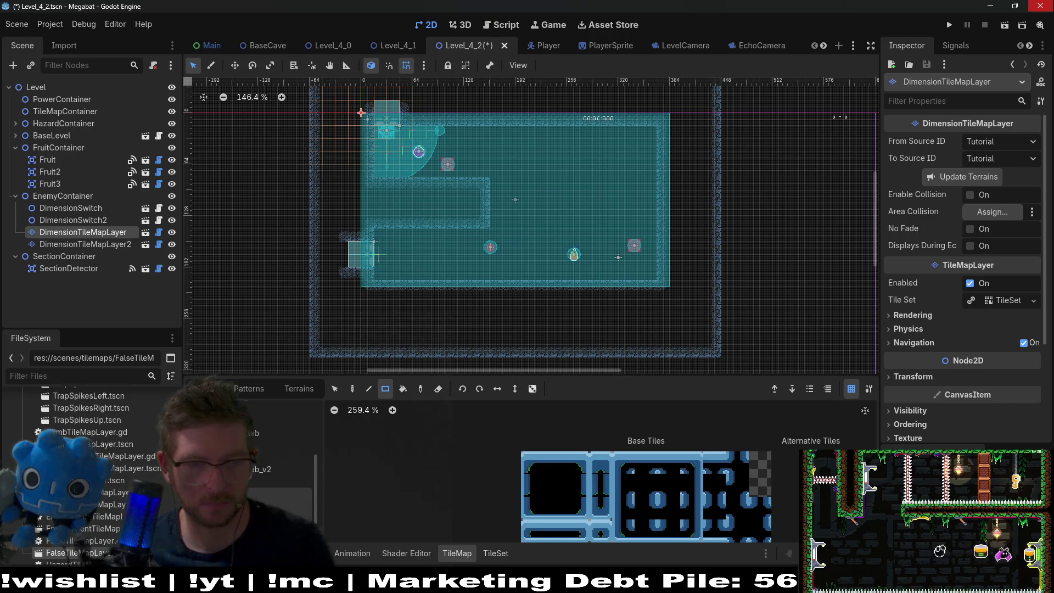
{"action": "left_click", "coordinate": [275, 500]}
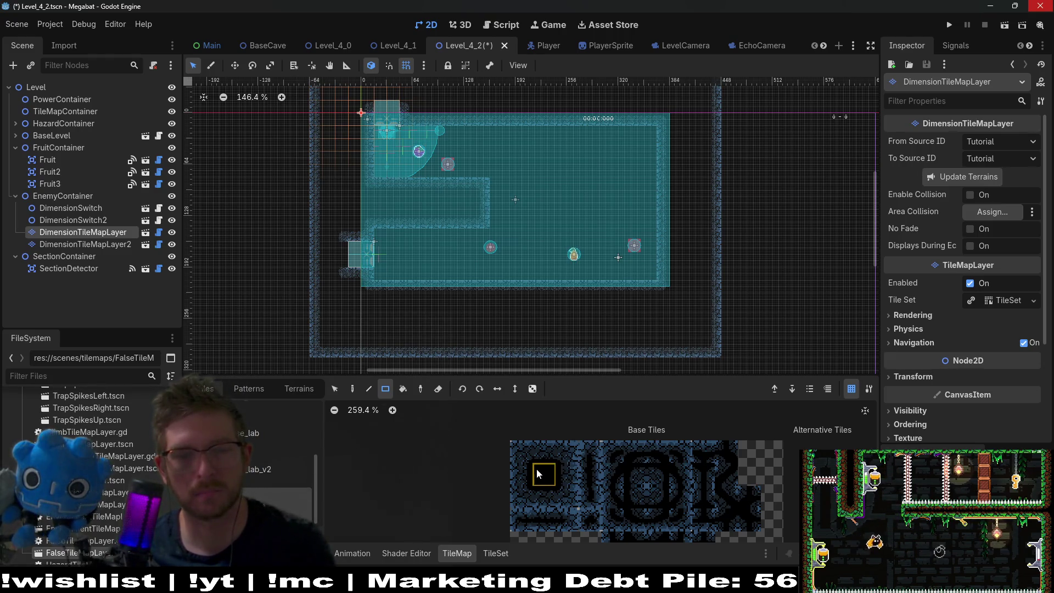
{"action": "left_click", "coordinate": [523, 474]}
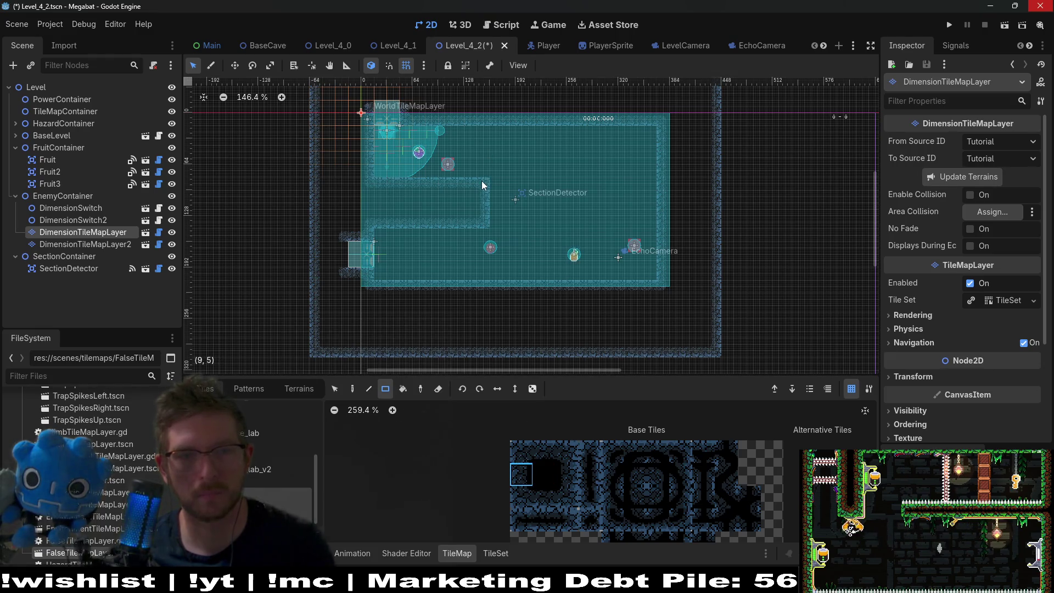
{"action": "left_click_drag", "start_coordinate": [483, 144], "coordinate": [483, 133]}
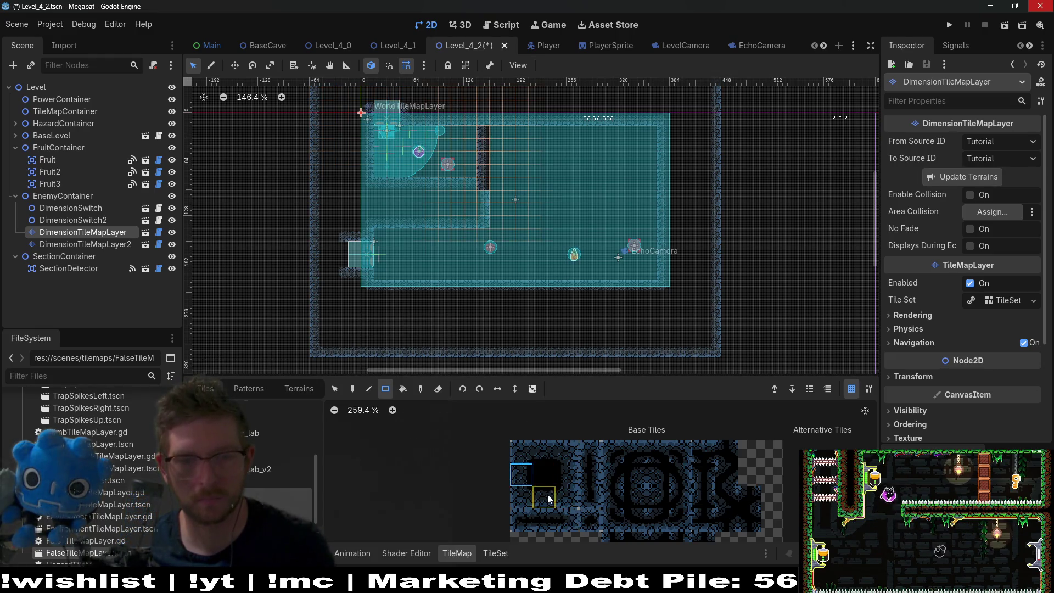
{"action": "left_click", "coordinate": [652, 506]}
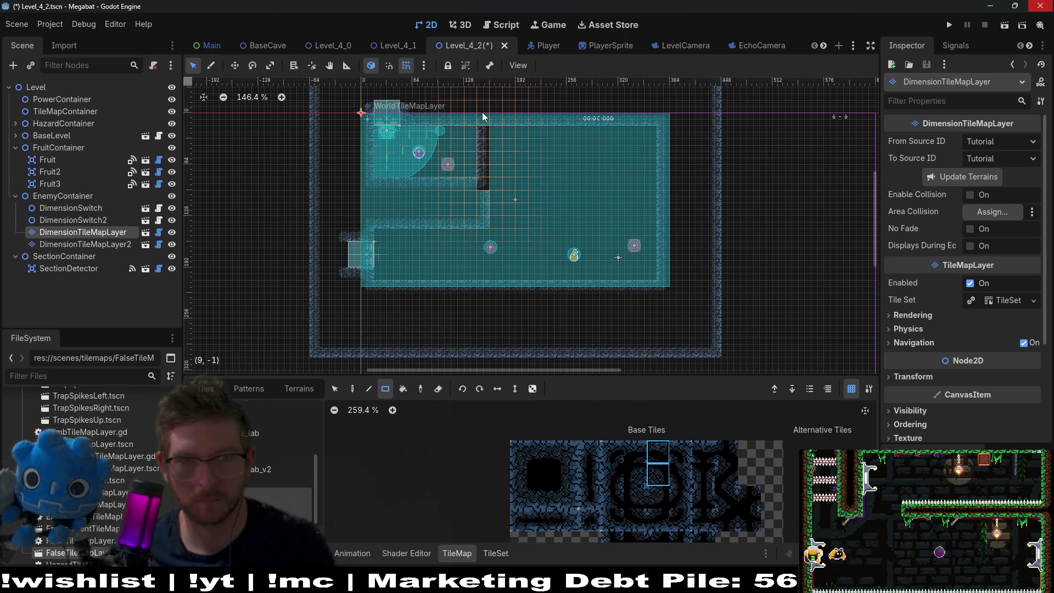
{"action": "scroll", "coordinate": [546, 200], "scroll_direction": "up", "scroll_amount": 4}
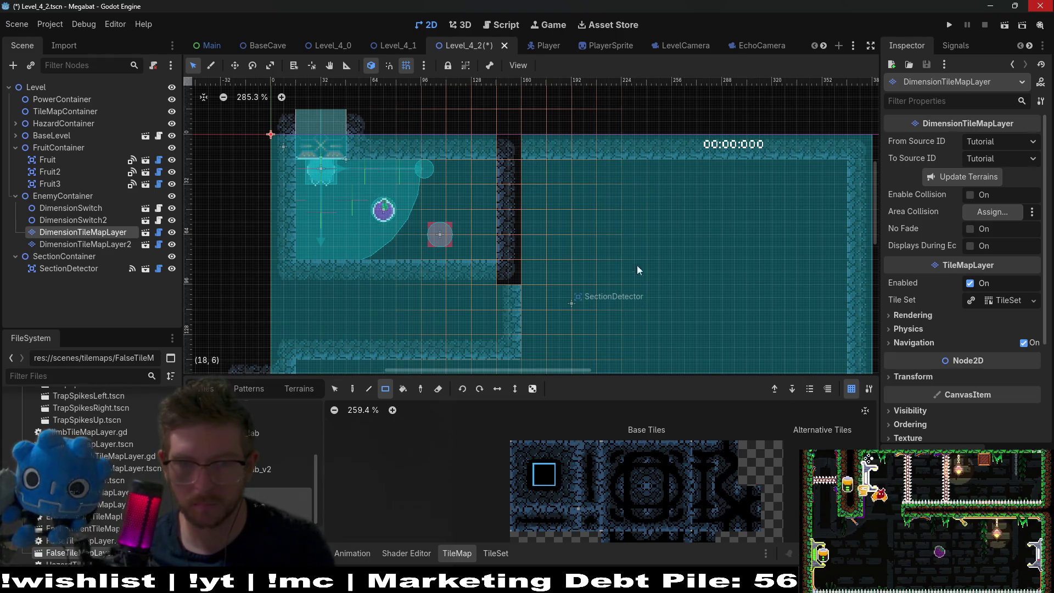
{"action": "scroll", "coordinate": [536, 181], "scroll_direction": "down", "scroll_amount": 1}
{"action": "scroll", "coordinate": [517, 145], "scroll_direction": "down", "scroll_amount": 2}
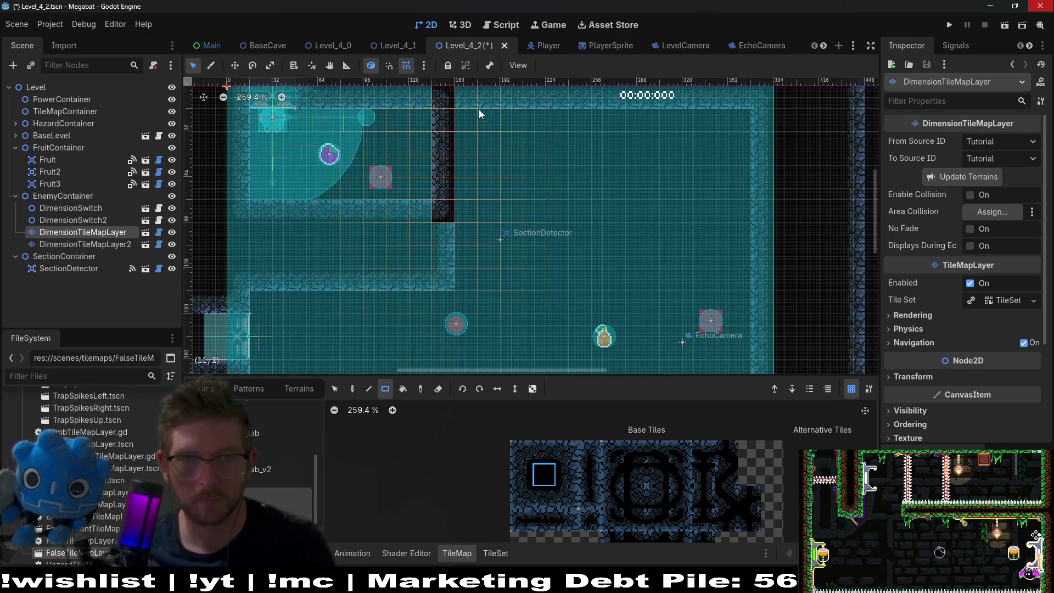
- Fill a 13x9 dark area, add a 1x2 strip, a 14-tile rock row and a rock at (23,8)
{"action": "mouse_move", "coordinate": [467, 97]}
{"action": "left_mouse_down"}
{"action": "mouse_move", "coordinate": [658, 235]}
{"action": "mouse_move", "coordinate": [756, 271]}
{"action": "mouse_move", "coordinate": [734, 278]}
{"action": "left_mouse_up"}
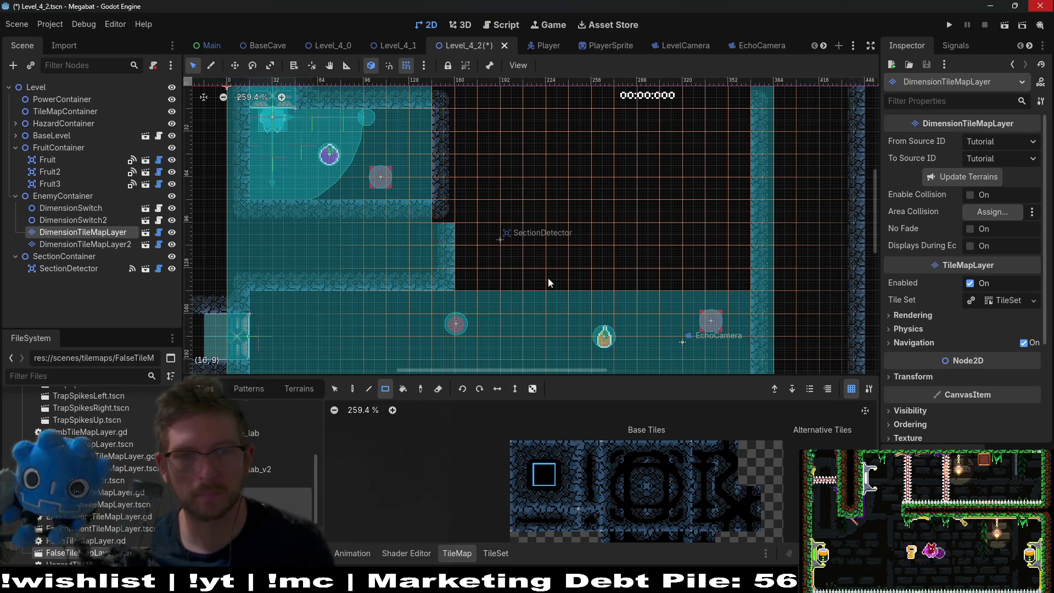
{"action": "scroll", "coordinate": [526, 215], "scroll_direction": "down", "scroll_amount": 1}
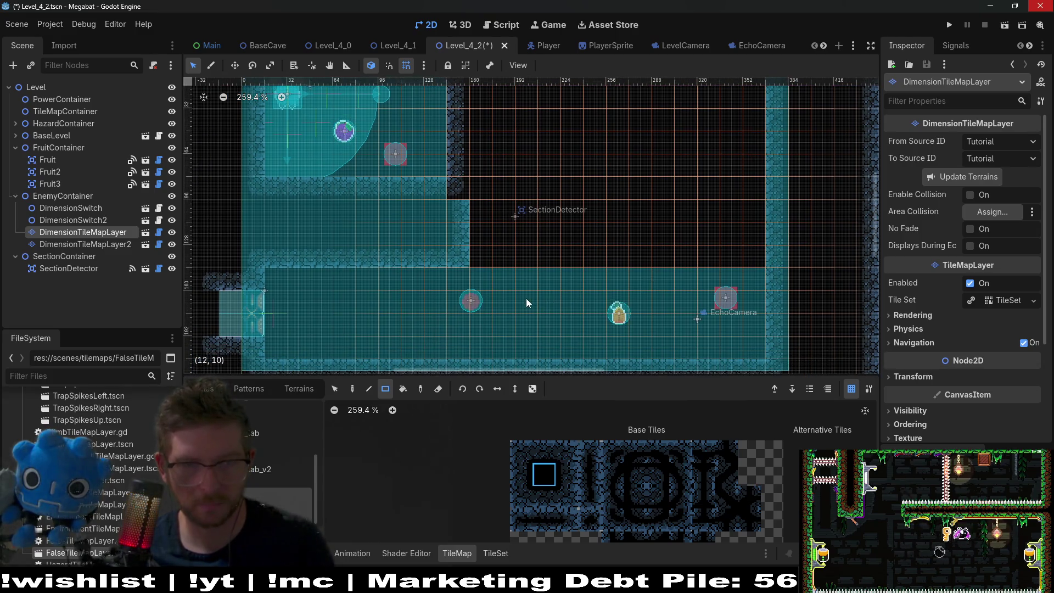
{"action": "left_click_drag", "start_coordinate": [466, 208], "coordinate": [464, 230]}
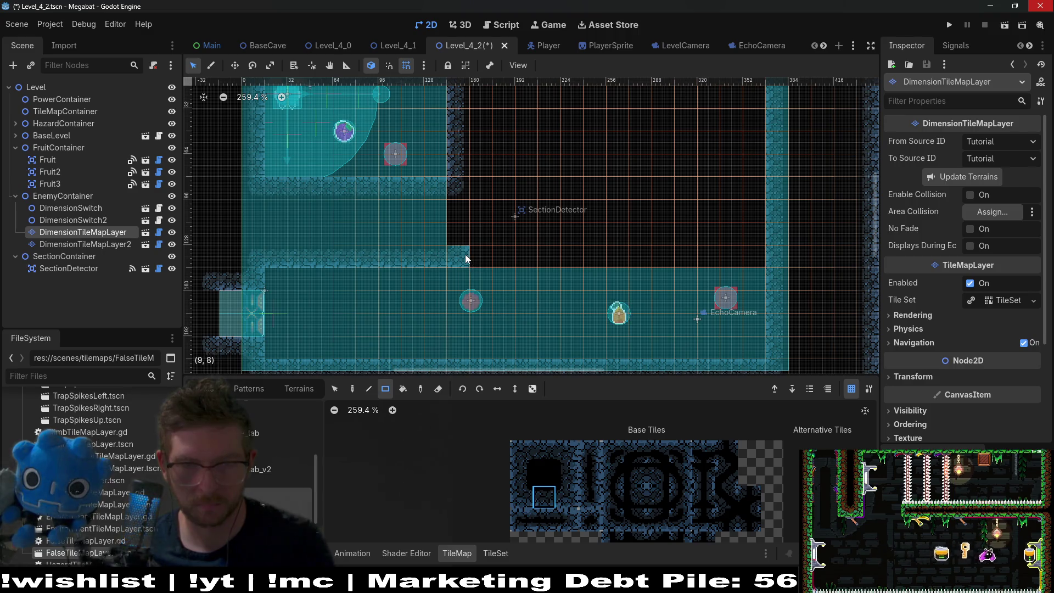
{"action": "left_click_drag", "start_coordinate": [745, 256], "coordinate": [743, 254]}
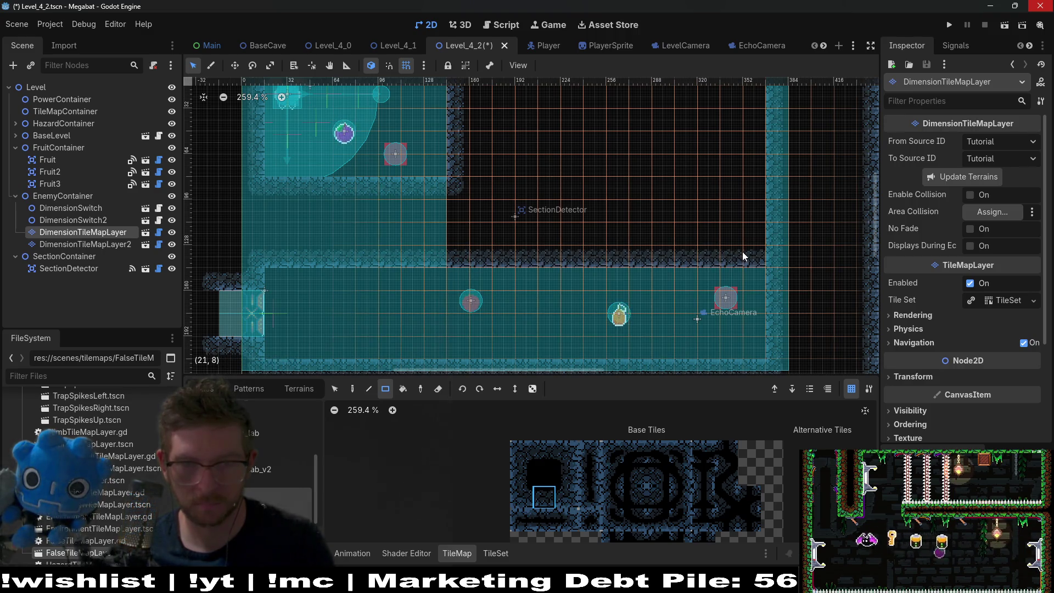
{"action": "left_click", "coordinate": [658, 497]}
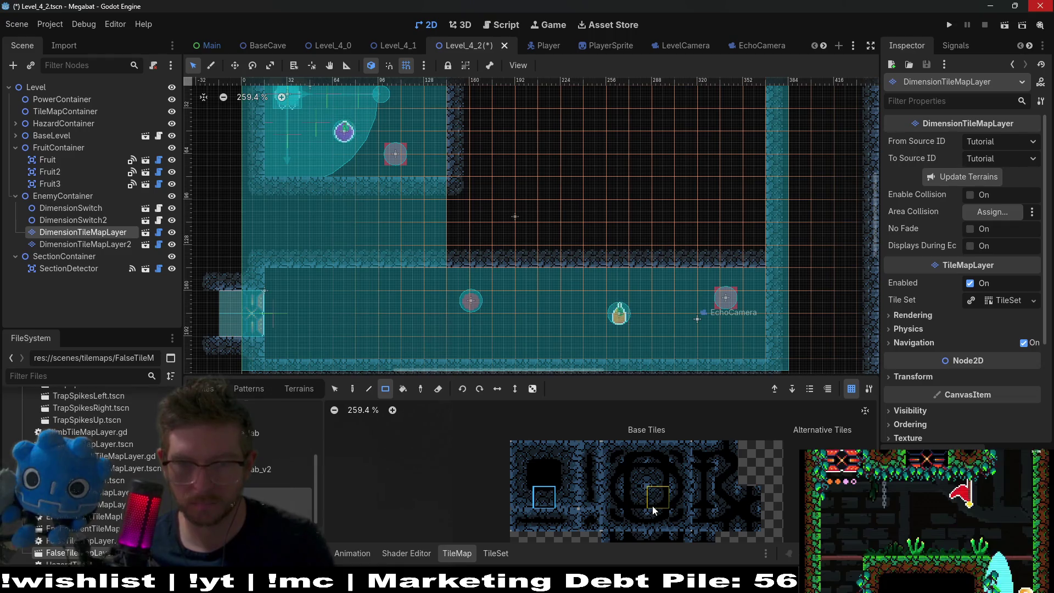
{"action": "left_click", "coordinate": [776, 256]}
{"action": "scroll", "coordinate": [826, 245], "scroll_direction": "up", "scroll_amount": 3}
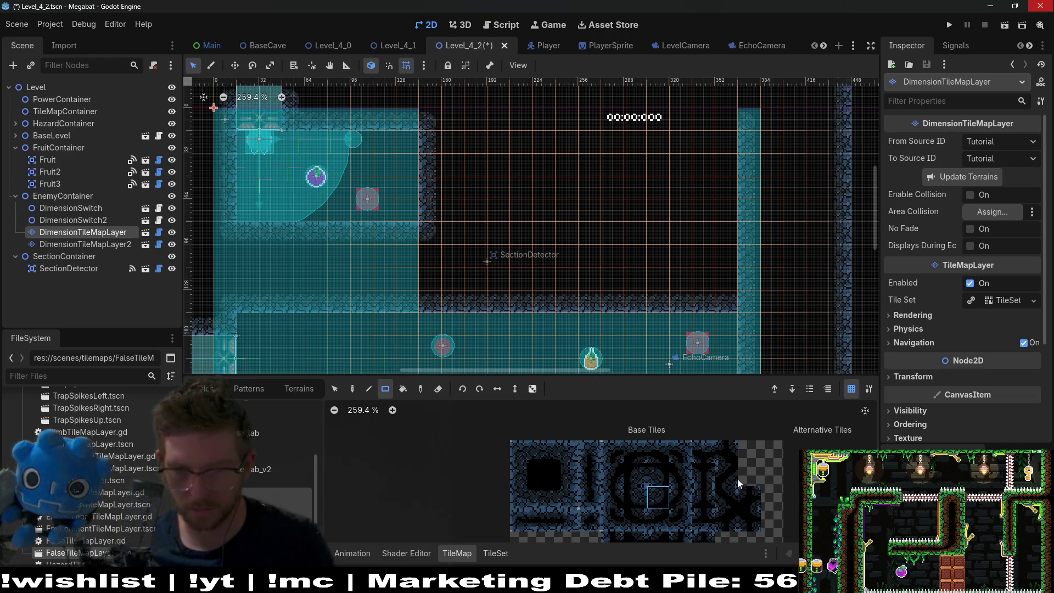
{"action": "scroll", "coordinate": [738, 478], "scroll_direction": "down", "scroll_amount": 2}
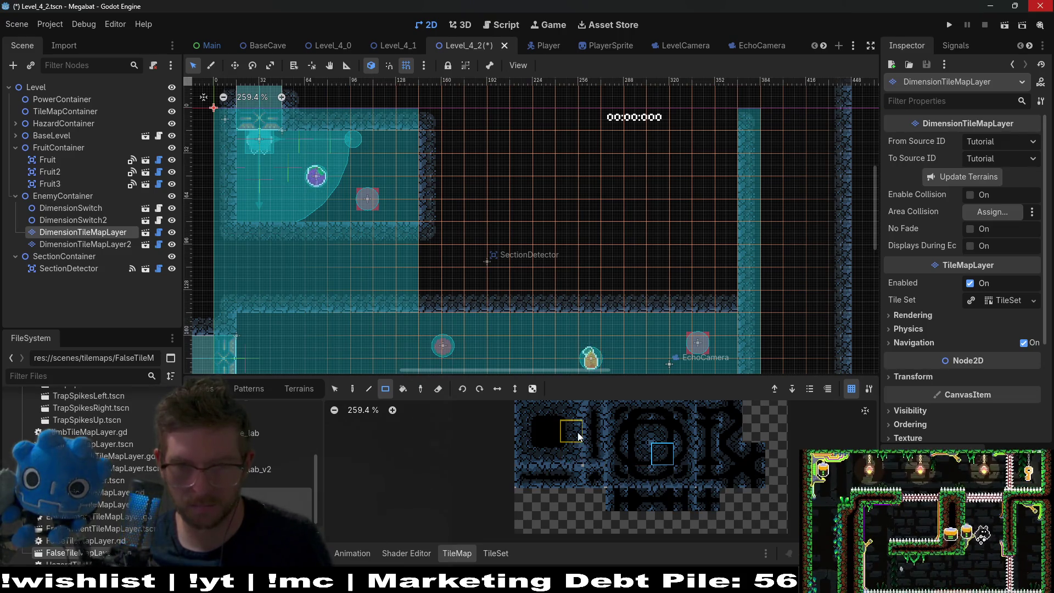
- Replace the right-hand teal column with dark tiles, add one dark wall tile, then select DimensionTileMapLayer2
{"action": "left_click", "coordinate": [663, 453]}
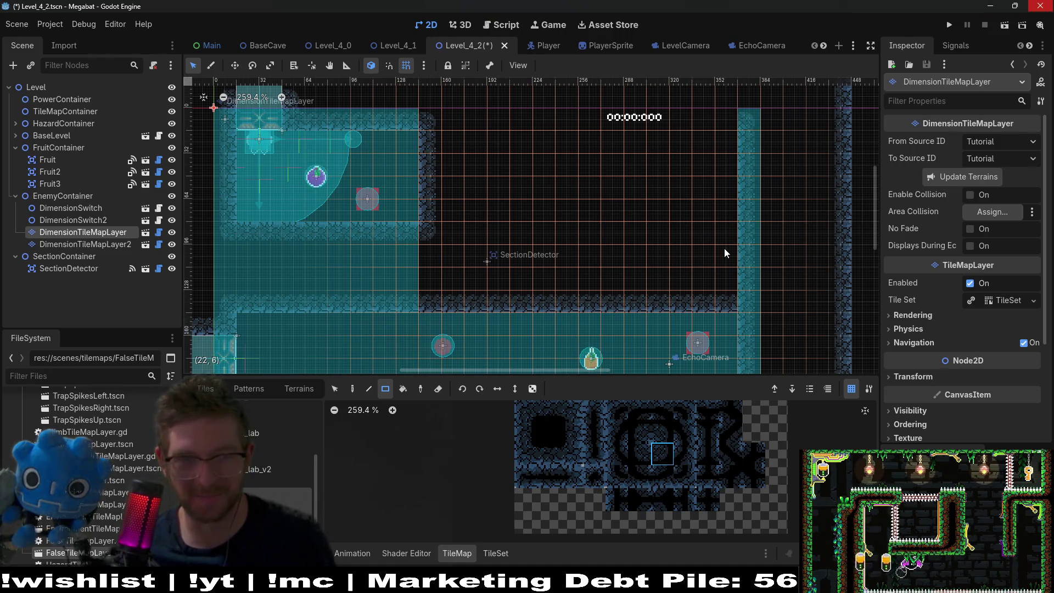
{"action": "left_click", "coordinate": [548, 431]}
{"action": "left_click_drag", "start_coordinate": [739, 301], "coordinate": [749, 130]}
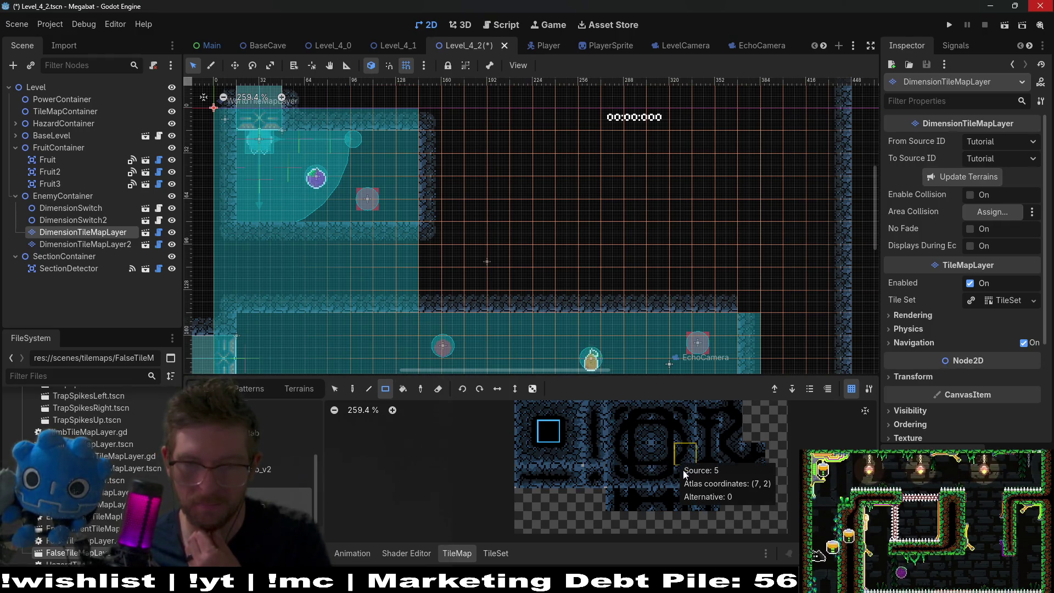
{"action": "left_click", "coordinate": [663, 431]}
{"action": "left_click", "coordinate": [747, 299]}
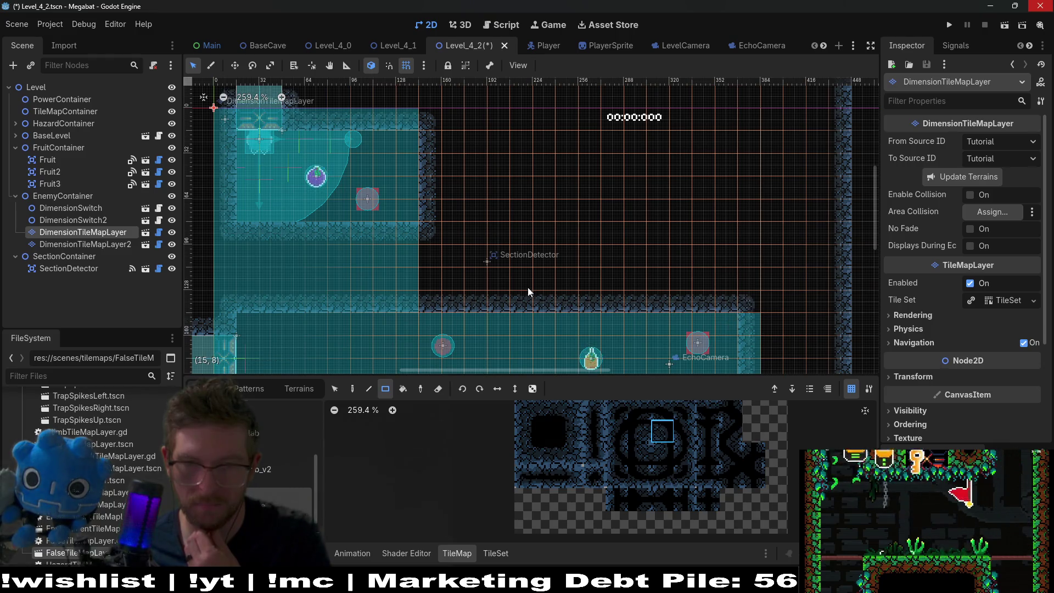
{"action": "left_click_drag", "start_coordinate": [528, 292], "coordinate": [582, 229]}
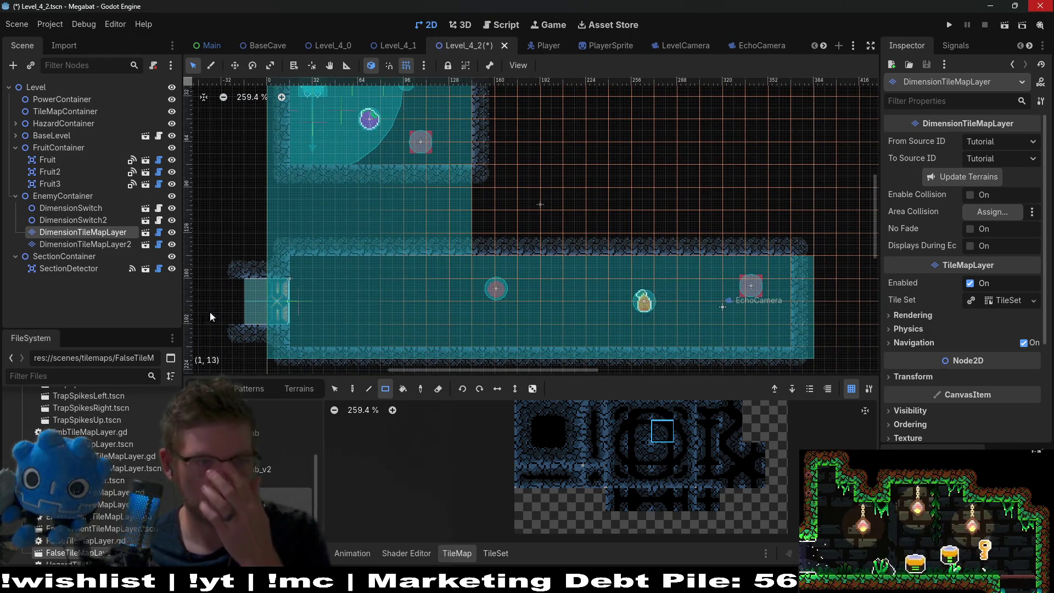
{"action": "left_click", "coordinate": [110, 244]}
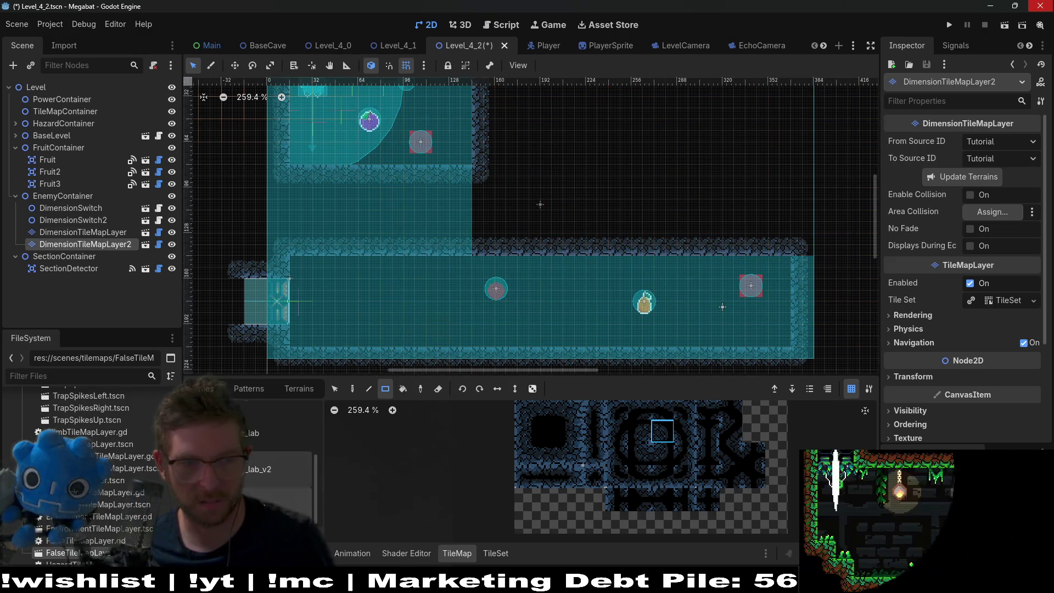
- Draw a 1x2 wall column into the floor of DimensionTileMapLayer2
{"action": "left_click", "coordinate": [258, 478]}
{"action": "left_click", "coordinate": [289, 505]}
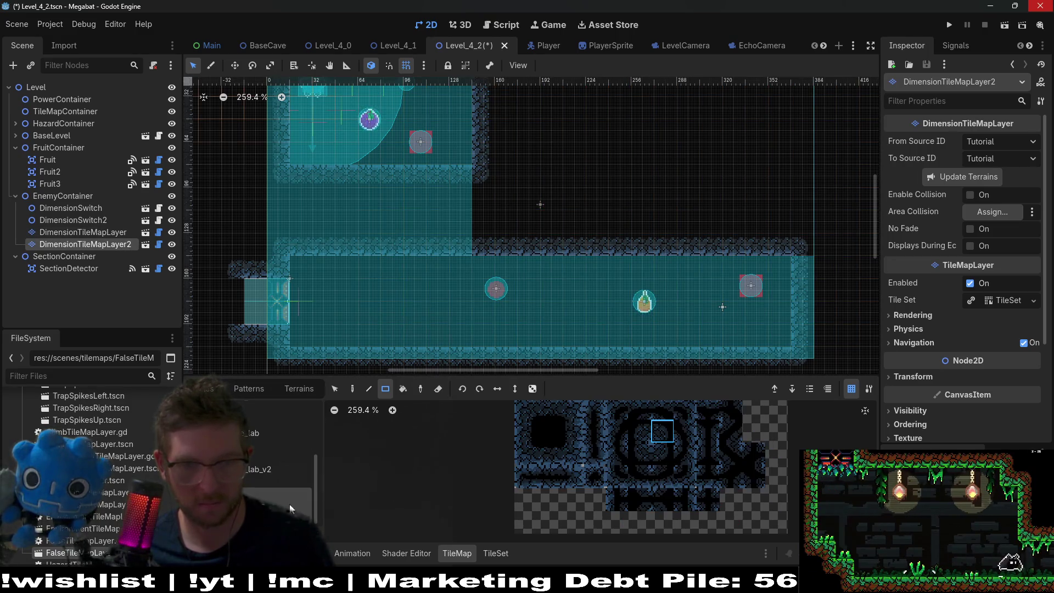
{"action": "left_click", "coordinate": [573, 434]}
{"action": "left_click_drag", "start_coordinate": [465, 262], "coordinate": [469, 351]}
- Fill an 8x6 rectangle with the dark filler tile
{"action": "scroll", "coordinate": [459, 271], "scroll_direction": "down", "scroll_amount": 1}
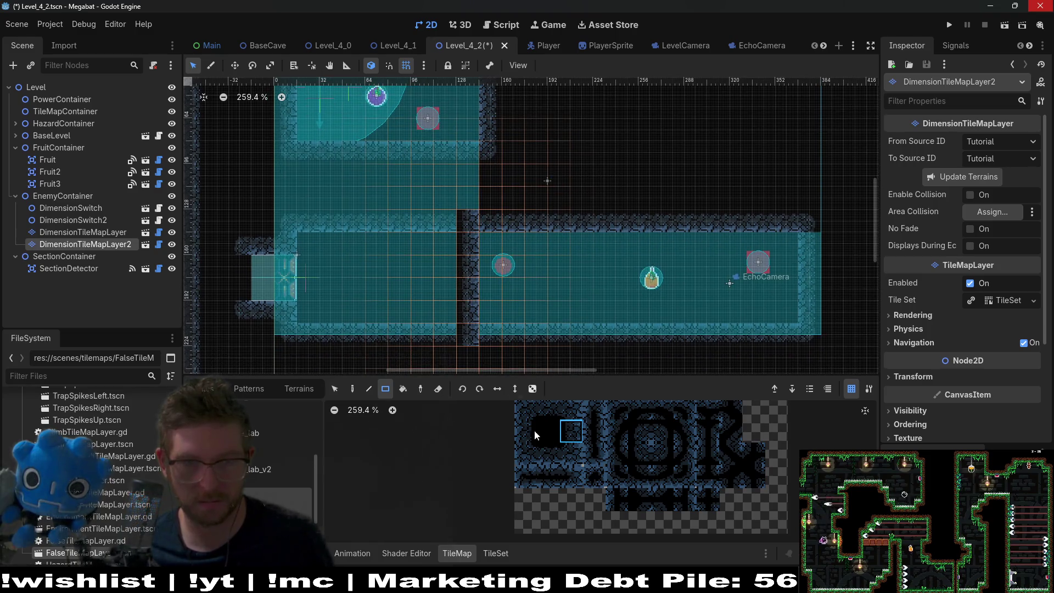
{"action": "left_click", "coordinate": [662, 454]}
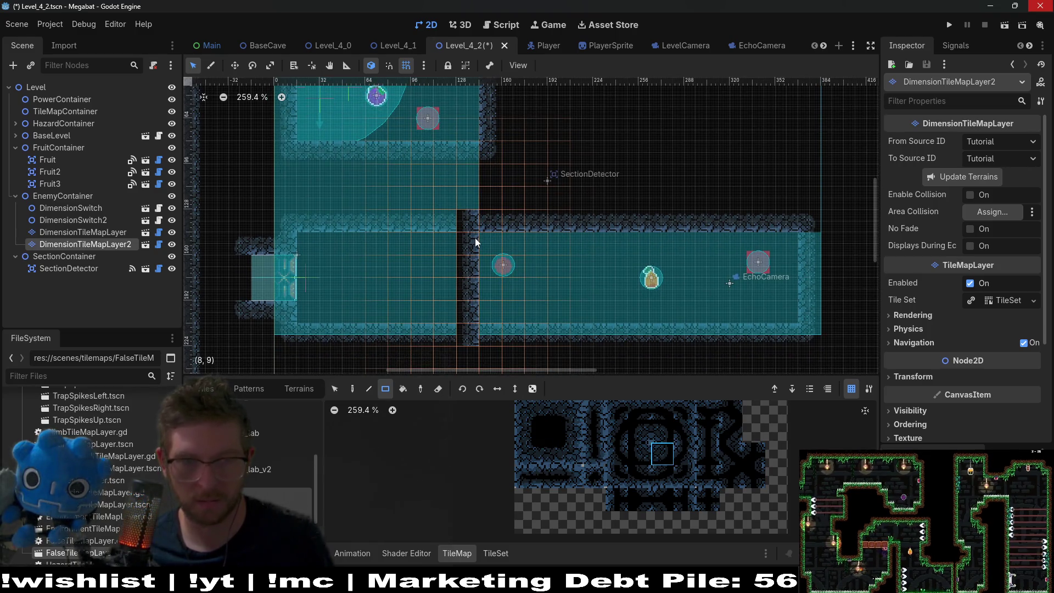
{"action": "left_click", "coordinate": [637, 432]}
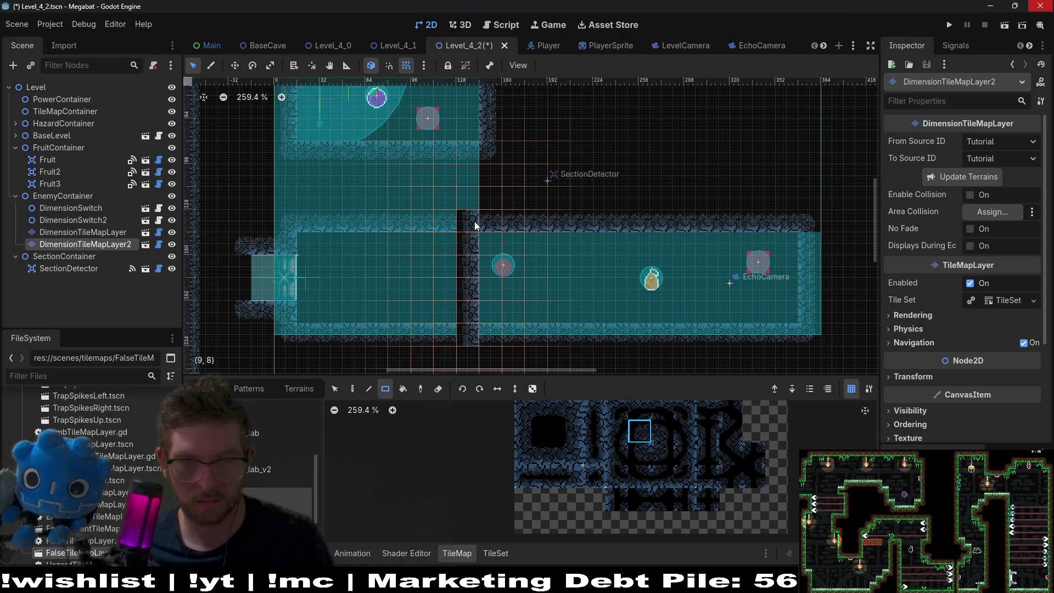
{"action": "left_click", "coordinate": [640, 454]}
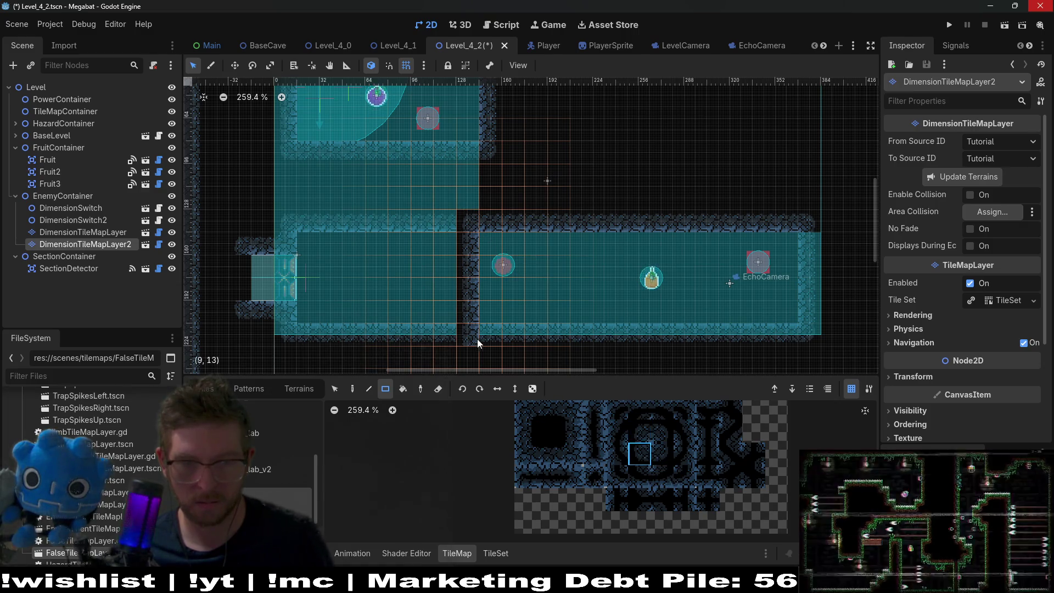
{"action": "left_click", "coordinate": [548, 431]}
{"action": "mouse_move", "coordinate": [443, 337]}
{"action": "left_mouse_down"}
{"action": "mouse_move", "coordinate": [396, 295]}
{"action": "mouse_move", "coordinate": [282, 228]}
{"action": "left_mouse_up"}
{"action": "scroll", "coordinate": [518, 237], "scroll_direction": "down", "scroll_amount": 2}
{"action": "left_click_drag", "start_coordinate": [519, 237], "coordinate": [579, 291]}
- Save Level_4_2 and switch on Displays During Echo for DimensionTileMapLayer2
{"action": "key", "text": "ctrl+s"}
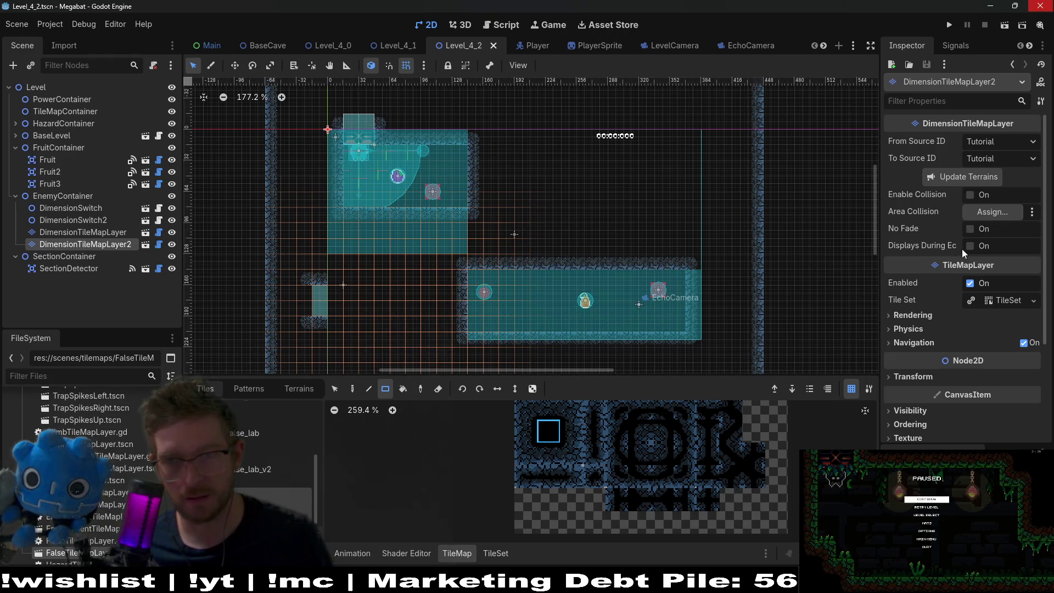
{"action": "left_click", "coordinate": [966, 248]}
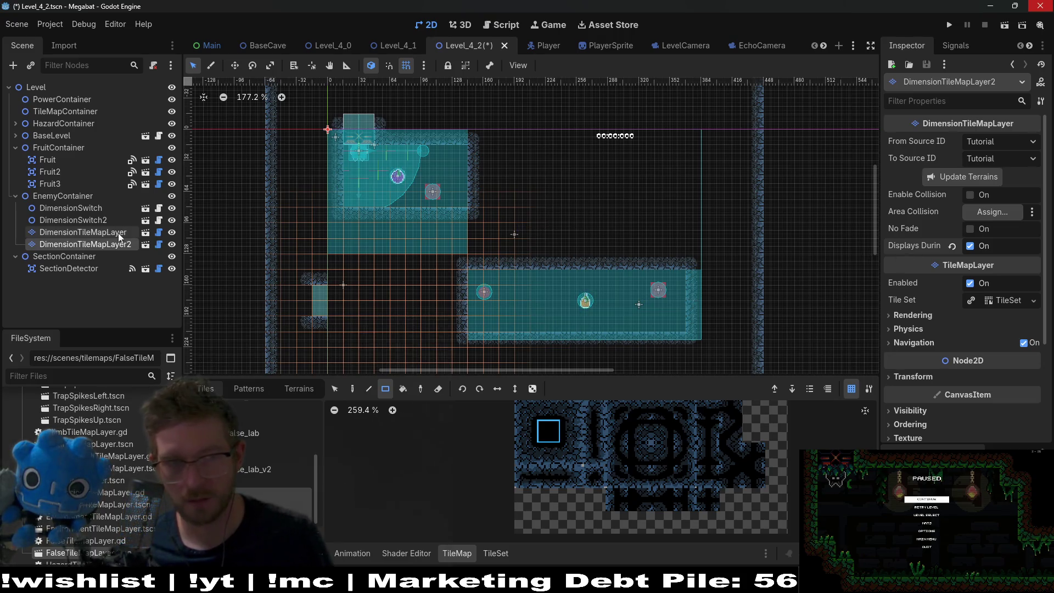
{"action": "left_click", "coordinate": [155, 244]}
- Return to DimensionTileMapLayer.gd and remove the extra blank lines at the top
{"action": "scroll", "coordinate": [438, 143], "scroll_direction": "up", "scroll_amount": 8}
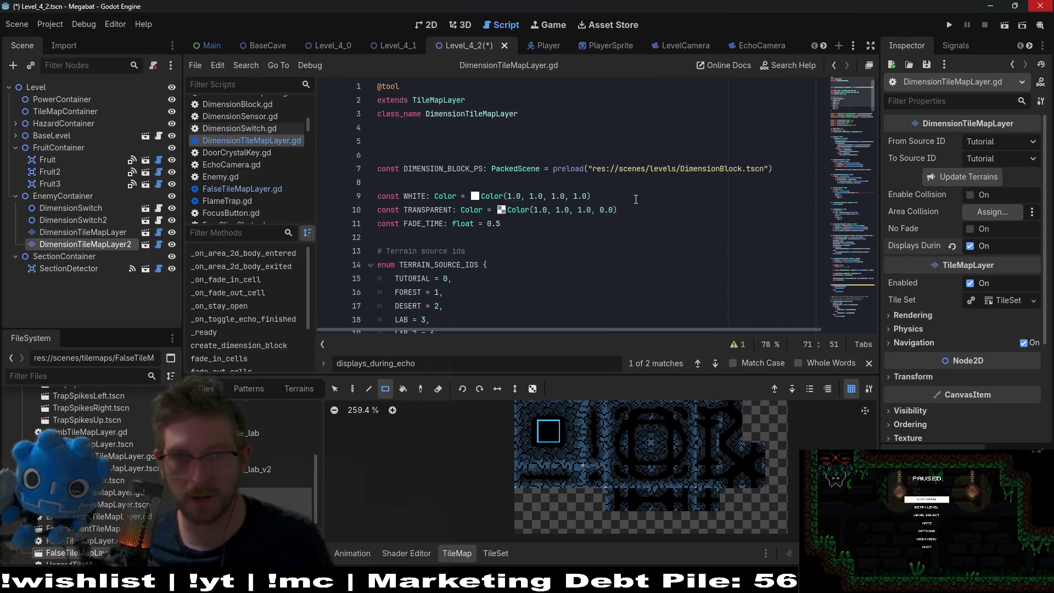
{"action": "left_click", "coordinate": [250, 129]}
{"action": "left_click", "coordinate": [248, 139]}
{"action": "left_click", "coordinate": [491, 152]}
{"action": "key", "text": "BackSpace"}
{"action": "key", "text": "BackSpace"}
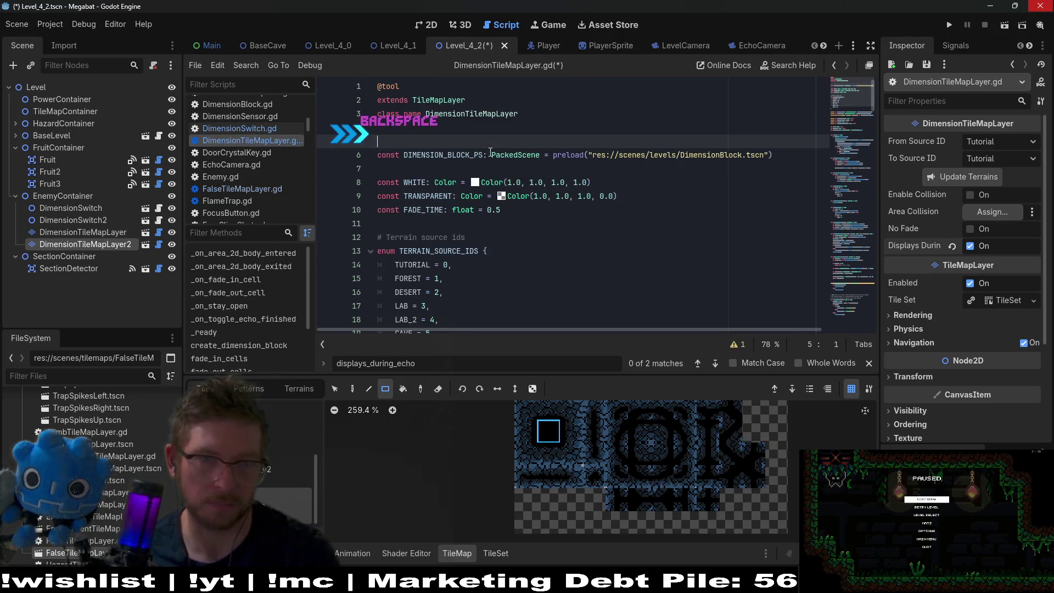
{"action": "double_click", "coordinate": [420, 168]}
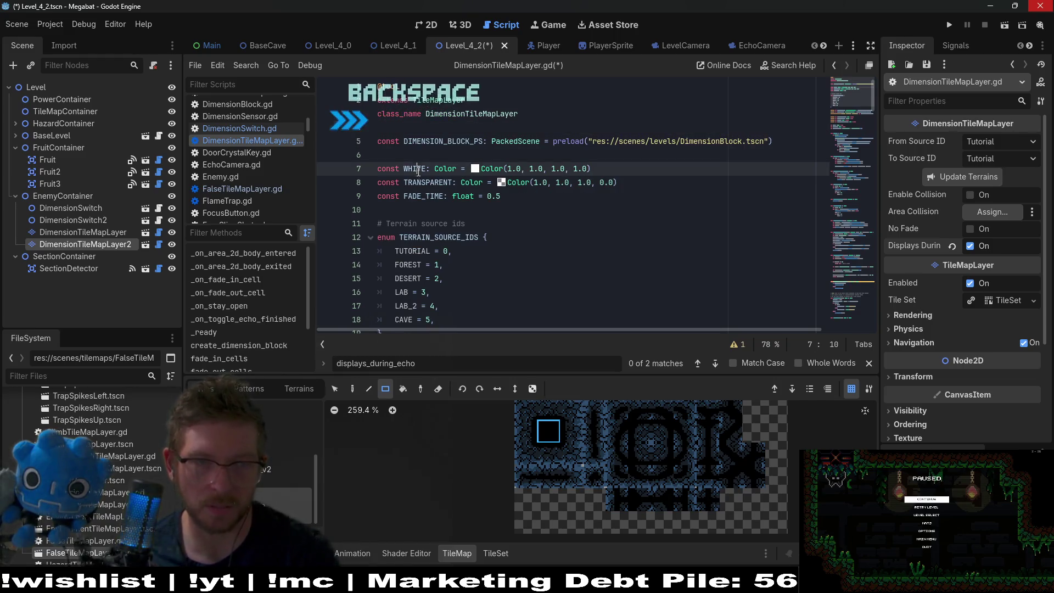
{"action": "left_click", "coordinate": [433, 196]}
{"action": "double_click", "coordinate": [427, 184]}
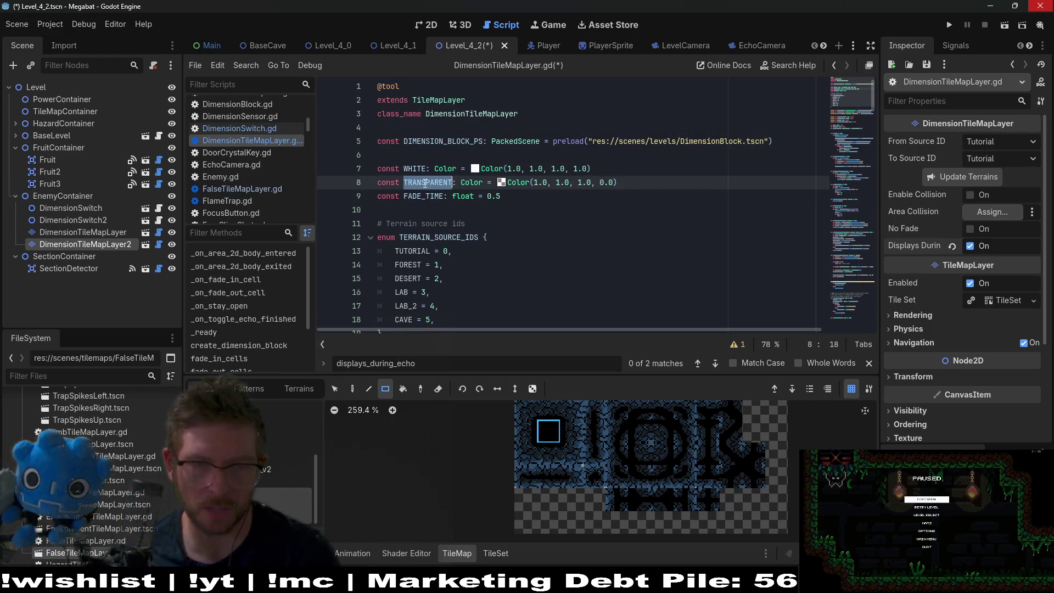
- Delete the collision and no_fade exports and the WHITE, TRANSPARENT and FADE_TIME constants
{"action": "scroll", "coordinate": [498, 213], "scroll_direction": "down", "scroll_amount": 3}
{"action": "scroll", "coordinate": [498, 214], "scroll_direction": "down", "scroll_amount": 2}
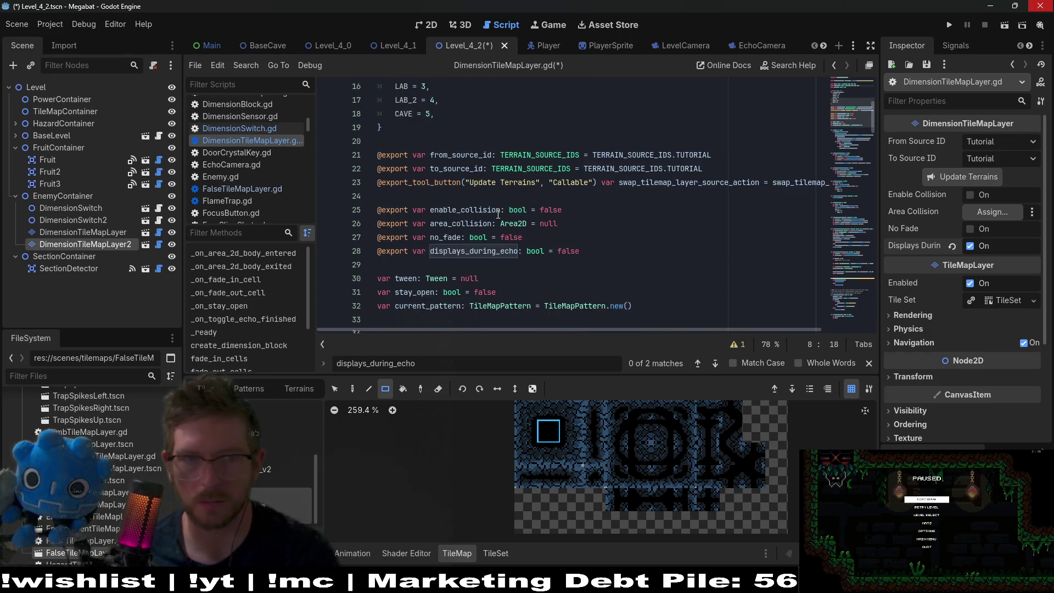
{"action": "left_click", "coordinate": [550, 241]}
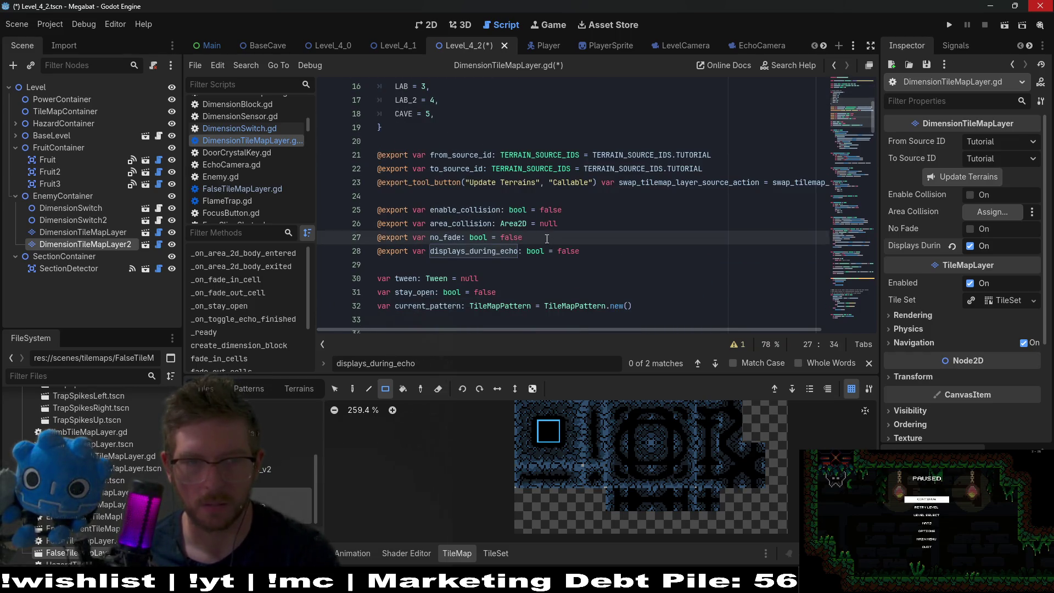
{"action": "left_click_drag", "start_coordinate": [523, 238], "coordinate": [345, 212]}
{"action": "key", "text": "BackSpace"}
{"action": "key", "text": "BackSpace"}
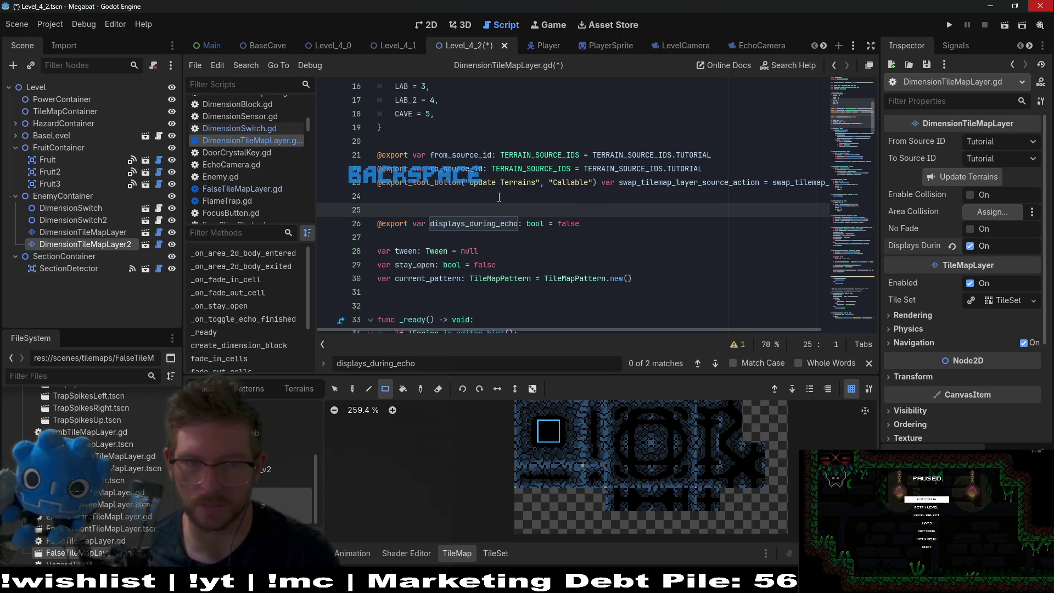
{"action": "scroll", "coordinate": [515, 218], "scroll_direction": "up", "scroll_amount": 5}
{"action": "left_click_drag", "start_coordinate": [502, 196], "coordinate": [343, 168]}
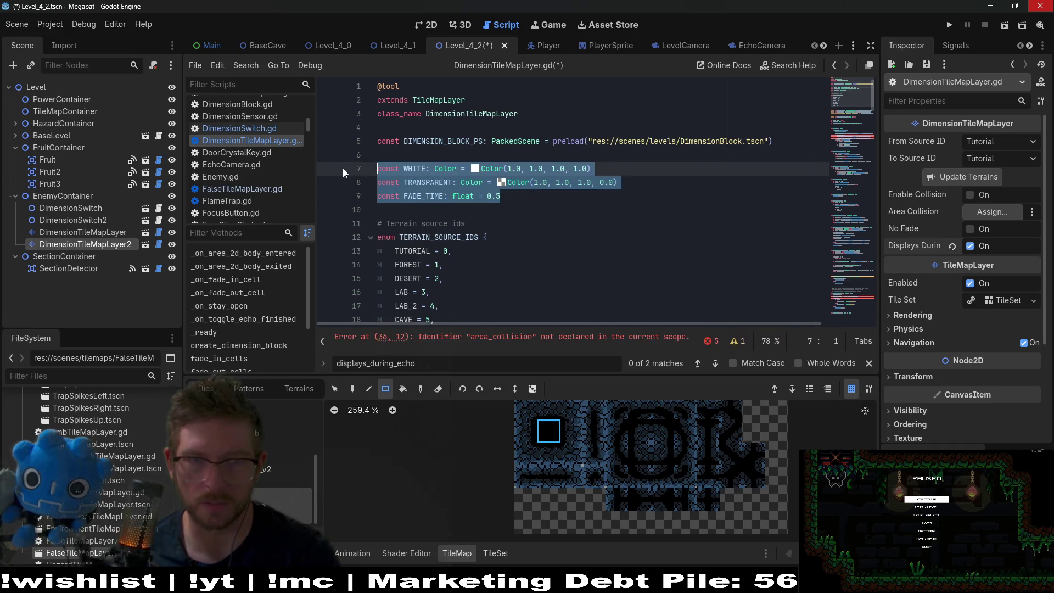
{"action": "key", "text": "BackSpace"}
{"action": "key", "text": "BackSpace"}
- Delete the area_collision connection block and the trailing leftover lines 144–159
{"action": "scroll", "coordinate": [563, 276], "scroll_direction": "down", "scroll_amount": 5}
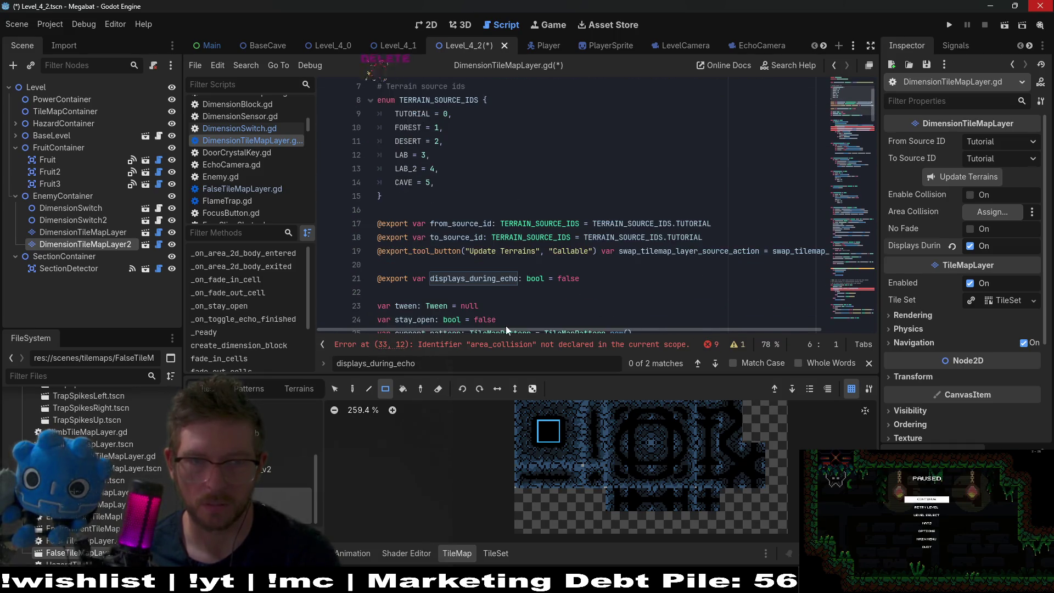
{"action": "scroll", "coordinate": [500, 273], "scroll_direction": "down", "scroll_amount": 2}
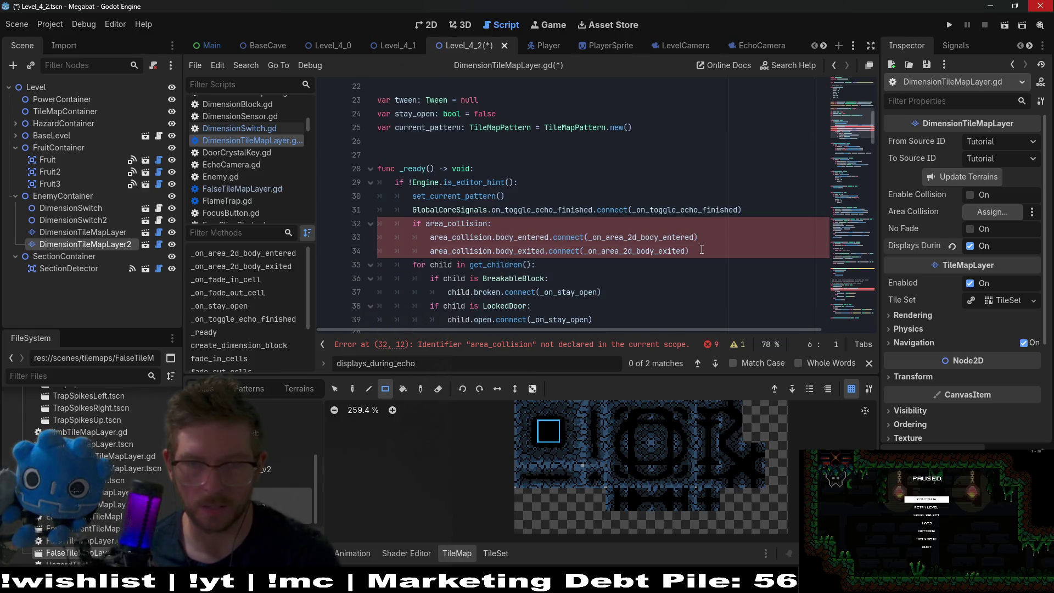
{"action": "left_click_drag", "start_coordinate": [702, 251], "coordinate": [745, 210]}
{"action": "key", "text": "BackSpace"}
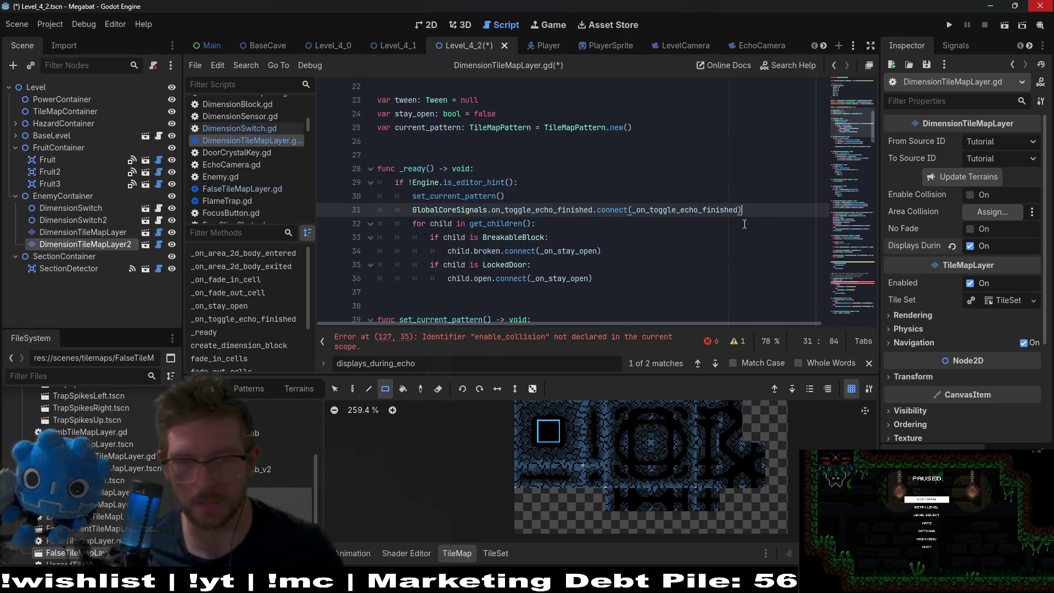
{"action": "left_click", "coordinate": [849, 309]}
{"action": "mouse_move", "coordinate": [714, 297]}
{"action": "left_mouse_down"}
{"action": "mouse_move", "coordinate": [632, 200]}
{"action": "mouse_move", "coordinate": [549, 176]}
{"action": "mouse_move", "coordinate": [494, 104]}
{"action": "left_mouse_up"}
{"action": "key", "text": "BackSpace"}
- Delete the toggle_fade and _on_stay_open functions
{"action": "scroll", "coordinate": [486, 192], "scroll_direction": "up", "scroll_amount": 5}
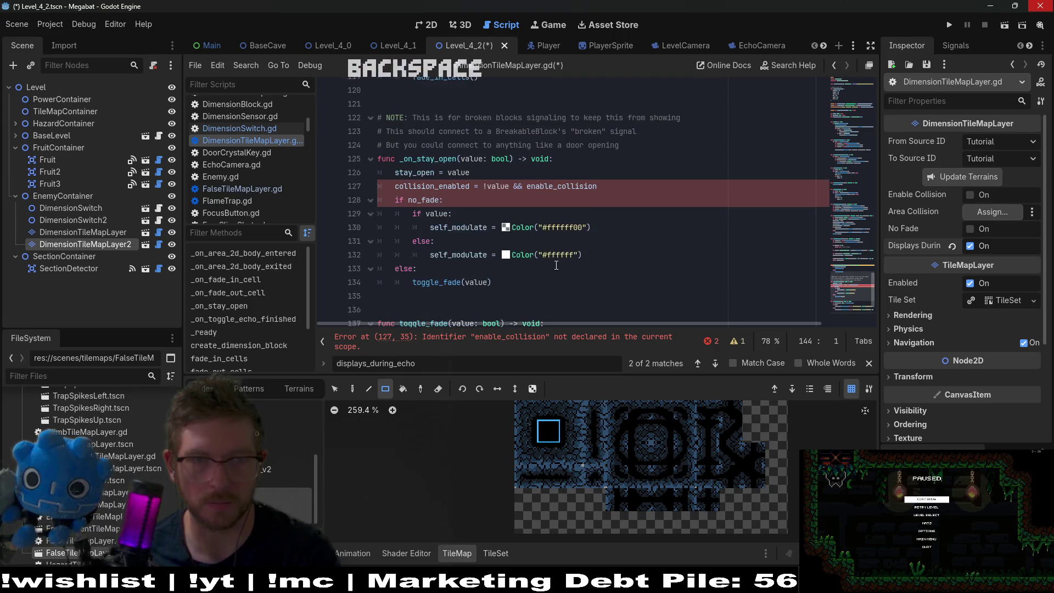
{"action": "mouse_move", "coordinate": [457, 299]}
{"action": "left_mouse_down"}
{"action": "mouse_move", "coordinate": [483, 230]}
{"action": "mouse_move", "coordinate": [549, 187]}
{"action": "left_mouse_up"}
{"action": "key", "text": "BackSpace"}
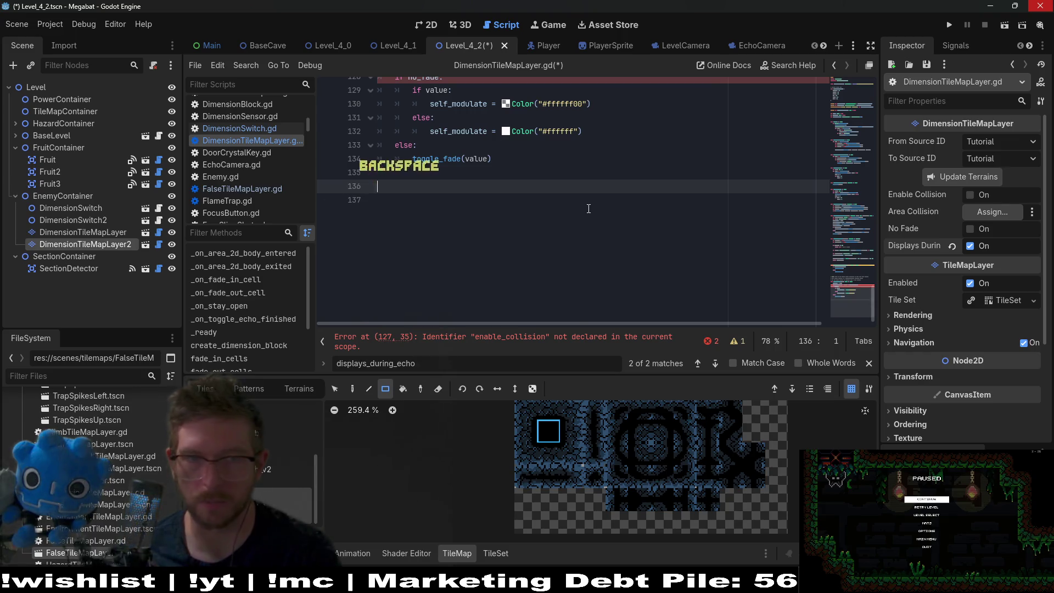
{"action": "scroll", "coordinate": [582, 214], "scroll_direction": "up", "scroll_amount": 4}
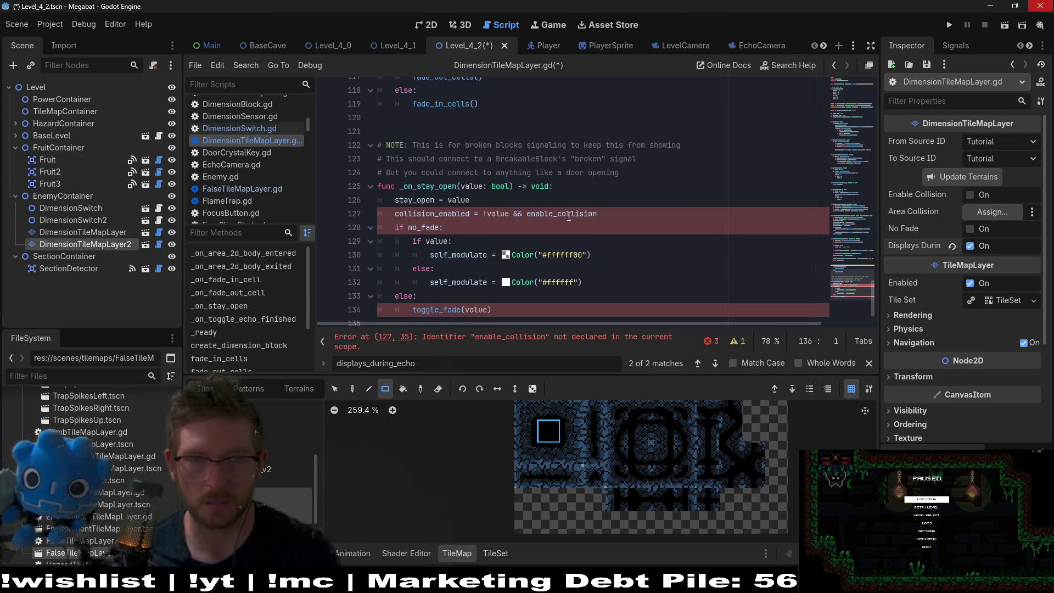
{"action": "left_click", "coordinate": [448, 186]}
{"action": "mouse_move", "coordinate": [494, 311]}
{"action": "left_mouse_down"}
{"action": "mouse_move", "coordinate": [474, 200]}
{"action": "mouse_move", "coordinate": [384, 132]}
{"action": "left_mouse_up"}
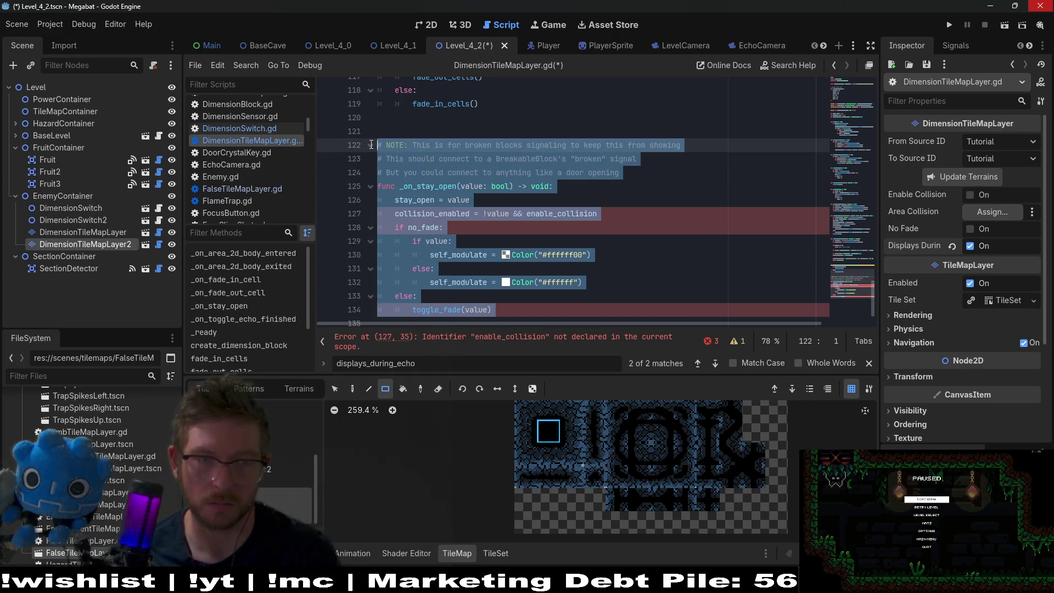
{"action": "key", "text": "BackSpace"}
- Delete the _ready loop that connects signals to the stay-open handler
{"action": "scroll", "coordinate": [545, 214], "scroll_direction": "up", "scroll_amount": 5}
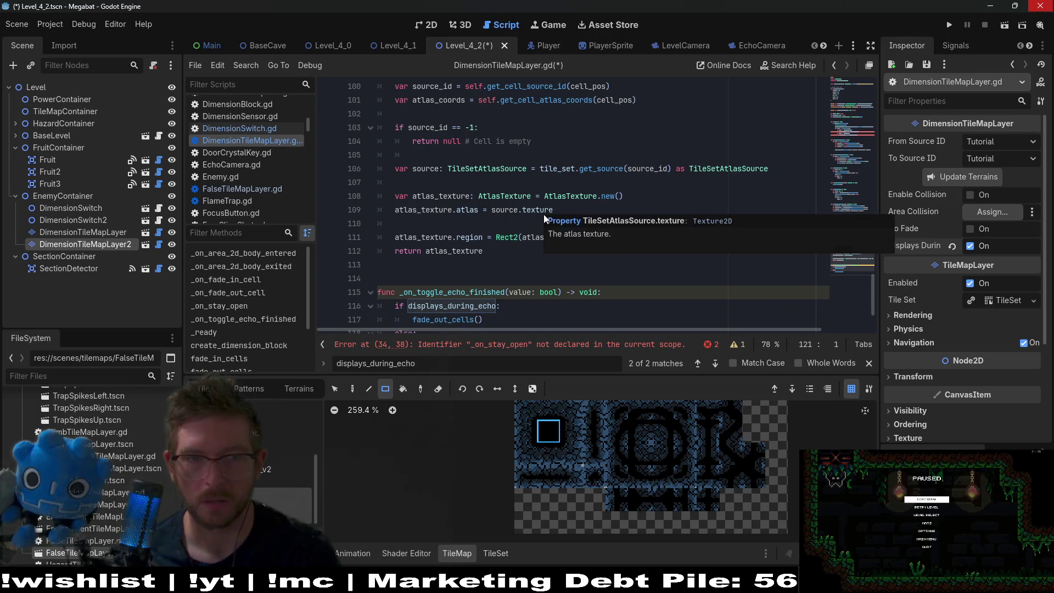
{"action": "scroll", "coordinate": [546, 214], "scroll_direction": "down", "scroll_amount": 2}
{"action": "double_click", "coordinate": [454, 210]}
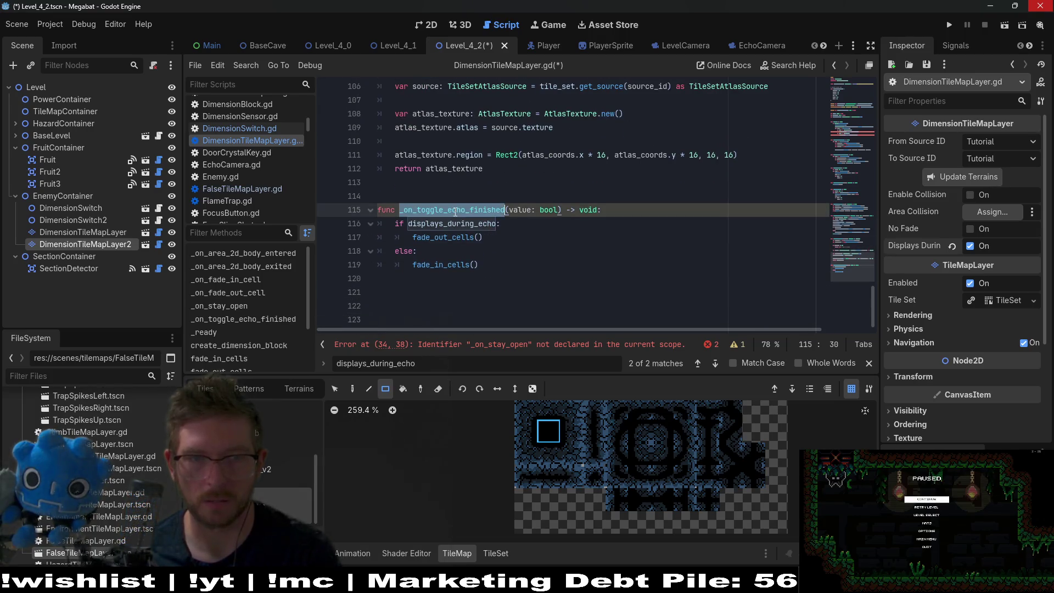
{"action": "left_click_drag", "start_coordinate": [866, 258], "coordinate": [866, 137]}
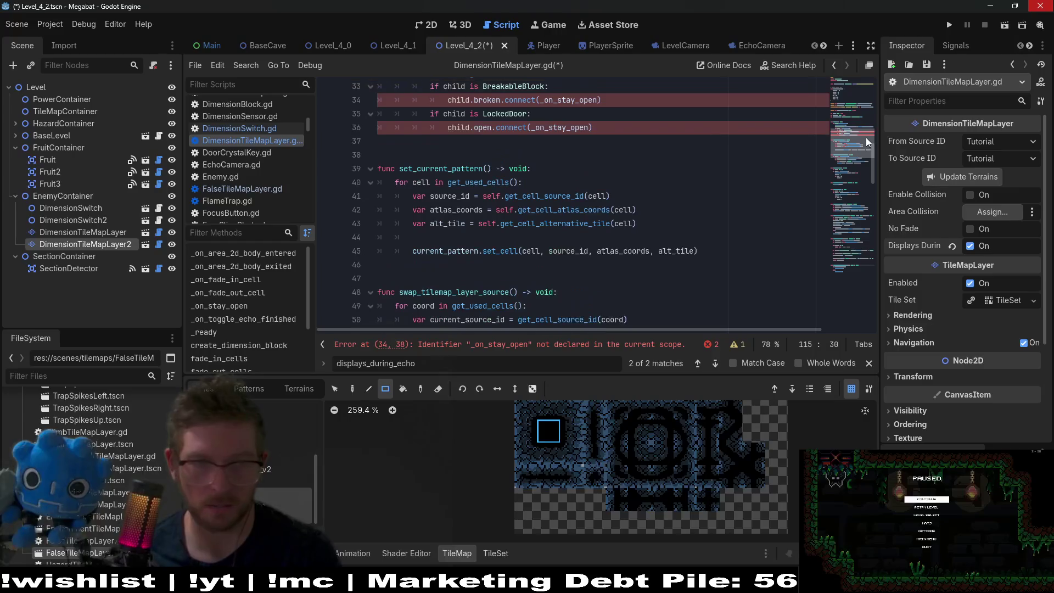
{"action": "scroll", "coordinate": [579, 231], "scroll_direction": "up", "scroll_amount": 4}
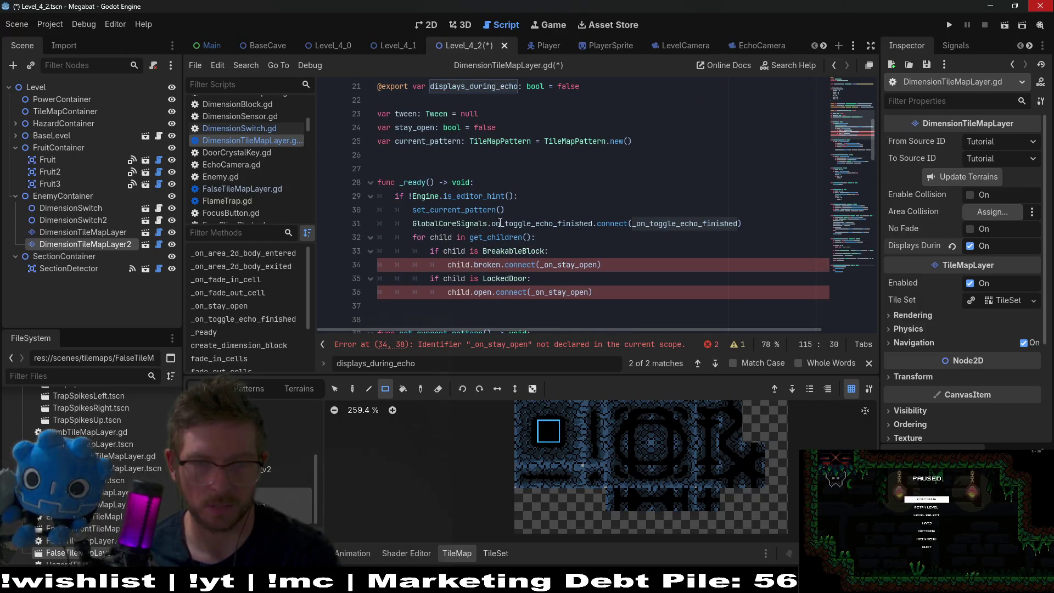
{"action": "double_click", "coordinate": [445, 210]}
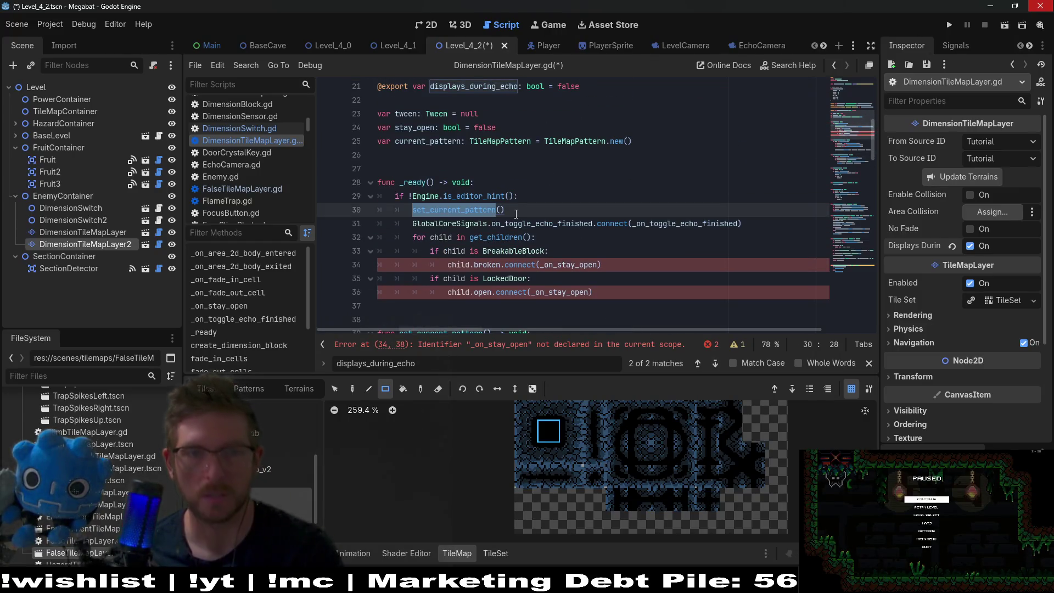
{"action": "left_click_drag", "start_coordinate": [615, 297], "coordinate": [385, 238]}
{"action": "key", "text": "BackSpace"}
- Remove the blank line after _ready and the unused stay_open variable line
{"action": "scroll", "coordinate": [458, 231], "scroll_direction": "up", "scroll_amount": 2}
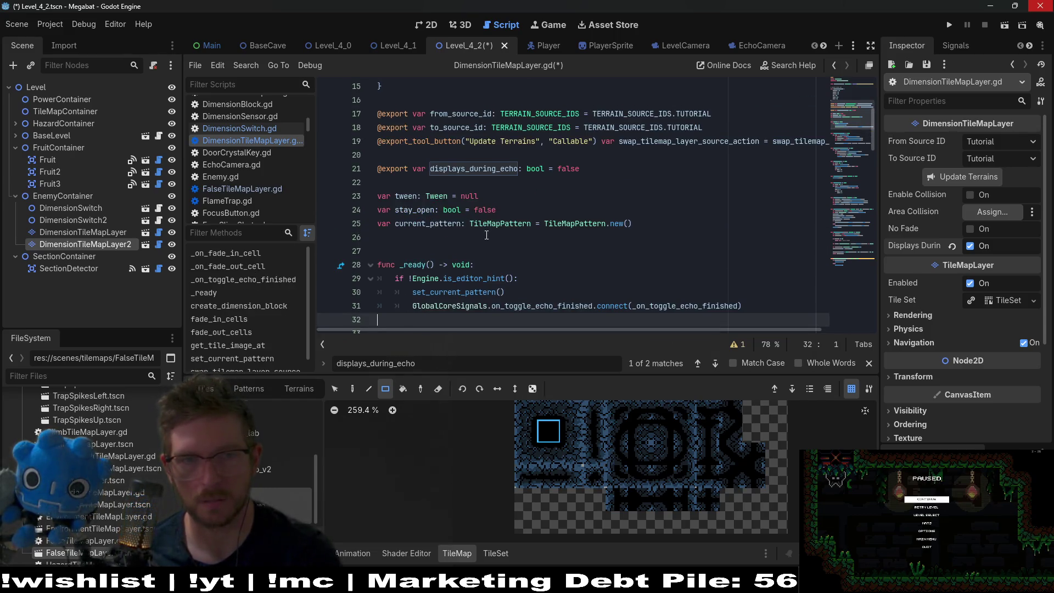
{"action": "scroll", "coordinate": [487, 235], "scroll_direction": "down", "scroll_amount": 1}
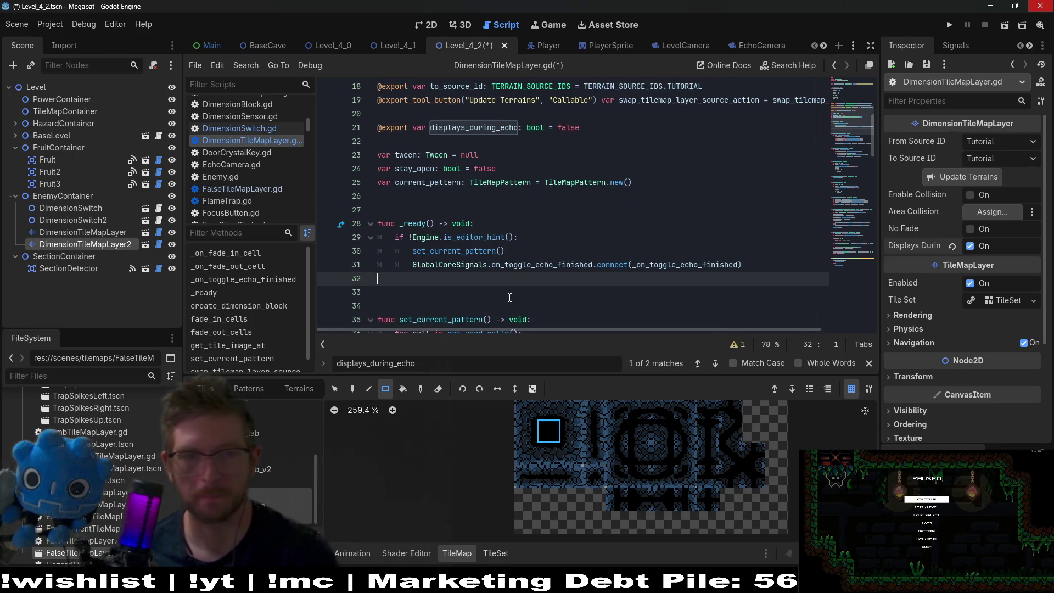
{"action": "key", "text": "Down"}
{"action": "key", "text": "BackSpace"}
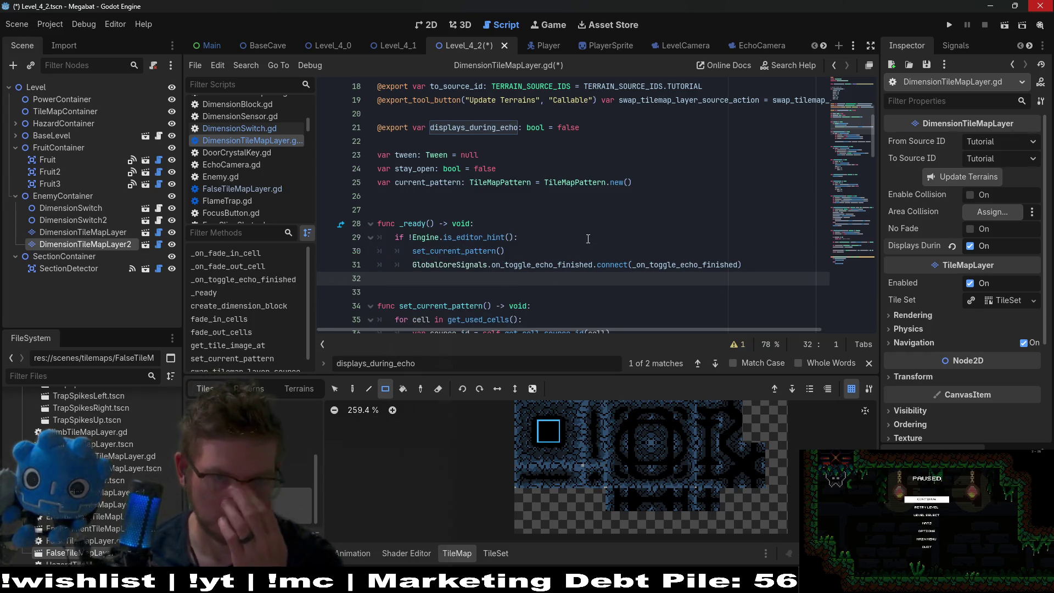
{"action": "left_click", "coordinate": [459, 199]}
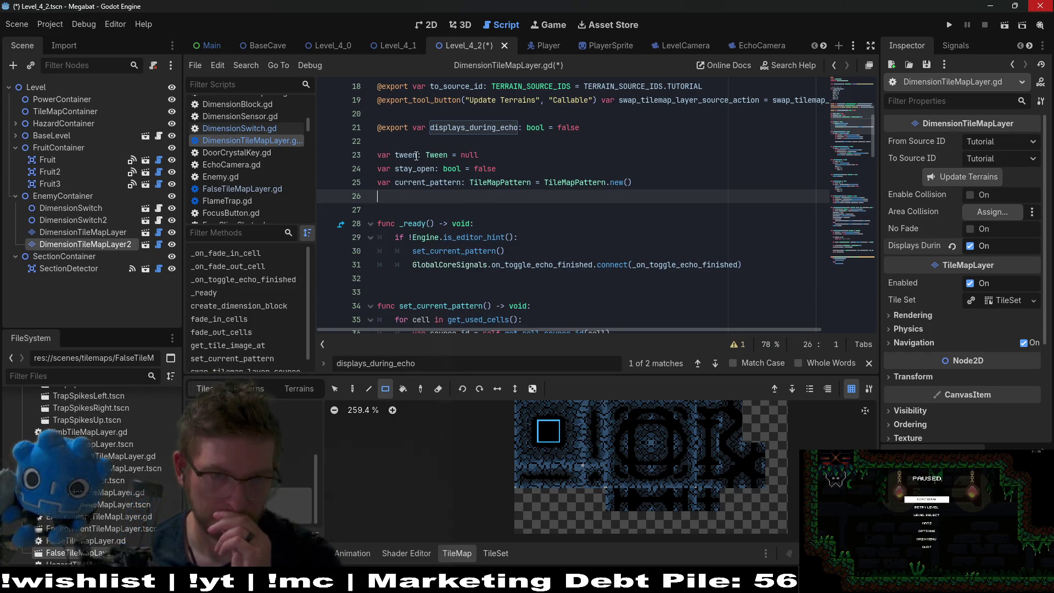
{"action": "double_click", "coordinate": [406, 168]}
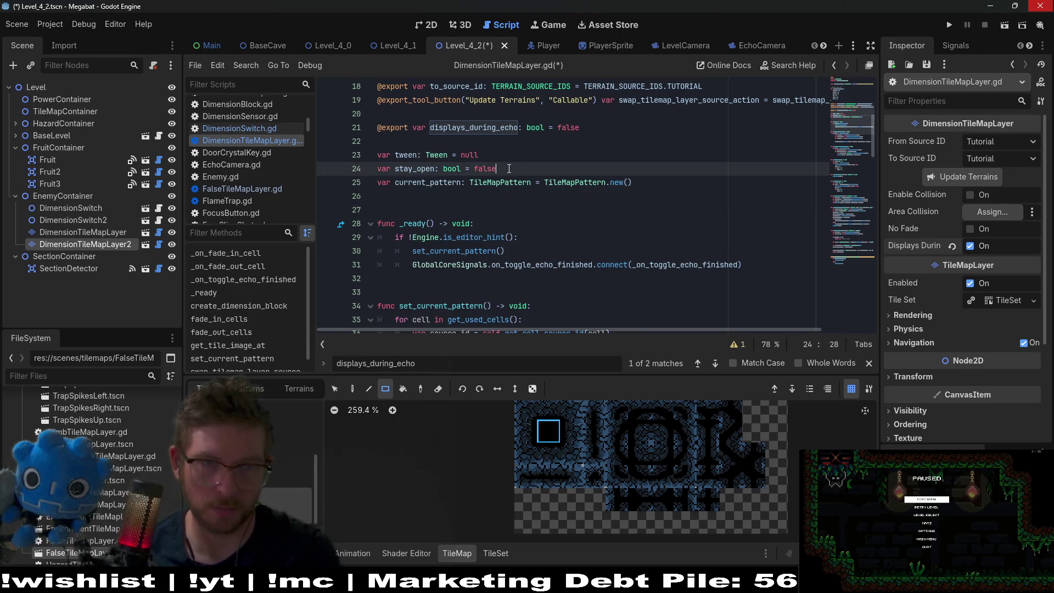
{"action": "key", "text": "ctrl+shift+k"}
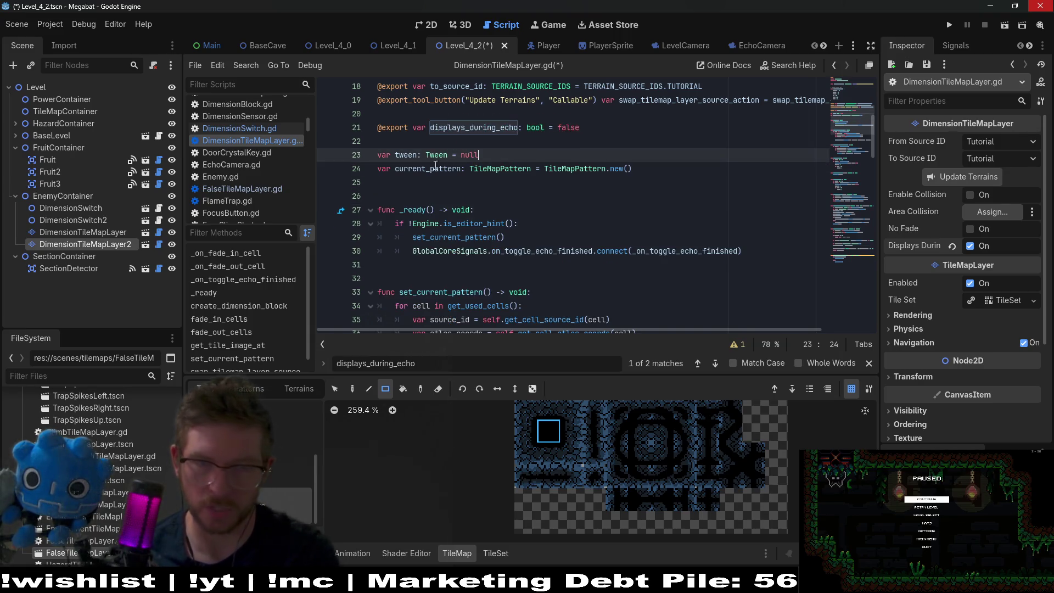
{"action": "left_click", "coordinate": [424, 180]}
{"action": "key", "text": "BackSpace"}
- Delete the unused tween declaration and save the script
{"action": "double_click", "coordinate": [406, 155]}
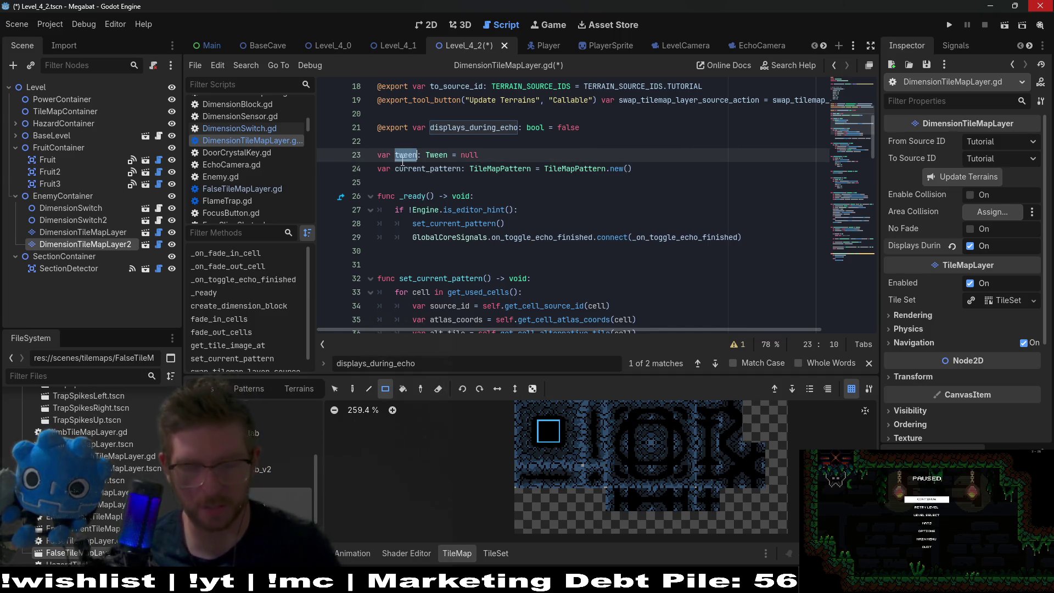
{"action": "key", "text": "ctrl+f"}
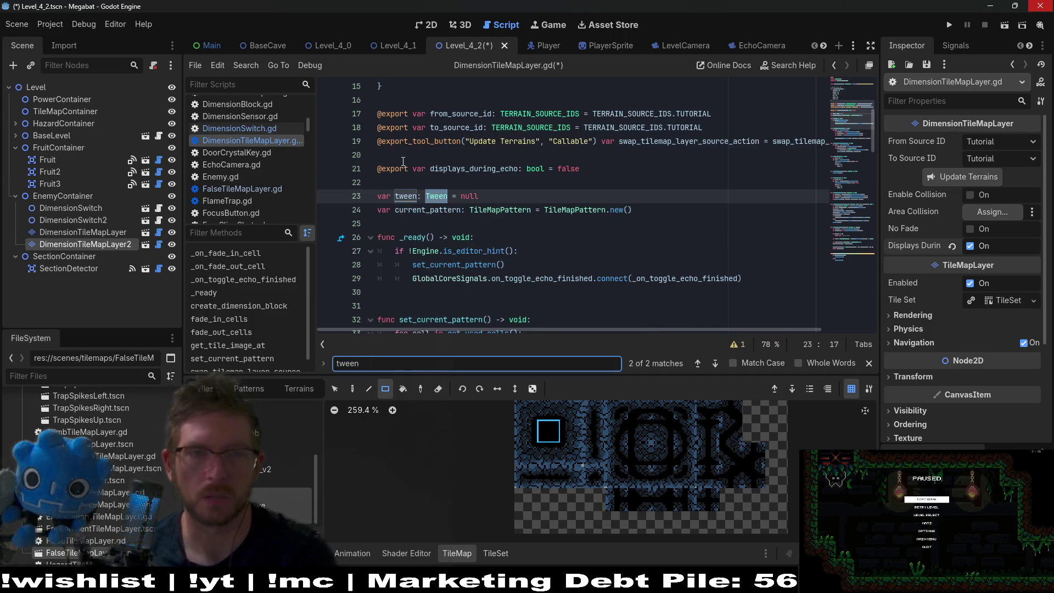
{"action": "triple_click", "coordinate": [508, 193]}
{"action": "key", "text": "BackSpace"}
{"action": "key", "text": "BackSpace"}
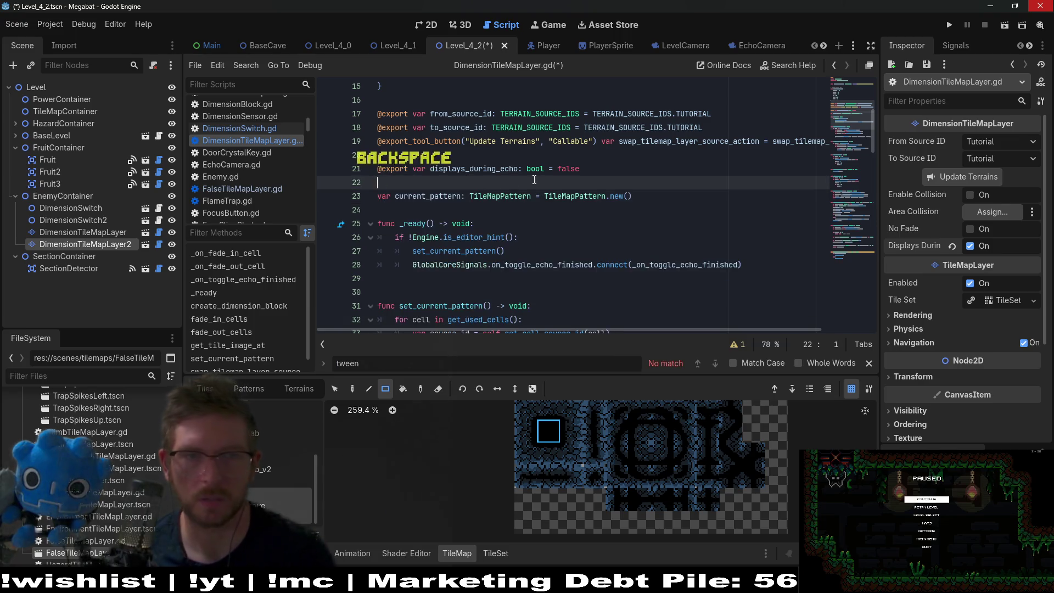
{"action": "key", "text": "ctrl+s"}
{"action": "key", "text": "ctrl+s"}
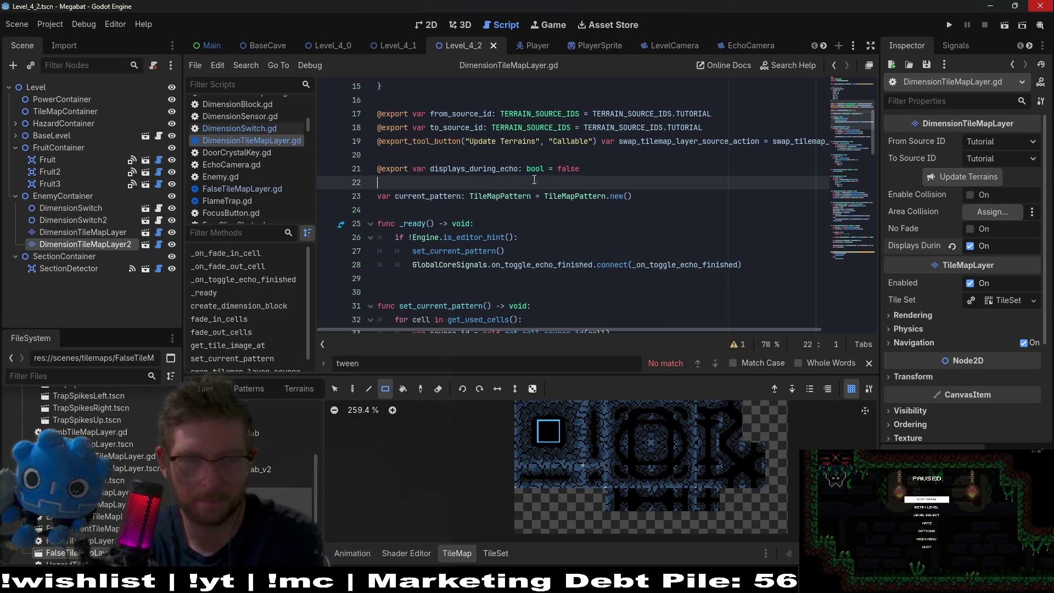
- Highlight the uses of set_current_pattern and swap_tilemap_layer_source in the script
{"action": "scroll", "coordinate": [561, 177], "scroll_direction": "down", "scroll_amount": 1}
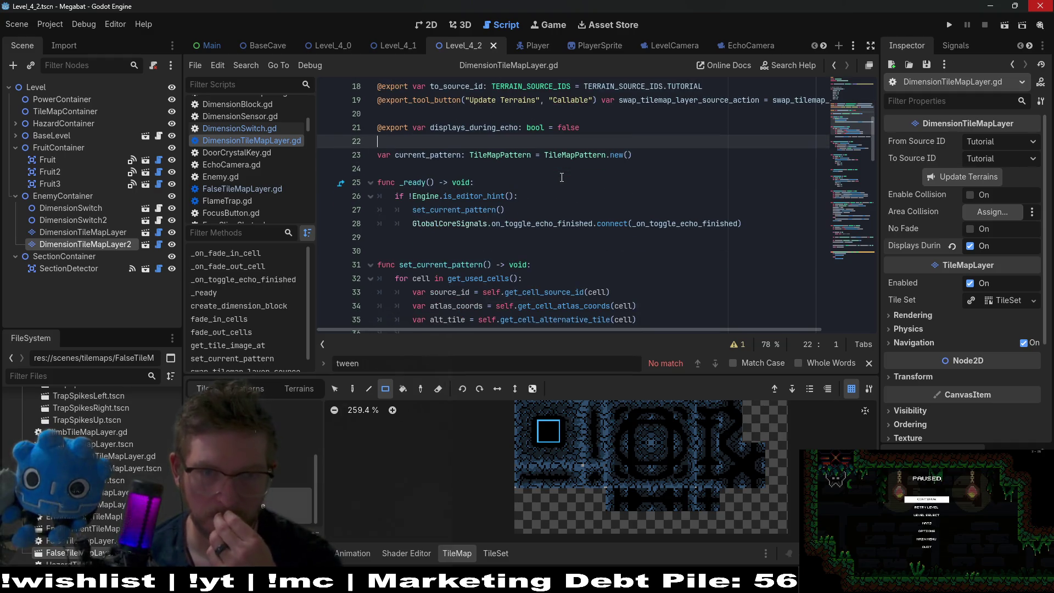
{"action": "scroll", "coordinate": [561, 177], "scroll_direction": "up", "scroll_amount": 6}
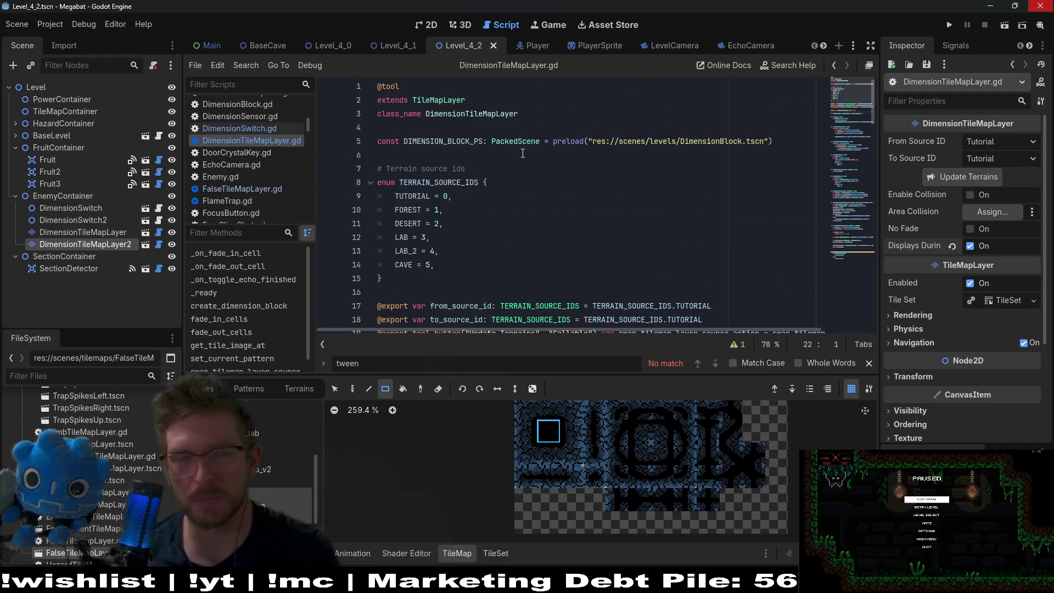
{"action": "scroll", "coordinate": [523, 153], "scroll_direction": "down", "scroll_amount": 5}
{"action": "scroll", "coordinate": [578, 215], "scroll_direction": "down", "scroll_amount": 3}
{"action": "double_click", "coordinate": [460, 169]}
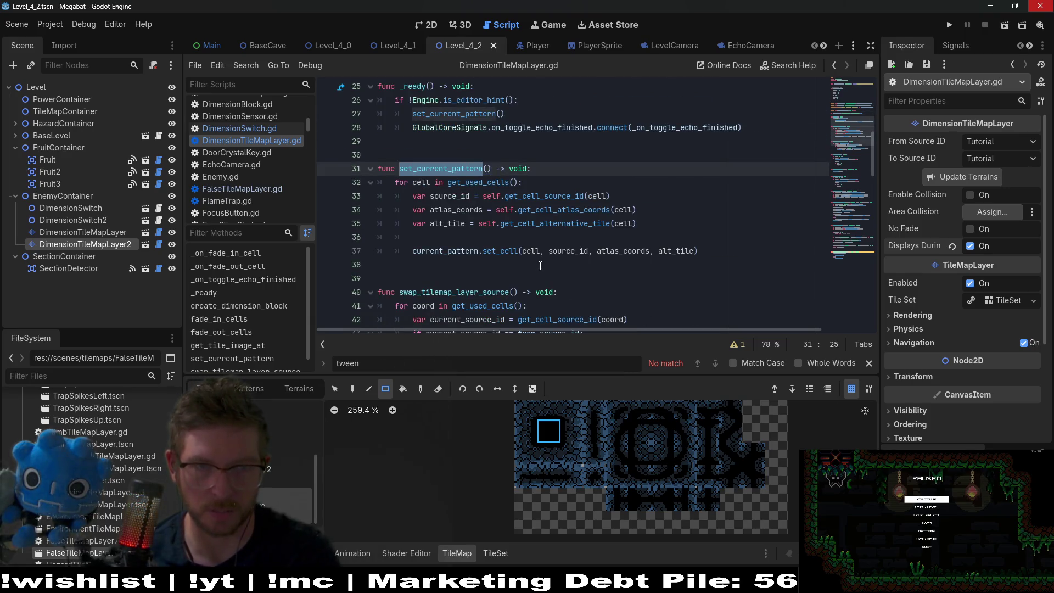
{"action": "double_click", "coordinate": [455, 293]}
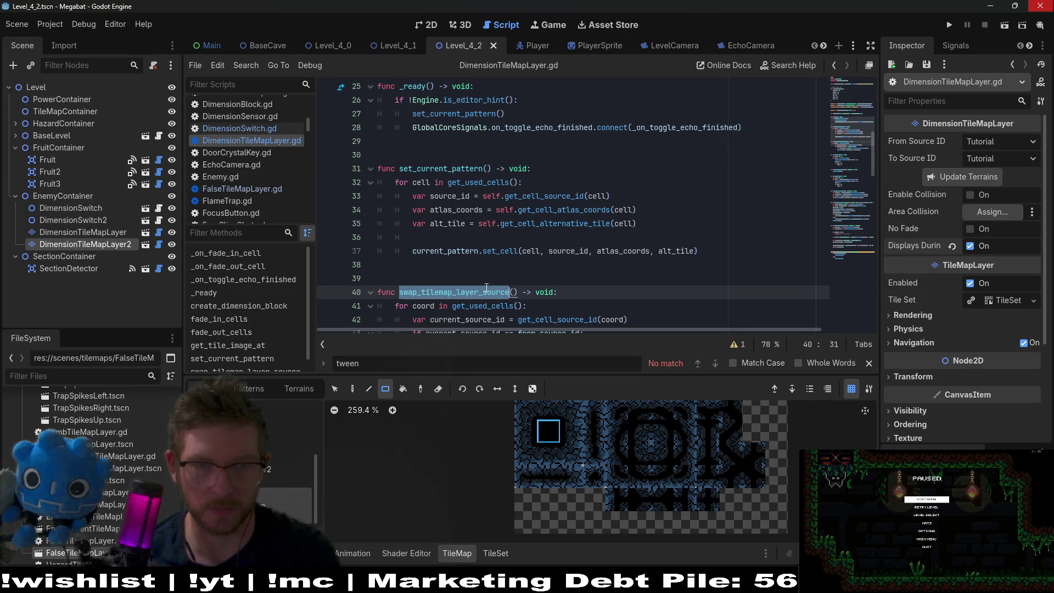
{"action": "scroll", "coordinate": [490, 269], "scroll_direction": "up", "scroll_amount": 4}
{"action": "scroll", "coordinate": [489, 269], "scroll_direction": "down", "scroll_amount": 4}
{"action": "scroll", "coordinate": [490, 269], "scroll_direction": "down", "scroll_amount": 3}
{"action": "scroll", "coordinate": [494, 252], "scroll_direction": "up", "scroll_amount": 3}
- Delete the blank line inside set_current_pattern's loop and save the script
{"action": "left_click", "coordinate": [478, 225]}
{"action": "key", "text": "Down"}
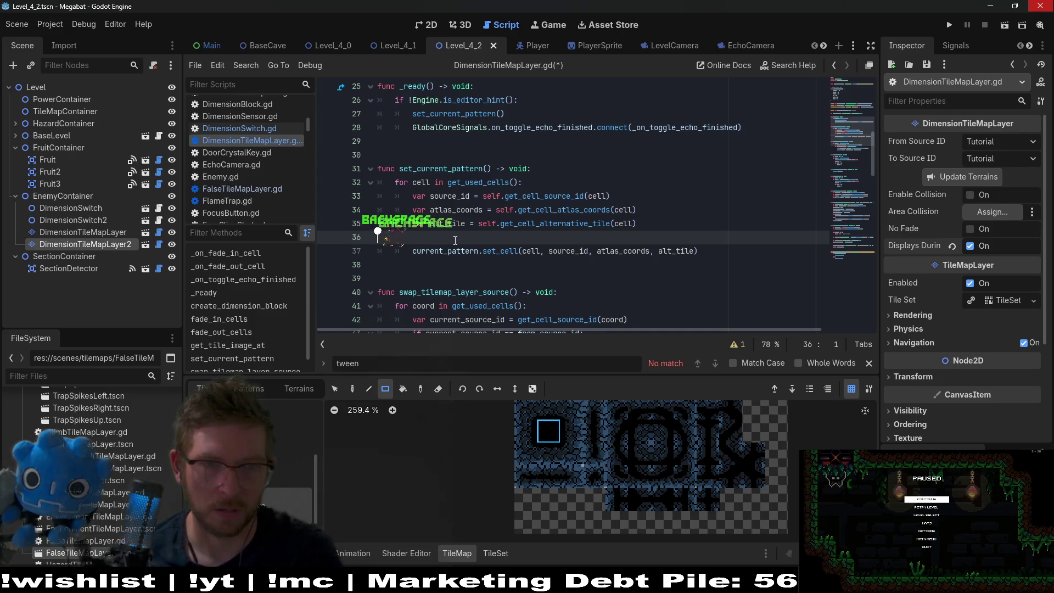
{"action": "key", "text": "BackSpace"}
{"action": "key", "text": "BackSpace"}
{"action": "key", "text": "BackSpace"}
{"action": "key", "text": "ctrl+s"}
- Test-run Level_4_2 from the 2D view, then close the game window
{"action": "scroll", "coordinate": [668, 196], "scroll_direction": "up", "scroll_amount": 2}
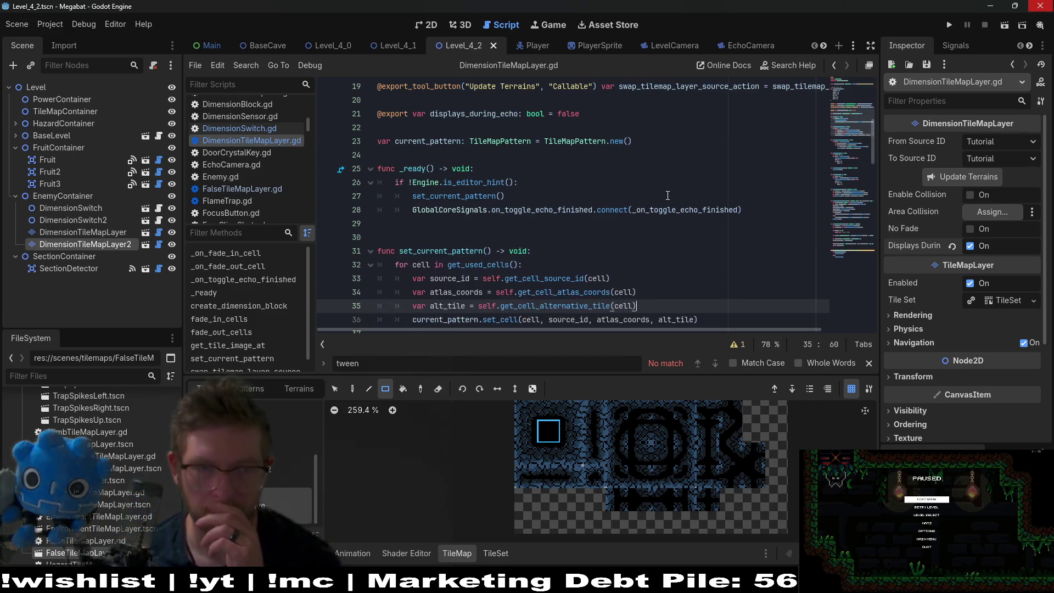
{"action": "scroll", "coordinate": [668, 195], "scroll_direction": "down", "scroll_amount": 5}
{"action": "scroll", "coordinate": [668, 196], "scroll_direction": "down", "scroll_amount": 8}
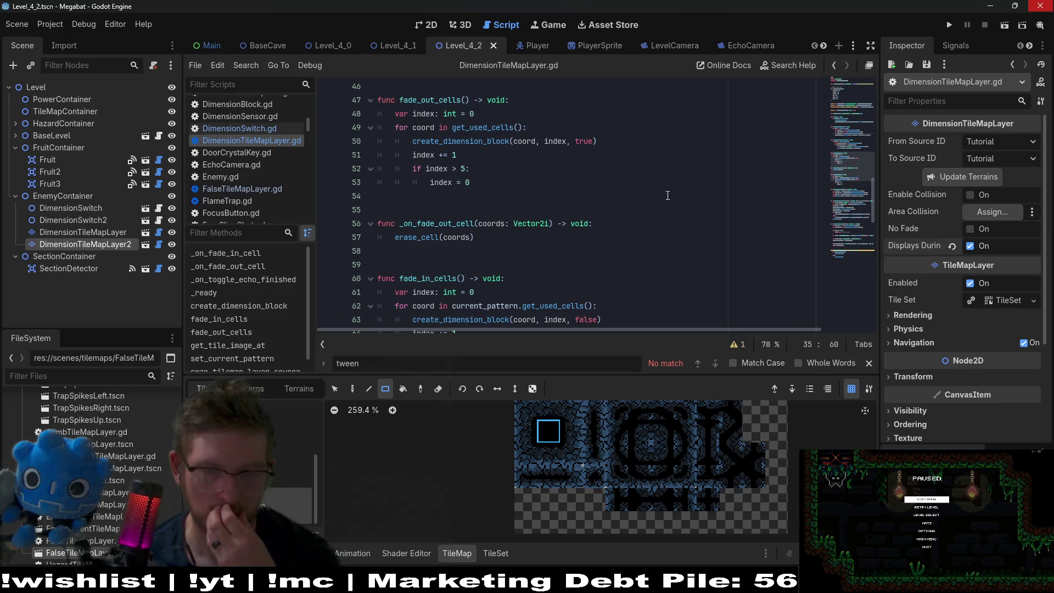
{"action": "scroll", "coordinate": [668, 196], "scroll_direction": "down", "scroll_amount": 9}
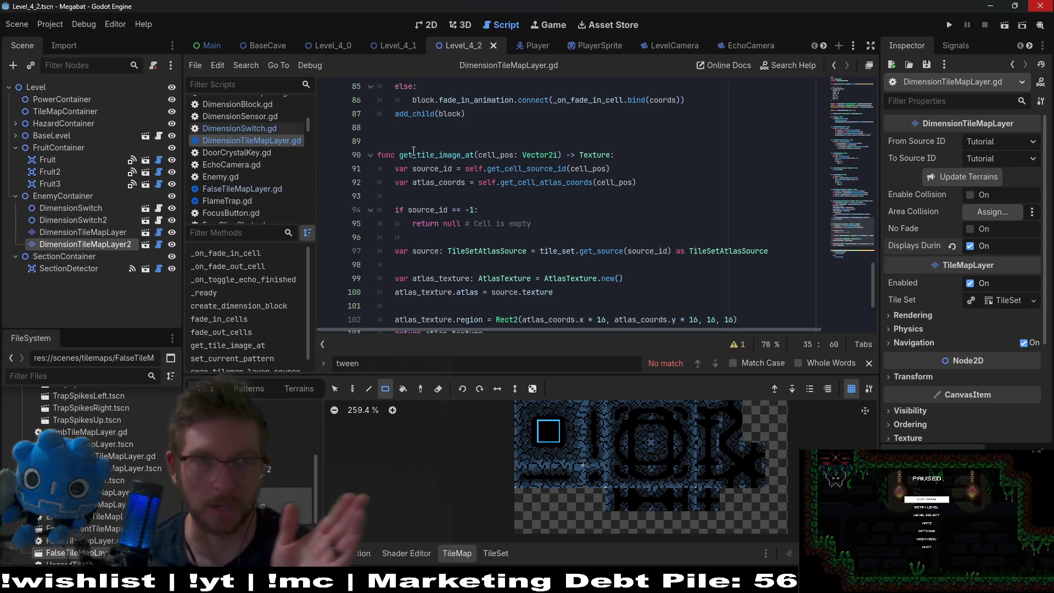
{"action": "left_click", "coordinate": [434, 28]}
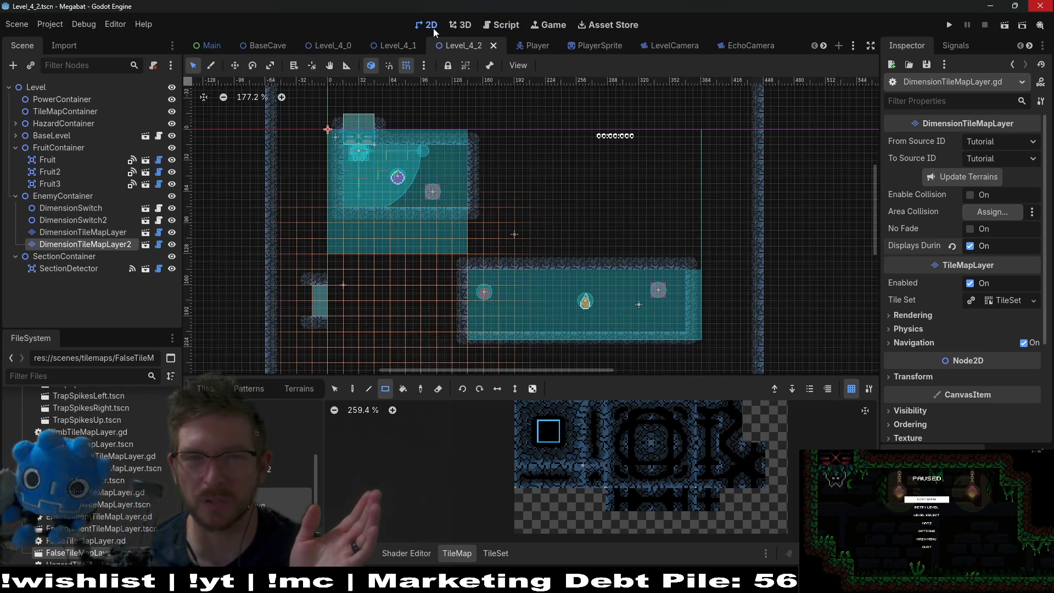
{"action": "left_click", "coordinate": [1007, 25]}
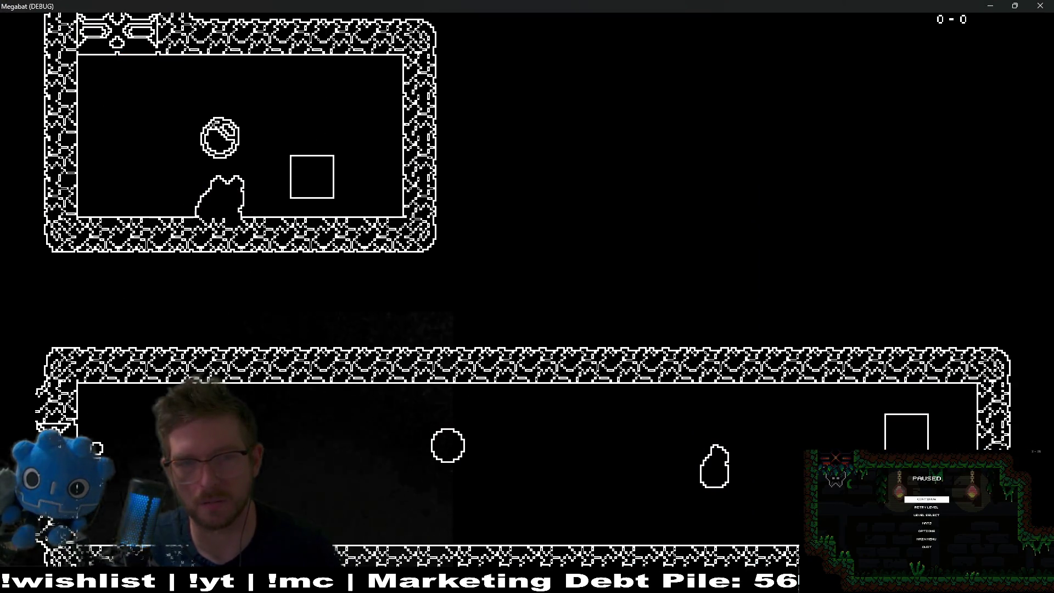
{"action": "left_click", "coordinate": [1049, 5]}
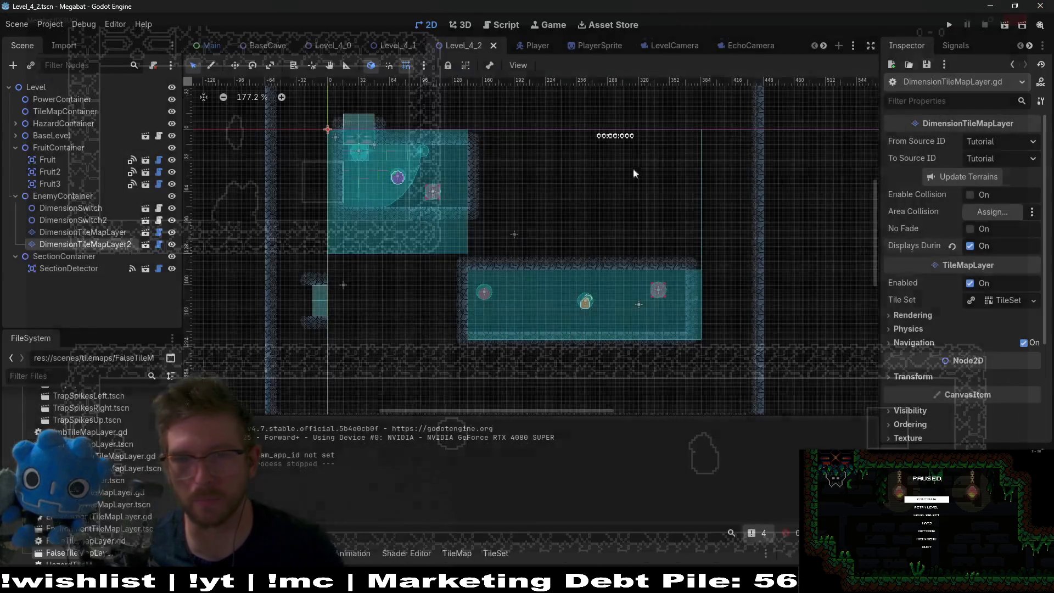
- Back in DimensionTileMapLayer.gd, select the _on_toggle_echo_finished handler at line 106
{"action": "left_click", "coordinate": [505, 26]}
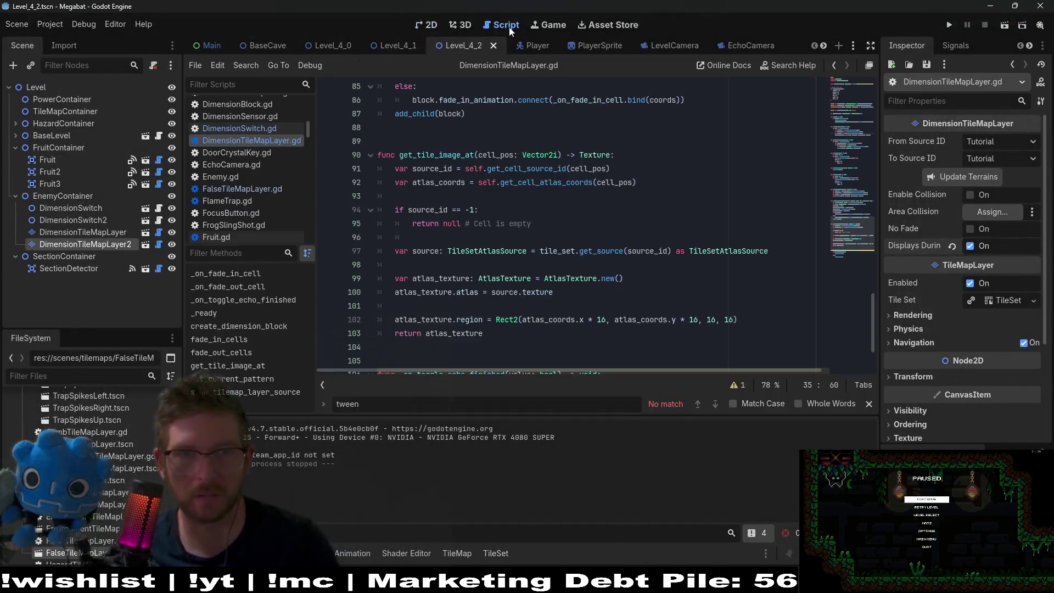
{"action": "mouse_move", "coordinate": [530, 170]}
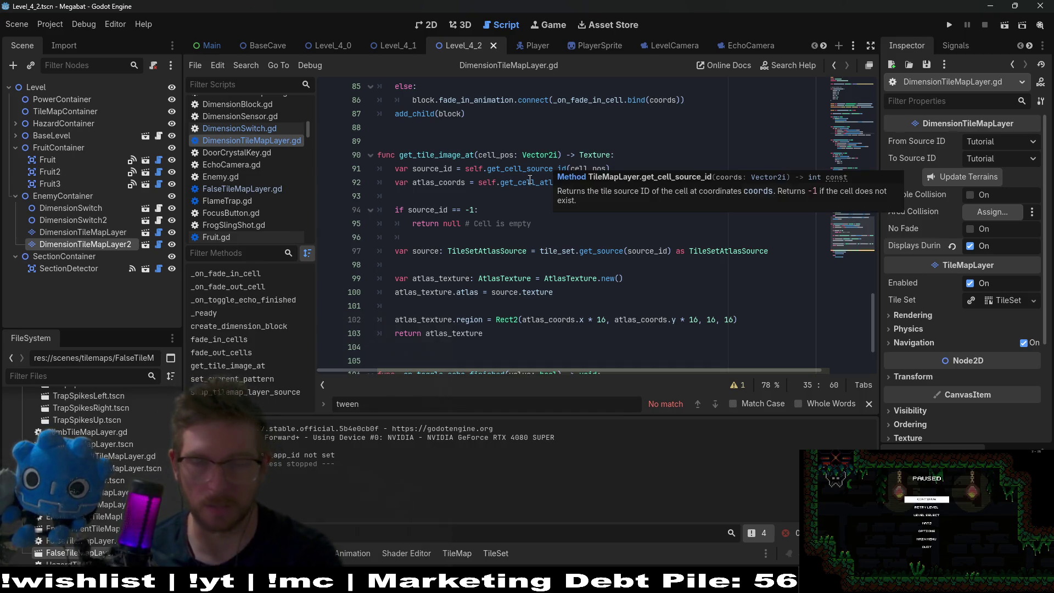
{"action": "scroll", "coordinate": [597, 224], "scroll_direction": "down", "scroll_amount": 2}
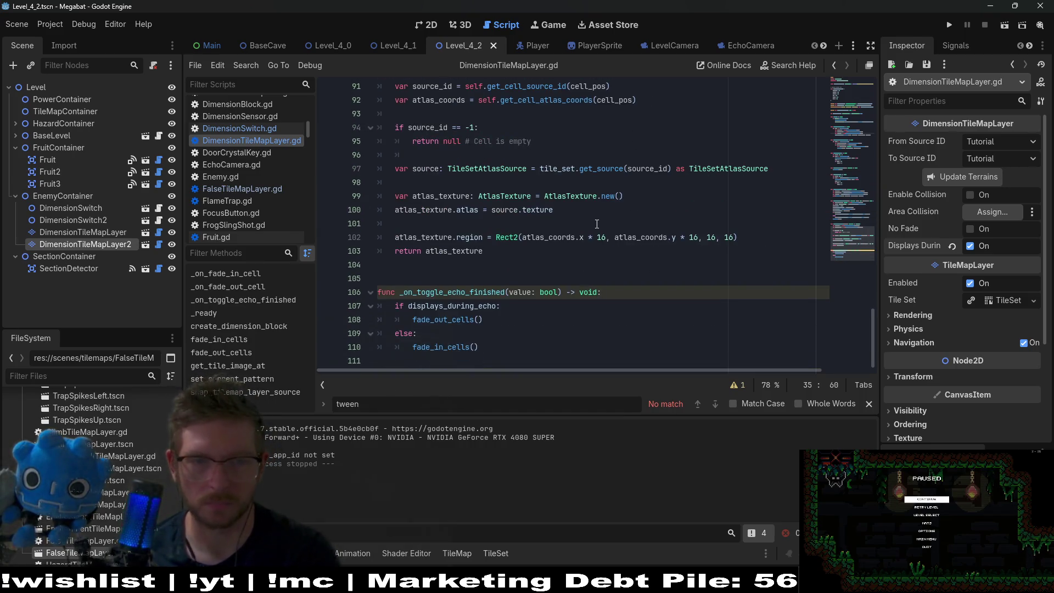
{"action": "double_click", "coordinate": [452, 292]}
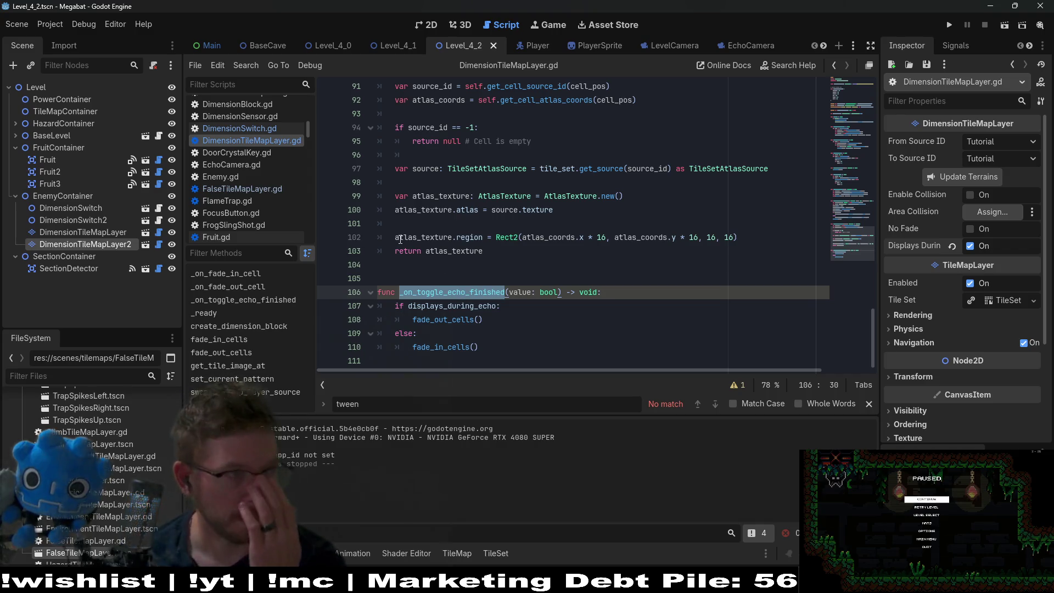
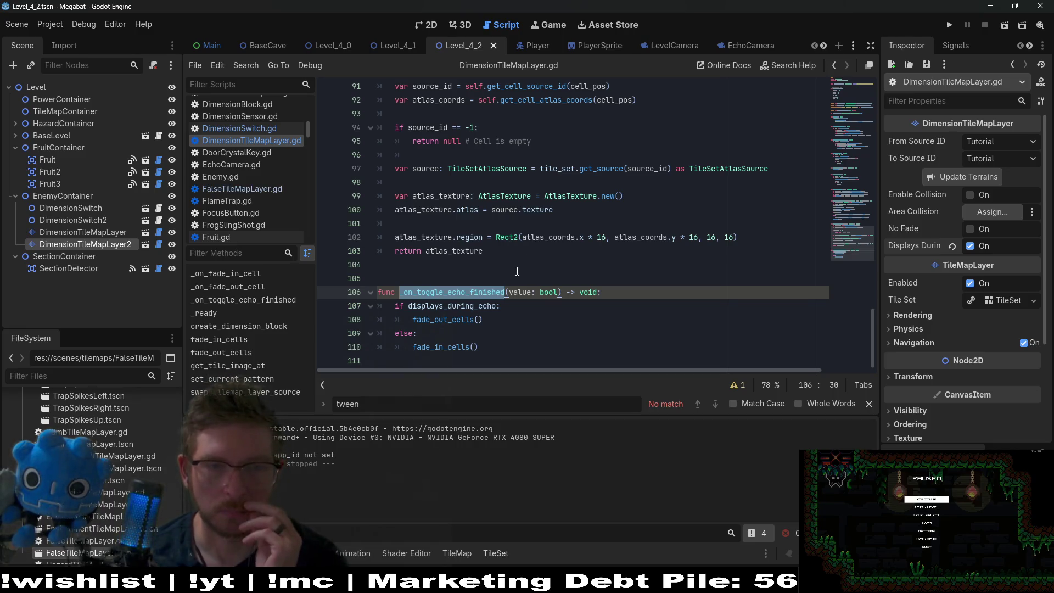
- Highlight displays_during_echo and scroll through the script to check where it is used
{"action": "double_click", "coordinate": [490, 309]}
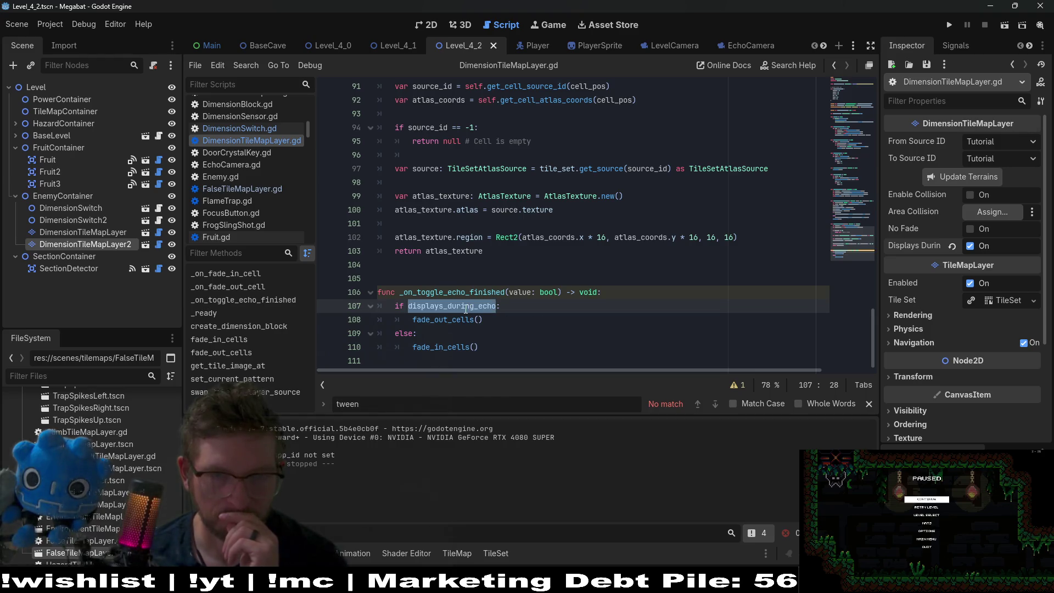
{"action": "scroll", "coordinate": [467, 308], "scroll_direction": "up", "scroll_amount": 3}
{"action": "scroll", "coordinate": [481, 249], "scroll_direction": "up", "scroll_amount": 4}
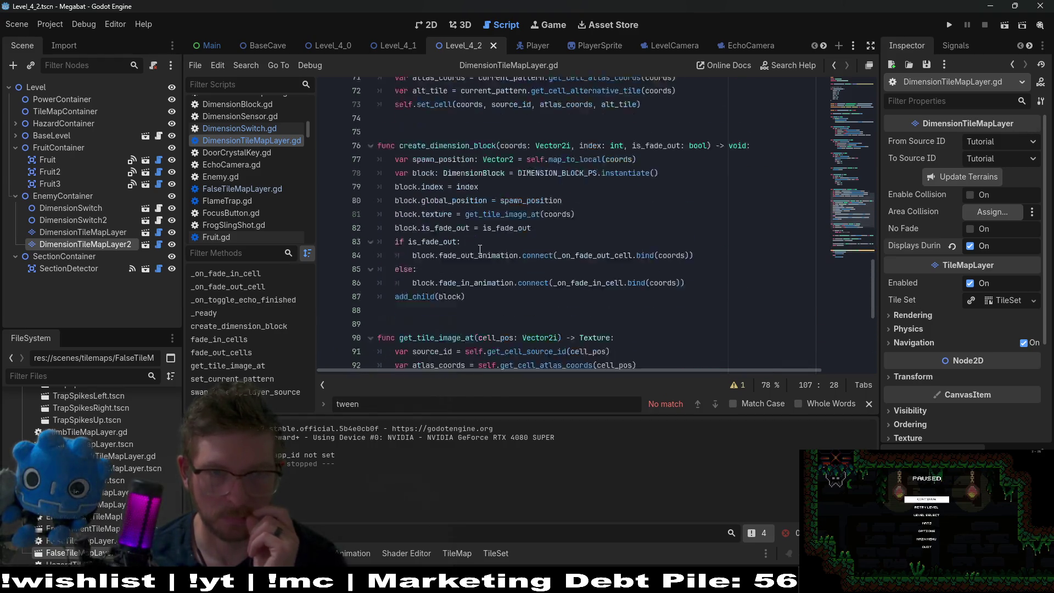
{"action": "scroll", "coordinate": [480, 249], "scroll_direction": "up", "scroll_amount": 6}
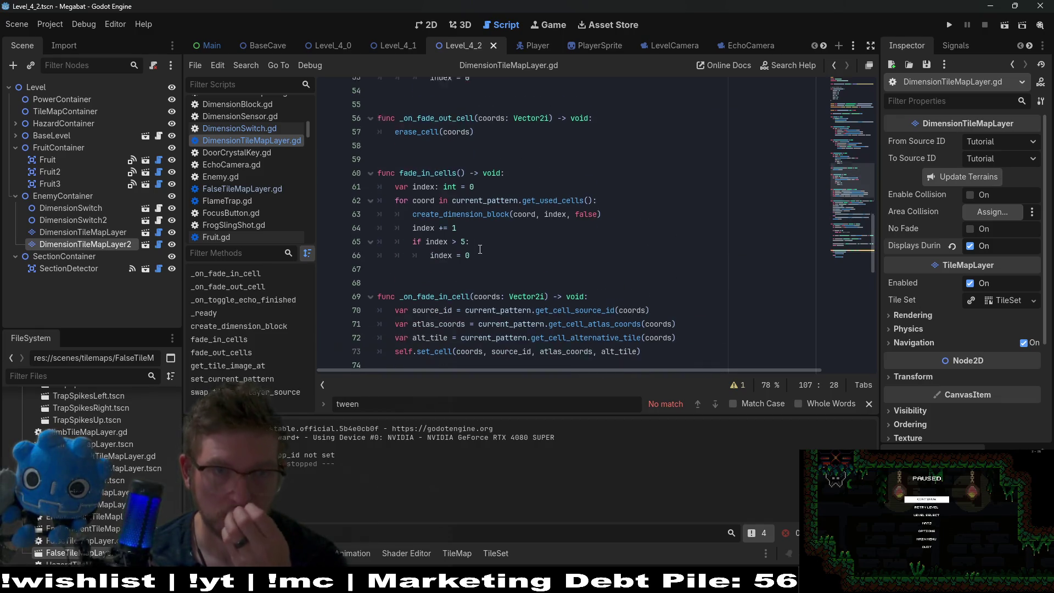
{"action": "scroll", "coordinate": [480, 249], "scroll_direction": "up", "scroll_amount": 5}
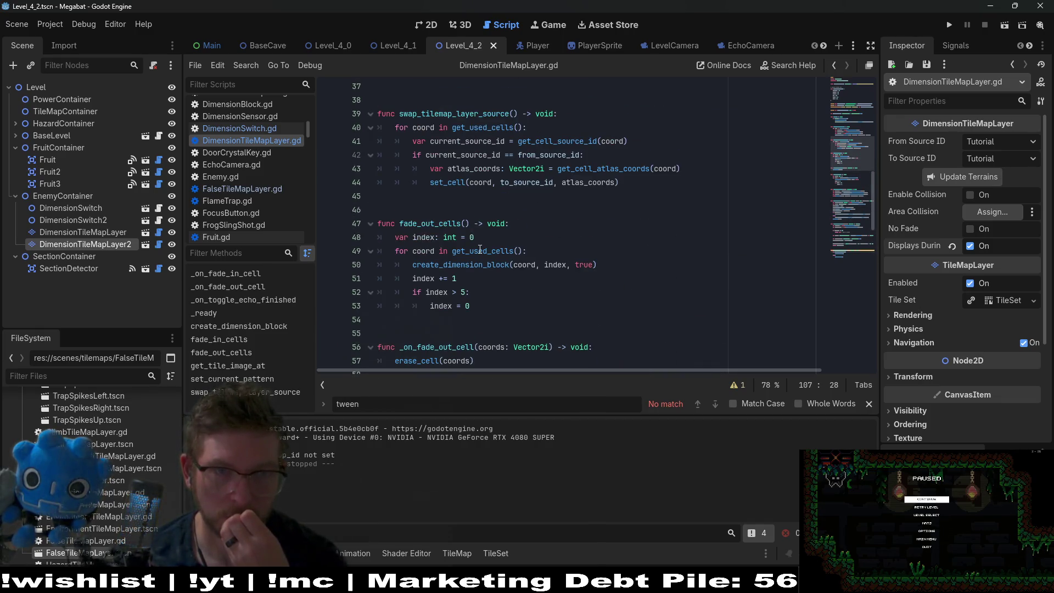
{"action": "scroll", "coordinate": [480, 250], "scroll_direction": "up", "scroll_amount": 3}
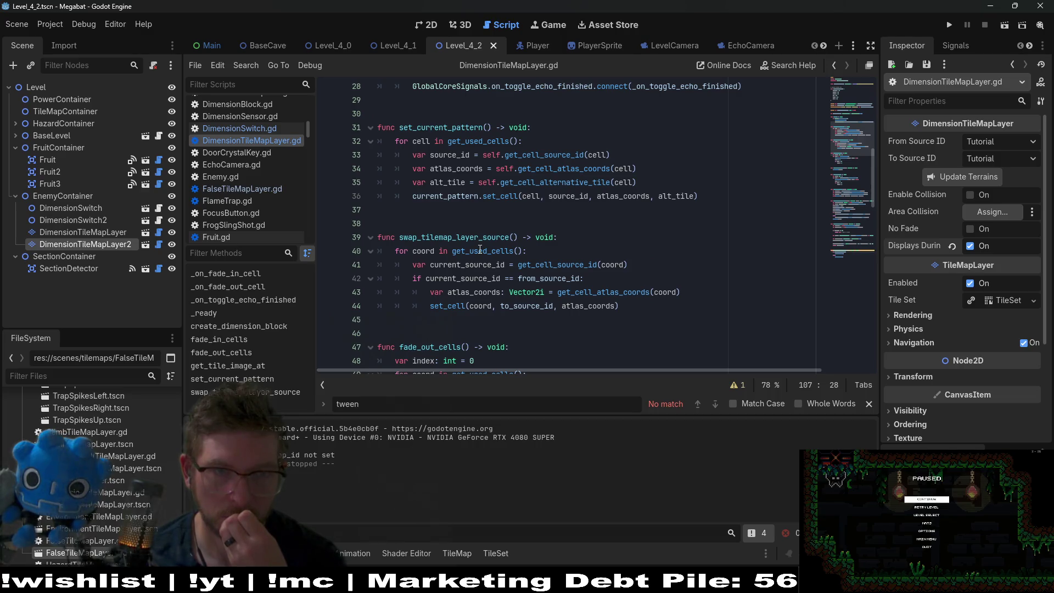
{"action": "scroll", "coordinate": [480, 249], "scroll_direction": "up", "scroll_amount": 2}
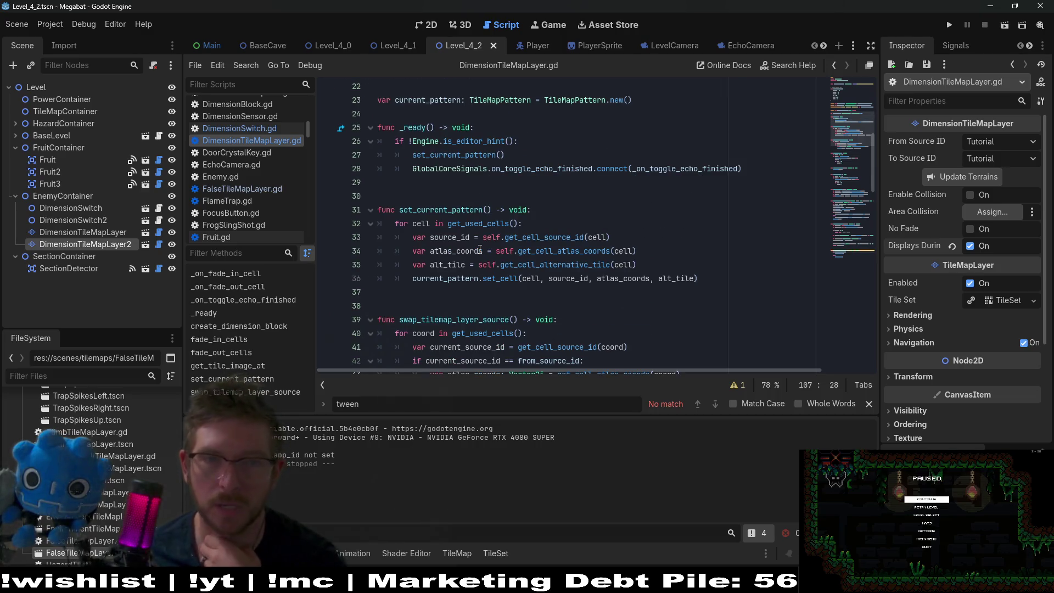
{"action": "scroll", "coordinate": [480, 249], "scroll_direction": "down", "scroll_amount": 3}
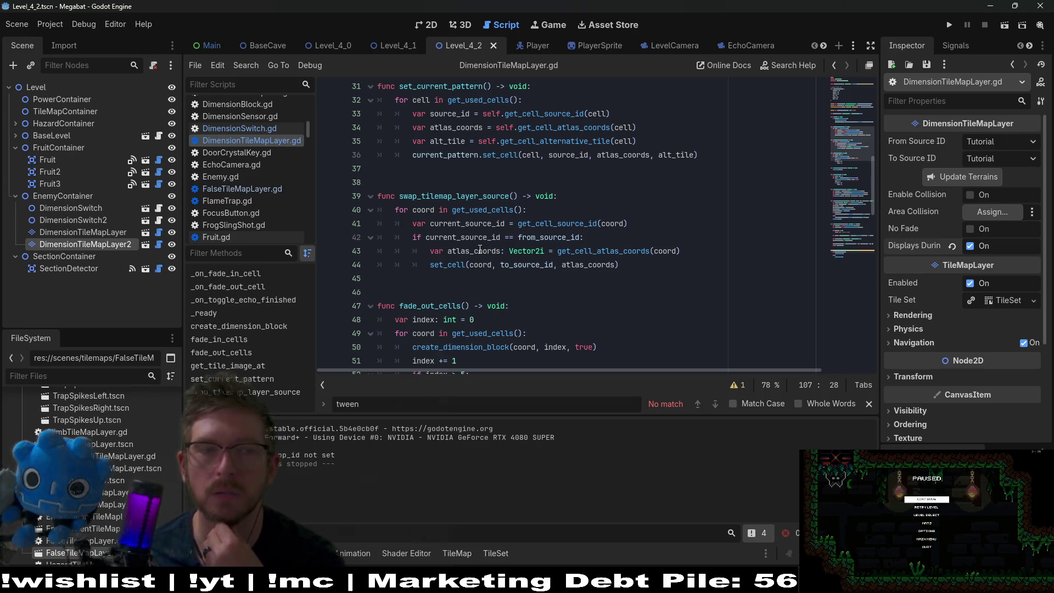
{"action": "scroll", "coordinate": [480, 249], "scroll_direction": "down", "scroll_amount": 7}
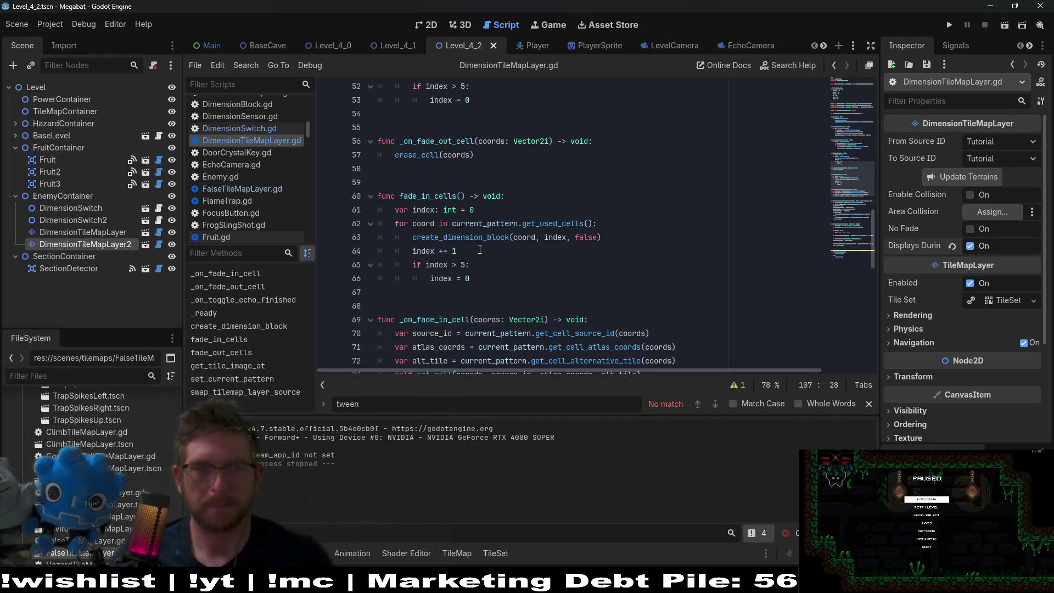
- Search all project files in res:// for FalseTileMapLayers
{"action": "left_click", "coordinate": [565, 210]}
{"action": "key", "text": "ctrl+shift+f"}
{"action": "type", "text": "FalseTileMapLayers"}
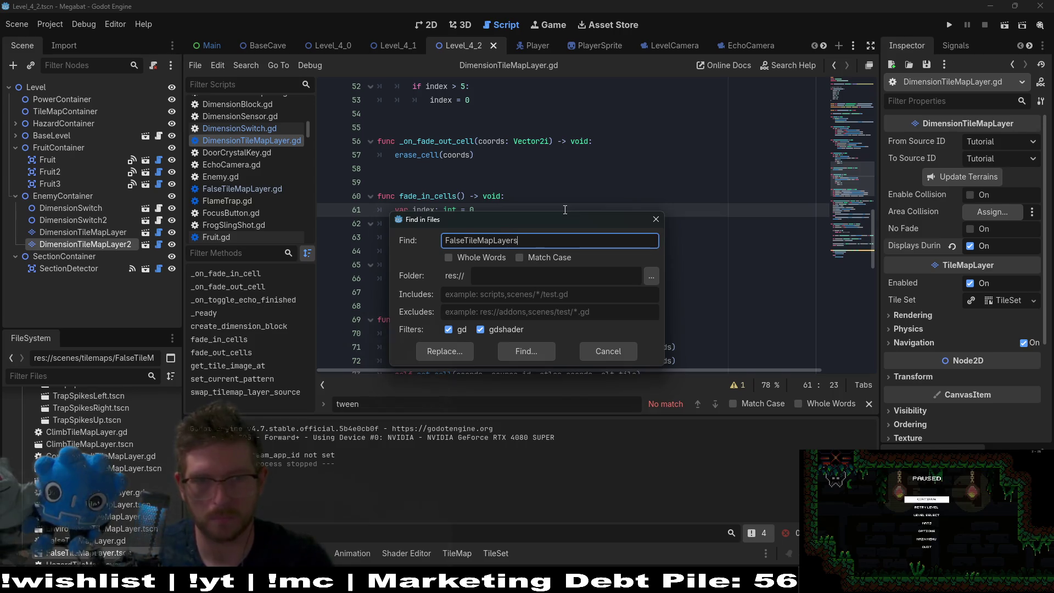
{"action": "key", "text": "Return"}
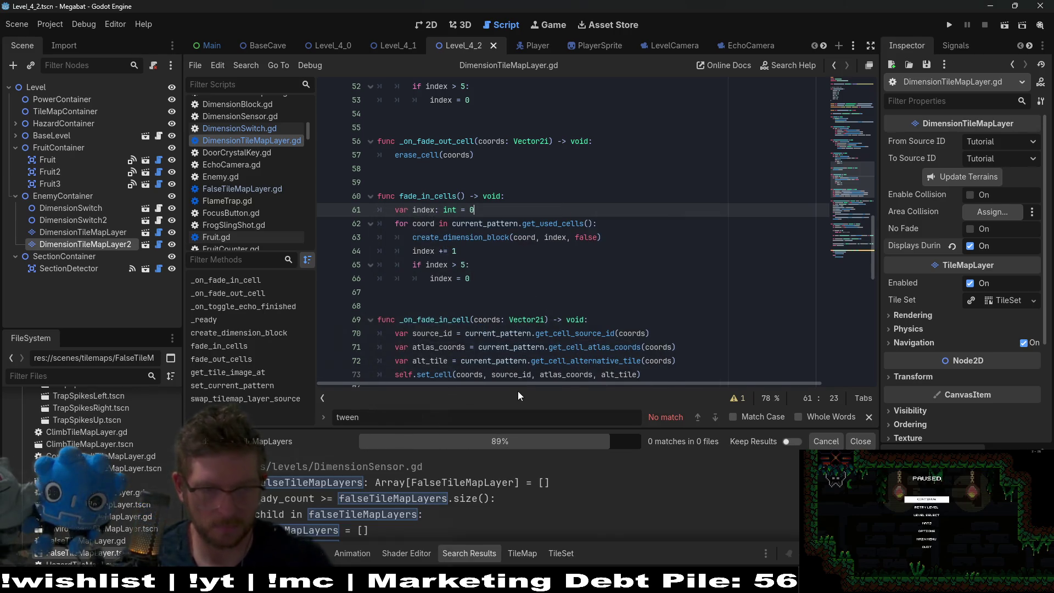
- Open the DimensionSensor.gd and BreakableBlock.gd matches, finishing on DimensionSensor.gd's push_front line
{"action": "left_click", "coordinate": [457, 488]}
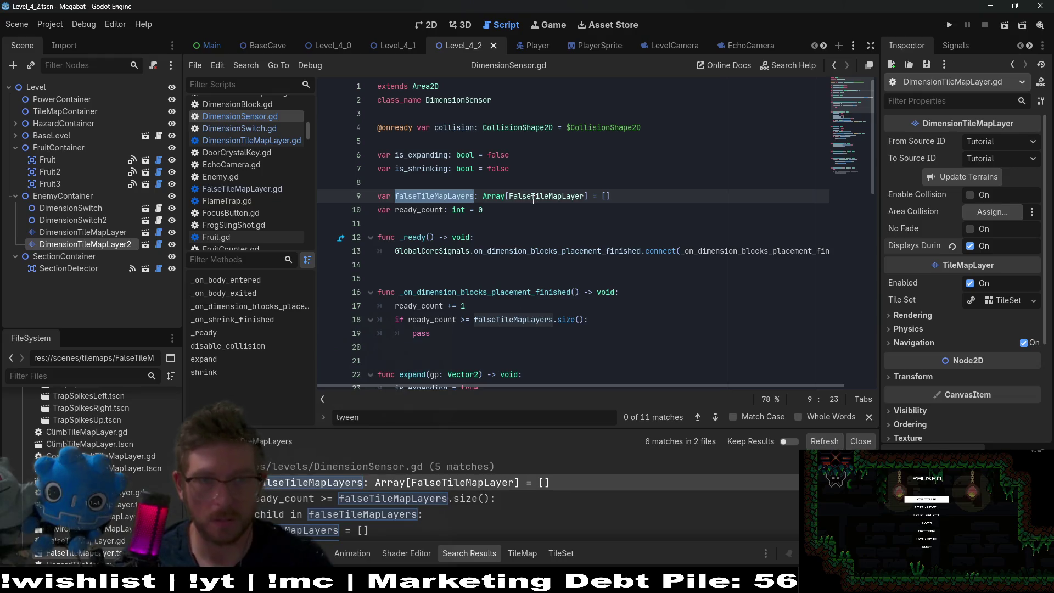
{"action": "scroll", "coordinate": [533, 200], "scroll_direction": "down", "scroll_amount": 5}
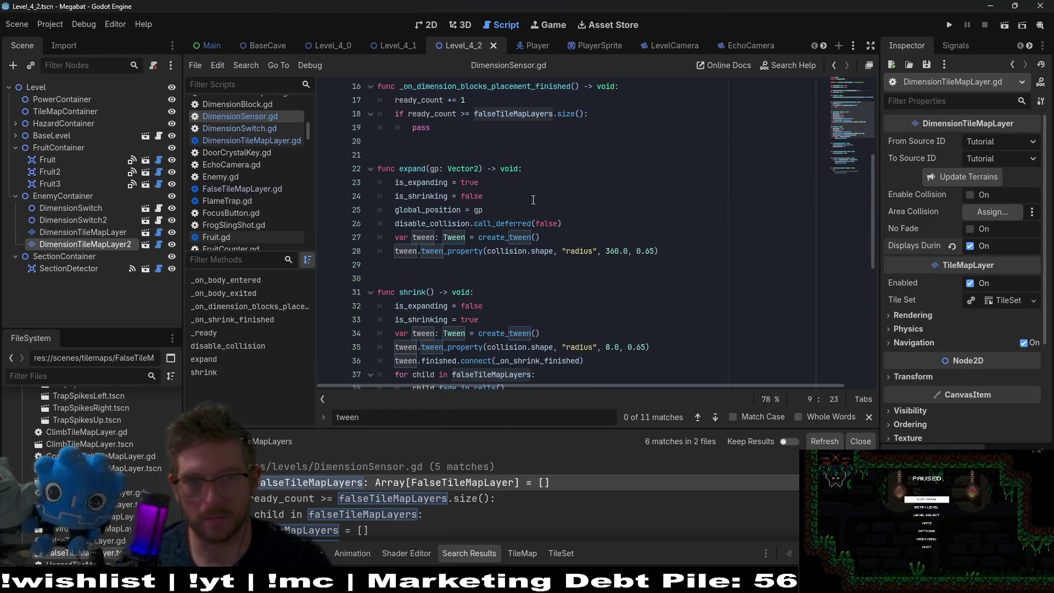
{"action": "scroll", "coordinate": [533, 200], "scroll_direction": "down", "scroll_amount": 8}
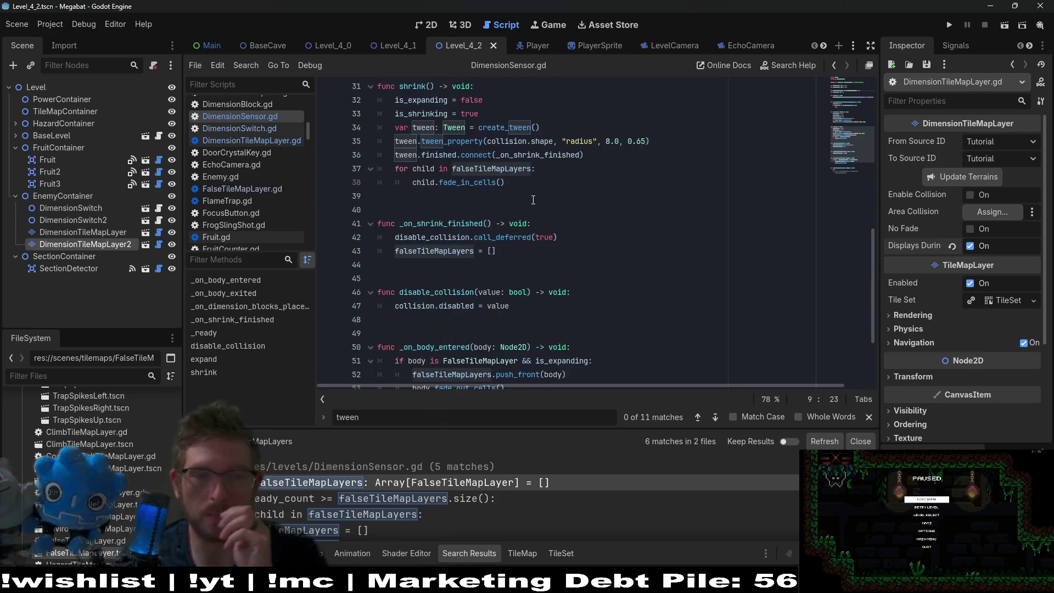
{"action": "scroll", "coordinate": [420, 506], "scroll_direction": "down", "scroll_amount": 3}
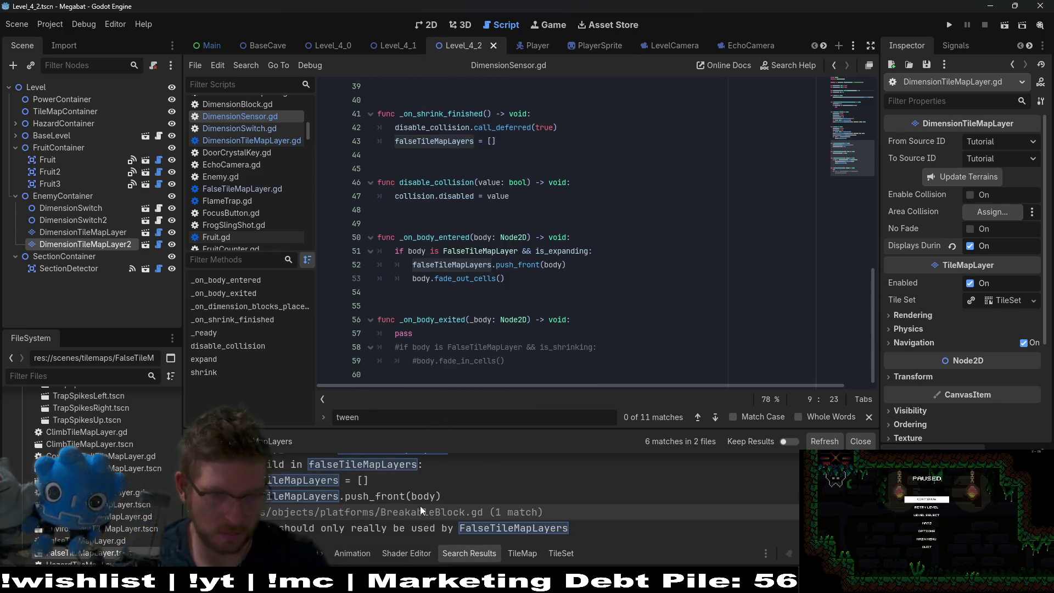
{"action": "left_click", "coordinate": [417, 533]}
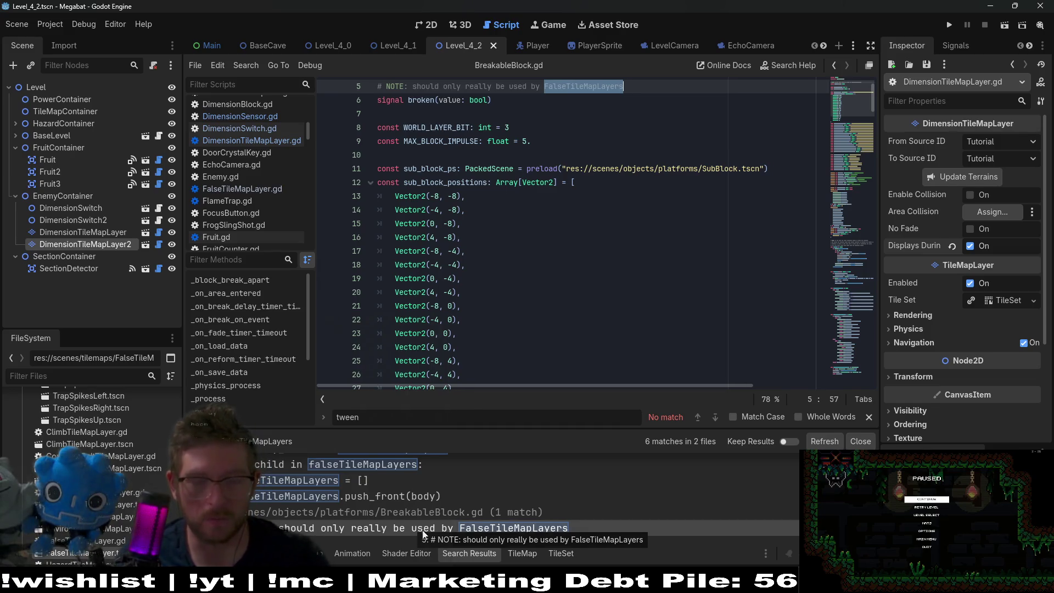
{"action": "left_click", "coordinate": [375, 497]}
{"action": "scroll", "coordinate": [371, 497], "scroll_direction": "up", "scroll_amount": 1}
{"action": "scroll", "coordinate": [418, 308], "scroll_direction": "up", "scroll_amount": 3}
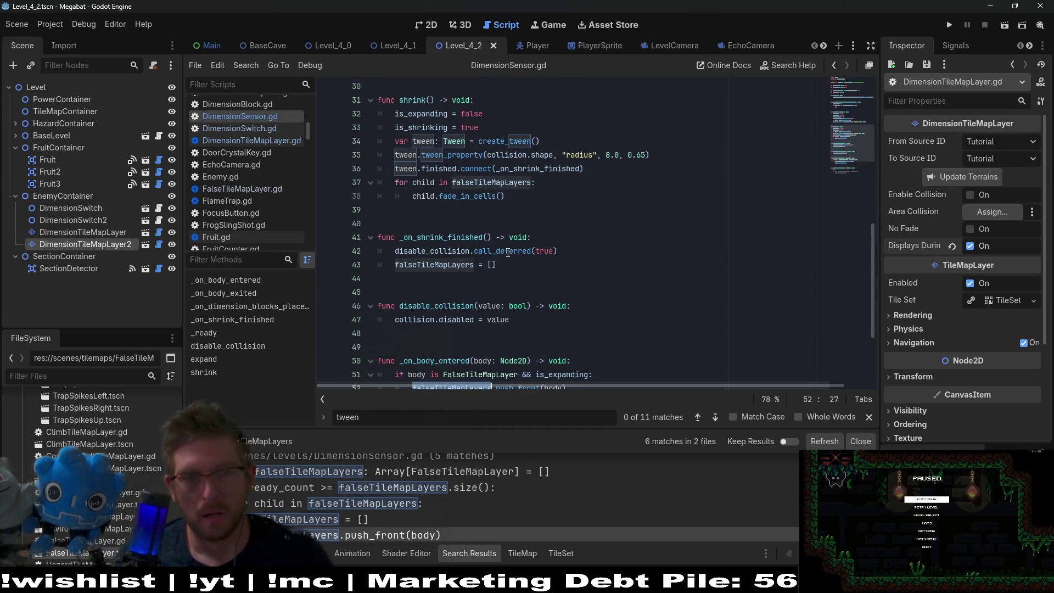
- Filter the FileSystem dock for 'dimensionsen' and delete DimensionSensor.gd and DimensionSensor.tscn
{"action": "left_click", "coordinate": [92, 378]}
{"action": "type", "text": "dimension"}
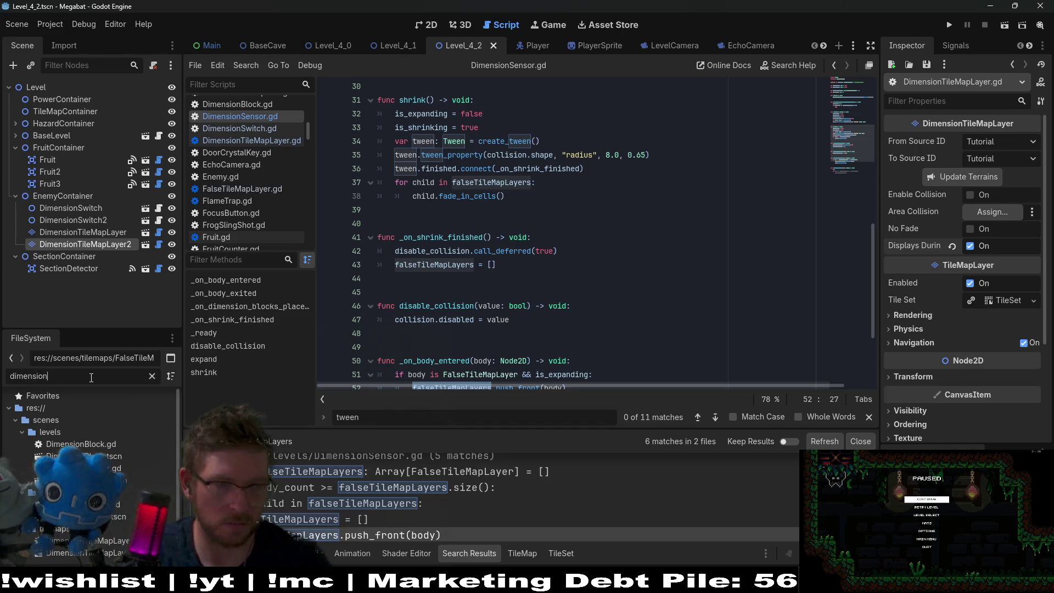
{"action": "type", "text": "sen"}
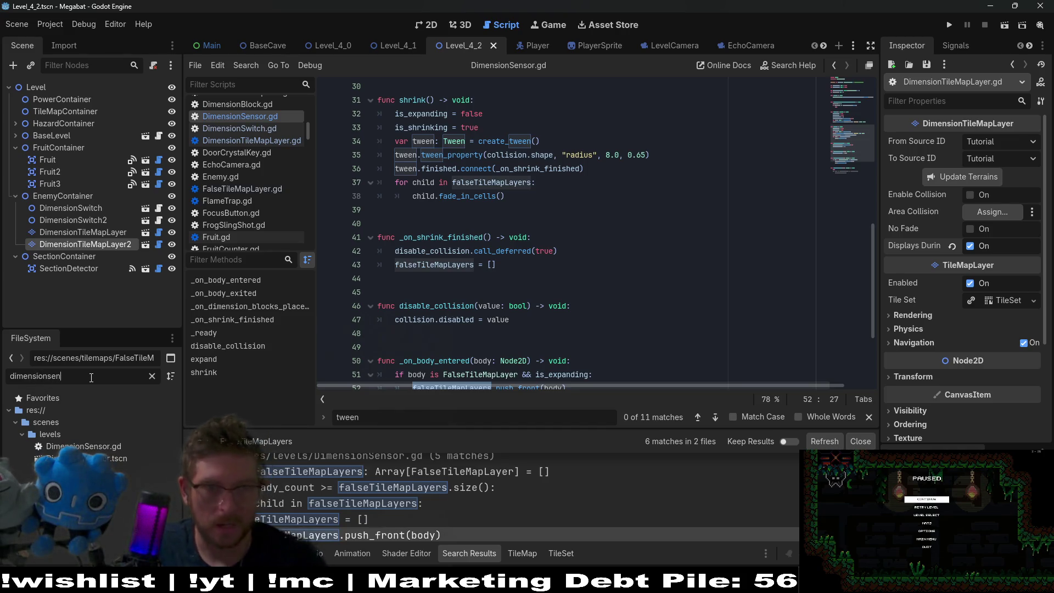
{"action": "left_click", "coordinate": [83, 446]}
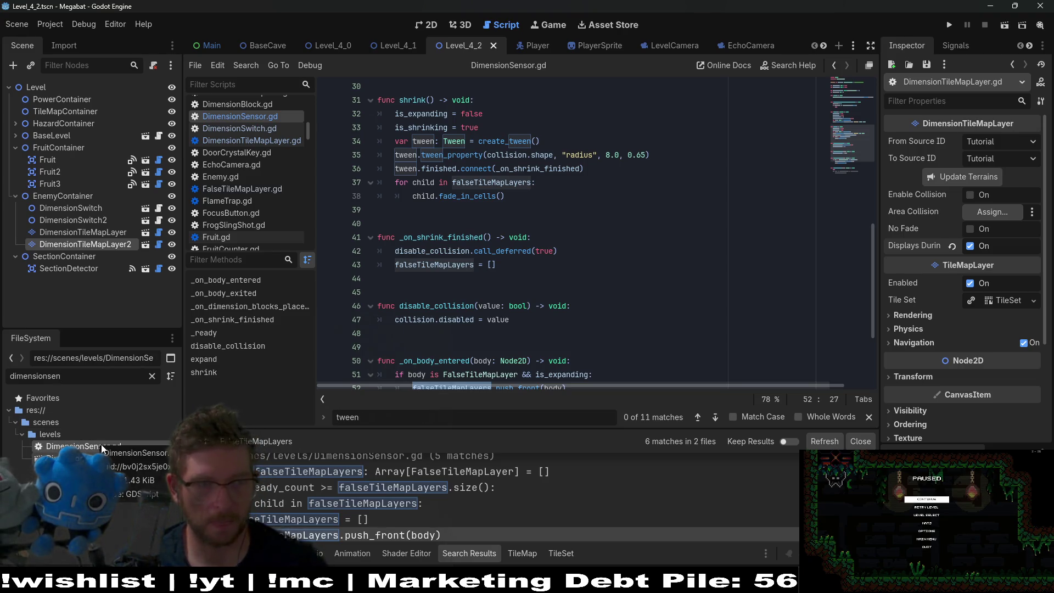
{"action": "key", "text": "Delete"}
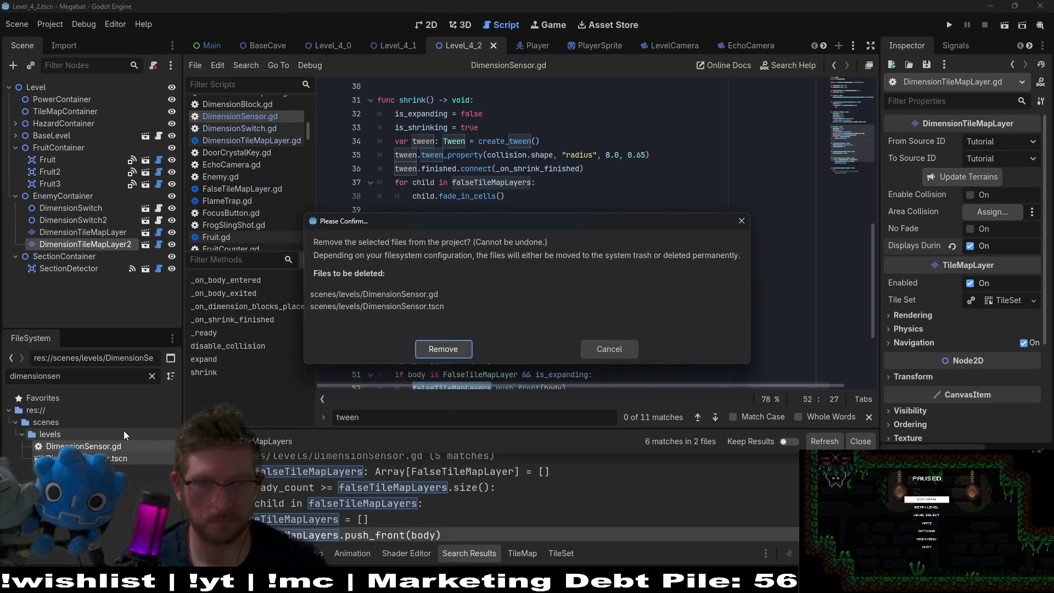
{"action": "key", "text": "Return"}
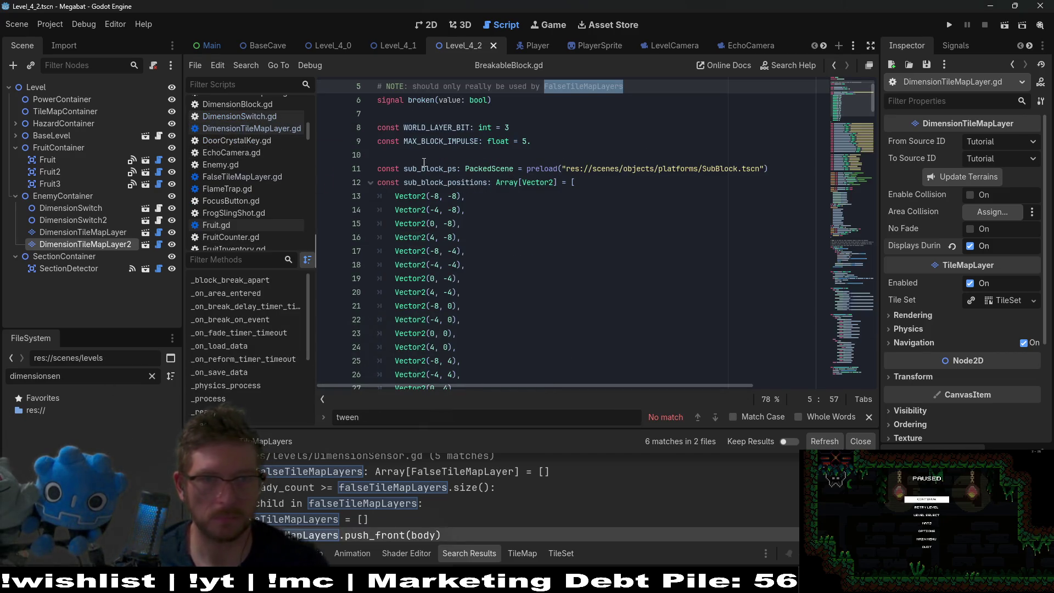
{"action": "scroll", "coordinate": [605, 246], "scroll_direction": "up", "scroll_amount": 2}
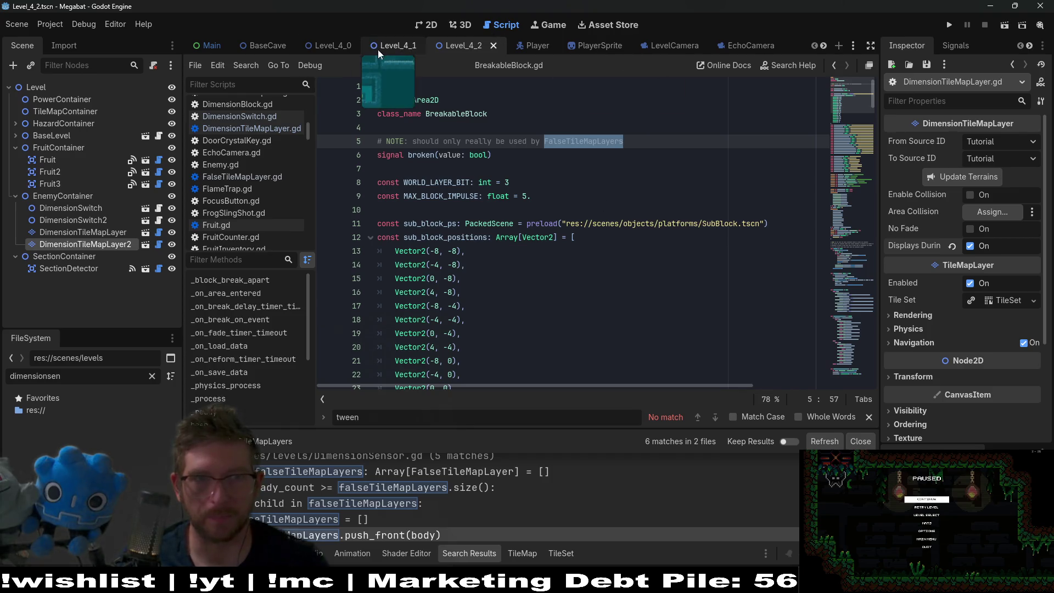
- From the Level_4_2 scene, open DimensionTileMapLayer2's script at the set_current_pattern call in _ready
{"action": "left_click", "coordinate": [433, 29]}
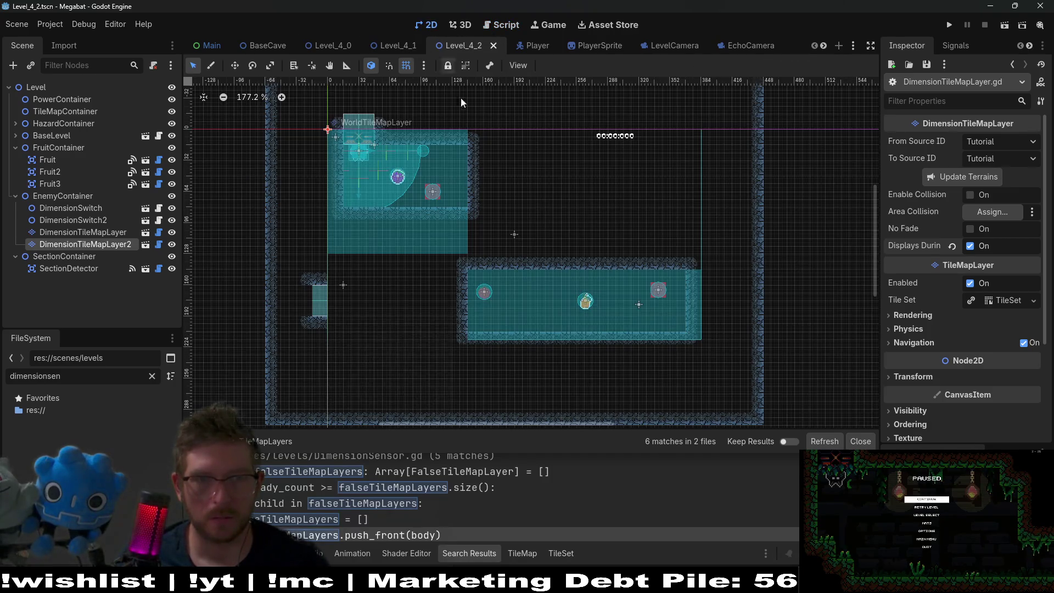
{"action": "left_click", "coordinate": [160, 238]}
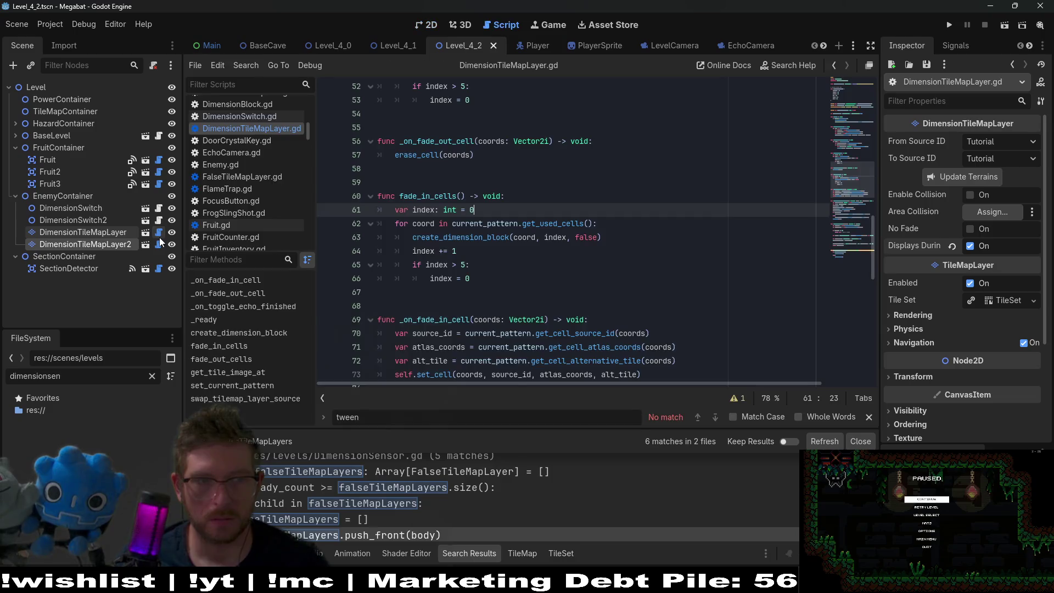
{"action": "left_click", "coordinate": [604, 251]}
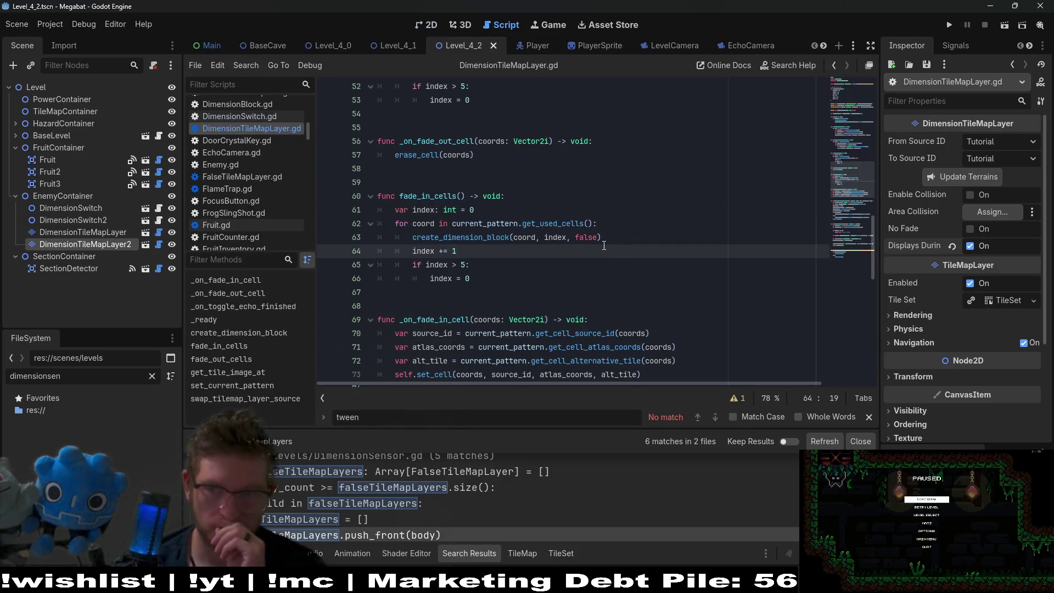
{"action": "scroll", "coordinate": [602, 248], "scroll_direction": "up", "scroll_amount": 9}
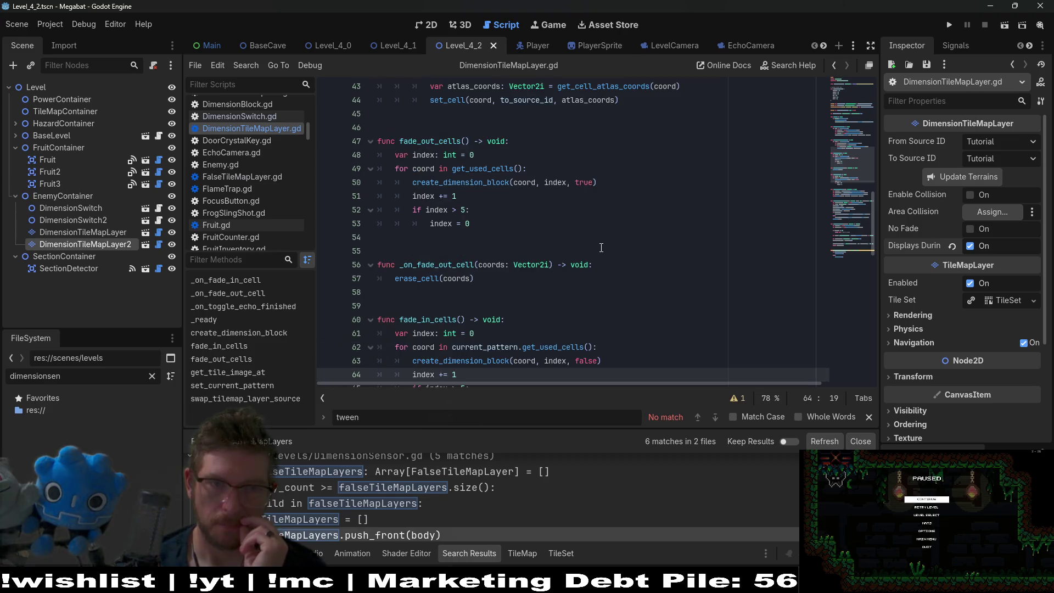
{"action": "scroll", "coordinate": [607, 248], "scroll_direction": "up", "scroll_amount": 3}
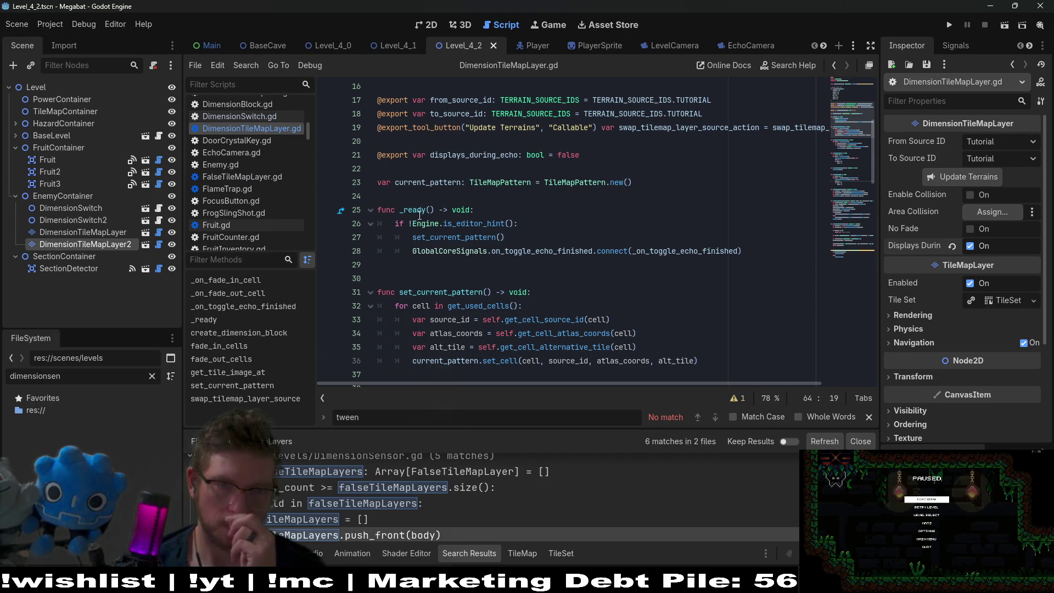
{"action": "left_click", "coordinate": [603, 237]}
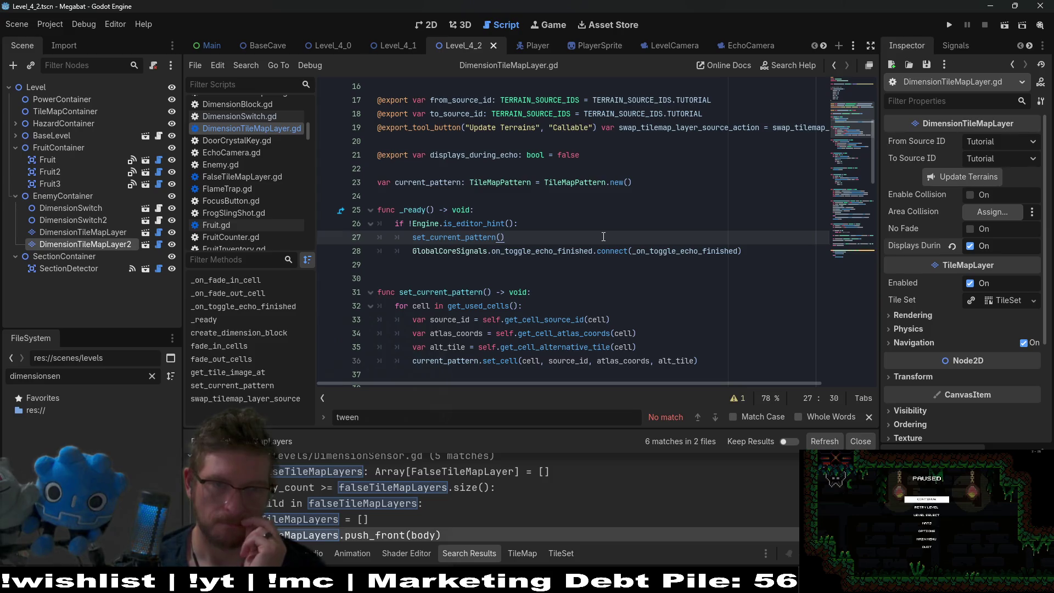
{"action": "scroll", "coordinate": [604, 237], "scroll_direction": "down", "scroll_amount": 2}
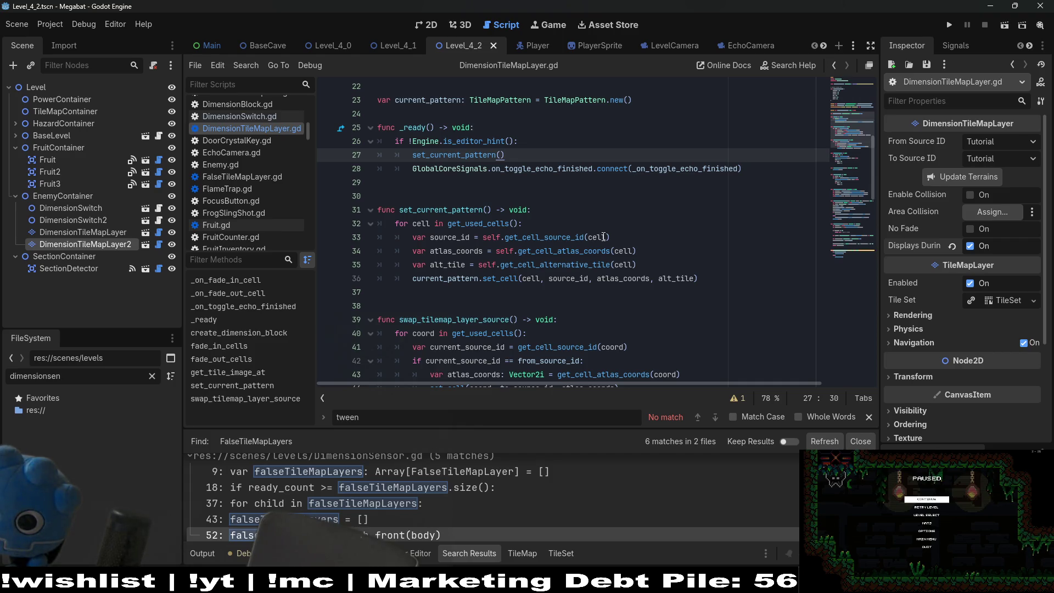
- Resume the paused test game and move the character right through the room
{"action": "key", "text": "Return"}
{"action": "key", "text": "Right"}
{"action": "key", "text": "Right"}
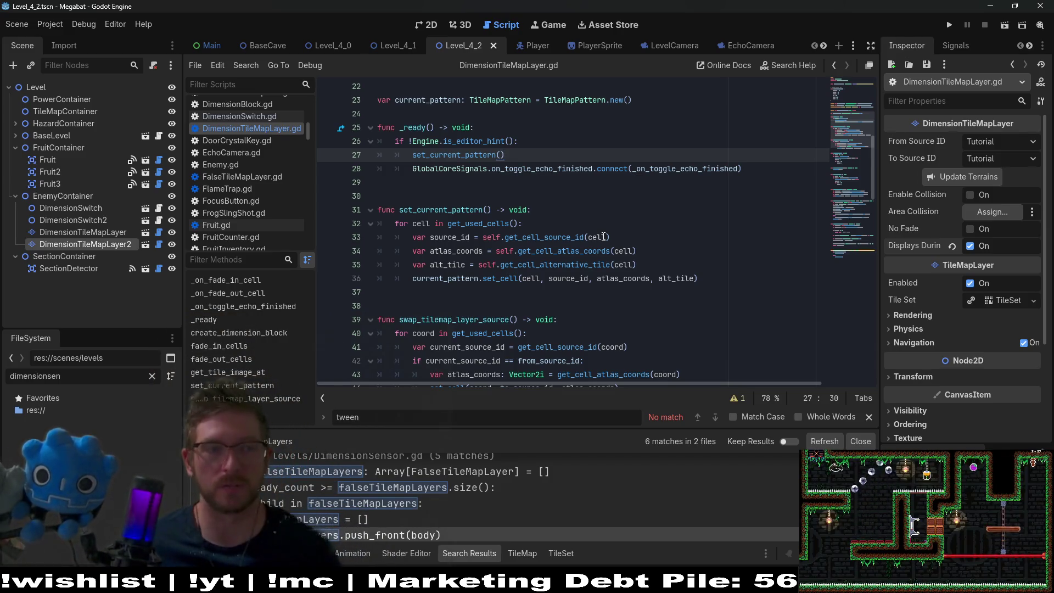
- Open the EchoCamera scene and look over its tween code
{"action": "left_click", "coordinate": [722, 306]}
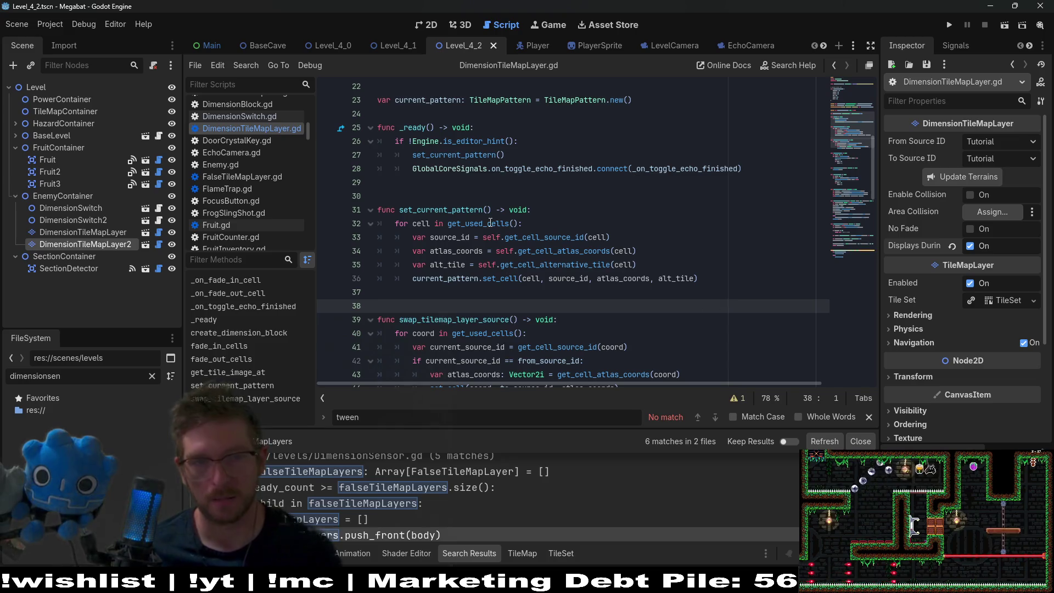
{"action": "scroll", "coordinate": [491, 223], "scroll_direction": "up", "scroll_amount": 4}
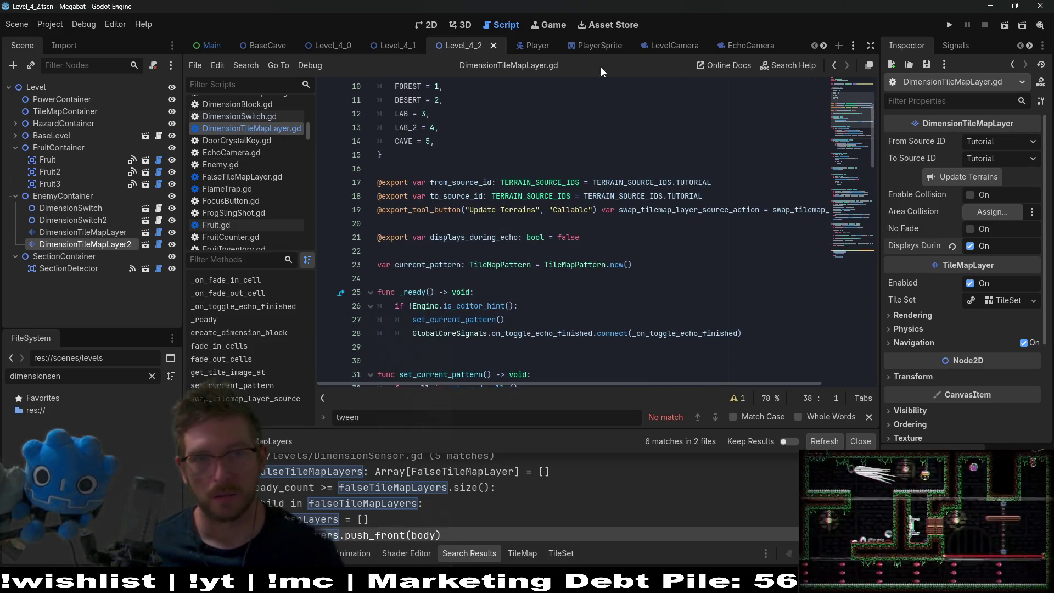
{"action": "left_click", "coordinate": [740, 48]}
{"action": "scroll", "coordinate": [594, 251], "scroll_direction": "up", "scroll_amount": 4}
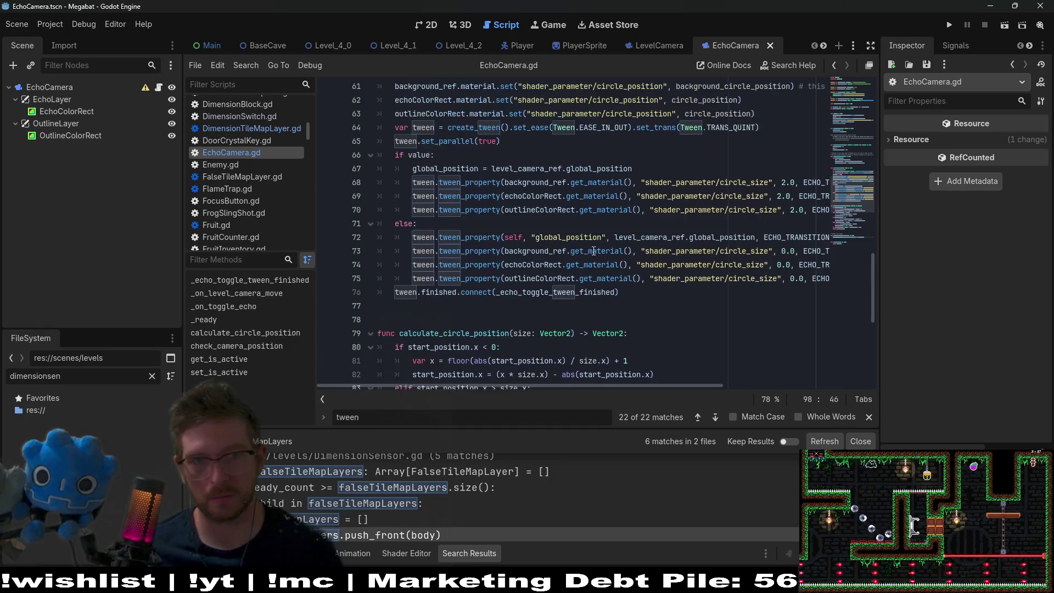
{"action": "scroll", "coordinate": [591, 253], "scroll_direction": "up", "scroll_amount": 1}
{"action": "mouse_move", "coordinate": [500, 258]}
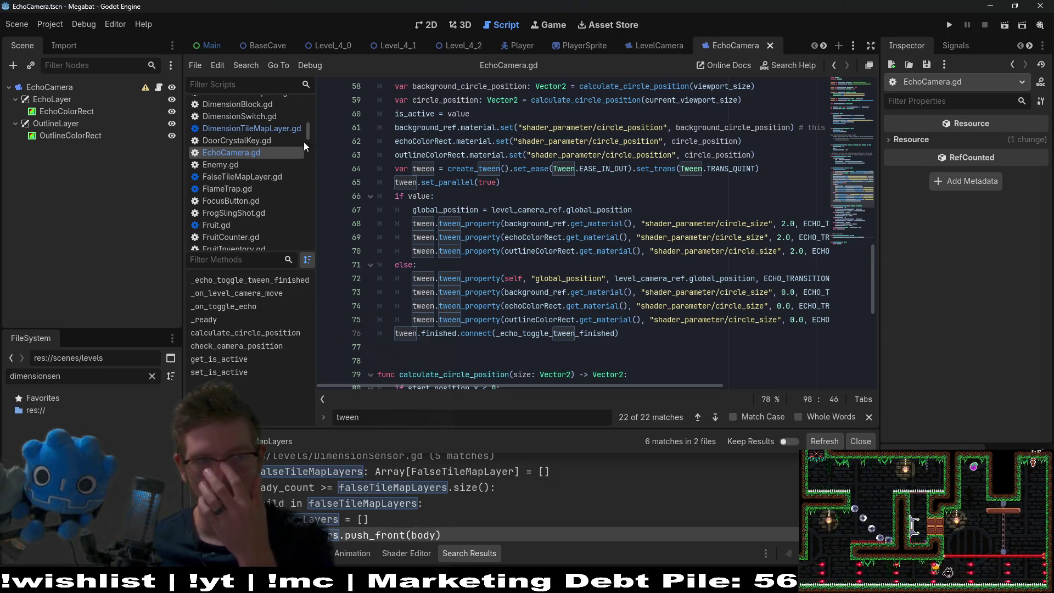
- Back in DimensionTileMapLayer.gd, inspect the on_toggle_echo_finished connection and displays_during_echo variable
{"action": "left_click", "coordinate": [268, 132]}
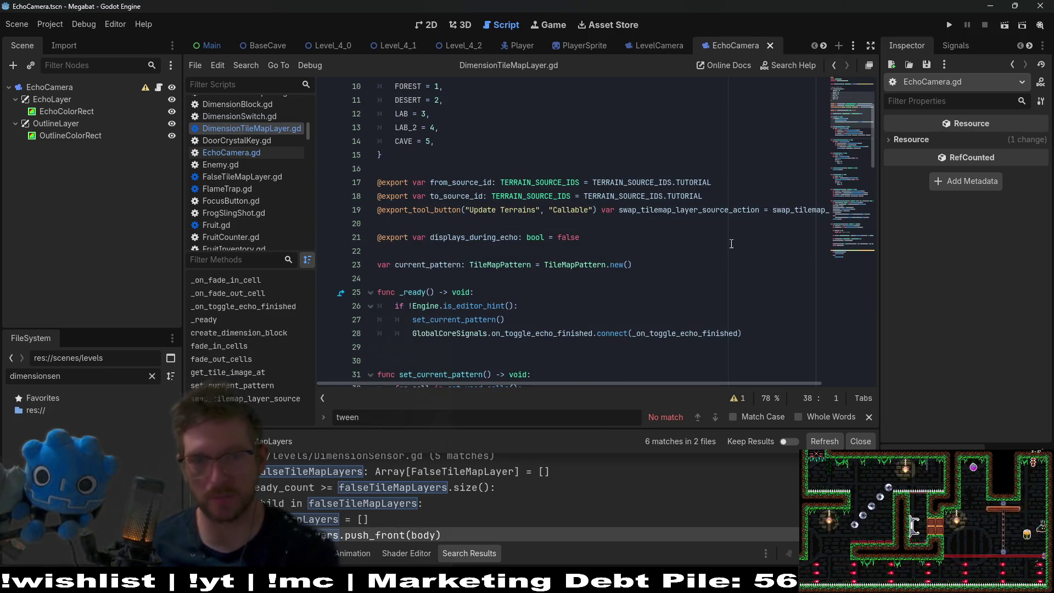
{"action": "scroll", "coordinate": [731, 244], "scroll_direction": "down", "scroll_amount": 5}
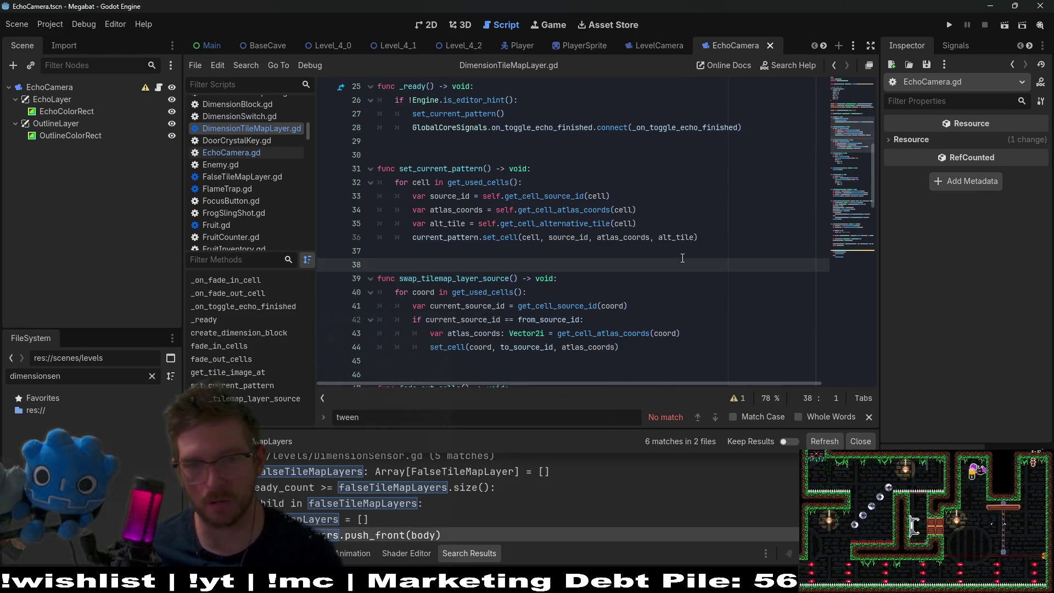
{"action": "scroll", "coordinate": [682, 258], "scroll_direction": "up", "scroll_amount": 2}
{"action": "double_click", "coordinate": [538, 205]}
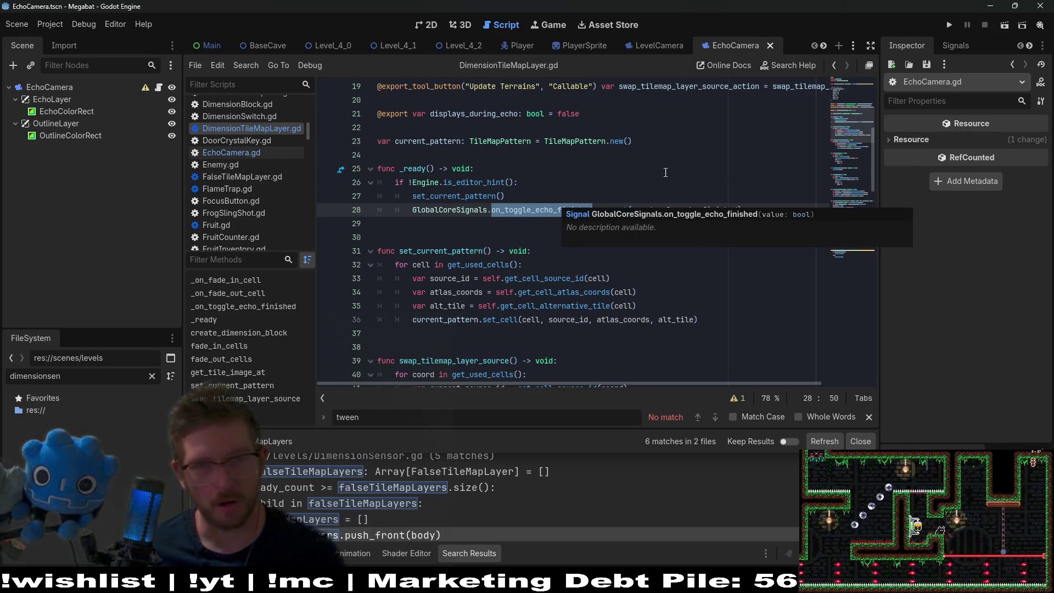
{"action": "double_click", "coordinate": [686, 209]}
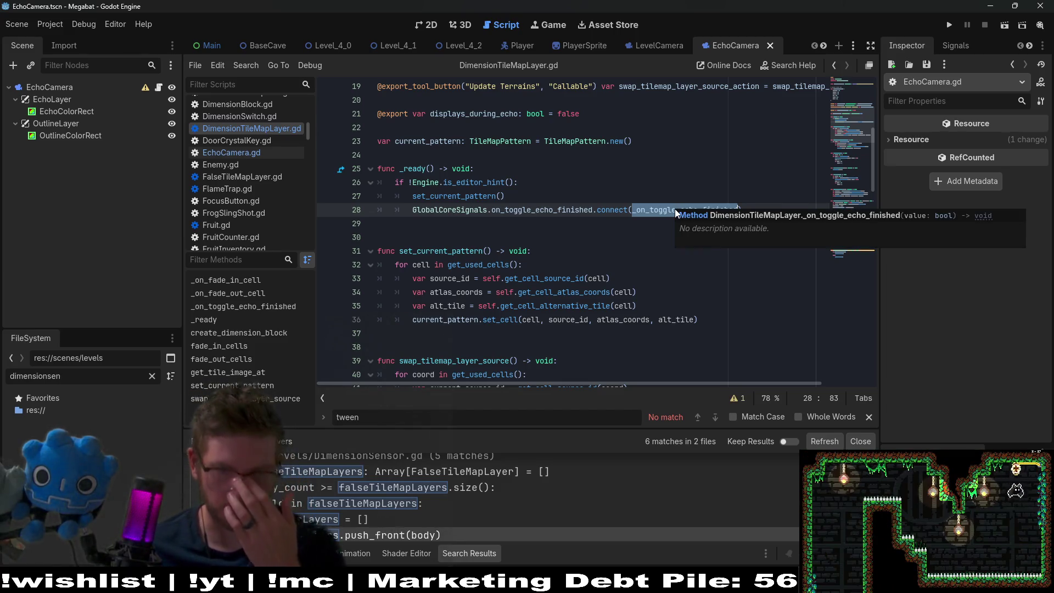
{"action": "double_click", "coordinate": [543, 207]}
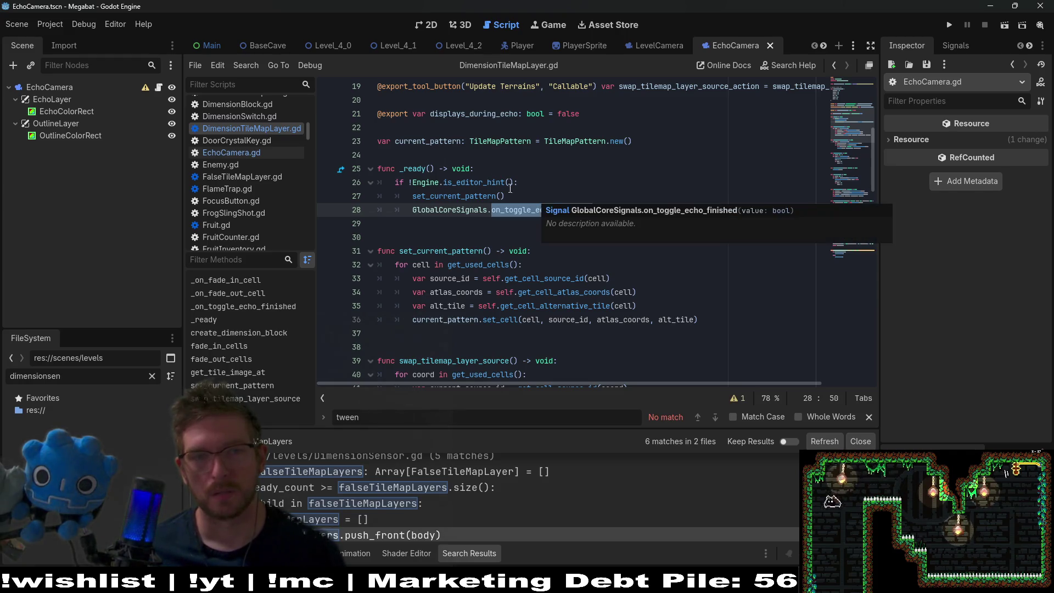
{"action": "double_click", "coordinate": [474, 114]}
- Review _on_toggle_echo_finished's displays_during_echo condition and its fade_out_cells/fade_in_cells calls
{"action": "scroll", "coordinate": [612, 253], "scroll_direction": "down", "scroll_amount": 4}
{"action": "scroll", "coordinate": [613, 253], "scroll_direction": "down", "scroll_amount": 18}
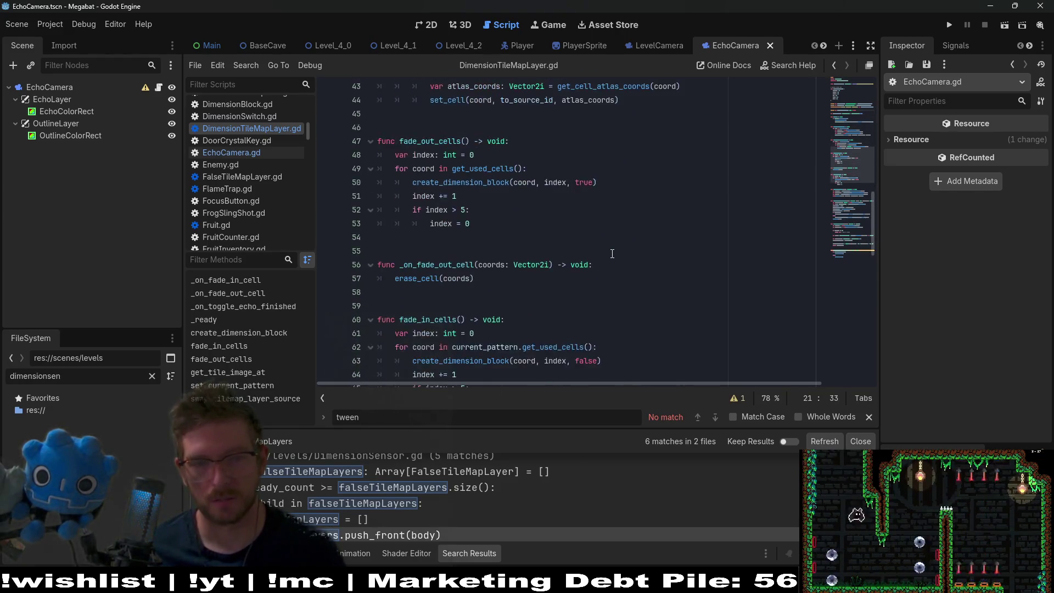
{"action": "scroll", "coordinate": [613, 254], "scroll_direction": "down", "scroll_amount": 2}
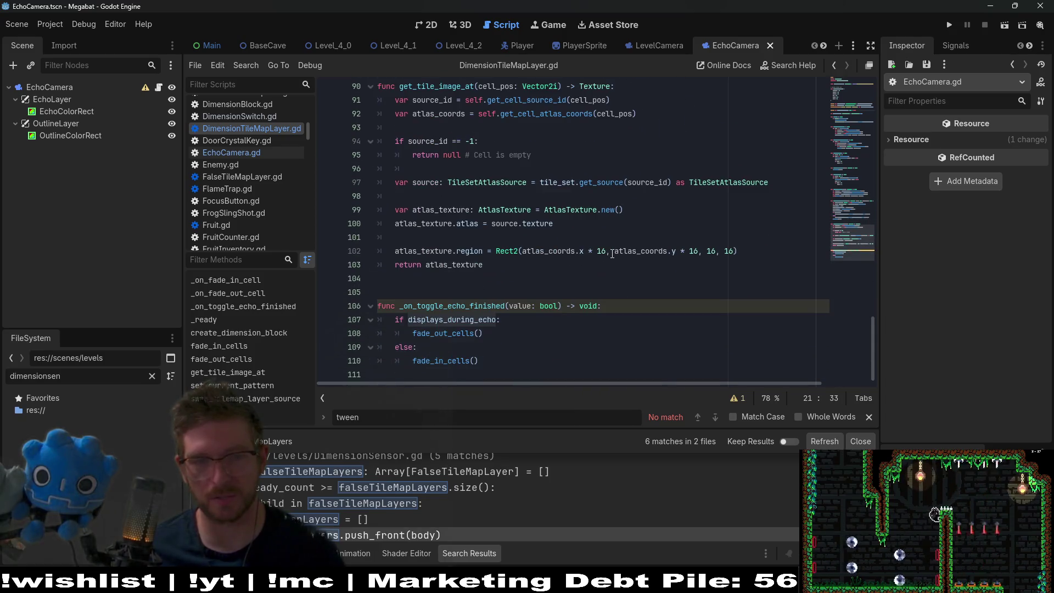
{"action": "left_click", "coordinate": [526, 307]}
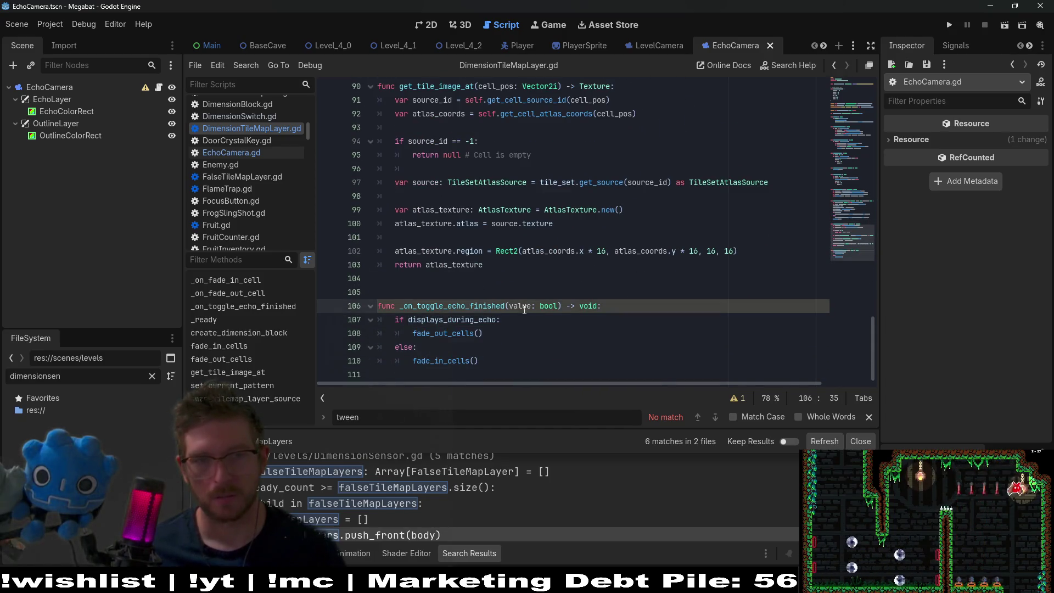
{"action": "double_click", "coordinate": [475, 320]}
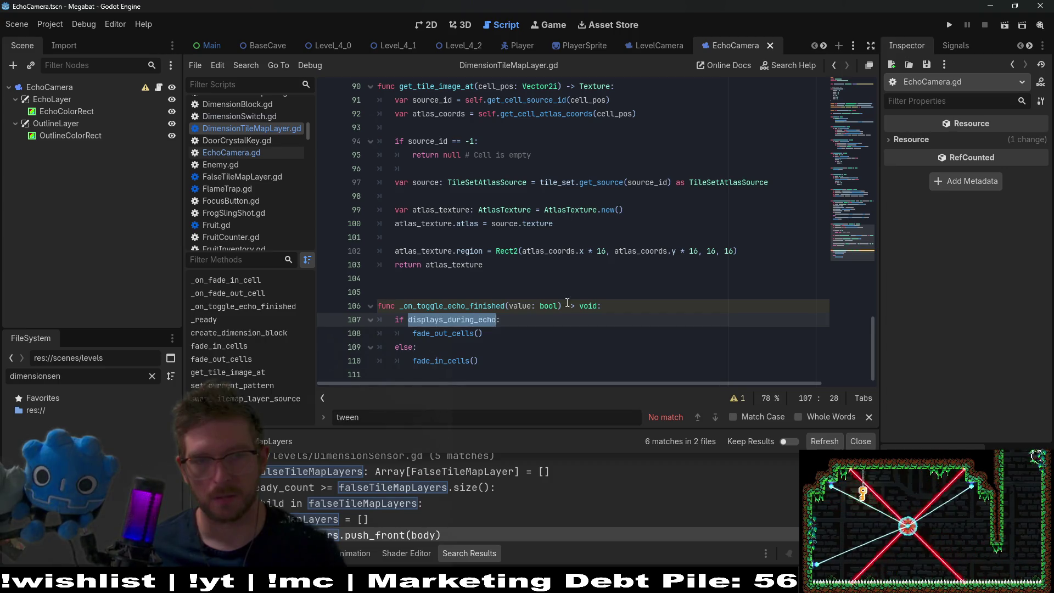
{"action": "left_click", "coordinate": [518, 332]}
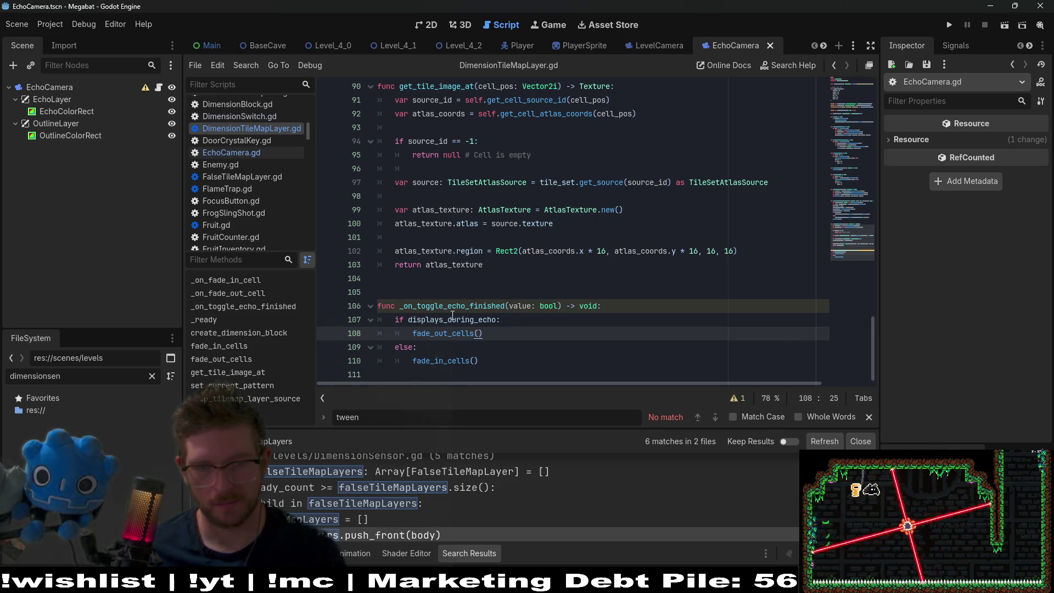
{"action": "double_click", "coordinate": [452, 317]}
{"action": "left_click", "coordinate": [525, 333]}
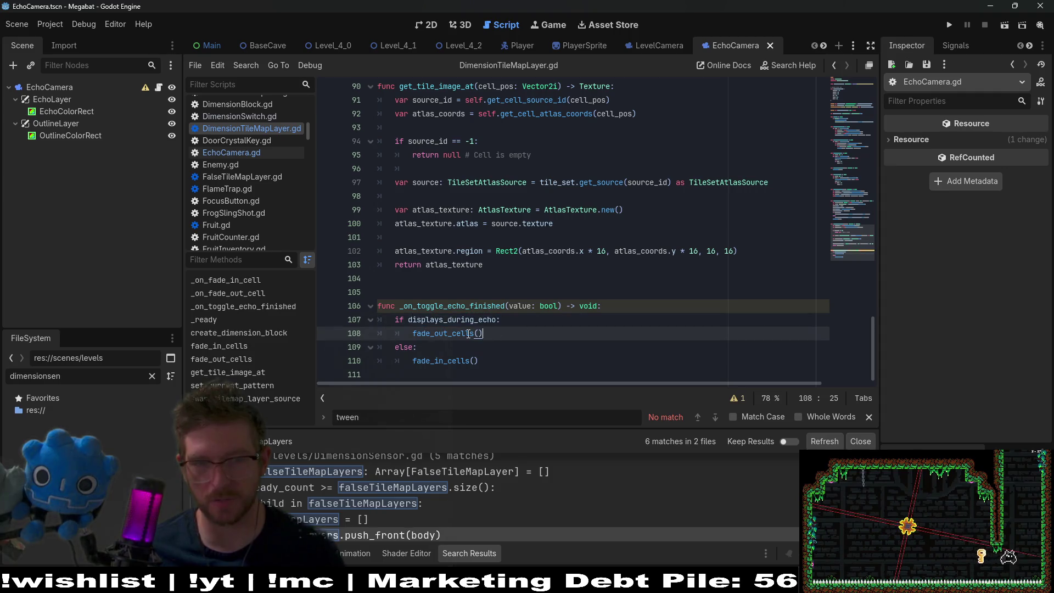
- Cut and restore the fade_out_cells() call on line 108
{"action": "left_click_drag", "start_coordinate": [483, 334], "coordinate": [406, 333]}
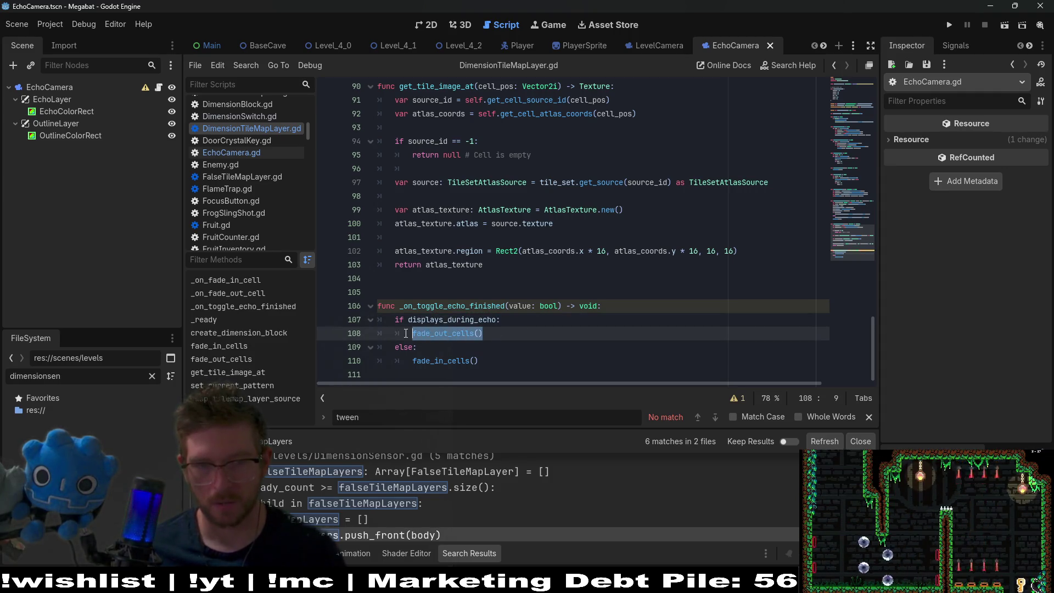
{"action": "key", "text": "ctrl+x"}
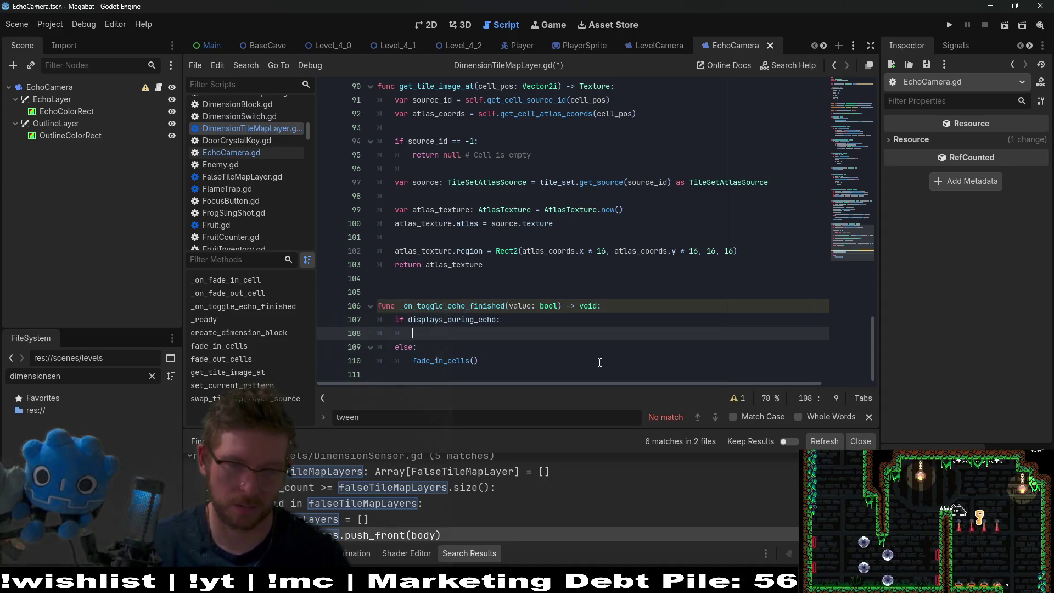
{"action": "type", "text": "if"}
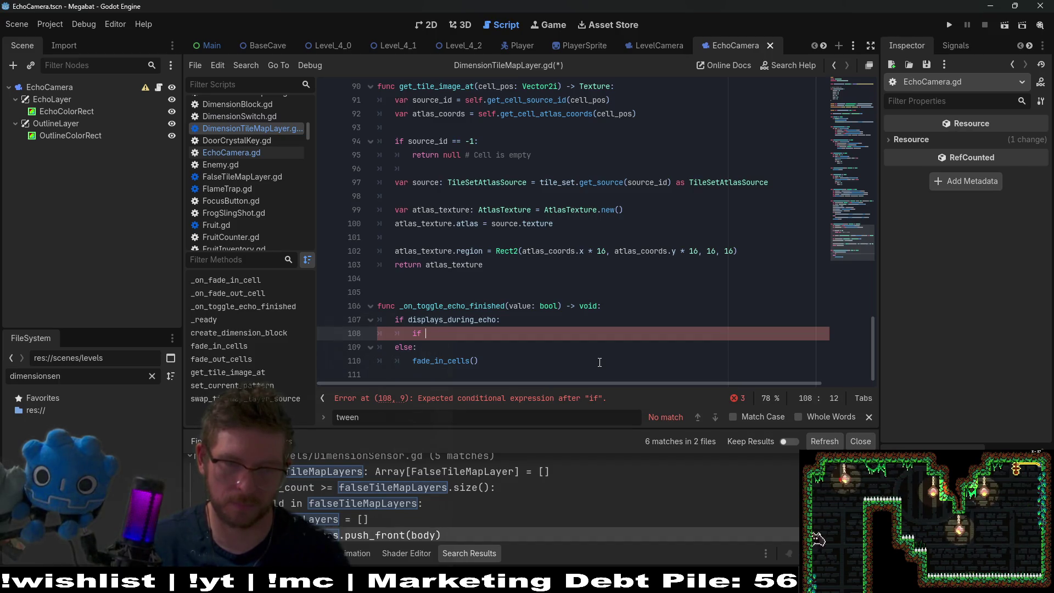
{"action": "key", "text": "BackSpace"}
{"action": "key", "text": "BackSpace"}
{"action": "key", "text": "BackSpace"}
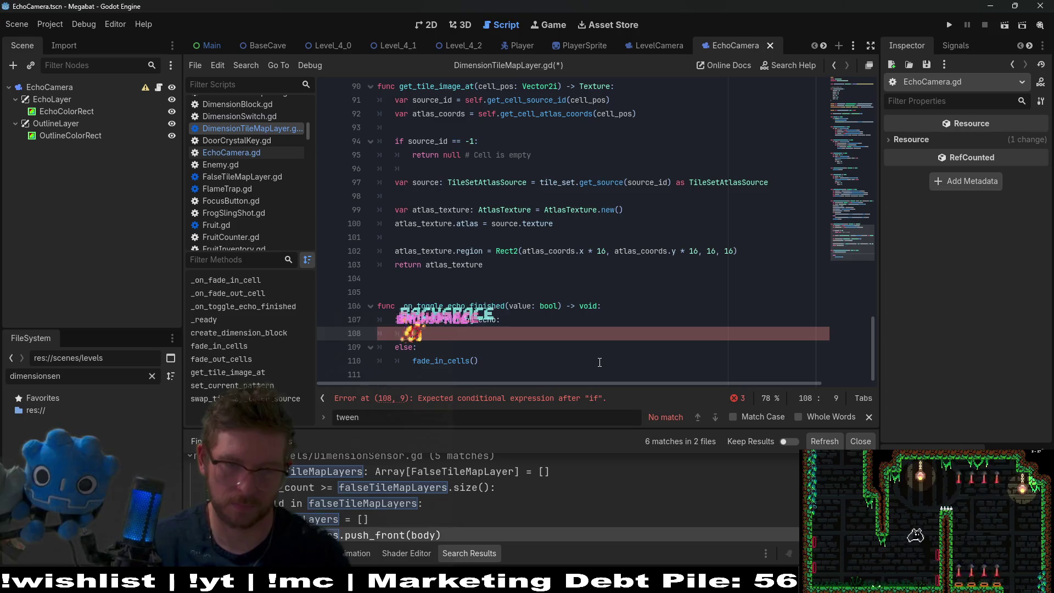
{"action": "key", "text": "ctrl+v"}
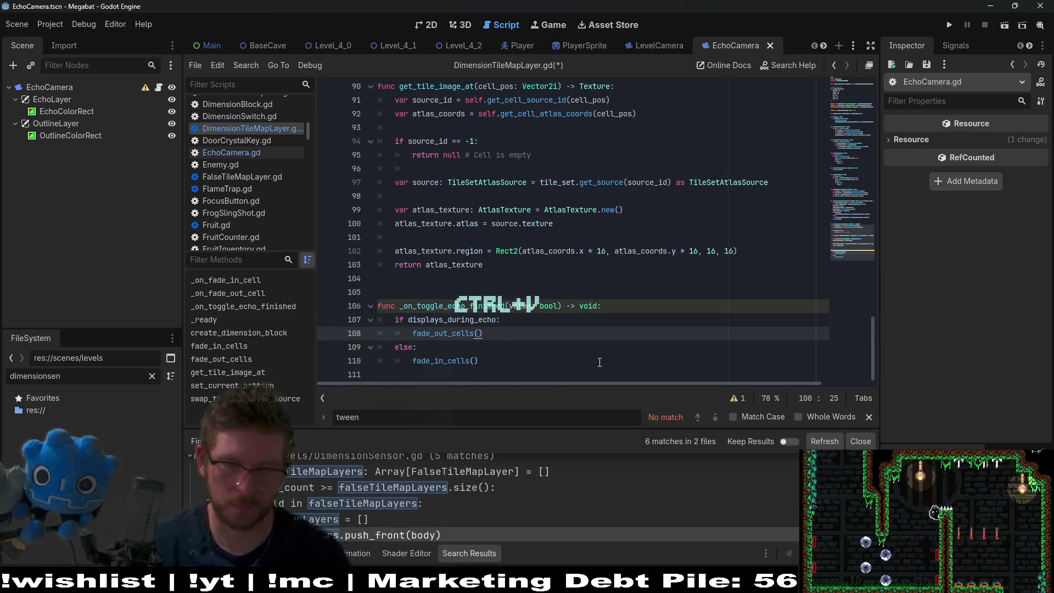
- Add a new function signature activate_transition(value: bool) -> void above the handler
{"action": "key", "text": "Up"}
{"action": "key", "text": "Up"}
{"action": "key", "text": "Up"}
{"action": "key", "text": "Return"}
{"action": "type", "text": "func e"}
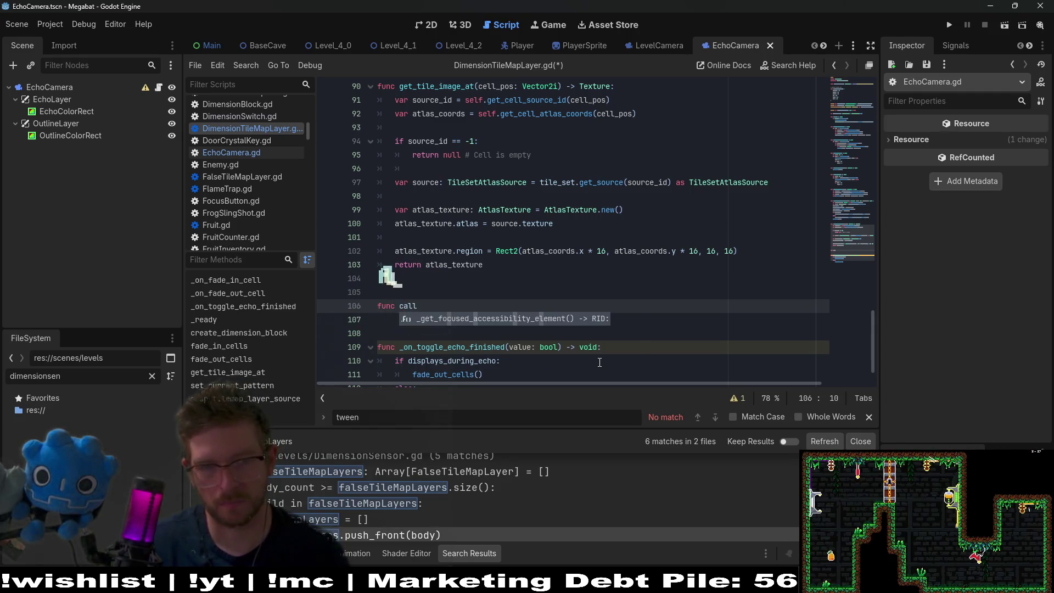
{"action": "key", "text": "BackSpace"}
{"action": "key", "text": "BackSpace"}
{"action": "key", "text": "BackSpace"}
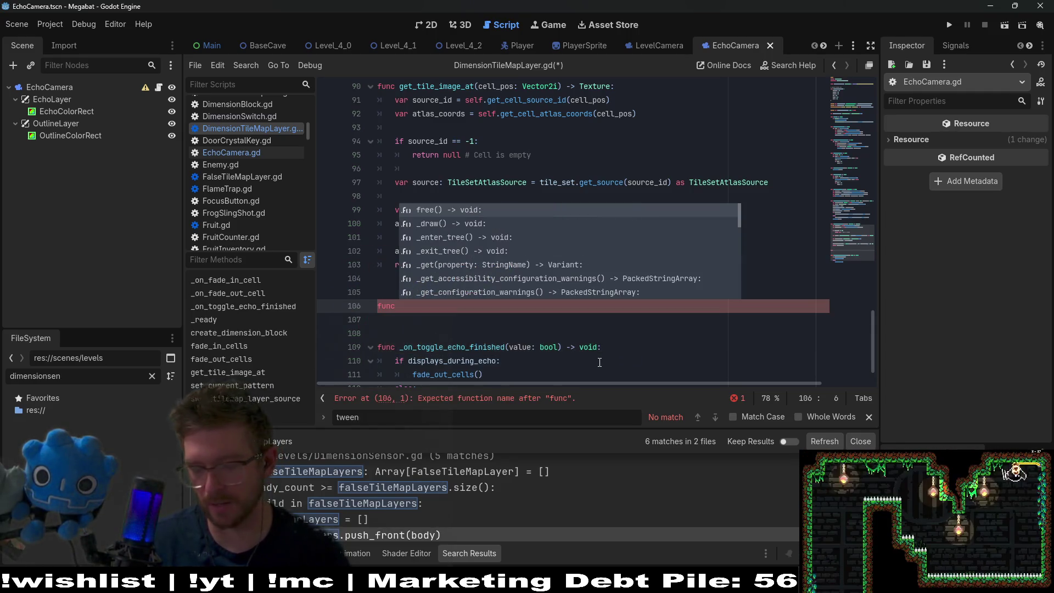
{"action": "type", "text": "active"}
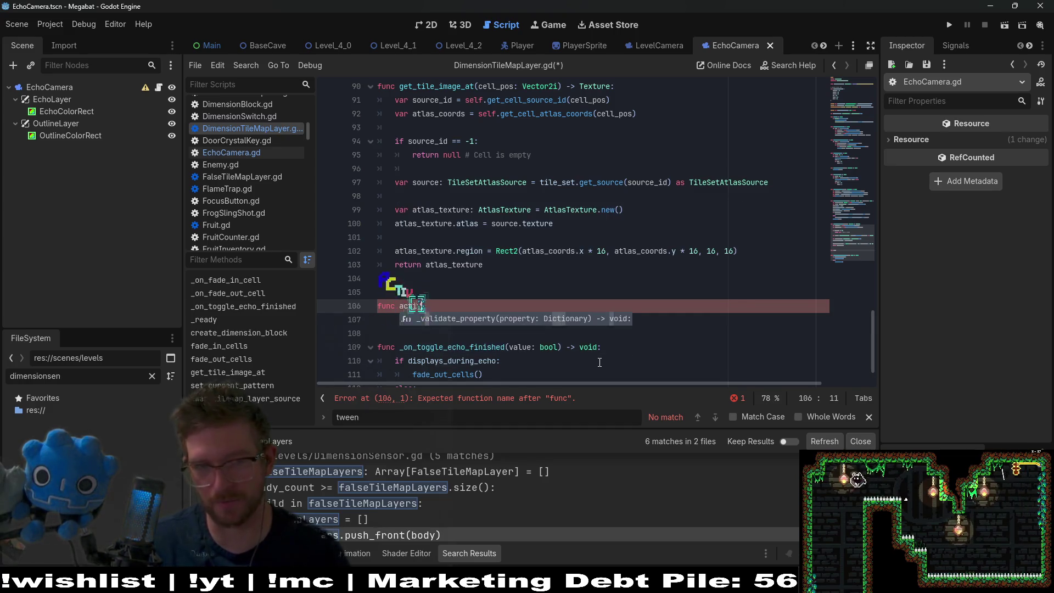
{"action": "key", "text": "BackSpace"}
{"action": "type", "text": "ate_fade"}
{"action": "key", "text": "BackSpace"}
{"action": "key", "text": "BackSpace"}
{"action": "key", "text": "BackSpace"}
{"action": "type", "text": "transition(valu"}
{"action": "type", "text": "e:"}
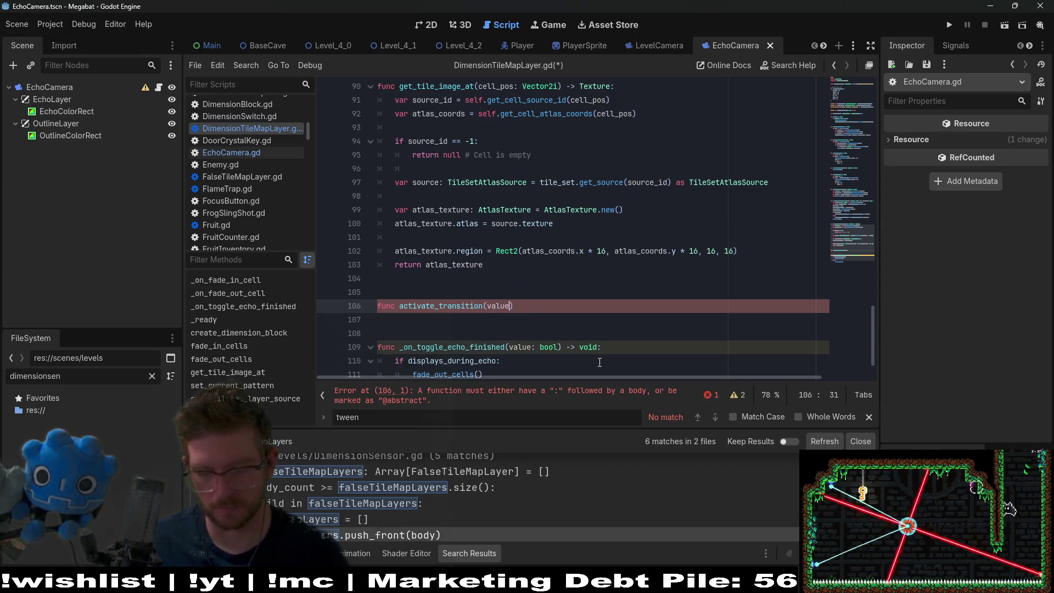
{"action": "type", "text": " bool) -"}
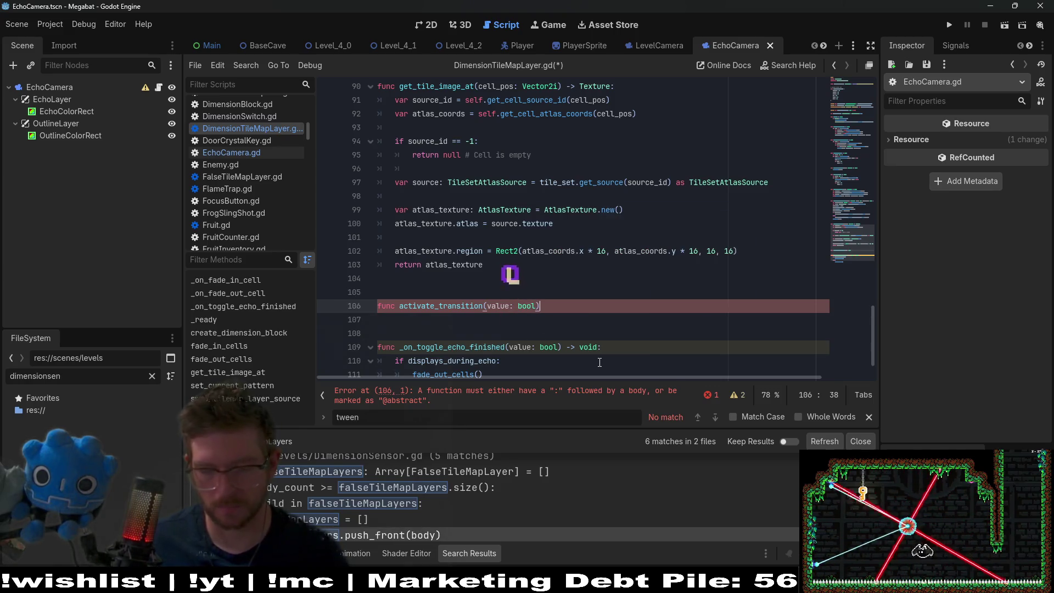
{"action": "type", "text": "> void:"}
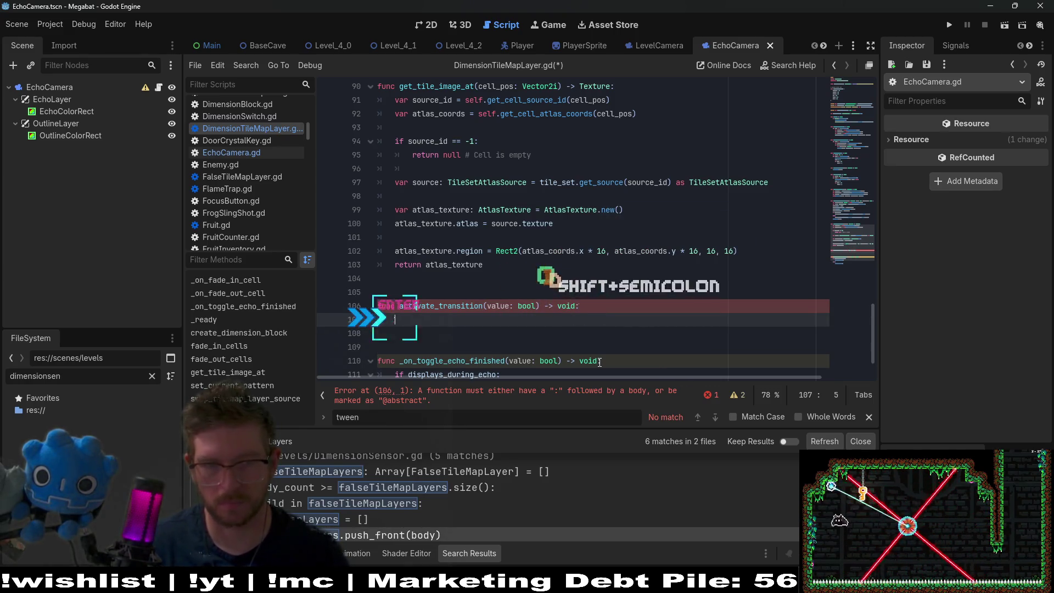
- Fill activate_transition with the fade if/else block, changing its condition to value
{"action": "key", "text": "Return"}
{"action": "type", "text": "if"}
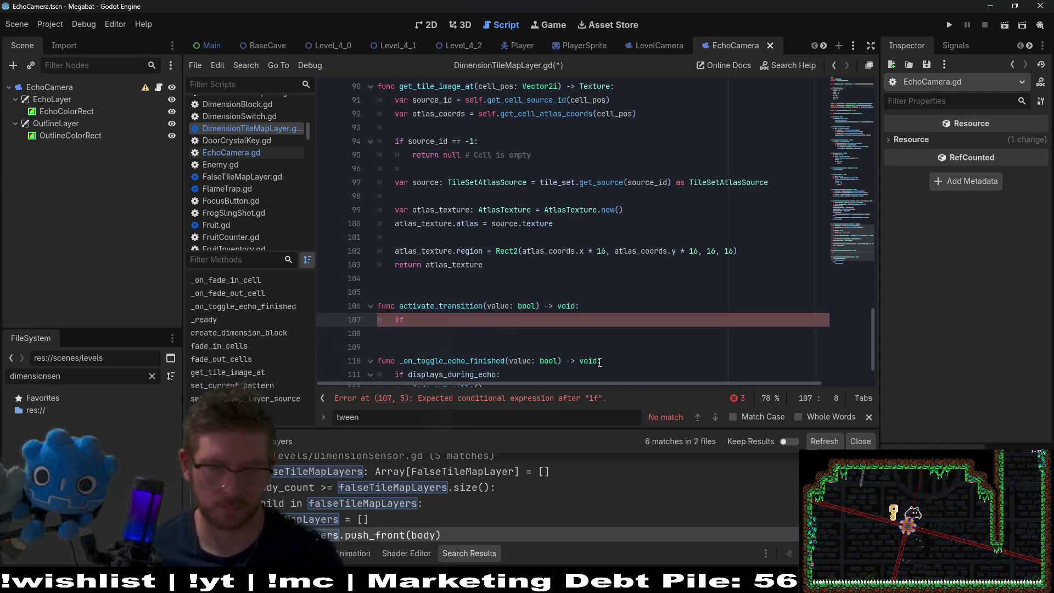
{"action": "scroll", "coordinate": [578, 371], "scroll_direction": "down", "scroll_amount": 2}
{"action": "left_click_drag", "start_coordinate": [490, 360], "coordinate": [289, 315]}
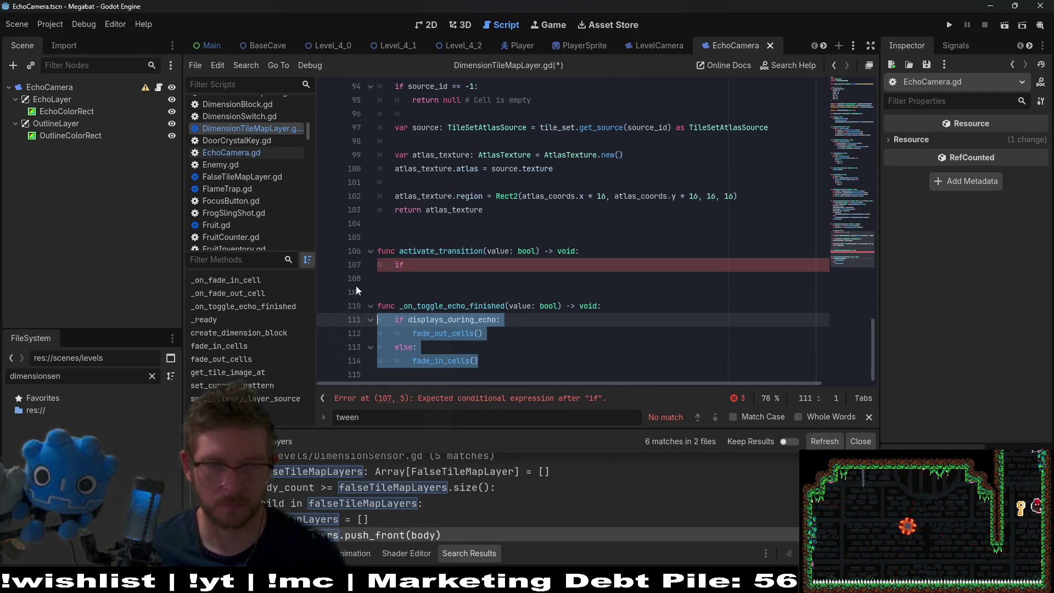
{"action": "left_click", "coordinate": [417, 265]}
{"action": "key", "text": "ctrl+v"}
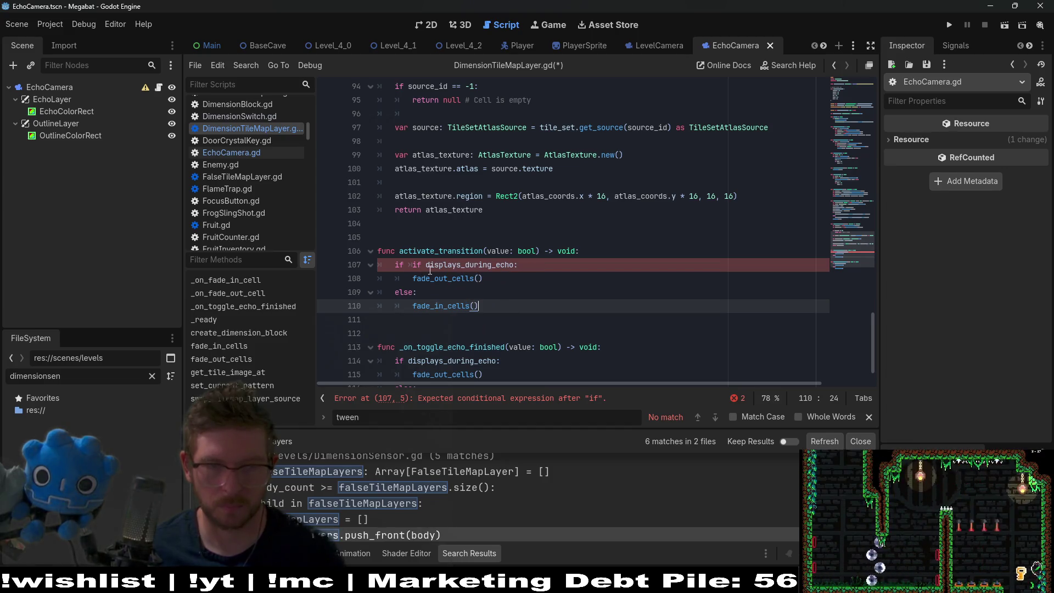
{"action": "left_click", "coordinate": [425, 265]}
{"action": "key", "text": "BackSpace"}
{"action": "key", "text": "BackSpace"}
{"action": "key", "text": "BackSpace"}
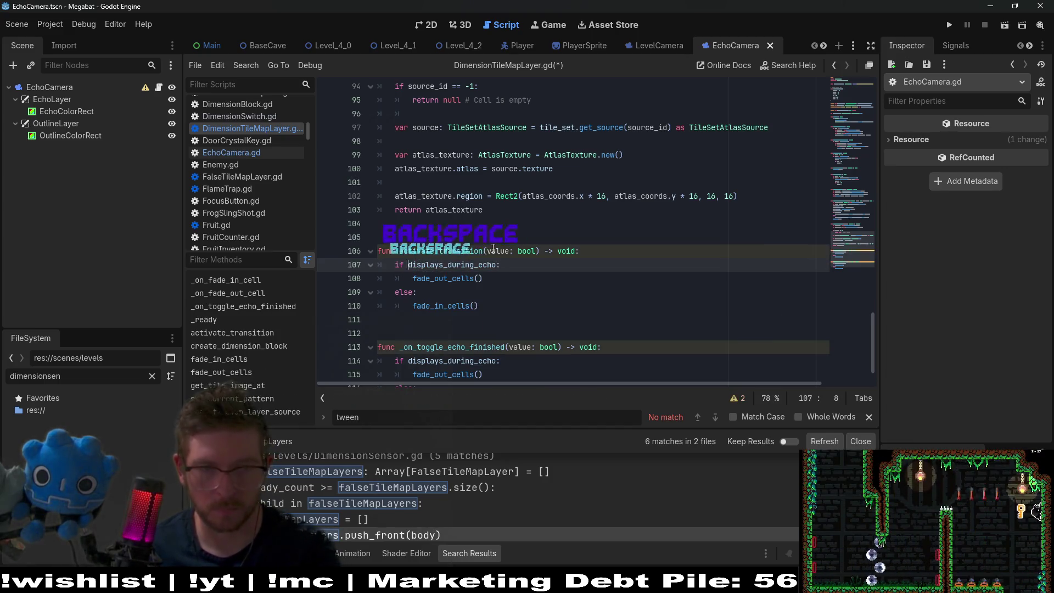
{"action": "double_click", "coordinate": [460, 264]}
{"action": "type", "text": "value"}
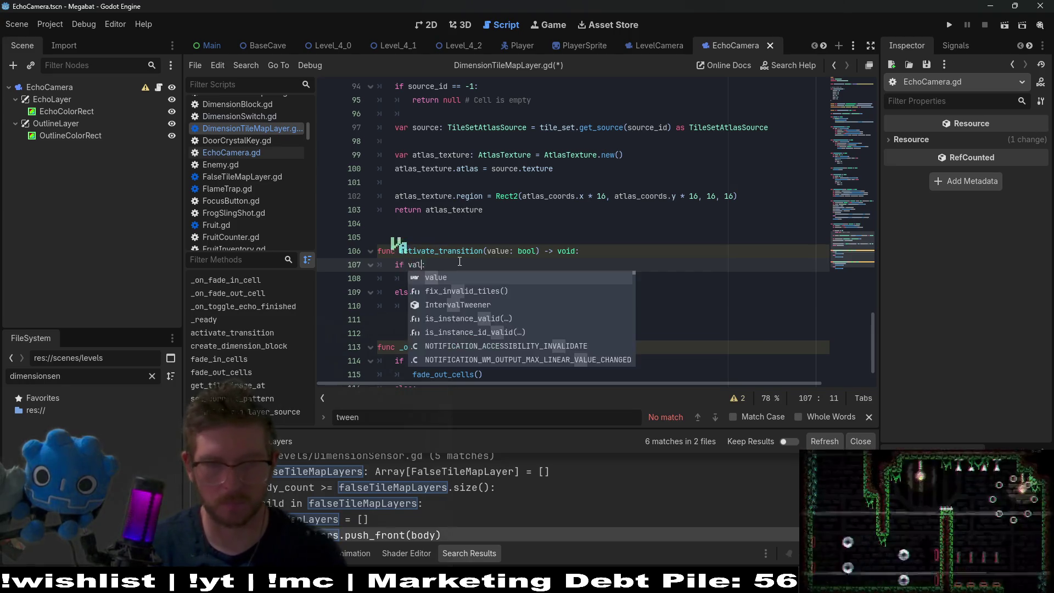
{"action": "key", "text": "Escape"}
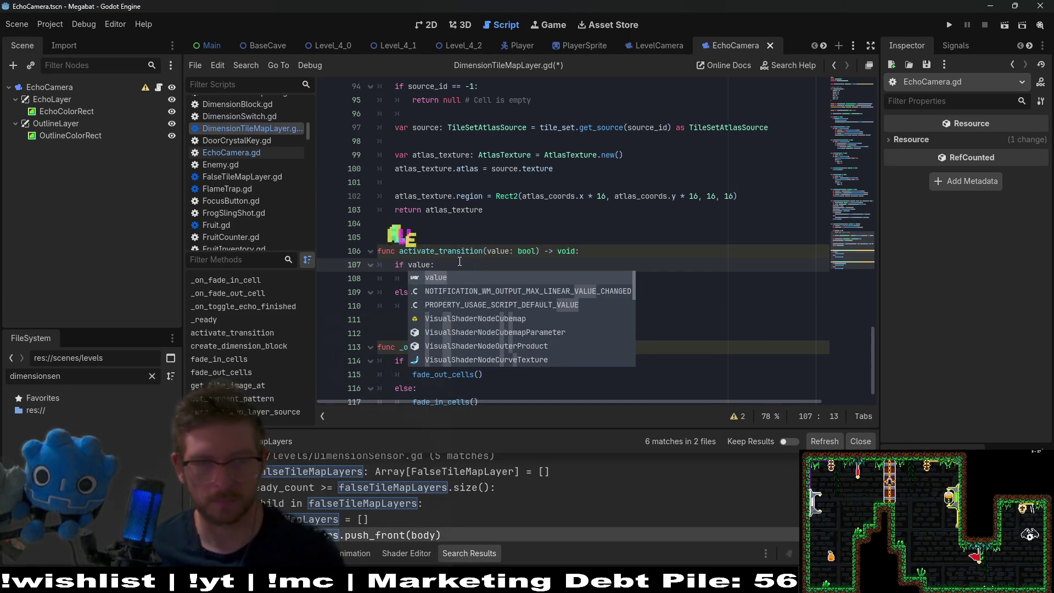
{"action": "left_click", "coordinate": [515, 222]}
{"action": "scroll", "coordinate": [515, 222], "scroll_direction": "down", "scroll_amount": 1}
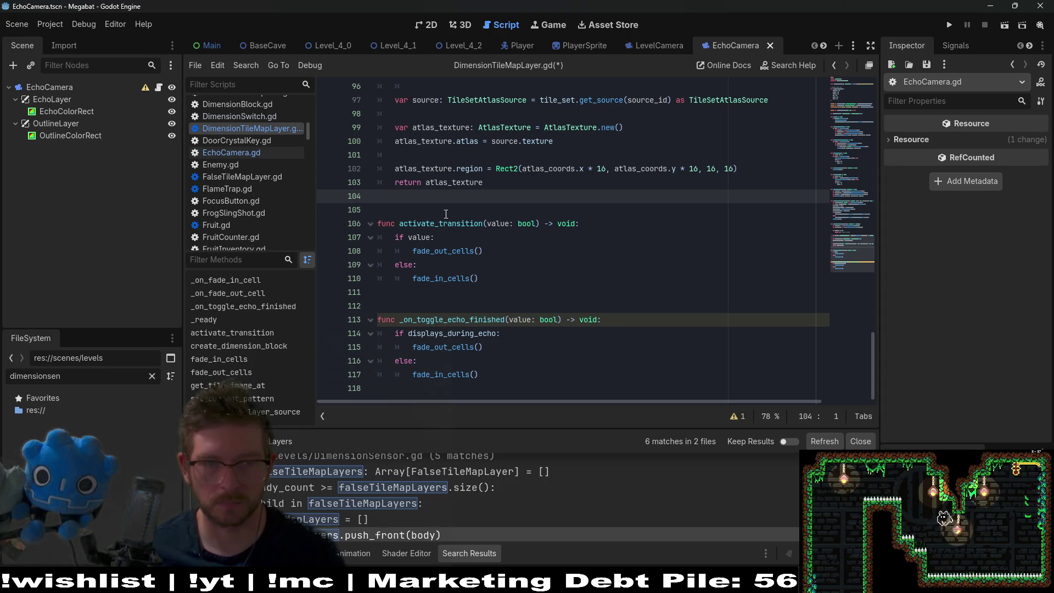
- Replace the fade_out_cells and fade_in_cells calls on lines 115 and 117 with activate_transition
{"action": "double_click", "coordinate": [463, 223]}
{"action": "key", "text": "ctrl+c"}
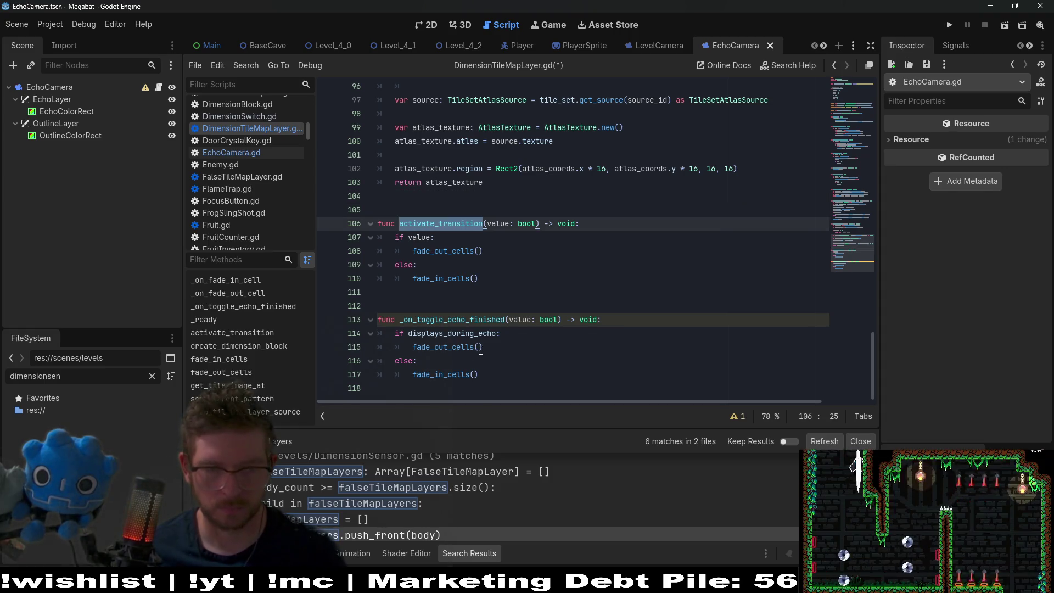
{"action": "double_click", "coordinate": [446, 348]}
{"action": "key", "text": "ctrl+v"}
{"action": "left_click", "coordinate": [444, 374]}
{"action": "double_click", "coordinate": [443, 374]}
{"action": "key", "text": "ctrl+v"}
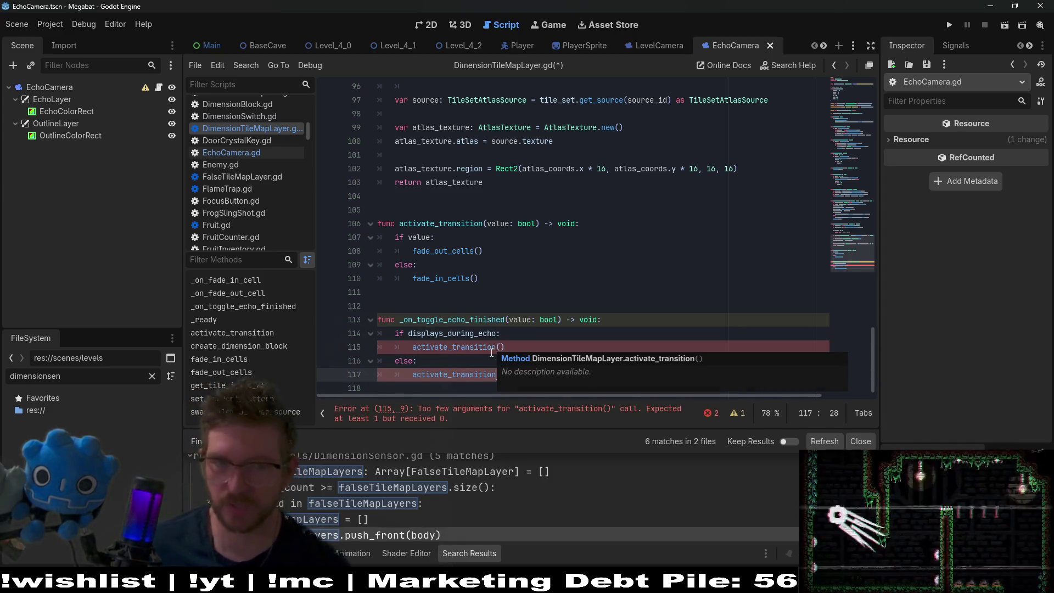
- Pass !value and value to the two activate_transition calls and save the script
{"action": "double_click", "coordinate": [463, 335]}
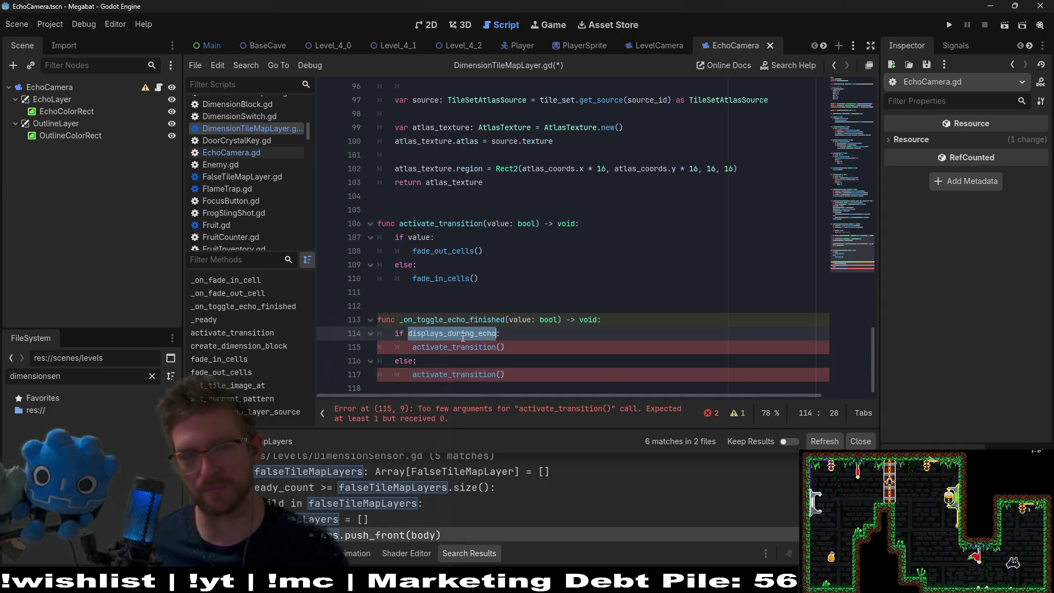
{"action": "left_click", "coordinate": [504, 347]}
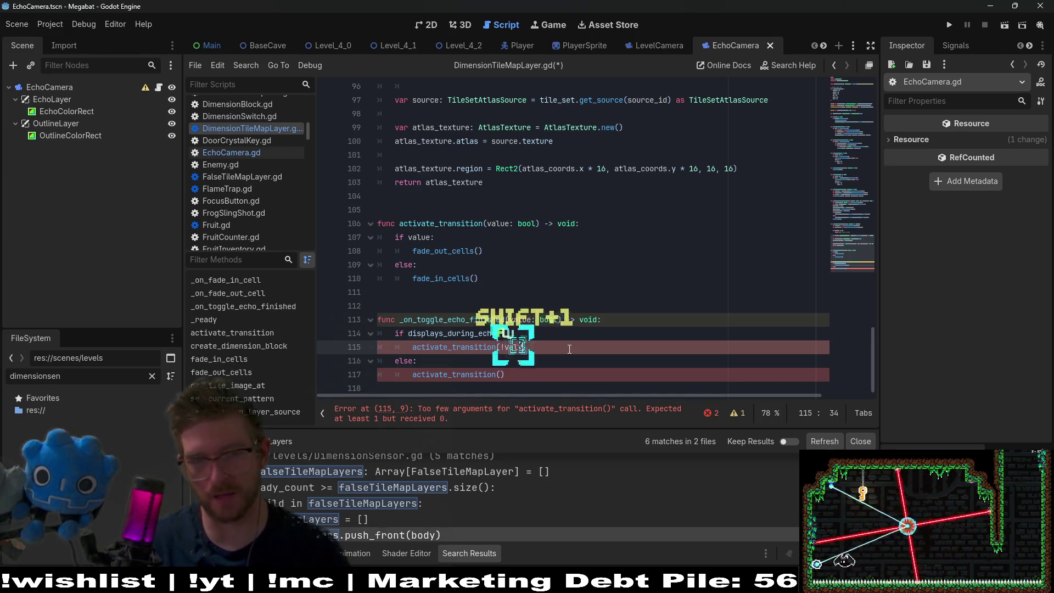
{"action": "type", "text": "value"}
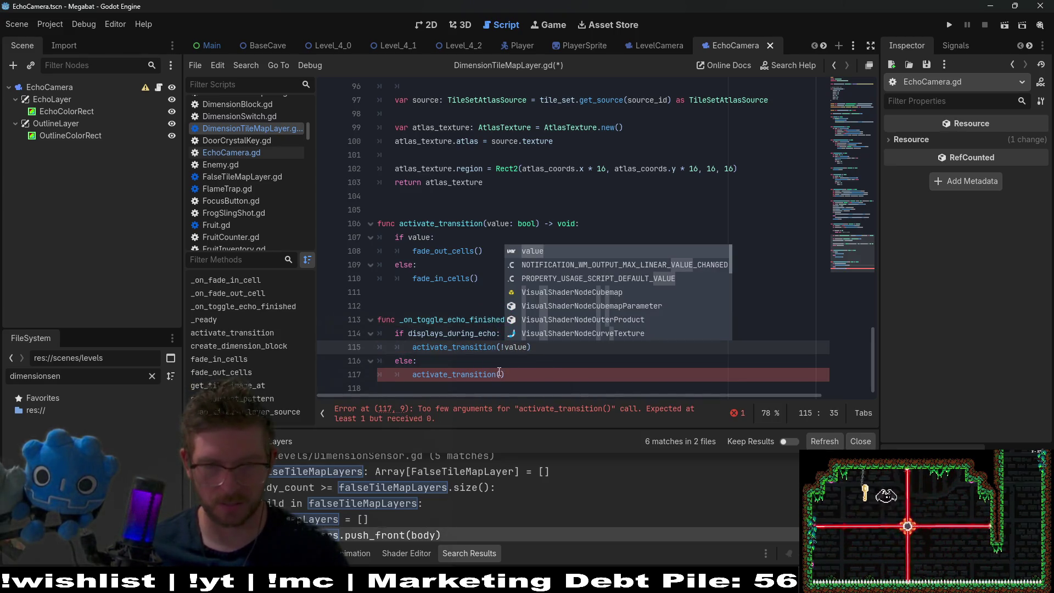
{"action": "left_click", "coordinate": [499, 374]}
{"action": "type", "text": "value"}
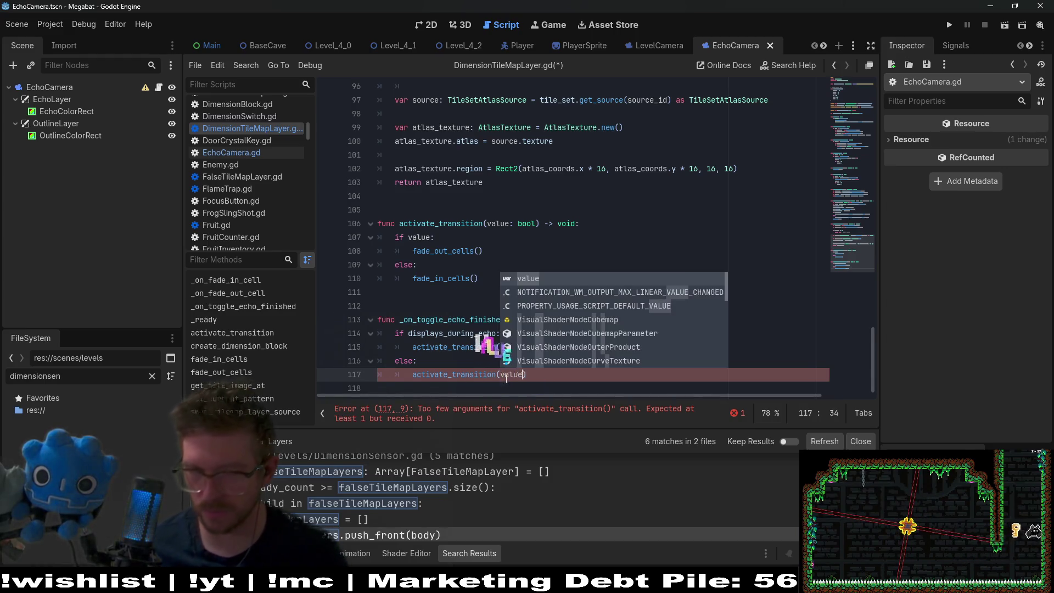
{"action": "key", "text": "ctrl+s"}
{"action": "left_click", "coordinate": [470, 320]}
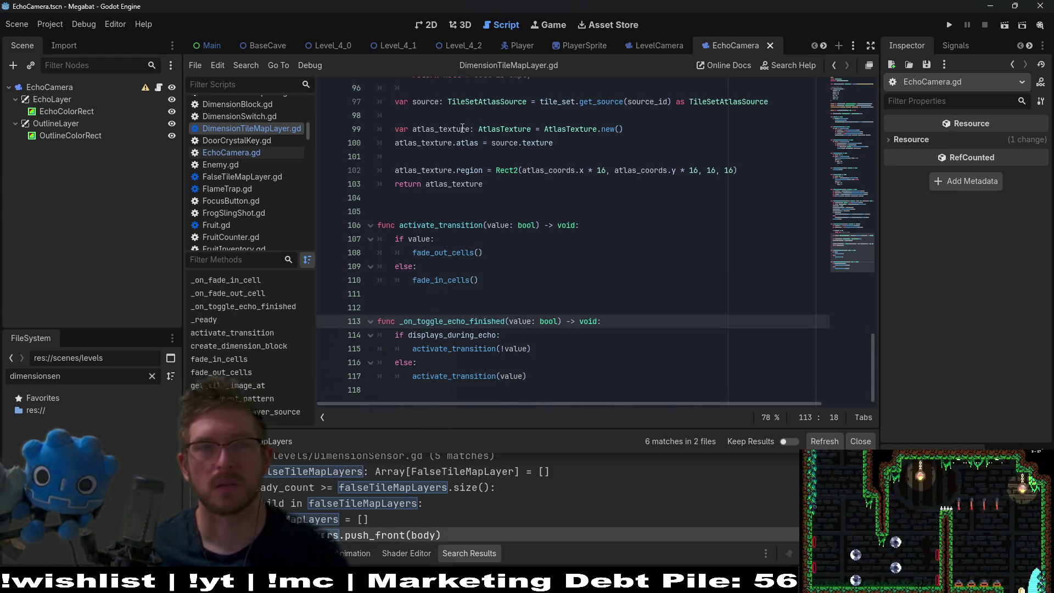
{"action": "left_click", "coordinate": [434, 47]}
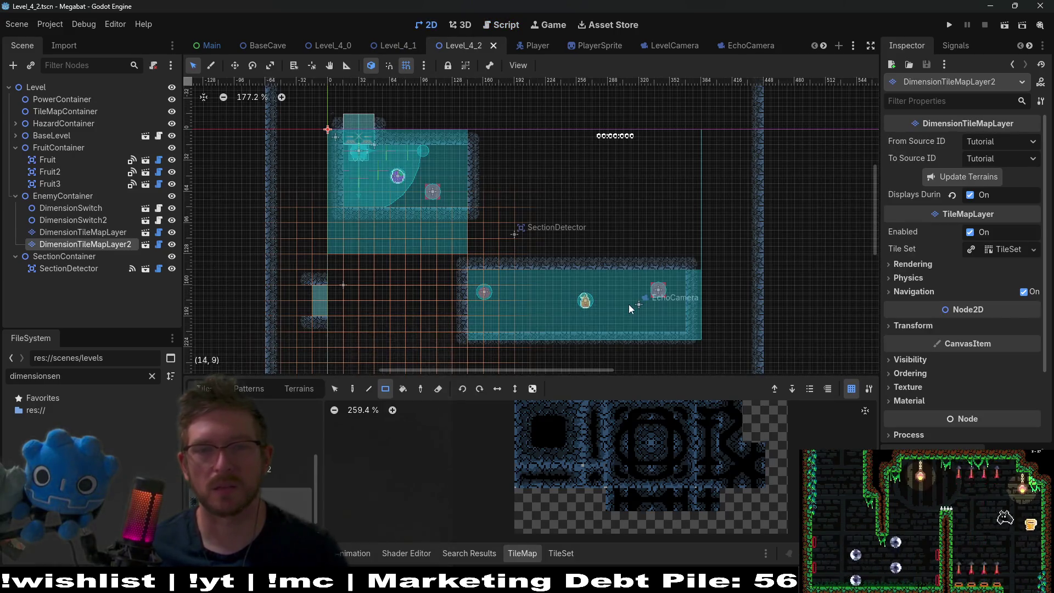
- Select DimensionTileMapLayer, run Level_4_2 to test the echo tile transitions, then close the game
{"action": "left_click", "coordinate": [105, 233]}
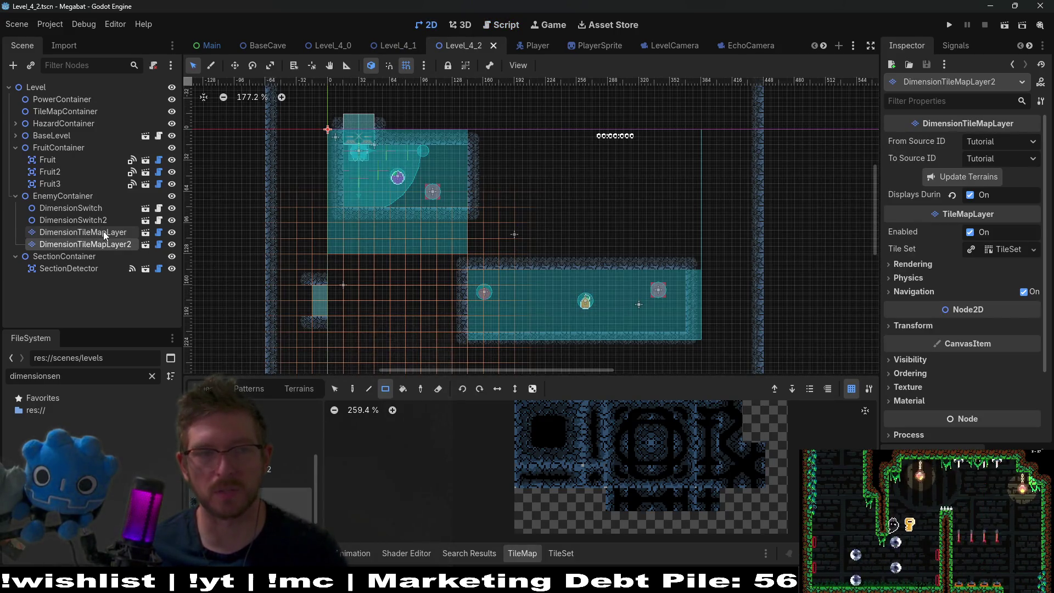
{"action": "left_click", "coordinate": [1005, 25]}
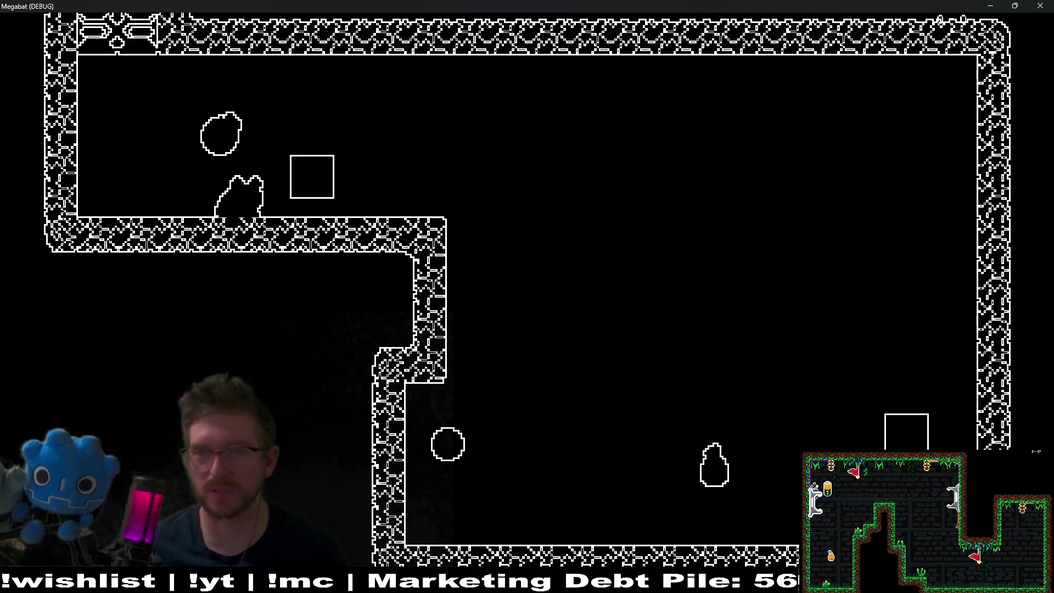
{"action": "left_click", "coordinate": [1039, 5]}
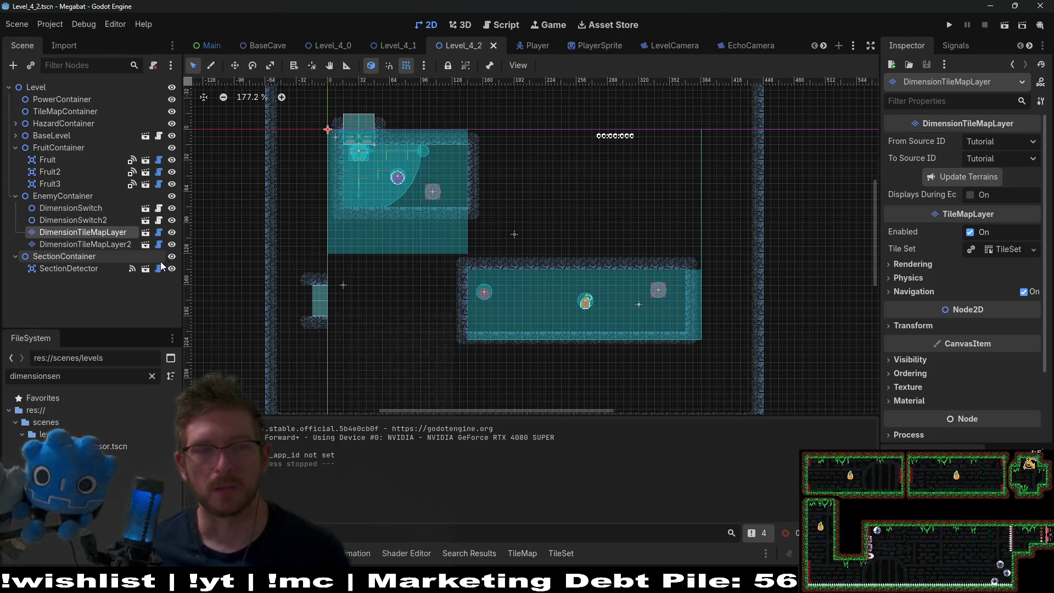
- Open DimensionTileMapLayer.gd and search for 'index', stepping through matches in fade_out_cells and fade_in_cells
{"action": "left_click", "coordinate": [159, 232]}
{"action": "left_click", "coordinate": [539, 265]}
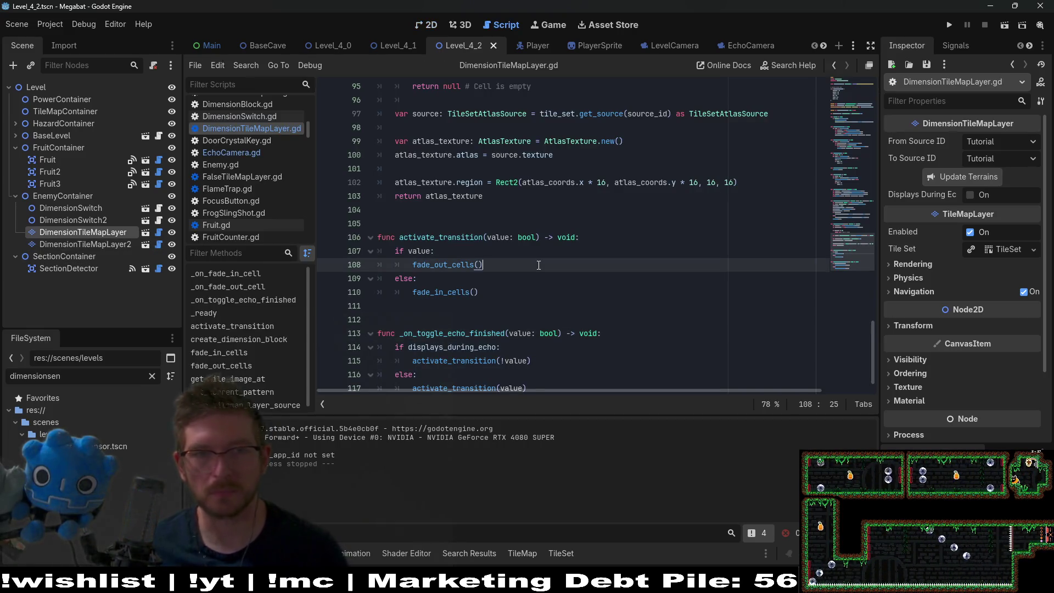
{"action": "key", "text": "ctrl+f"}
{"action": "type", "text": "index"}
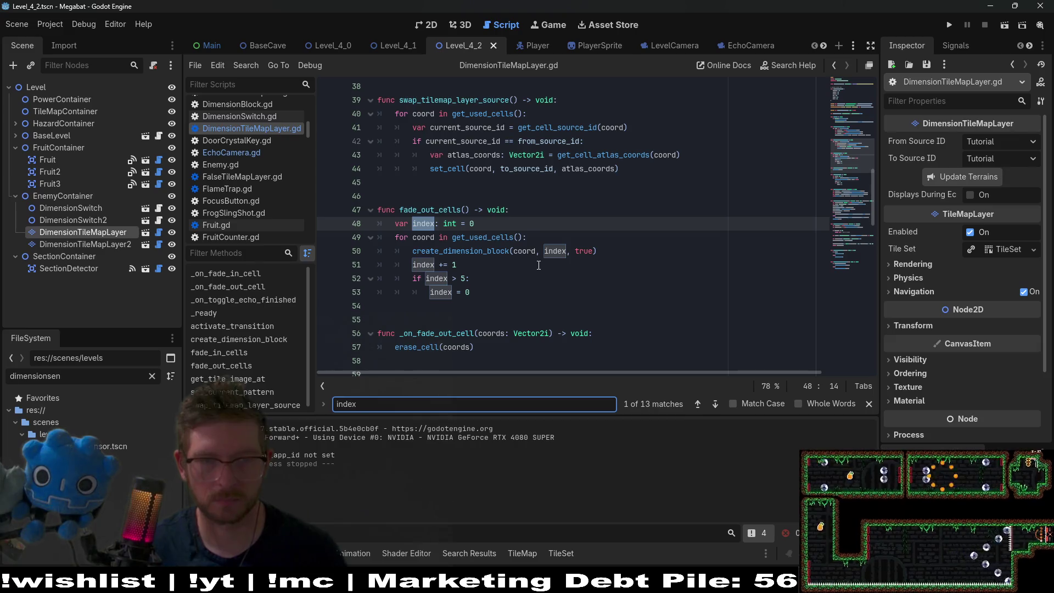
{"action": "key", "text": "Return"}
{"action": "key", "text": "Return"}
{"action": "key", "text": "Return"}
{"action": "key", "text": "Return"}
{"action": "key", "text": "Return"}
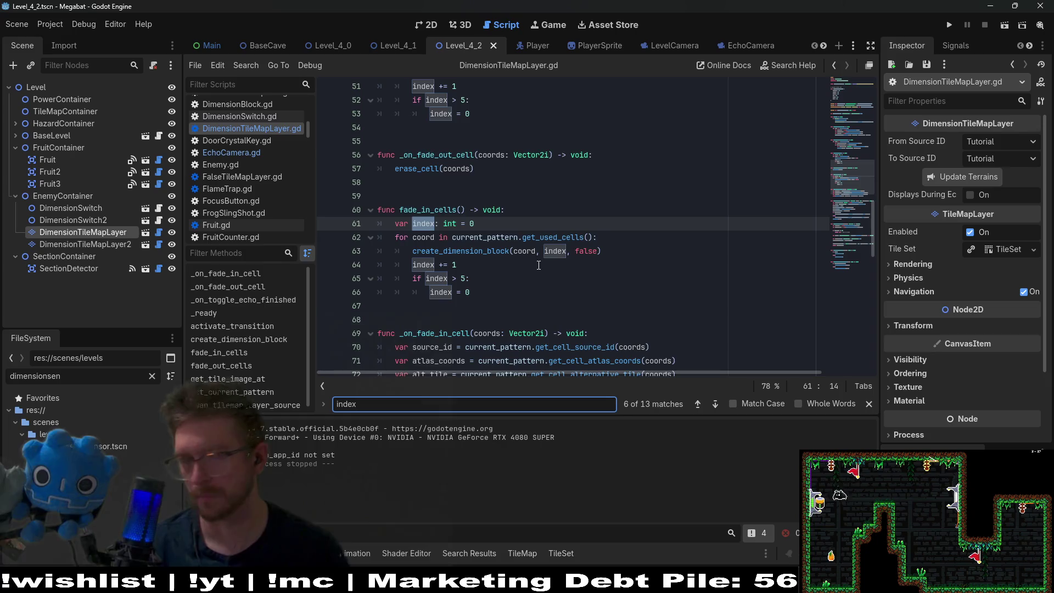
{"action": "key", "text": "Return"}
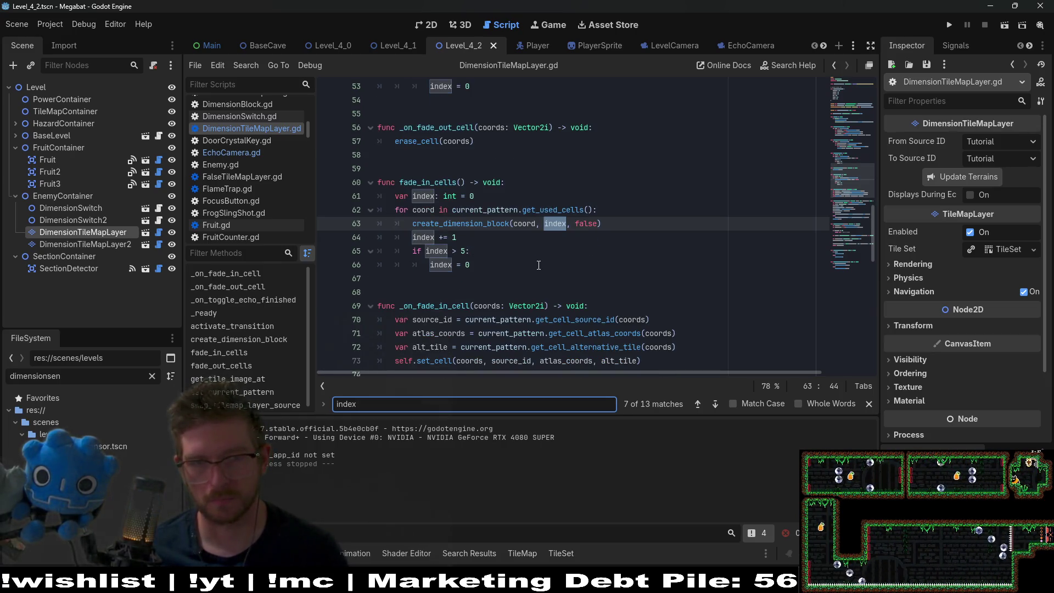
{"action": "scroll", "coordinate": [539, 265], "scroll_direction": "up", "scroll_amount": 3}
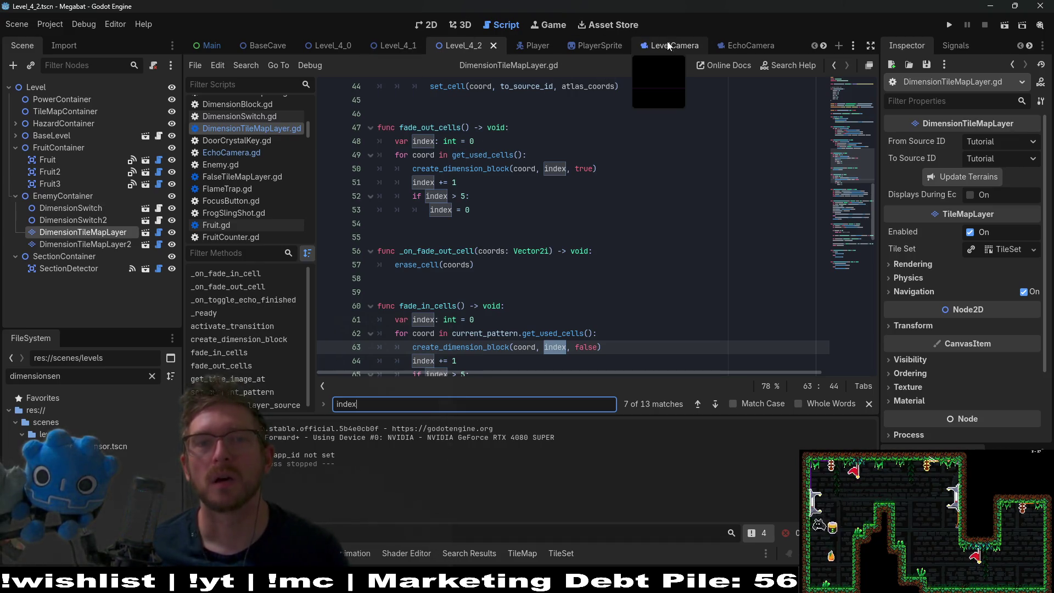
{"action": "left_click", "coordinate": [742, 44]}
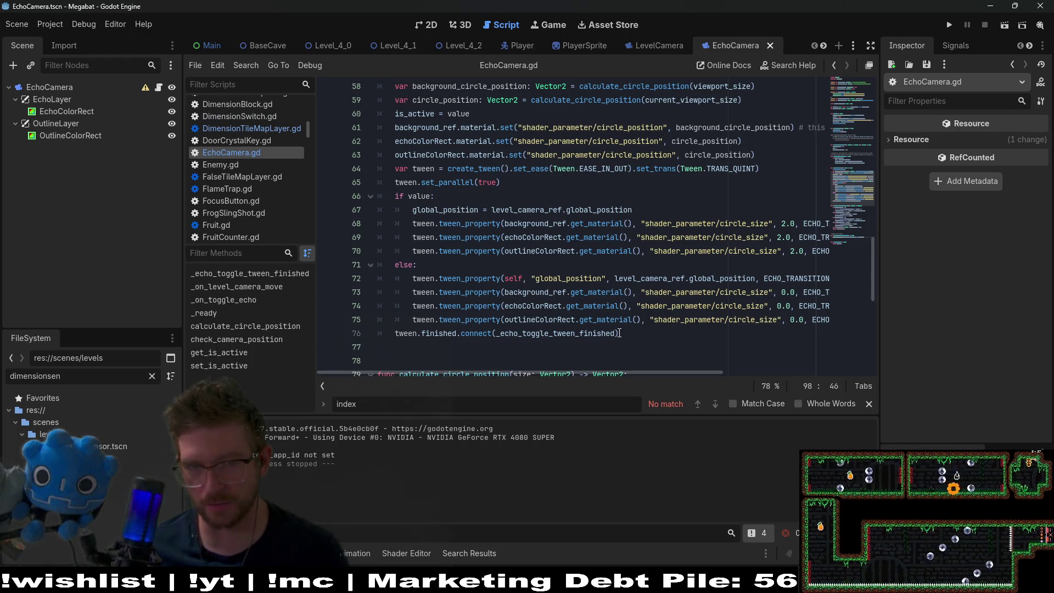
- Highlight tween_property and scroll through EchoCamera.gd's tween code
{"action": "double_click", "coordinate": [479, 277]}
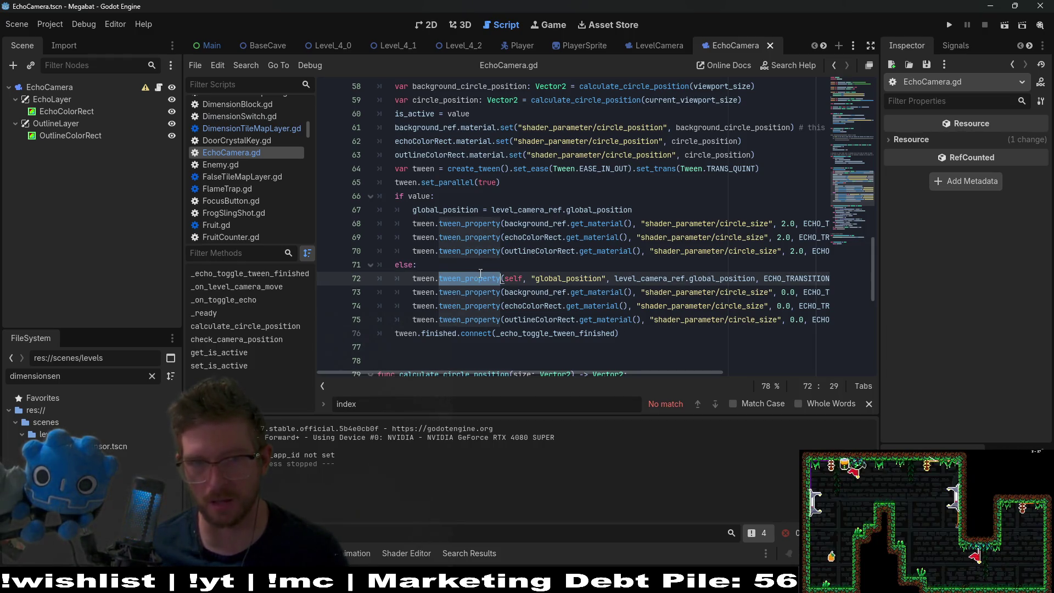
{"action": "scroll", "coordinate": [504, 265], "scroll_direction": "up", "scroll_amount": 2}
{"action": "scroll", "coordinate": [504, 265], "scroll_direction": "down", "scroll_amount": 2}
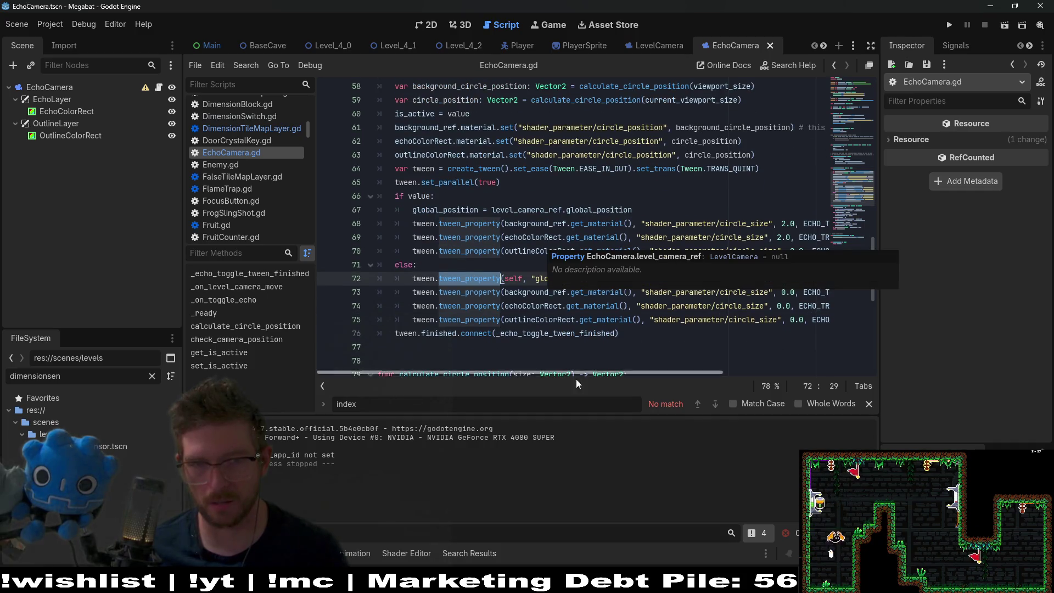
{"action": "scroll", "coordinate": [598, 337], "scroll_direction": "down", "scroll_amount": 1}
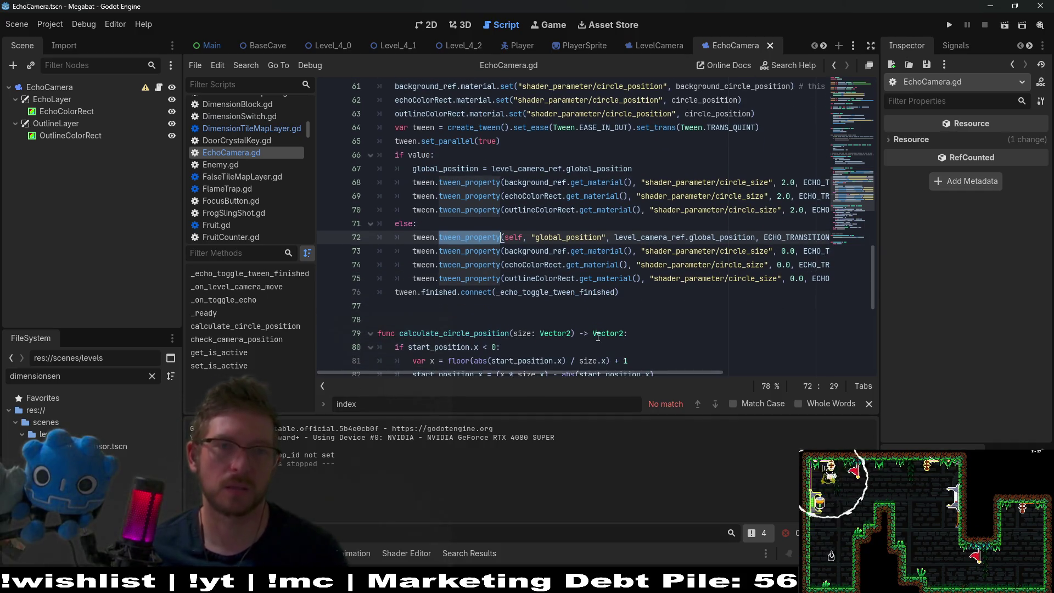
{"action": "mouse_move", "coordinate": [604, 341]}
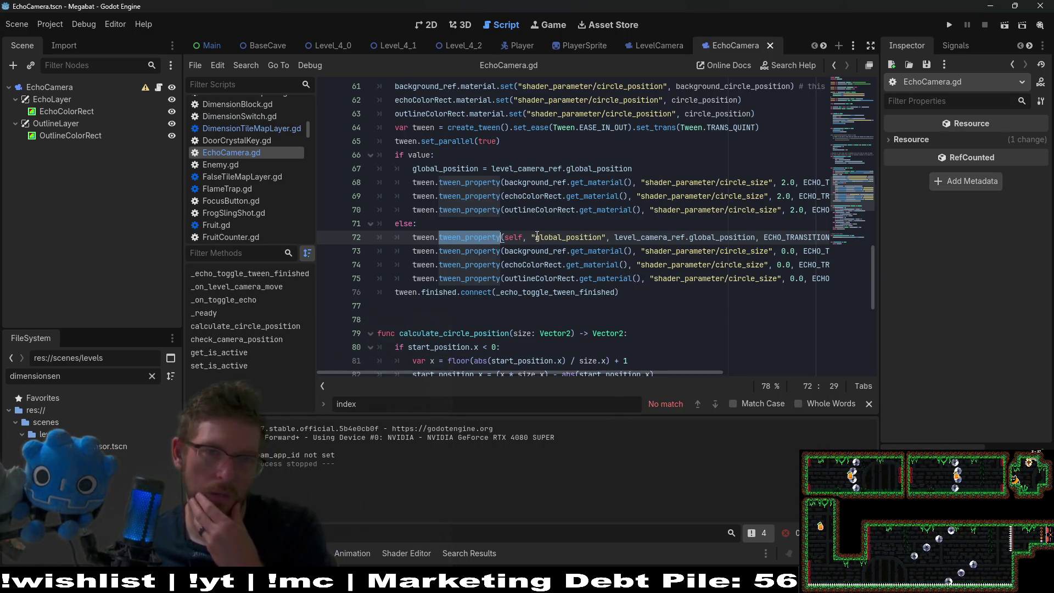
{"action": "scroll", "coordinate": [641, 335], "scroll_direction": "up", "scroll_amount": 2}
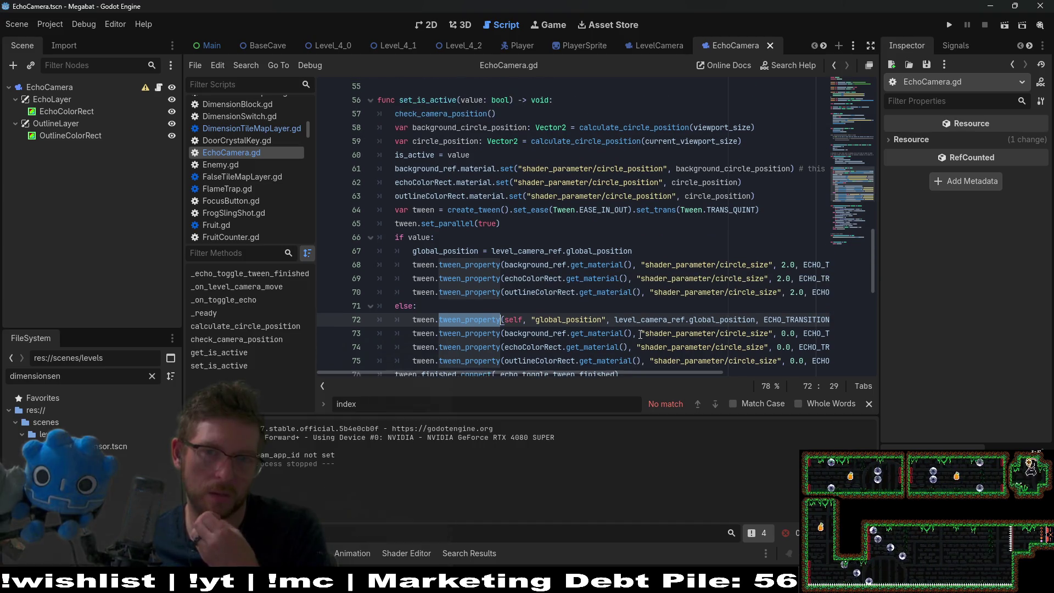
{"action": "scroll", "coordinate": [640, 334], "scroll_direction": "up", "scroll_amount": 3}
{"action": "scroll", "coordinate": [641, 335], "scroll_direction": "up", "scroll_amount": 6}
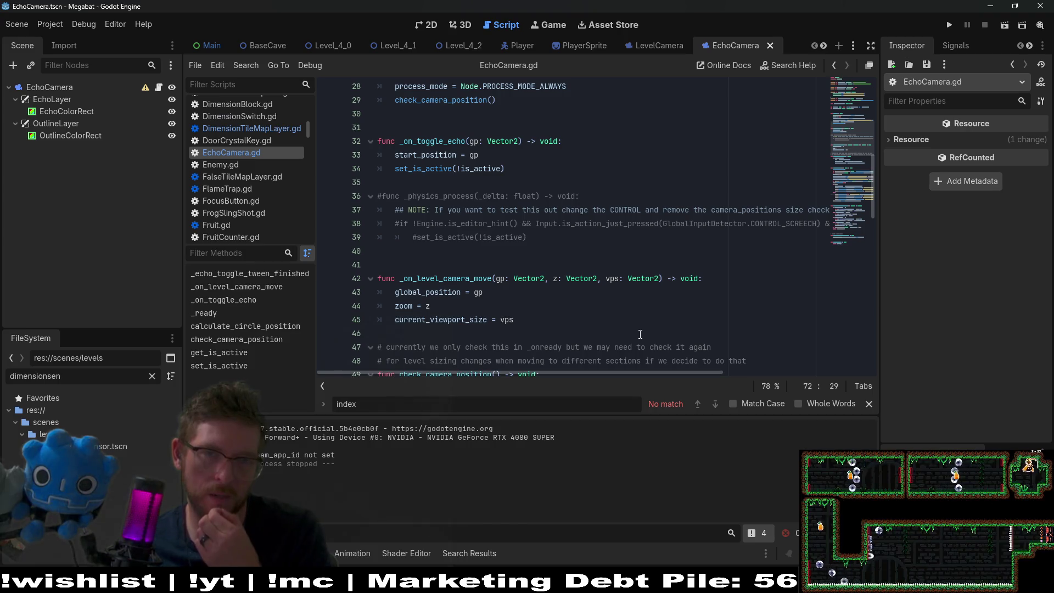
- Follow GlobalCoreSignals.on_toggle_echo to its declaration in GlobalCoreSignals.gd
{"action": "scroll", "coordinate": [450, 247], "scroll_direction": "down", "scroll_amount": 2}
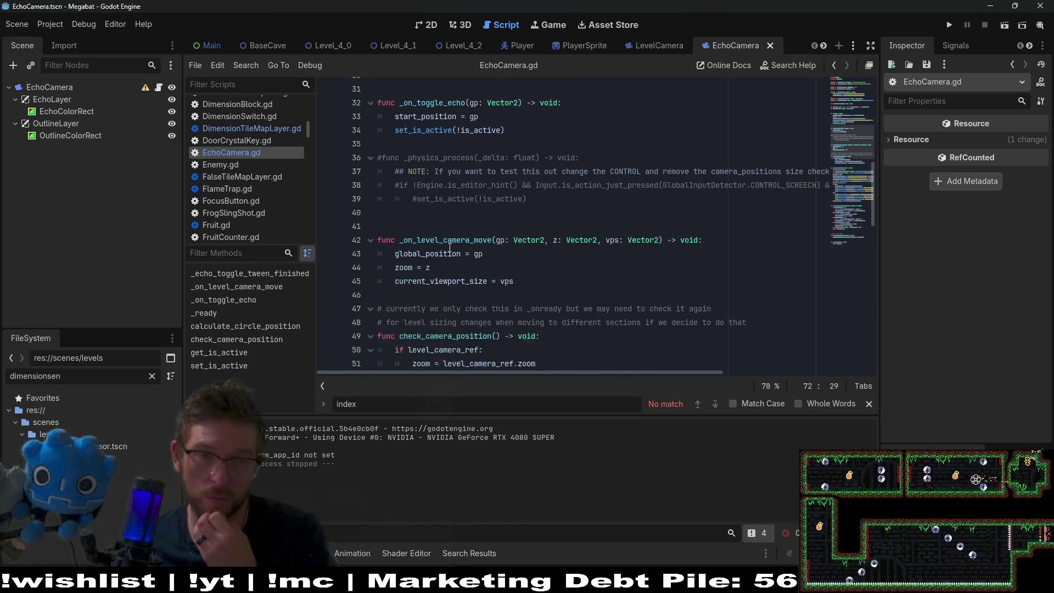
{"action": "scroll", "coordinate": [450, 248], "scroll_direction": "down", "scroll_amount": 3}
{"action": "scroll", "coordinate": [450, 247], "scroll_direction": "up", "scroll_amount": 3}
{"action": "scroll", "coordinate": [450, 248], "scroll_direction": "up", "scroll_amount": 6}
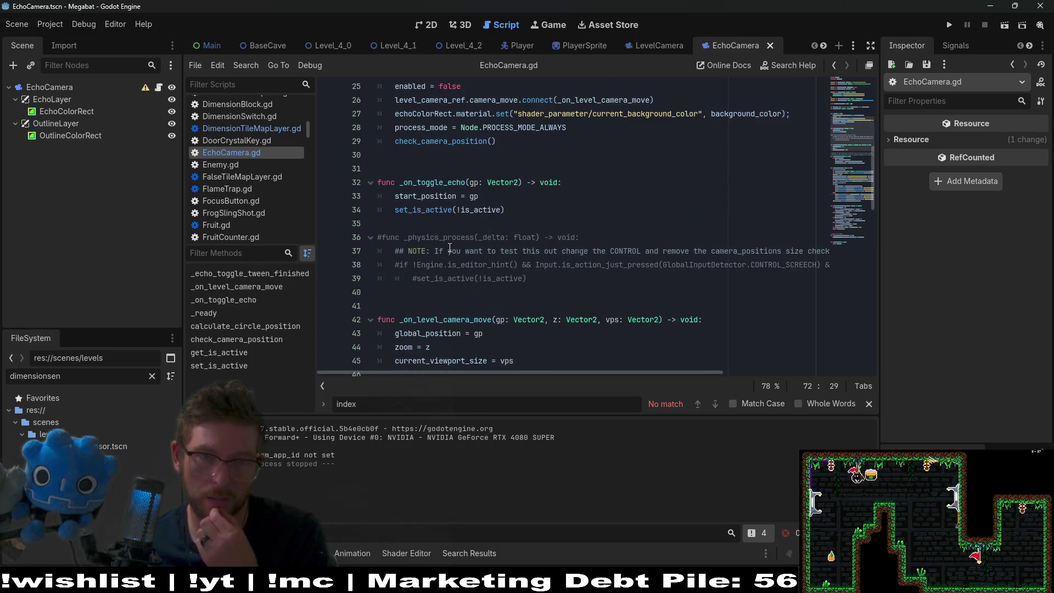
{"action": "scroll", "coordinate": [450, 247], "scroll_direction": "up", "scroll_amount": 3}
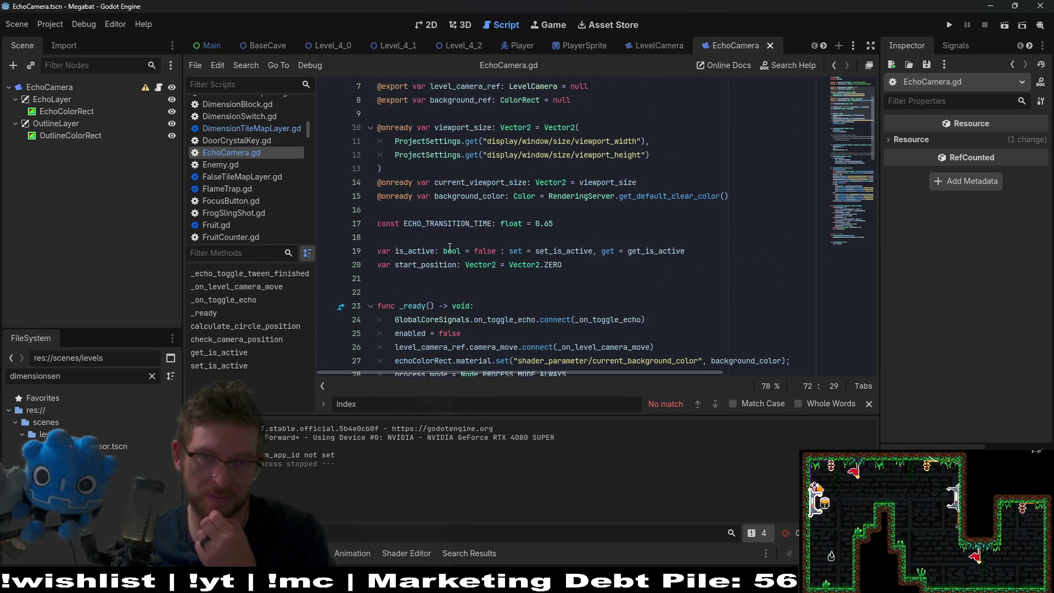
{"action": "left_click", "coordinate": [519, 321]}
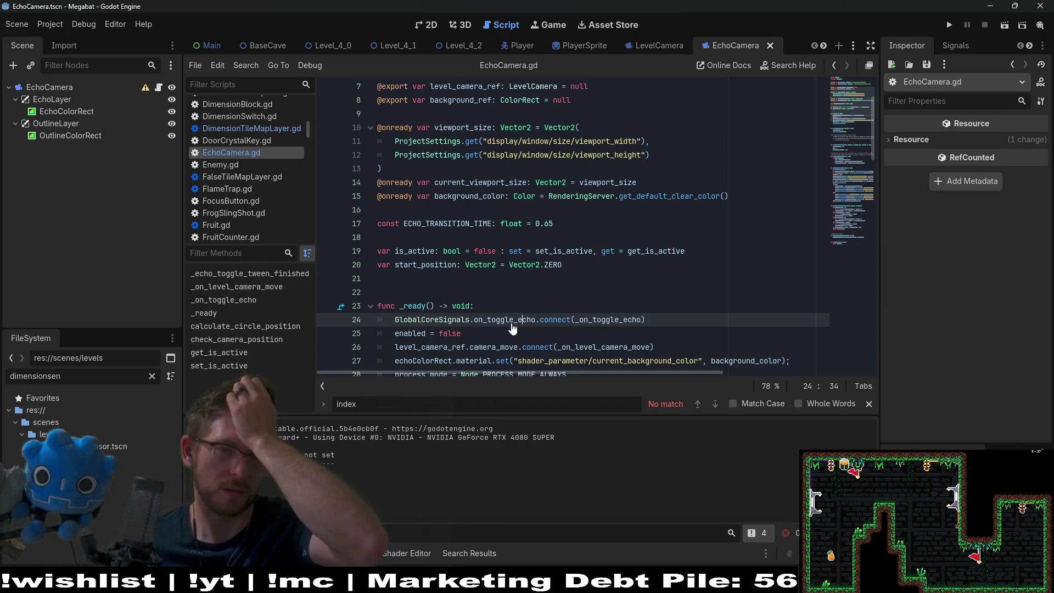
{"action": "left_click", "coordinate": [511, 324], "text": "ctrl"}
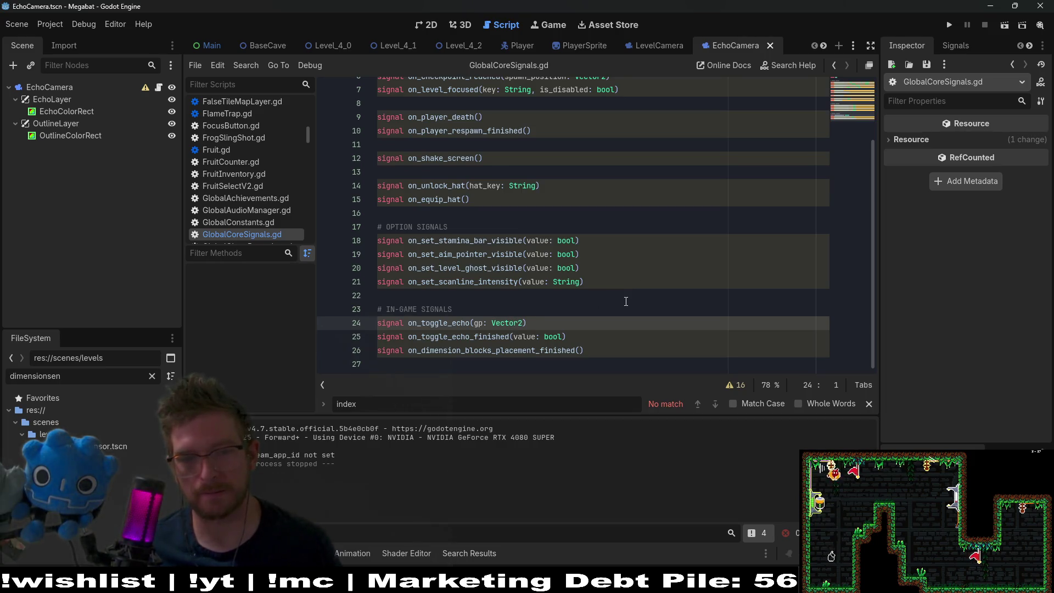
- Copy the on_toggle_echo_finished and on_toggle_echo signal names and review FalseTileMapLayer.gd
{"action": "double_click", "coordinate": [476, 337]}
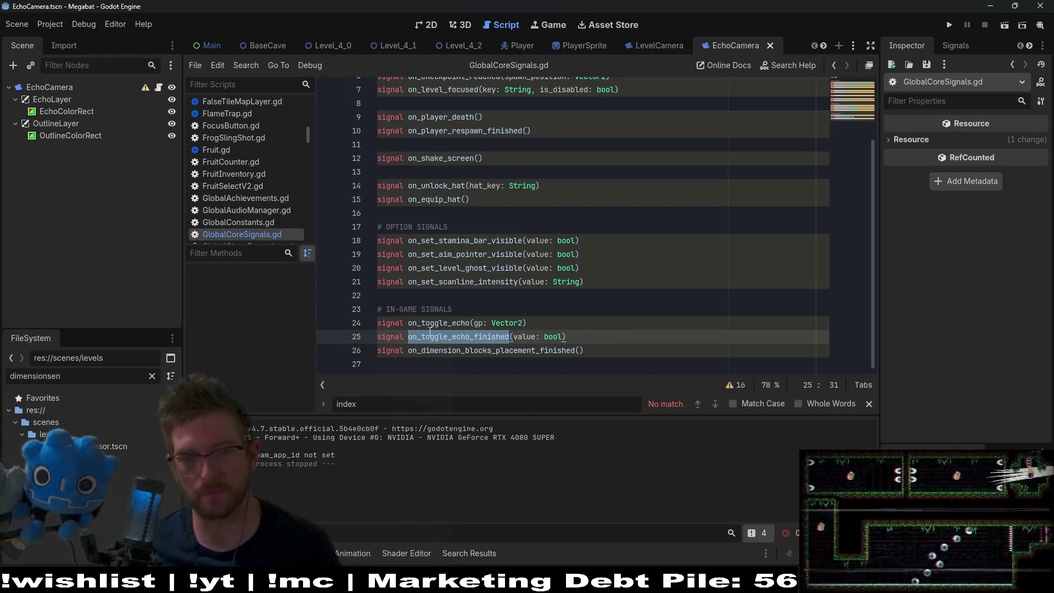
{"action": "double_click", "coordinate": [455, 323]}
{"action": "key", "text": "ctrl+c"}
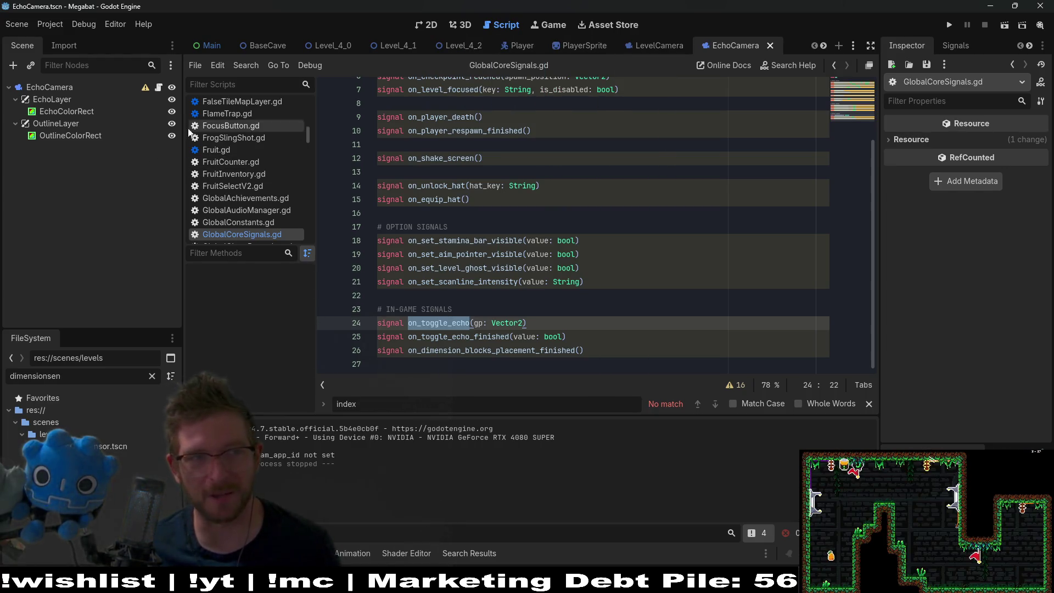
{"action": "left_click", "coordinate": [253, 102]}
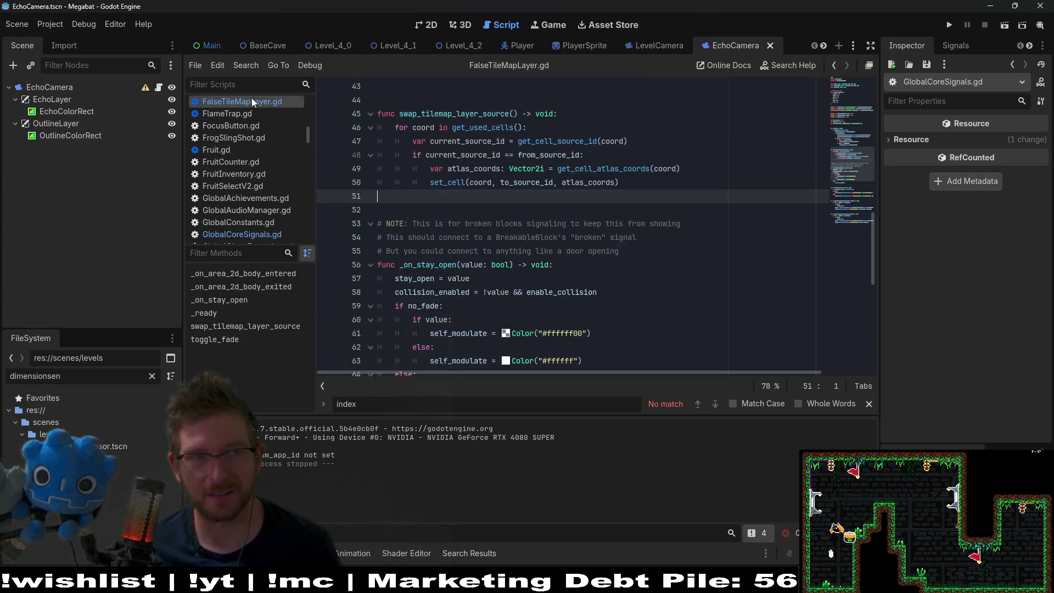
{"action": "scroll", "coordinate": [584, 179], "scroll_direction": "up", "scroll_amount": 6}
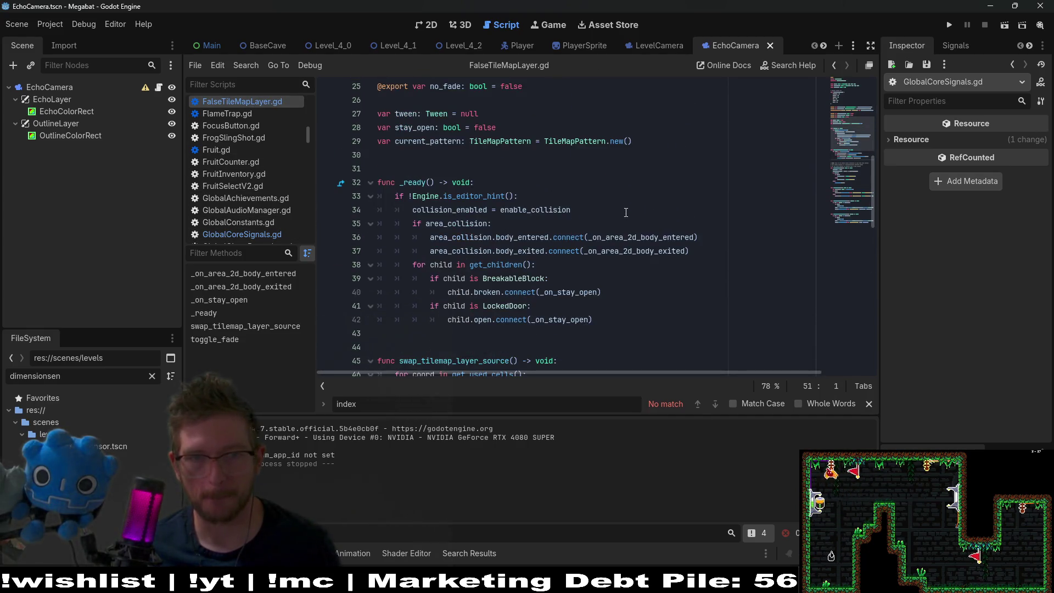
{"action": "left_click", "coordinate": [570, 223]}
{"action": "scroll", "coordinate": [590, 204], "scroll_direction": "up", "scroll_amount": 1}
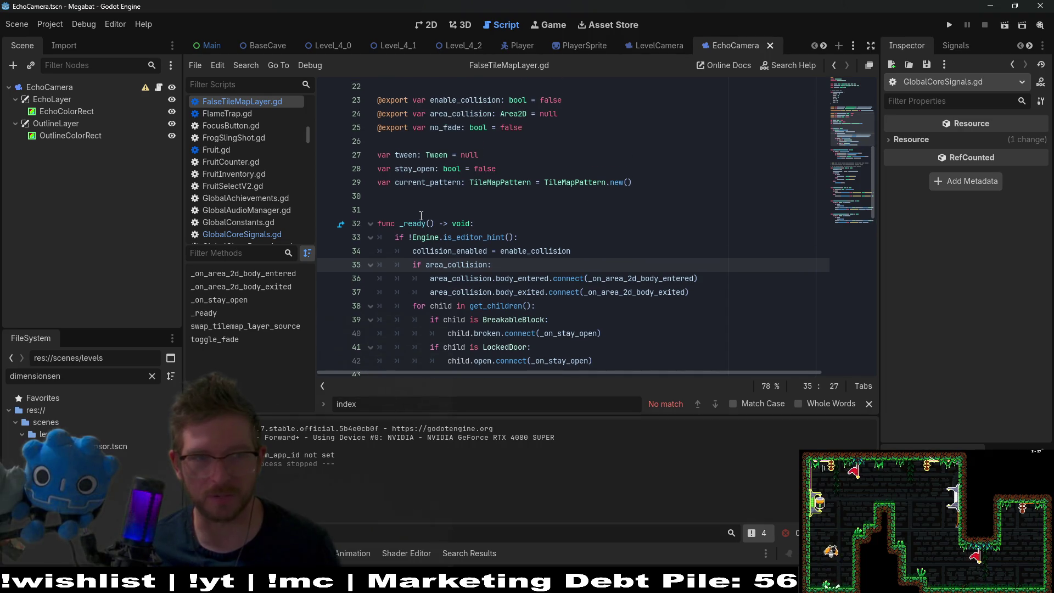
{"action": "scroll", "coordinate": [274, 223], "scroll_direction": "down", "scroll_amount": 3}
{"action": "left_click", "coordinate": [666, 167]}
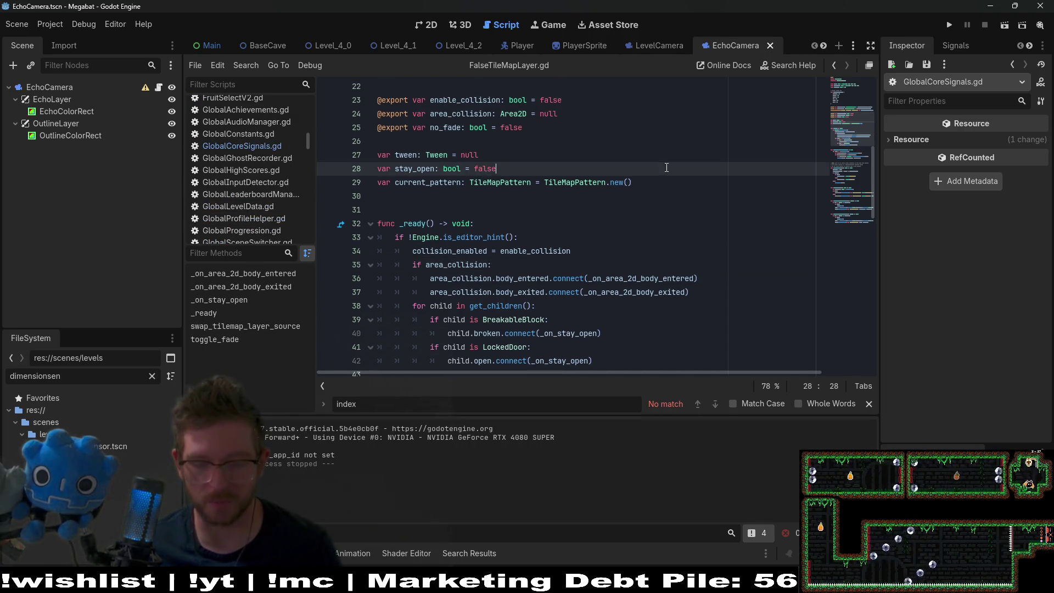
- Quick-open DimensionTileMapLayer.tscn by searching 'dimension'
{"action": "key", "text": "shift+alt+o"}
{"action": "type", "text": "dimension"}
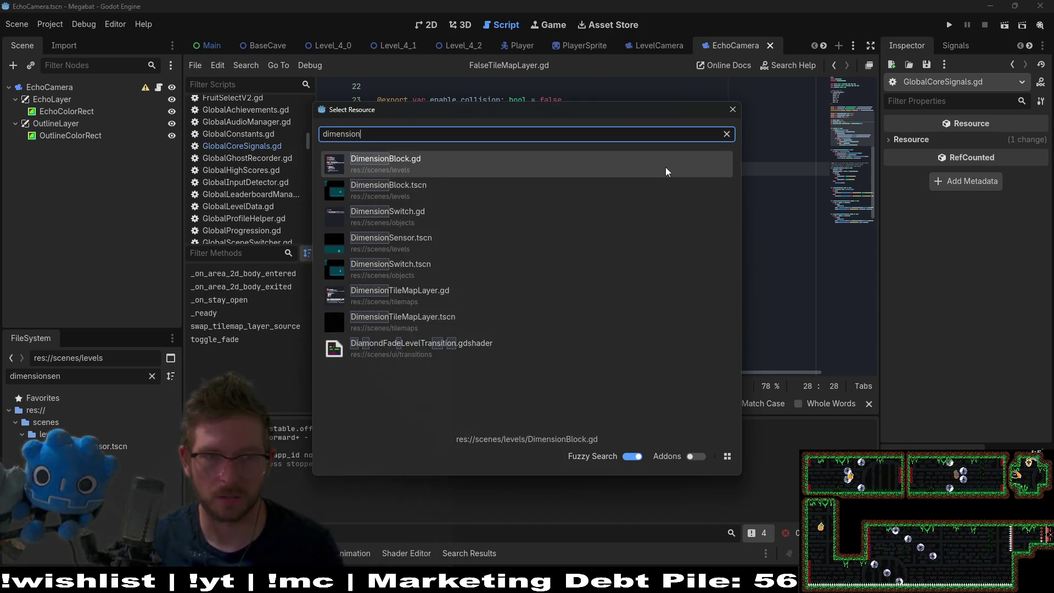
{"action": "key", "text": "Down"}
{"action": "key", "text": "Down"}
{"action": "key", "text": "Down"}
{"action": "key", "text": "Return"}
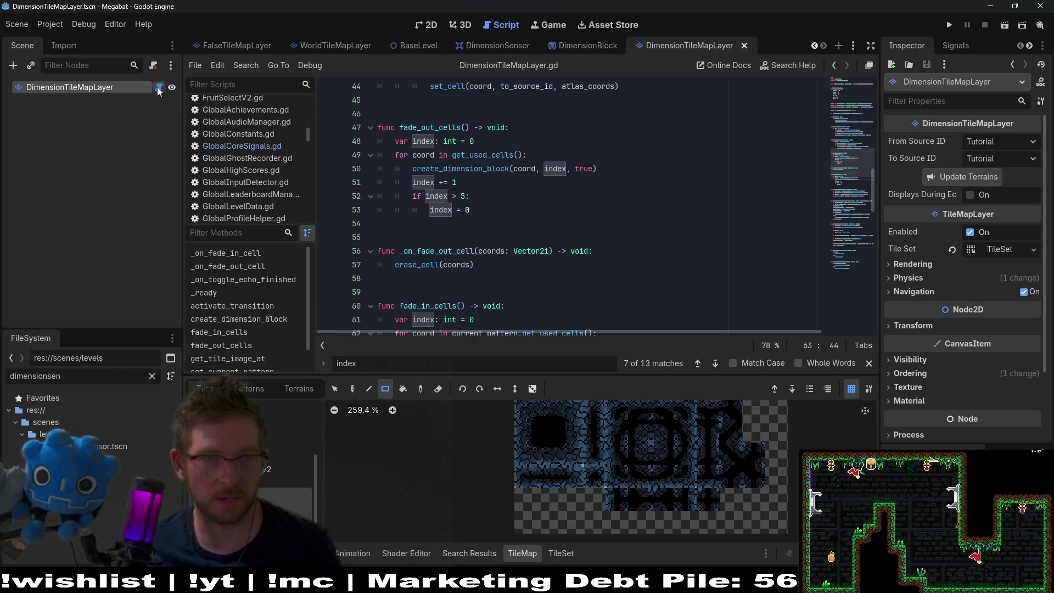
- Open DimensionTileMapLayer's script and start a new line after set_current_pattern() in _ready
{"action": "left_click", "coordinate": [158, 88]}
{"action": "scroll", "coordinate": [572, 229], "scroll_direction": "up", "scroll_amount": 13}
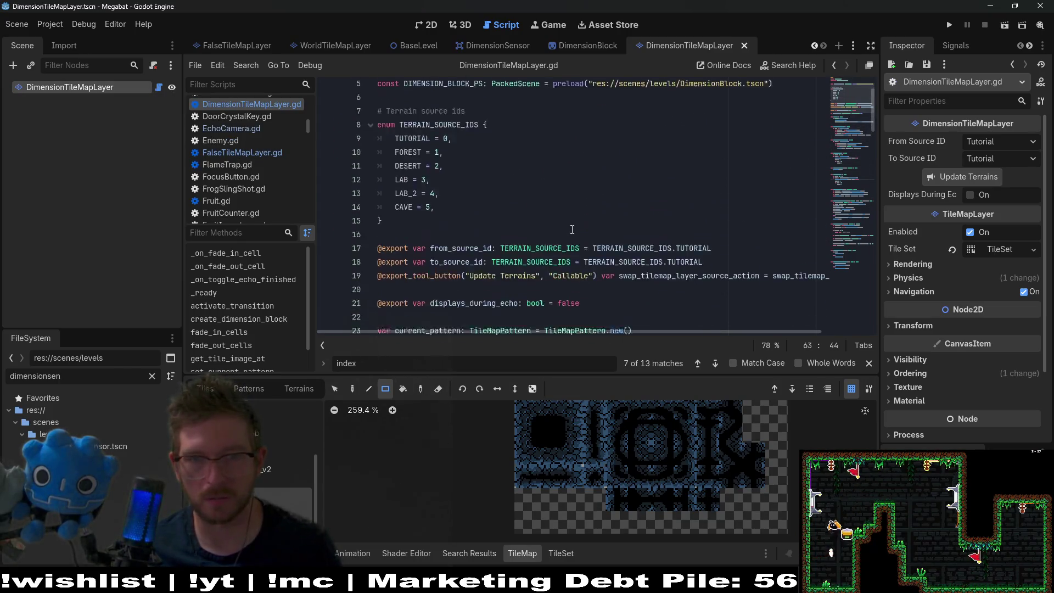
{"action": "scroll", "coordinate": [573, 229], "scroll_direction": "down", "scroll_amount": 3}
{"action": "scroll", "coordinate": [663, 222], "scroll_direction": "down", "scroll_amount": 1}
{"action": "left_click", "coordinate": [550, 222]}
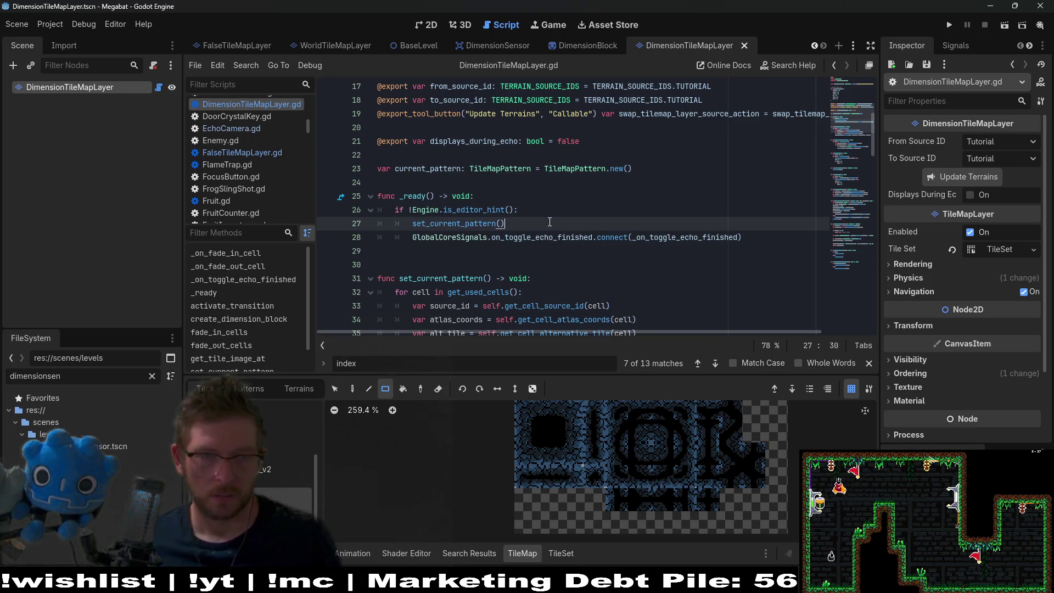
{"action": "key", "text": "Return"}
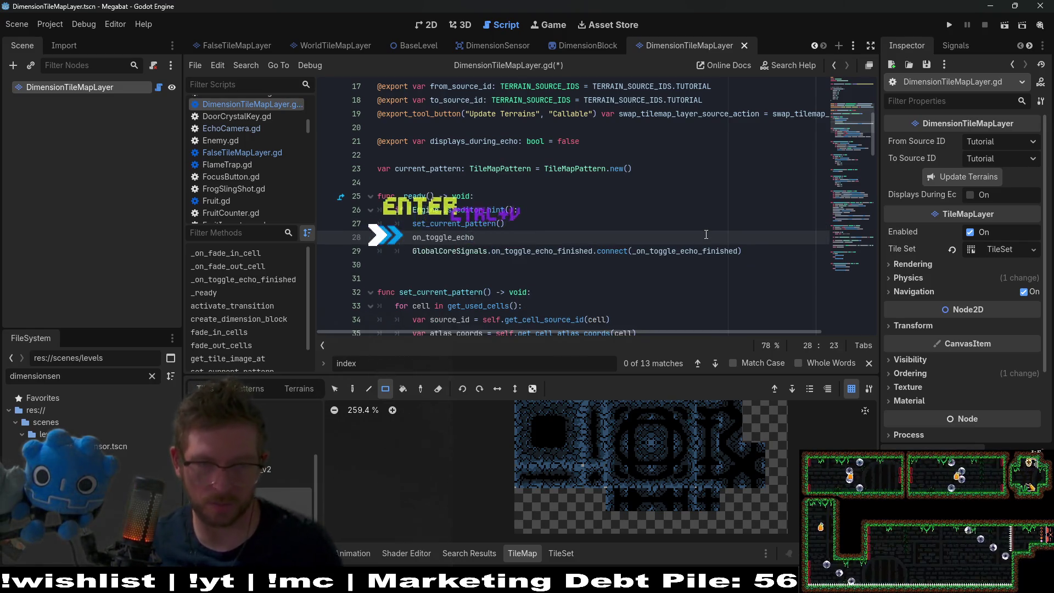
{"action": "key", "text": "ctrl+z"}
- Add 'GlobalCoreSignals.on_toggle_echo.connect(_on_toggle_echo)' to _ready
{"action": "type", "text": "GlobalCoreSignals"}
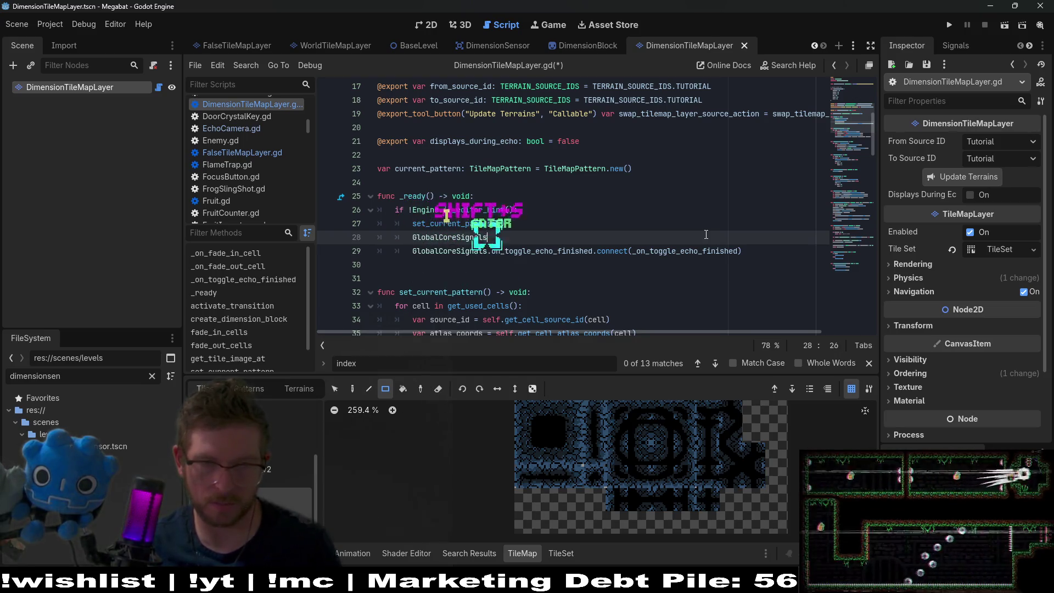
{"action": "key", "text": "Return"}
{"action": "type", "text": "."}
{"action": "key", "text": "ctrl+v"}
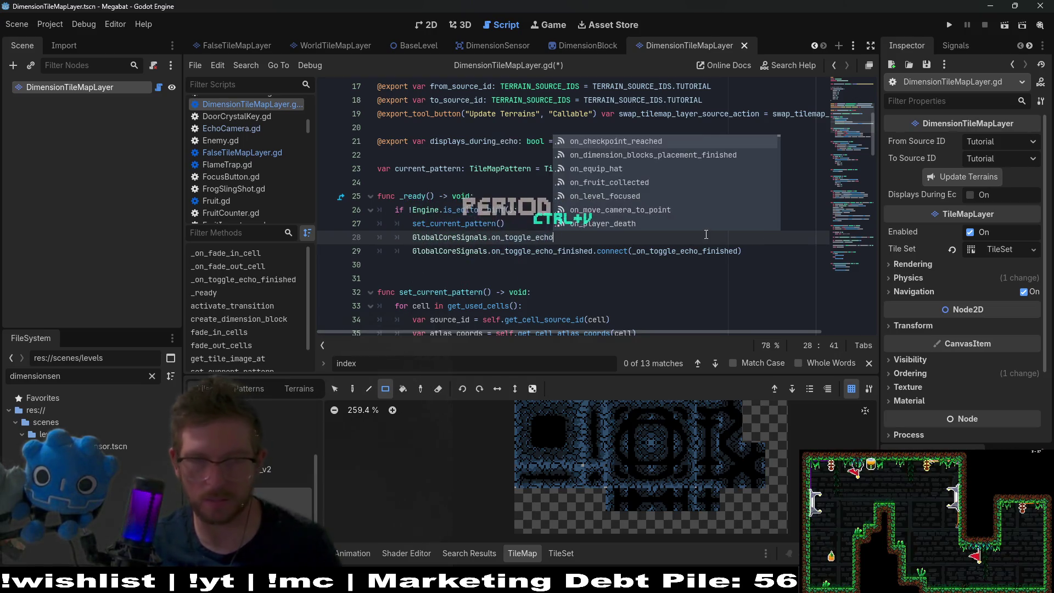
{"action": "type", "text": ".con"}
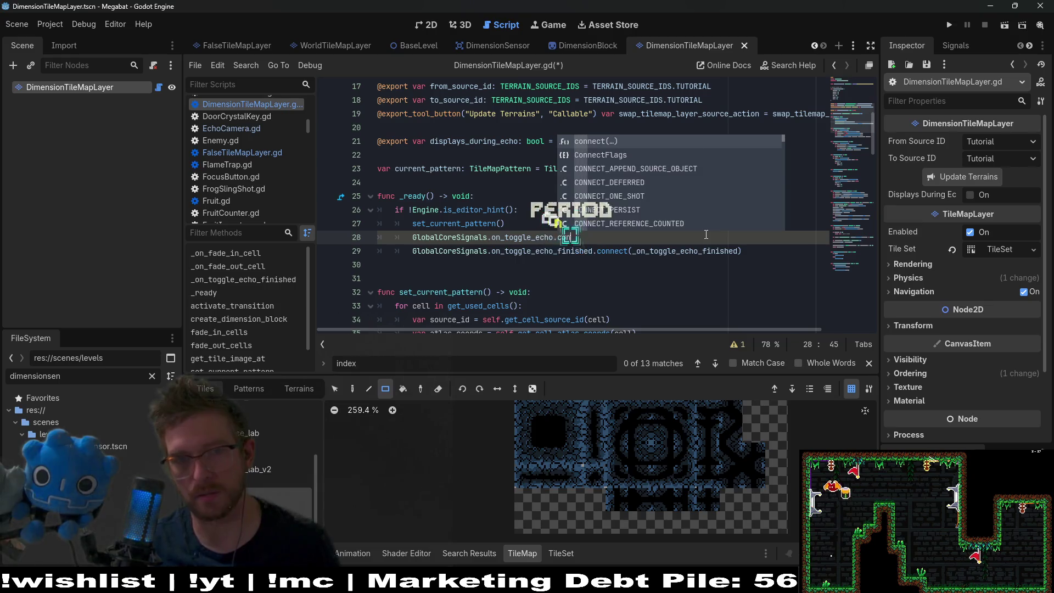
{"action": "key", "text": "Return"}
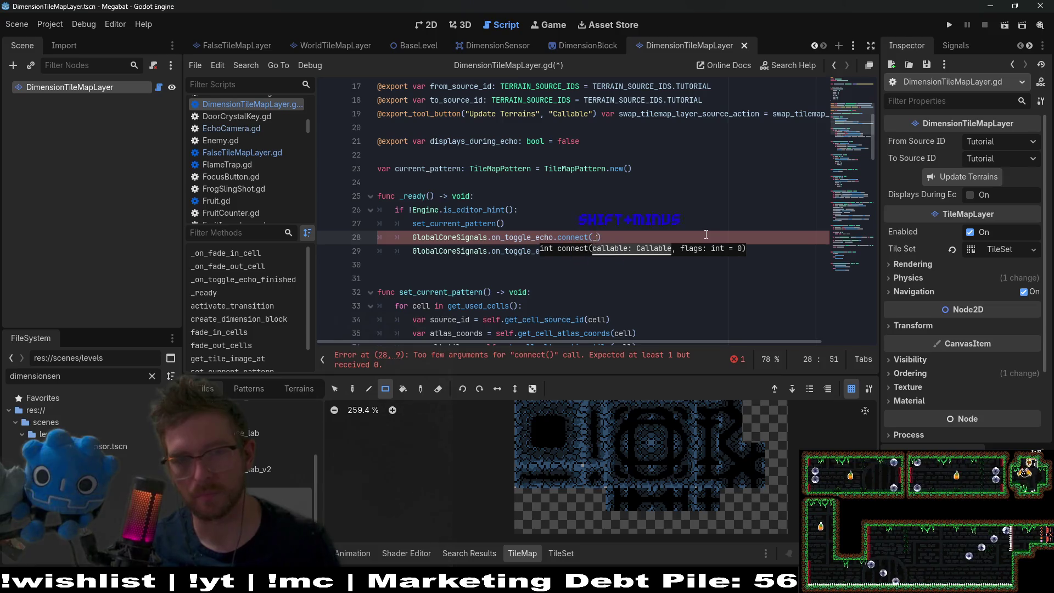
{"action": "type", "text": "_toggle_"}
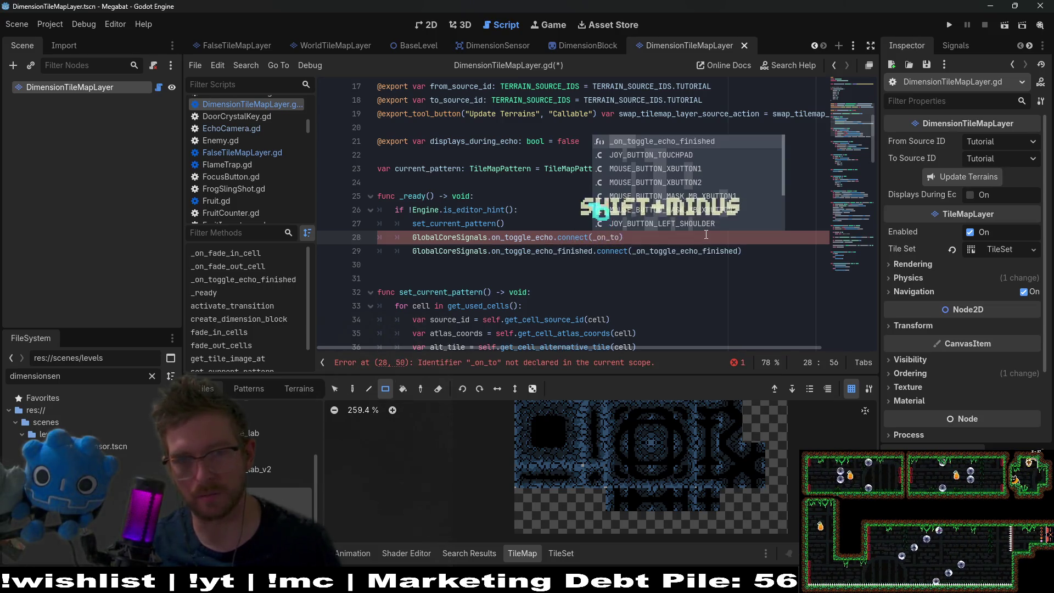
{"action": "type", "text": "echo)"}
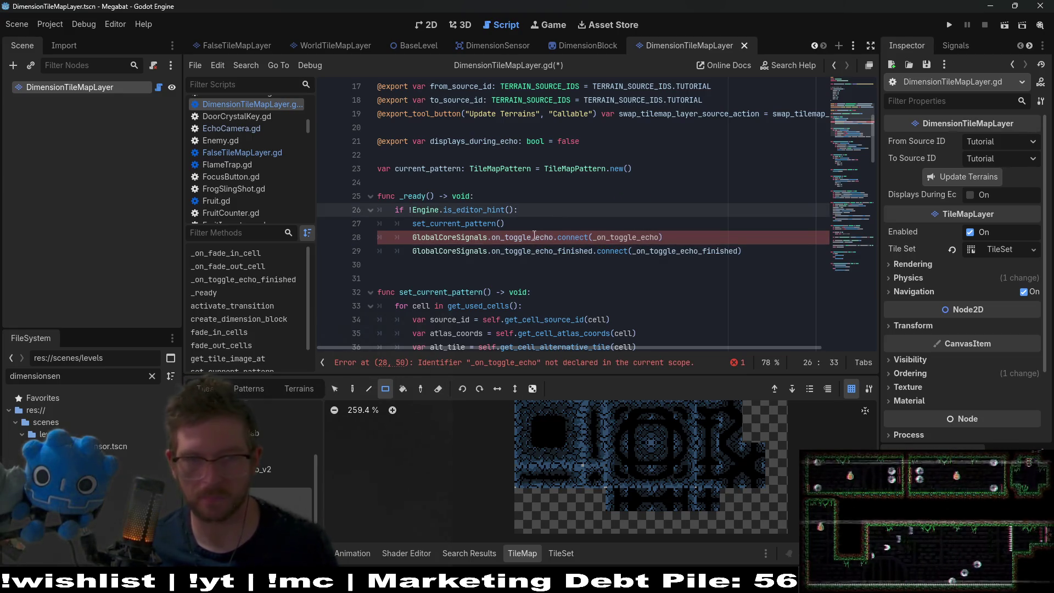
- Jump from line 28 to the _on_toggle_echo_finished function
{"action": "double_click", "coordinate": [527, 238]}
{"action": "key", "text": "ctrl+c"}
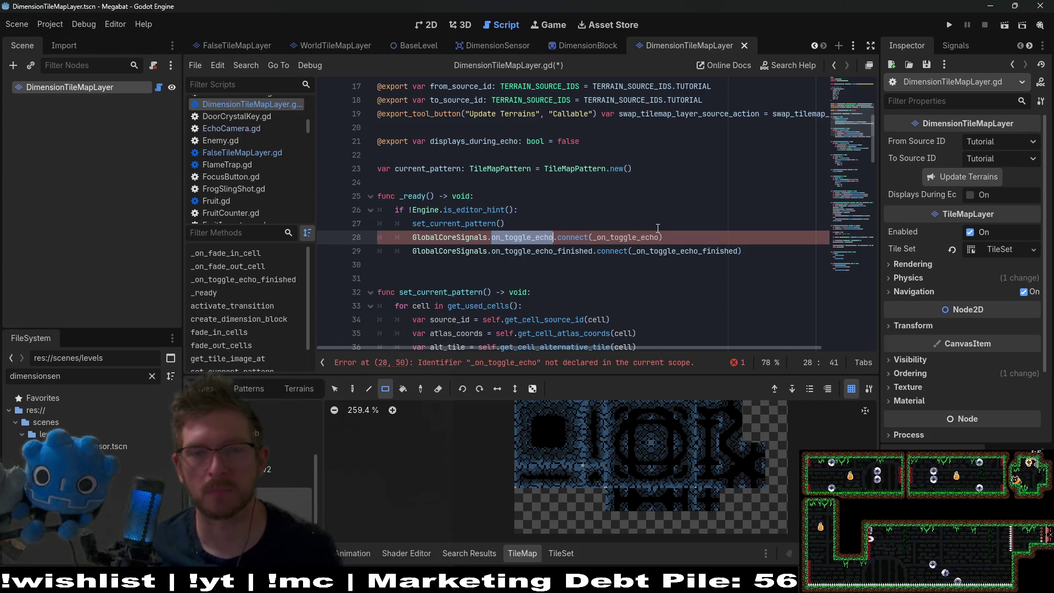
{"action": "left_click", "coordinate": [705, 239]}
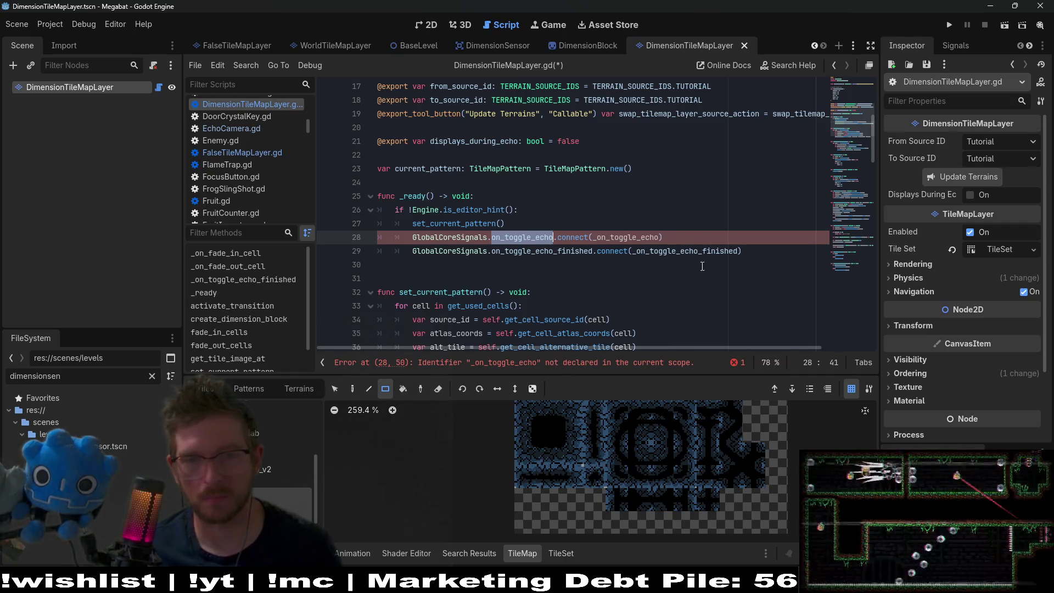
{"action": "left_click", "coordinate": [705, 254], "text": "ctrl"}
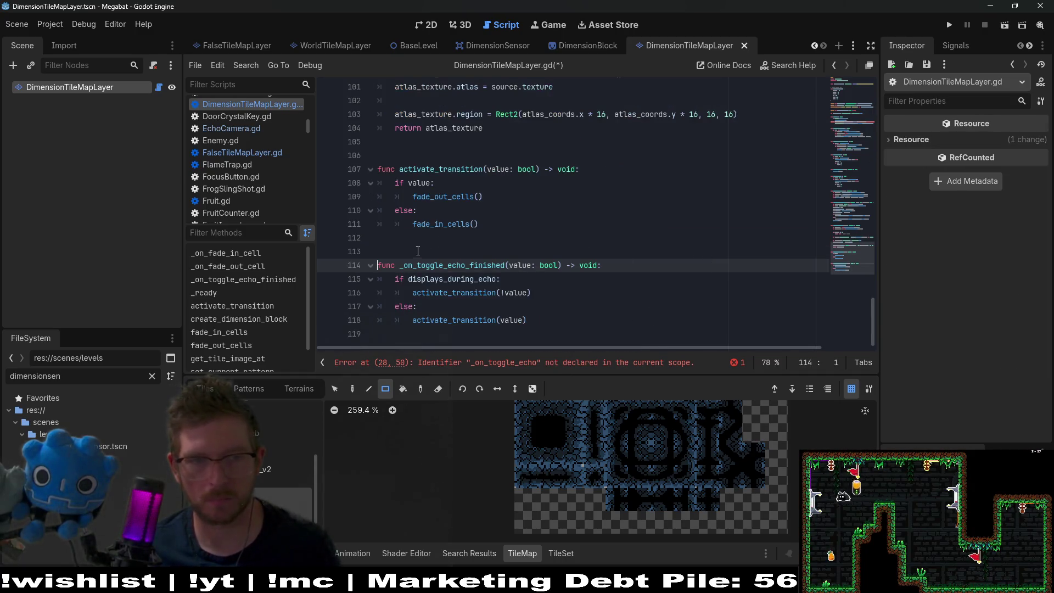
- Write 'func _on_toggle_echo(value: bool) -> void:' with a 'pass' body above the finished handler
{"action": "key", "text": "Up"}
{"action": "key", "text": "Up"}
{"action": "key", "text": "BackSpace"}
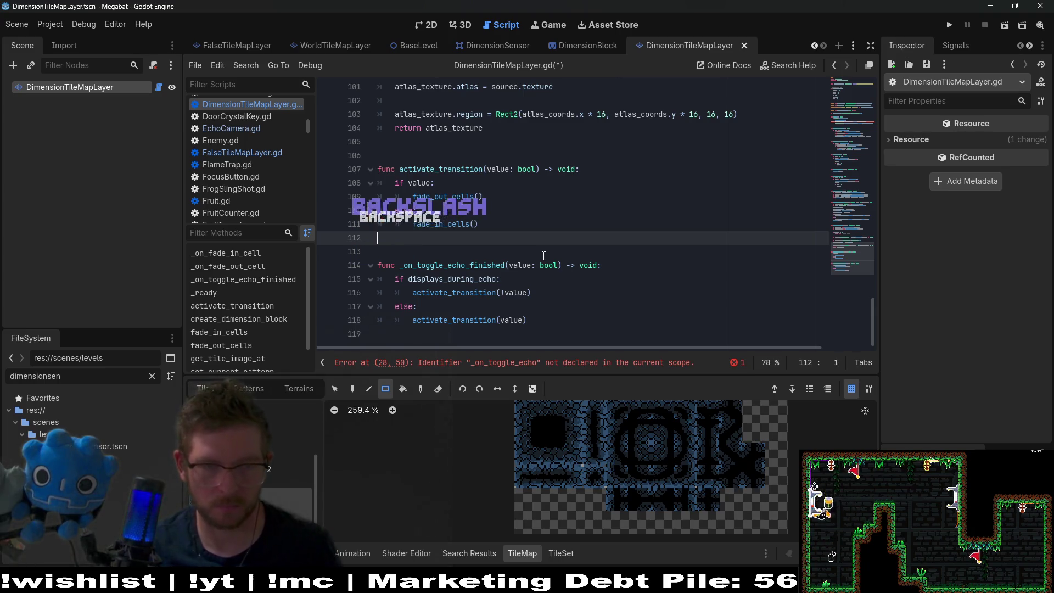
{"action": "key", "text": "Return"}
{"action": "key", "text": "Return"}
{"action": "type", "text": "func"}
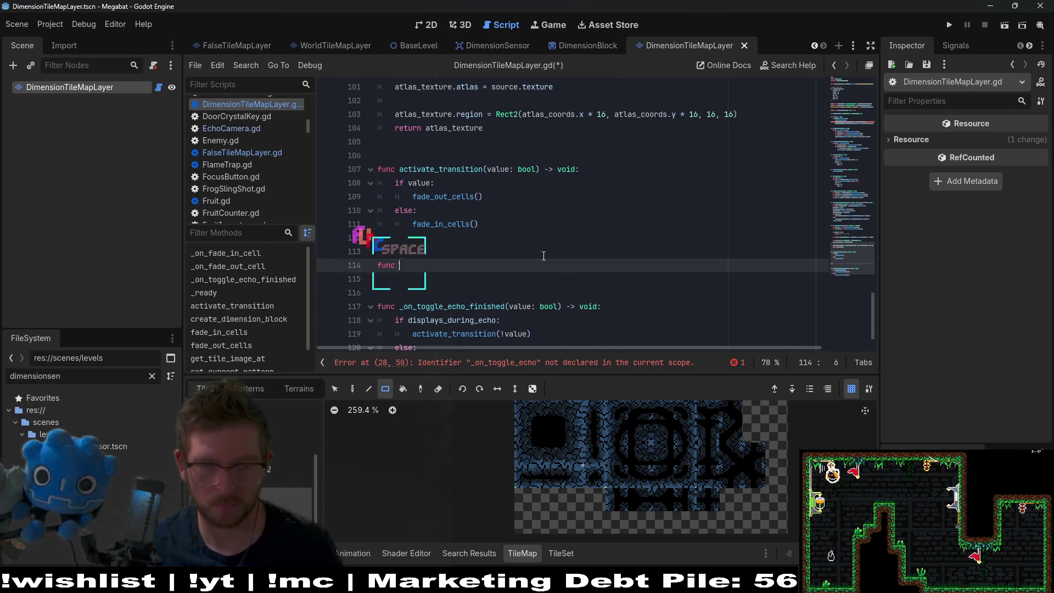
{"action": "key", "text": "ctrl+v"}
{"action": "key", "text": "ctrl+z"}
{"action": "type", "text": "_"}
{"action": "key", "text": "ctrl+v"}
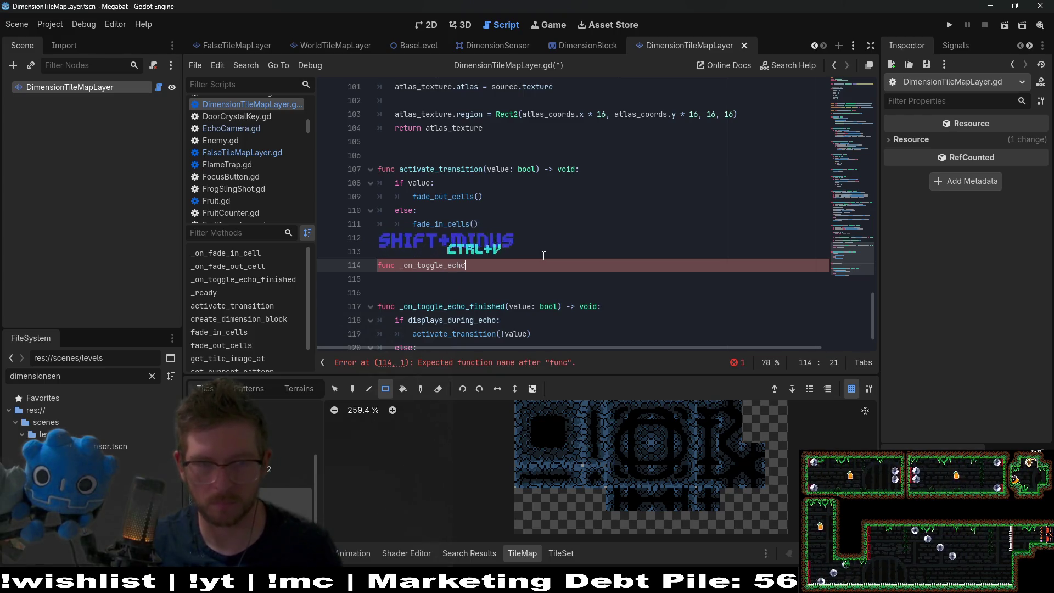
{"action": "type", "text": "(value: bool)"}
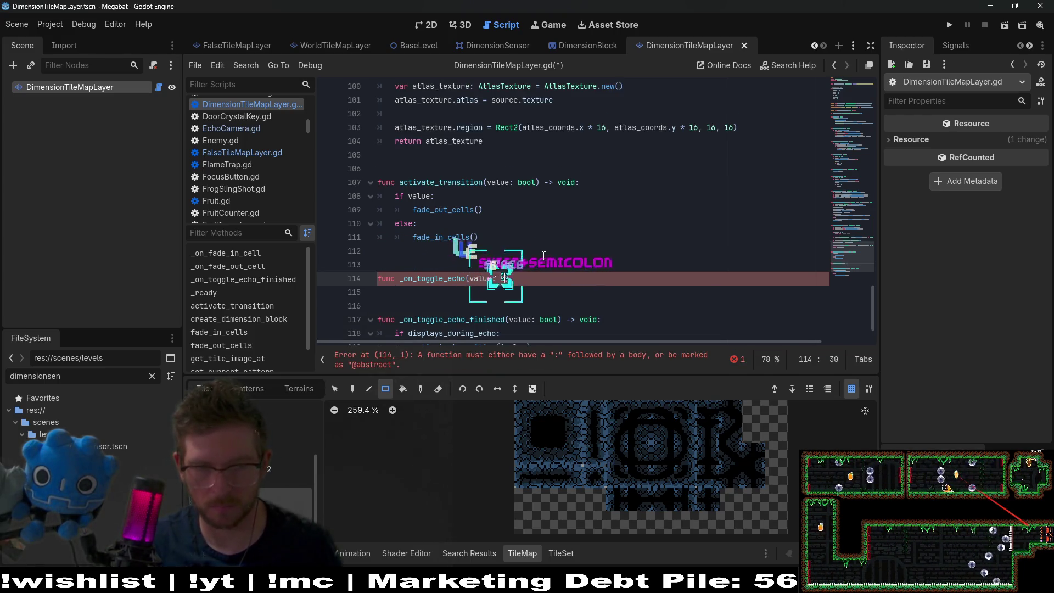
{"action": "type", "text": " -> void:"}
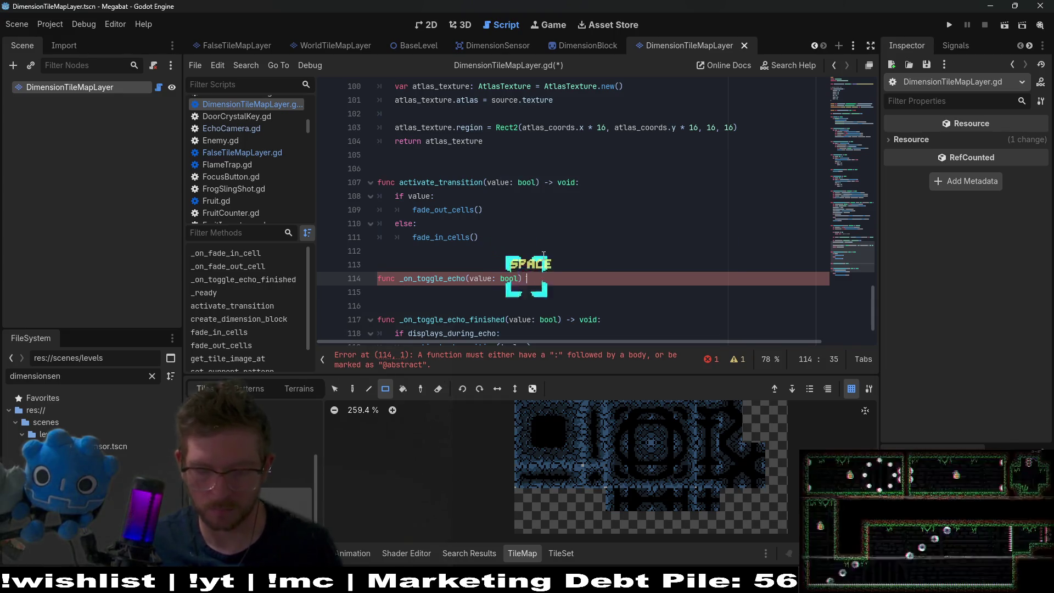
{"action": "key", "text": "Return"}
{"action": "type", "text": "pass"}
- Copy the if/else activate_transition block from _on_toggle_echo_finished and select the stub's pass
{"action": "scroll", "coordinate": [554, 274], "scroll_direction": "down", "scroll_amount": 2}
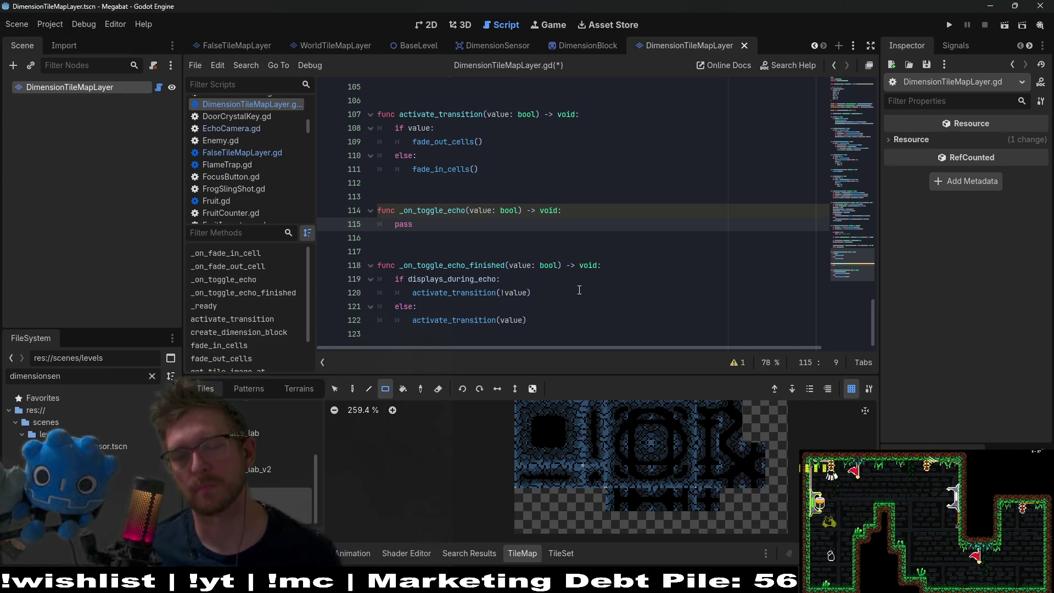
{"action": "left_click", "coordinate": [527, 293]}
{"action": "double_click", "coordinate": [471, 279]}
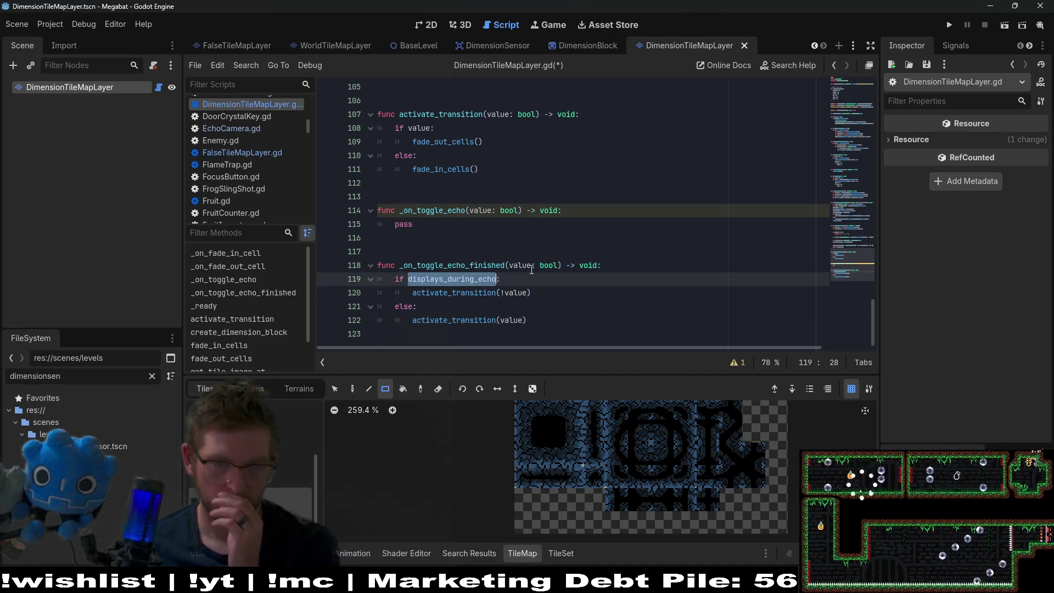
{"action": "left_click", "coordinate": [446, 222]}
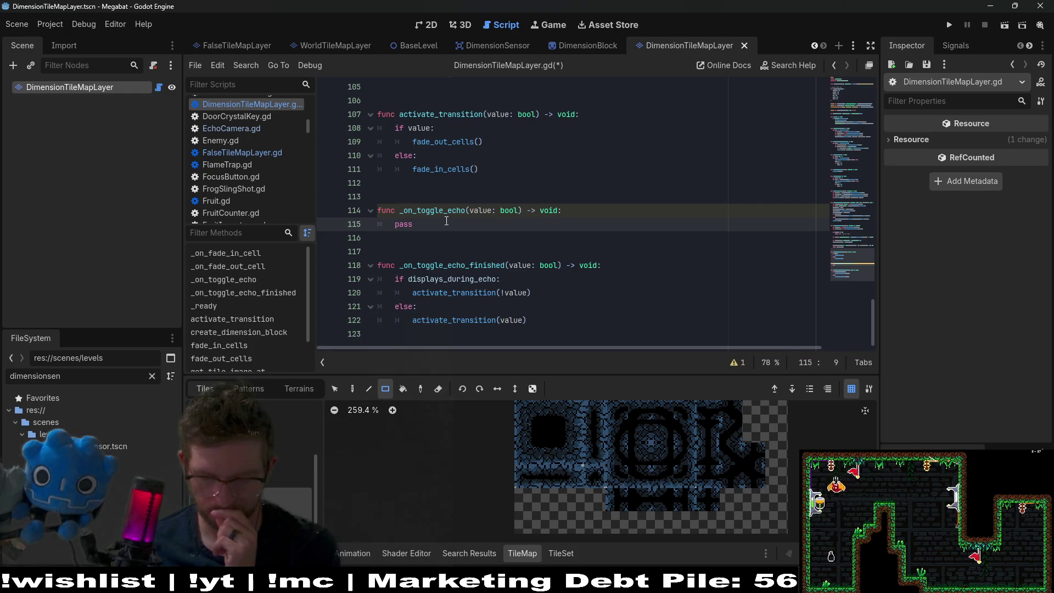
{"action": "left_click_drag", "start_coordinate": [533, 324], "coordinate": [352, 277]}
{"action": "key", "text": "ctrl+c"}
{"action": "double_click", "coordinate": [404, 224]}
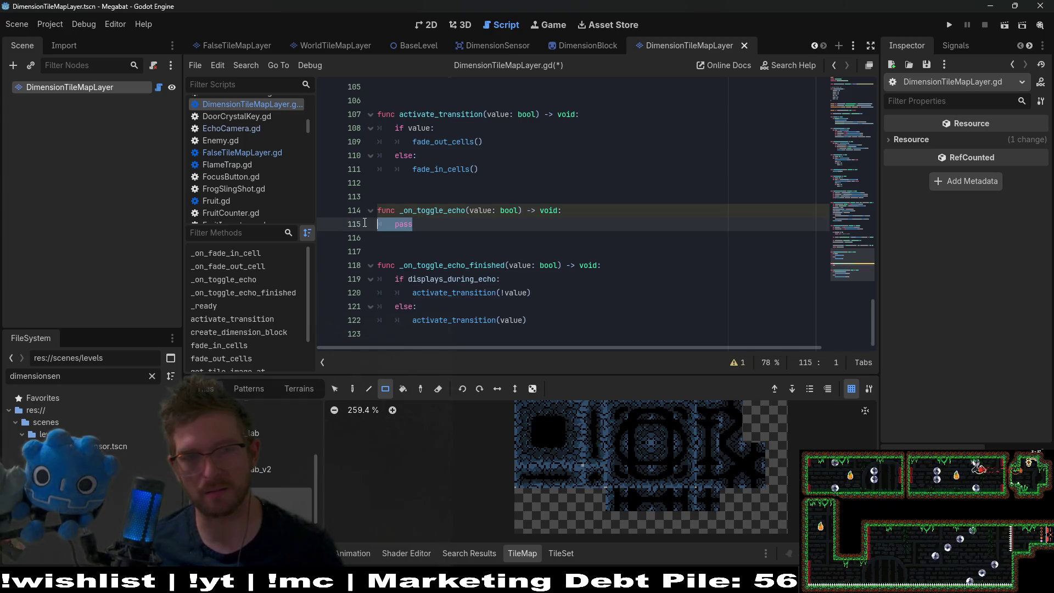
- Replace pass with the copied displays_during_echo if/else block and save the script
{"action": "key", "text": "ctrl+v"}
{"action": "left_click", "coordinate": [579, 252]}
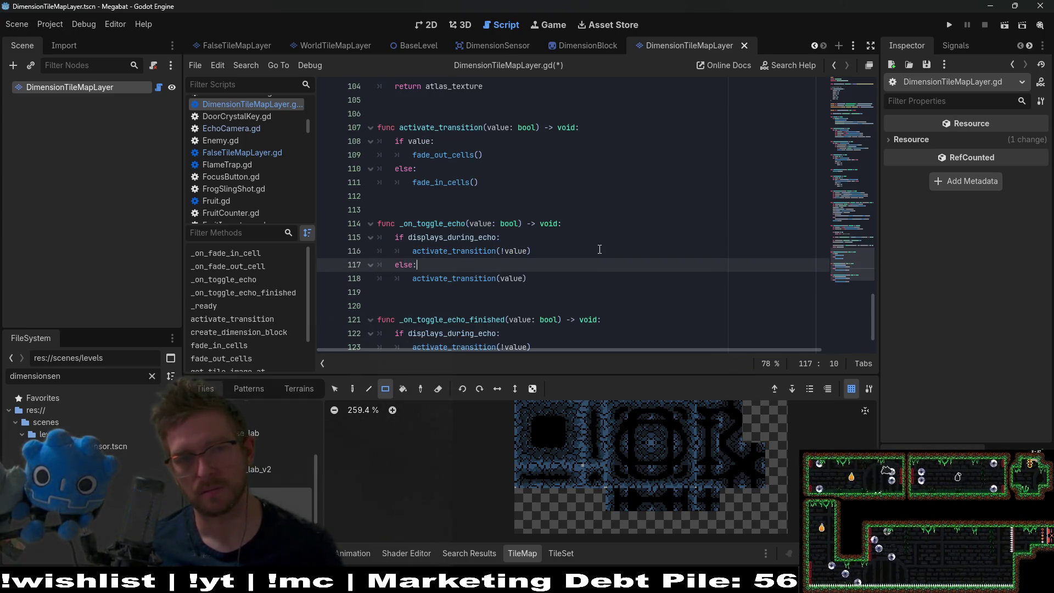
{"action": "scroll", "coordinate": [600, 249], "scroll_direction": "down", "scroll_amount": 1}
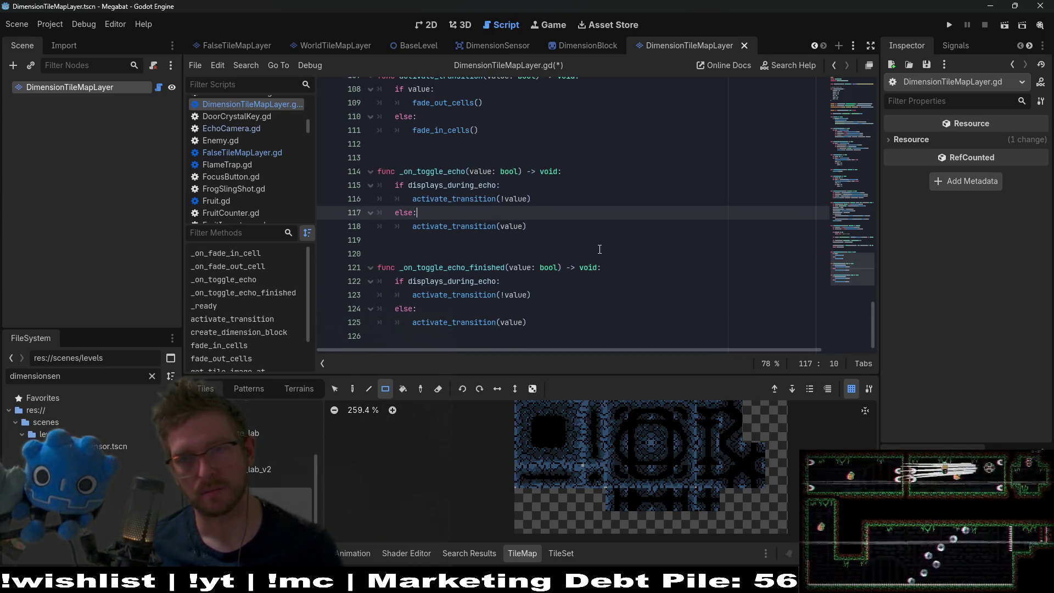
{"action": "double_click", "coordinate": [435, 170]}
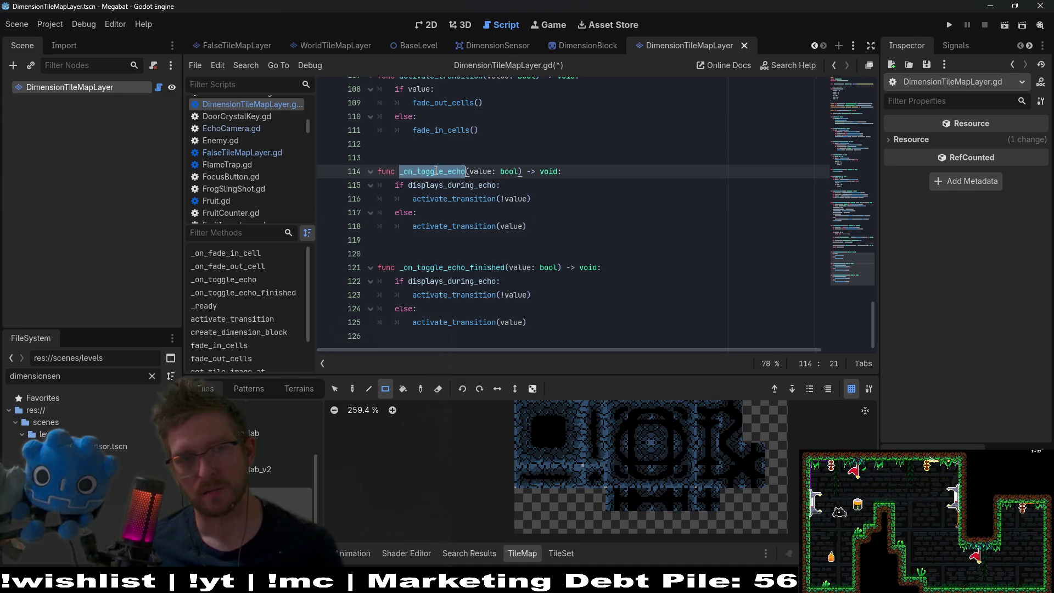
{"action": "double_click", "coordinate": [412, 186]}
{"action": "key", "text": "ctrl+s"}
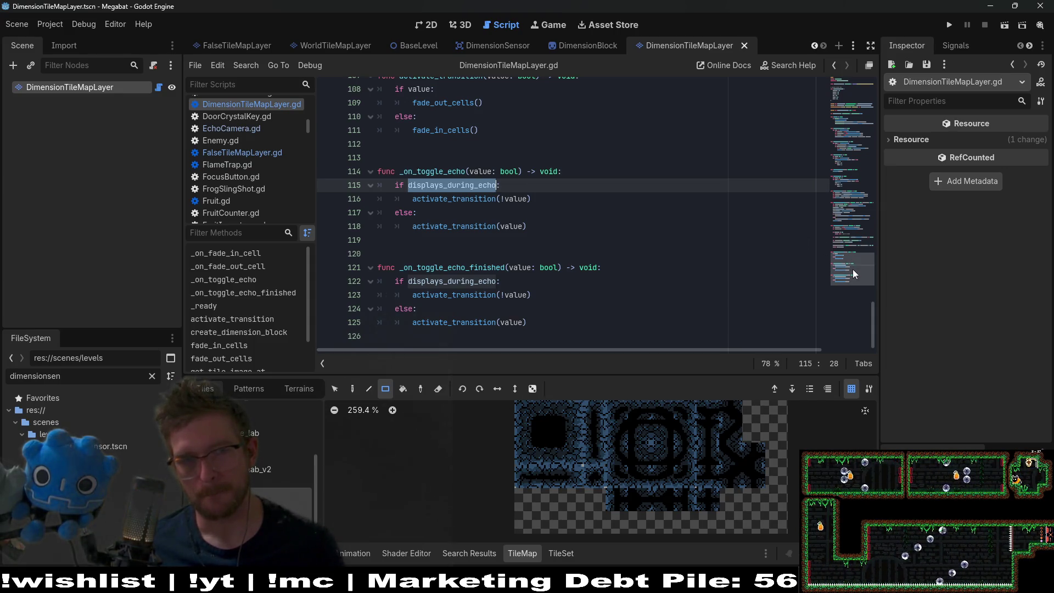
- Compare both echo handlers and select the value parameter of _on_toggle_echo
{"action": "double_click", "coordinate": [437, 269]}
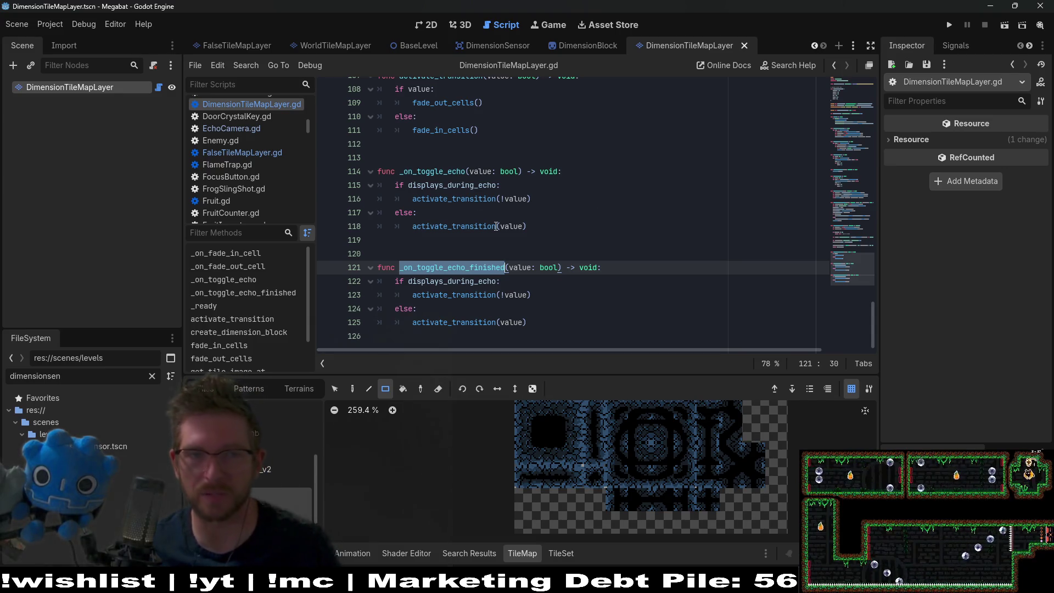
{"action": "double_click", "coordinate": [455, 171]}
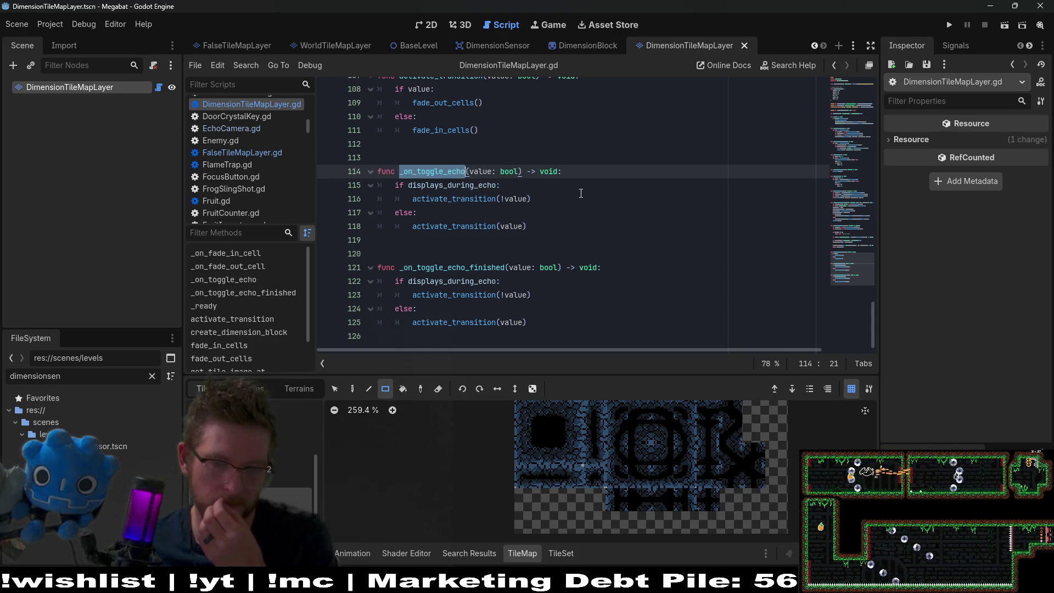
{"action": "mouse_move", "coordinate": [542, 220]}
{"action": "left_mouse_down"}
{"action": "mouse_move", "coordinate": [363, 199]}
{"action": "mouse_move", "coordinate": [350, 174]}
{"action": "left_mouse_up"}
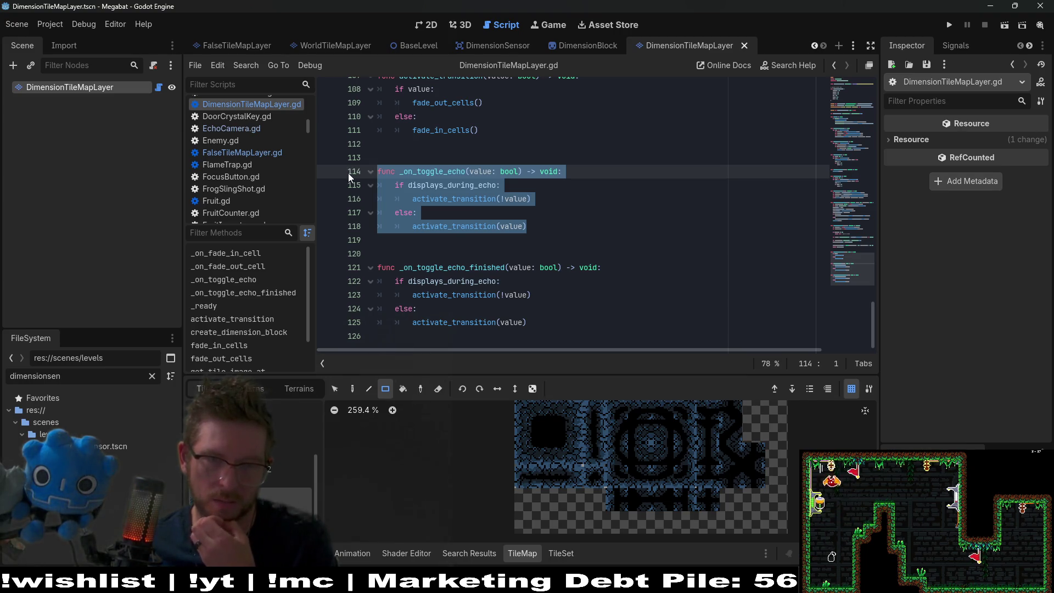
{"action": "double_click", "coordinate": [482, 171]}
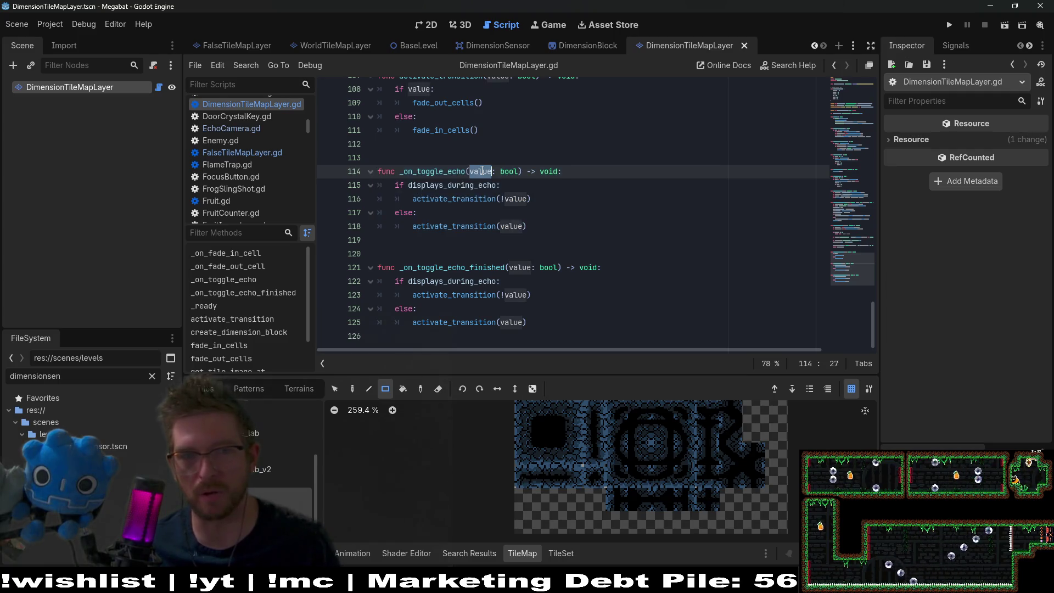
- Add 'if !value:' under the _on_toggle_echo header and indent the if/else block beneath it
{"action": "left_click", "coordinate": [581, 172]}
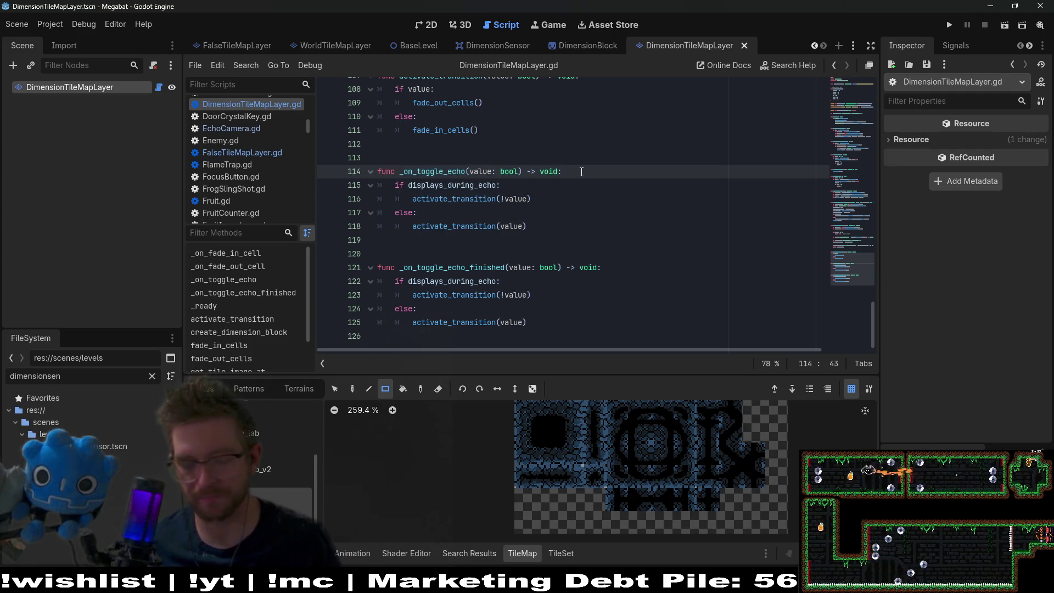
{"action": "key", "text": "Return"}
{"action": "type", "text": "if "}
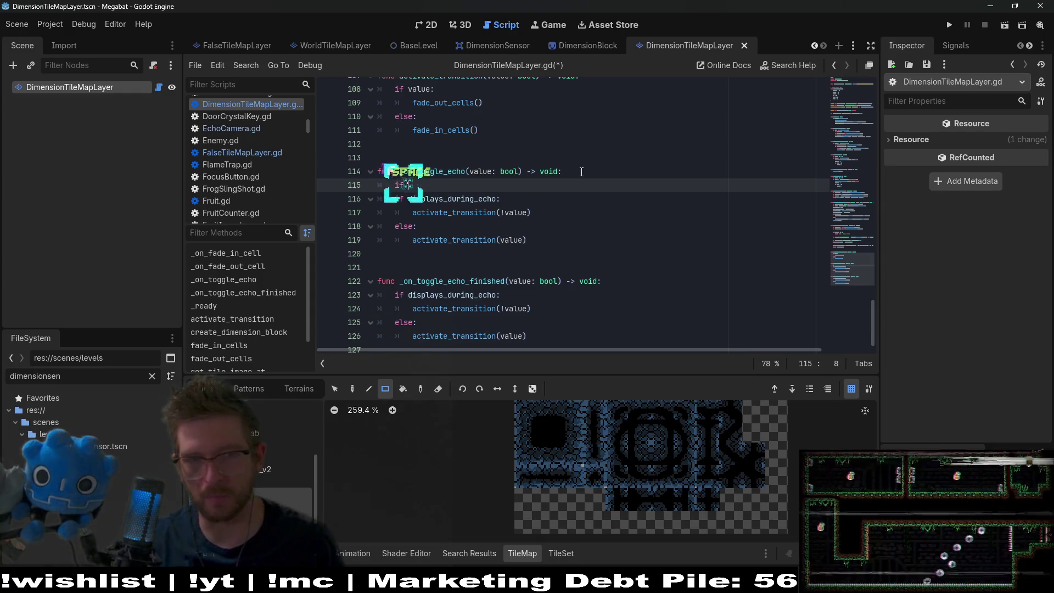
{"action": "type", "text": "!"}
{"action": "key", "text": "ctrl+v"}
{"action": "type", "text": ":"}
{"action": "left_click_drag", "start_coordinate": [418, 237], "coordinate": [334, 217]}
{"action": "mouse_move", "coordinate": [545, 251]}
{"action": "left_mouse_down"}
{"action": "mouse_move", "coordinate": [385, 251]}
{"action": "mouse_move", "coordinate": [378, 210]}
{"action": "left_mouse_up"}
{"action": "key", "text": "Tab"}
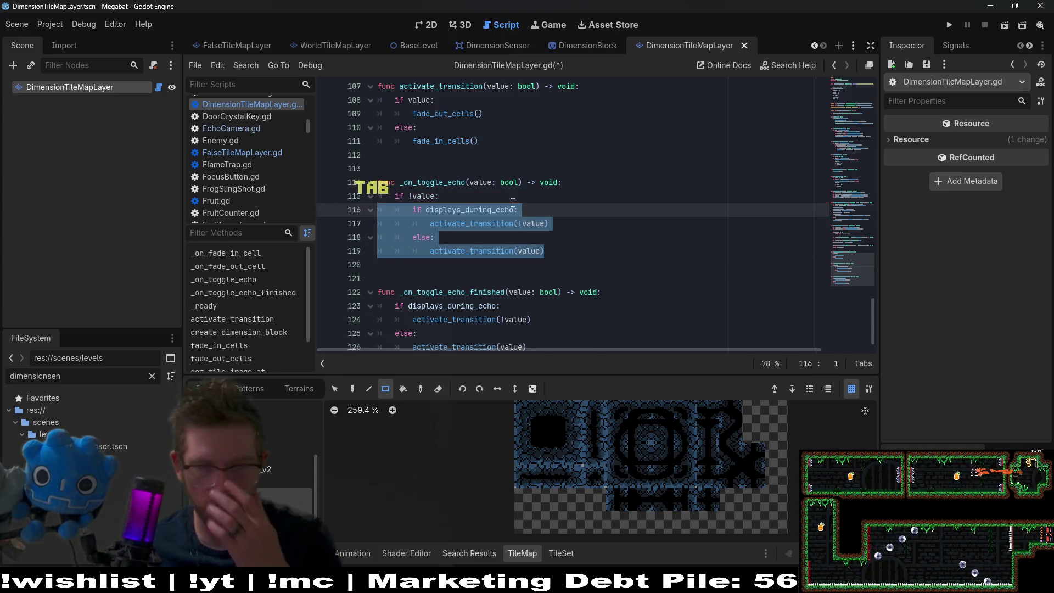
- Look over the _on_toggle_echo_finished header, then return to the if !value line
{"action": "scroll", "coordinate": [513, 203], "scroll_direction": "down", "scroll_amount": 1}
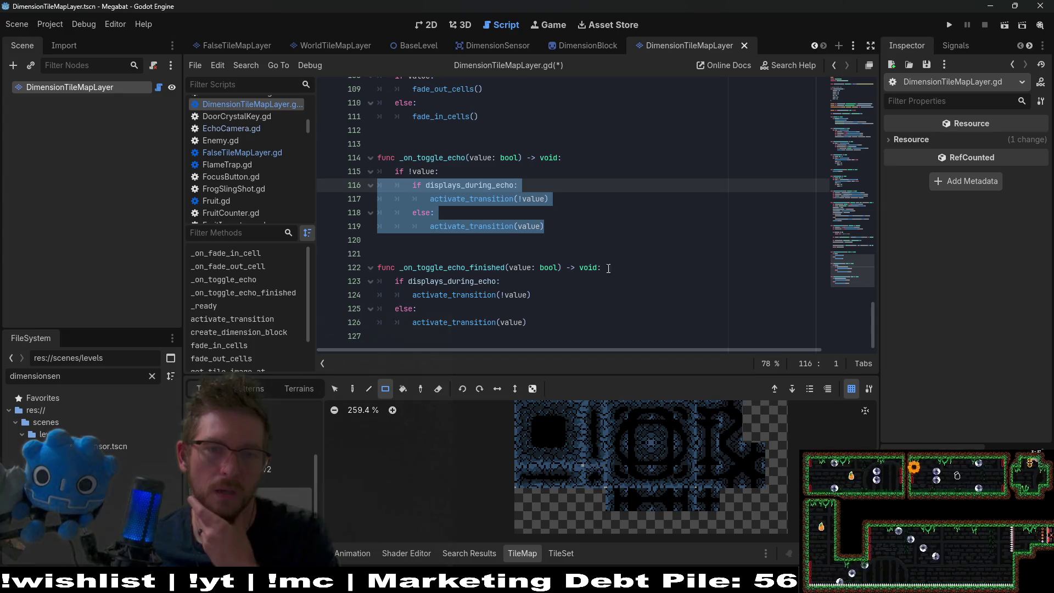
{"action": "double_click", "coordinate": [451, 268]}
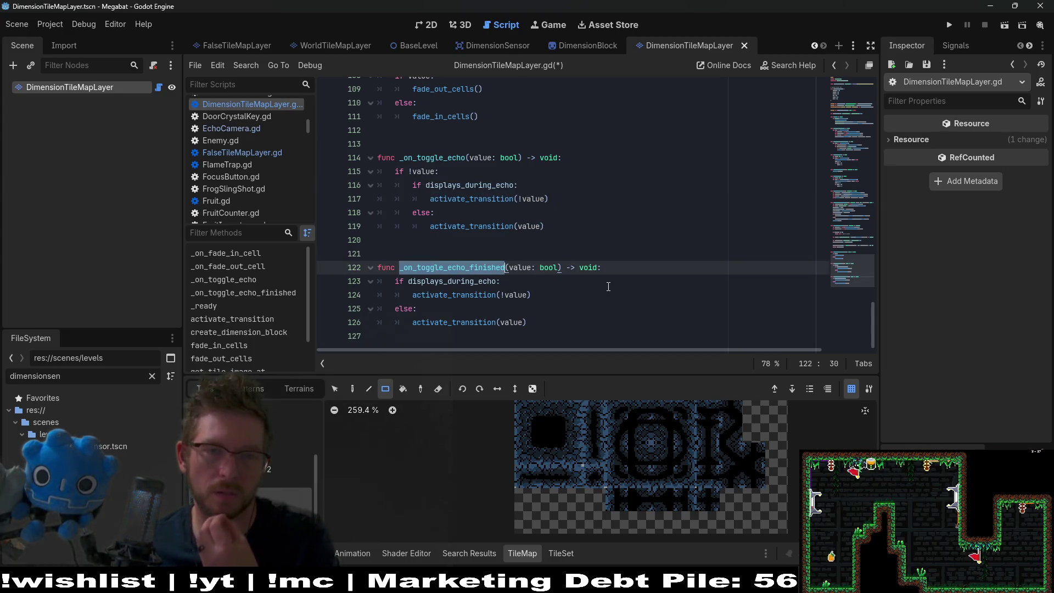
{"action": "left_click", "coordinate": [637, 269]}
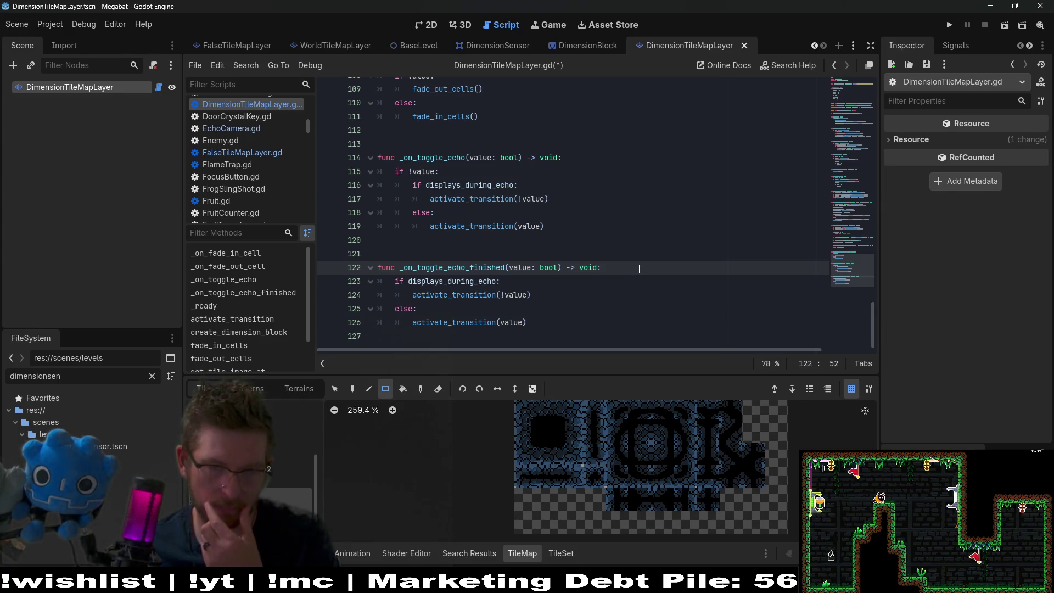
{"action": "left_click", "coordinate": [413, 171]}
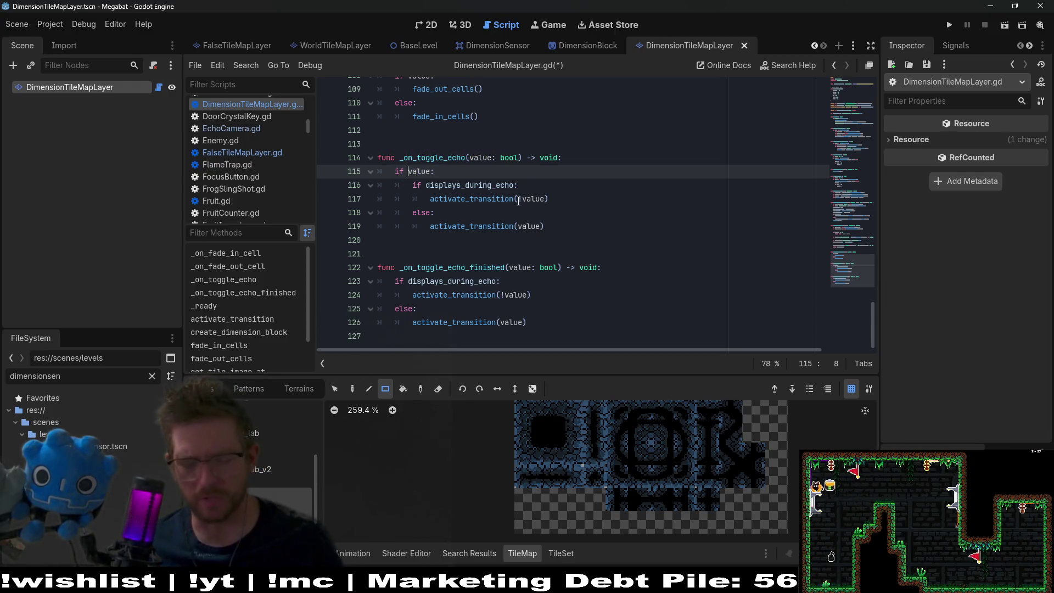
- Insert 'if value:' under the _on_toggle_echo_finished header and indent its if/else block
{"action": "left_click", "coordinate": [637, 266]}
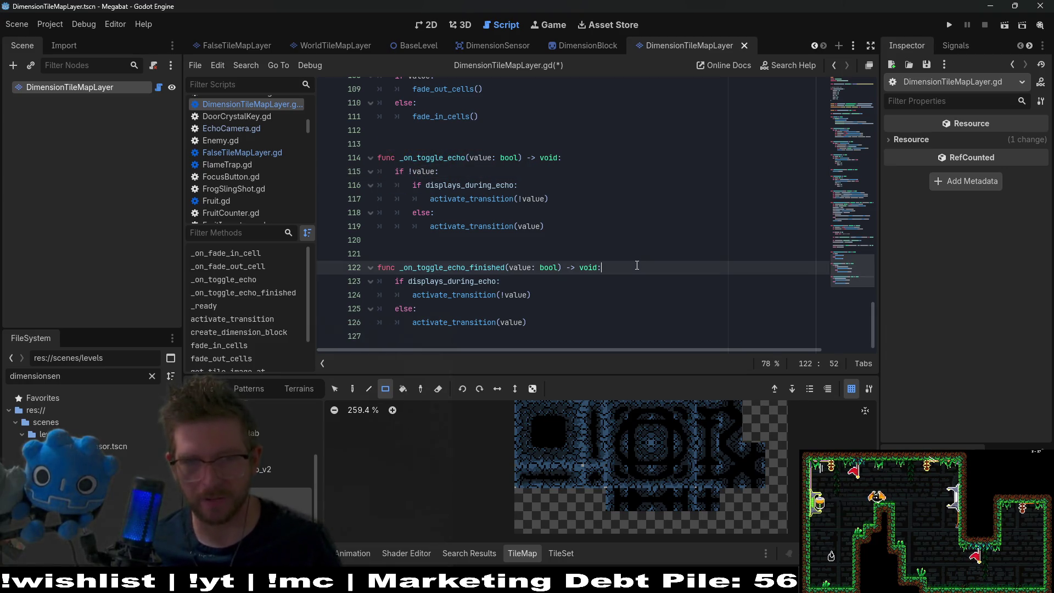
{"action": "key", "text": "Return"}
{"action": "type", "text": "if val"}
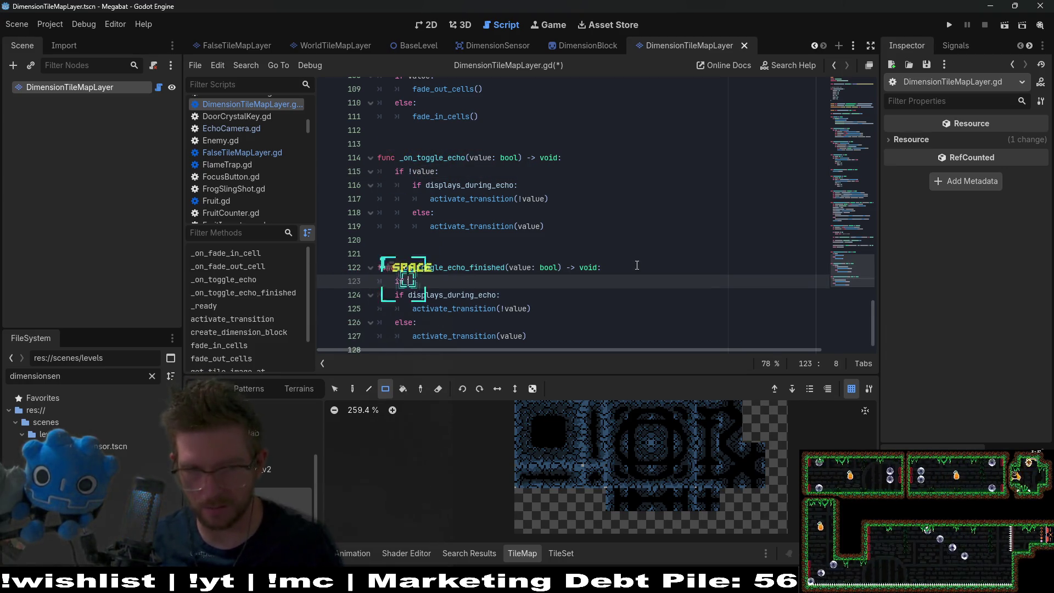
{"action": "type", "text": "ue:"}
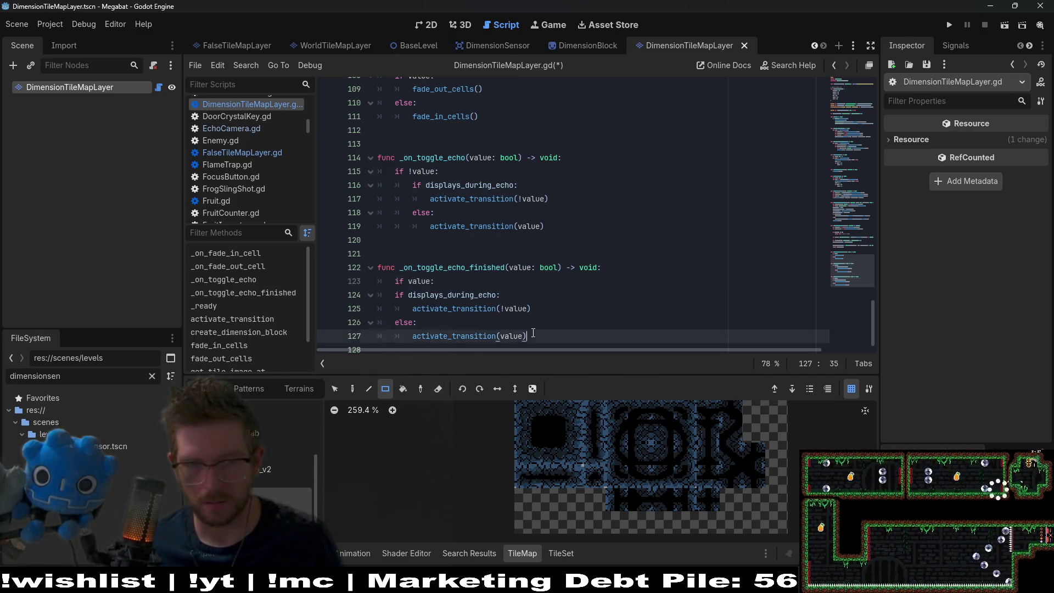
{"action": "left_click_drag", "start_coordinate": [536, 335], "coordinate": [349, 309]}
{"action": "key", "text": "Tab"}
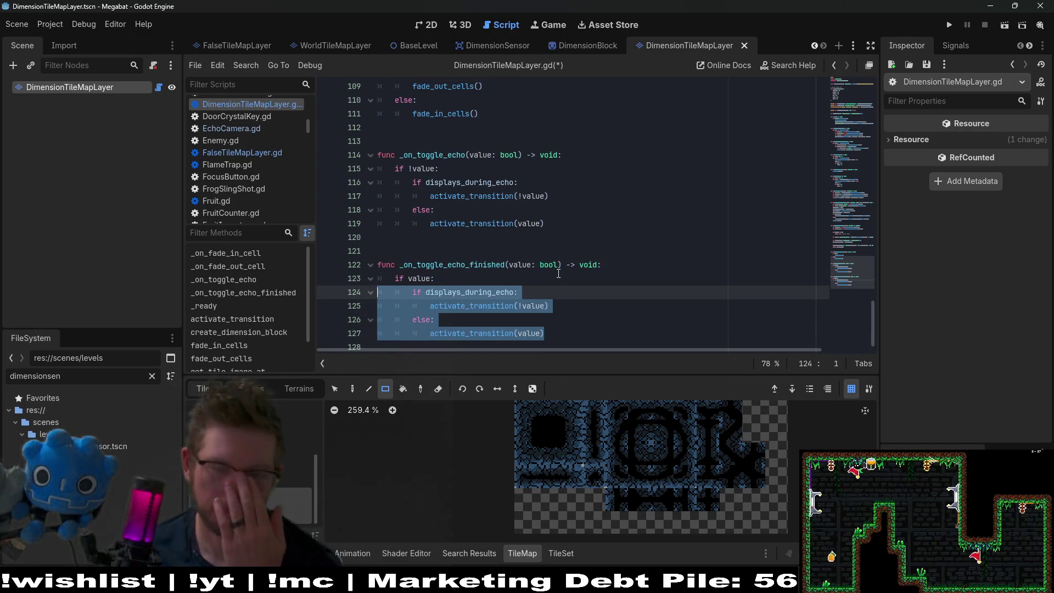
- Check displays_during_echo and select the fade_out_cells/fade_in_cells branch in activate_transition
{"action": "scroll", "coordinate": [559, 273], "scroll_direction": "down", "scroll_amount": 1}
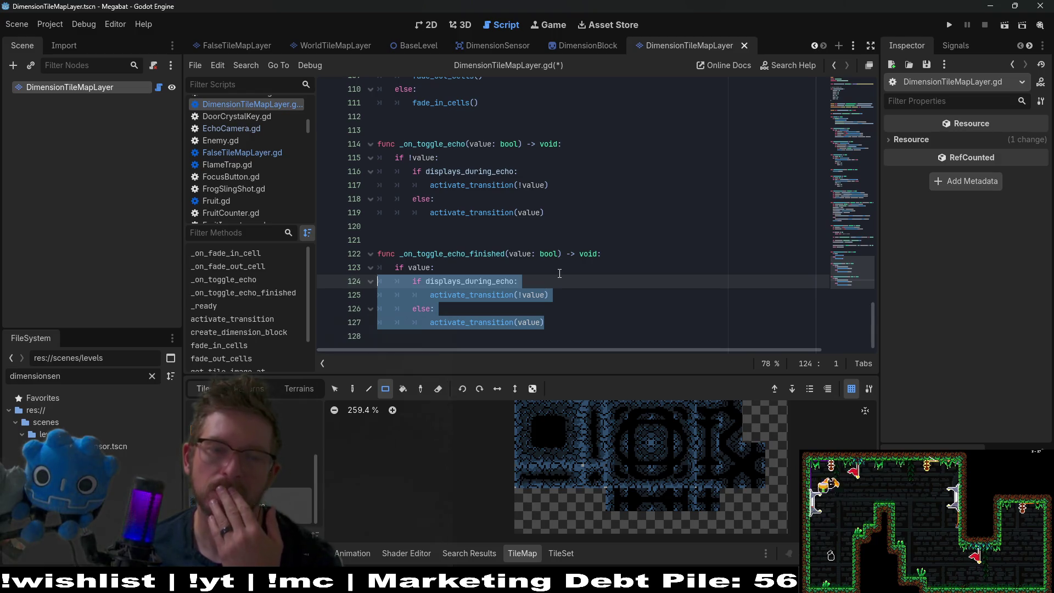
{"action": "double_click", "coordinate": [480, 281]}
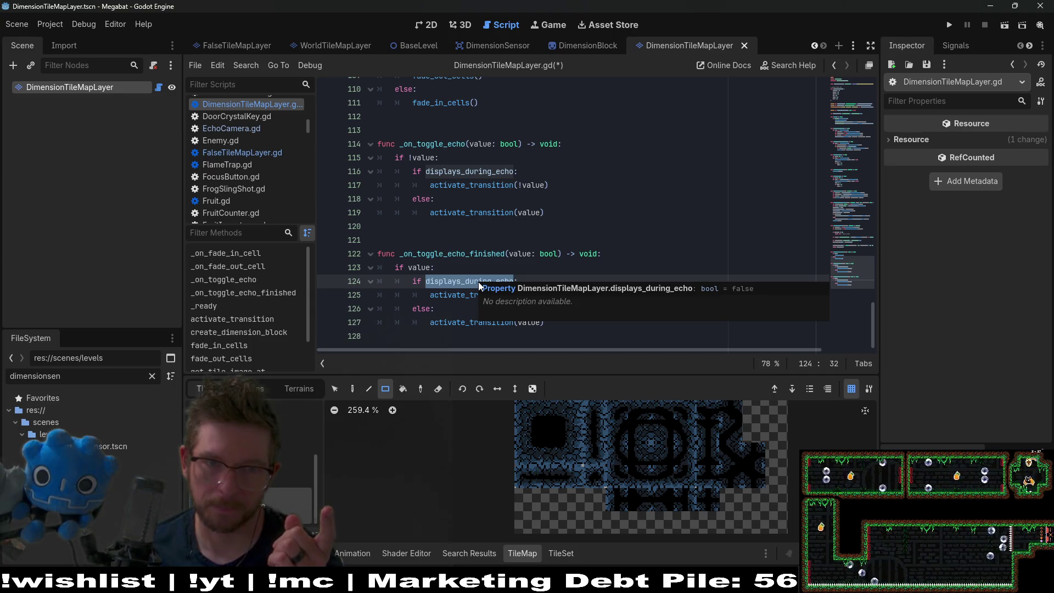
{"action": "scroll", "coordinate": [493, 222], "scroll_direction": "up", "scroll_amount": 3}
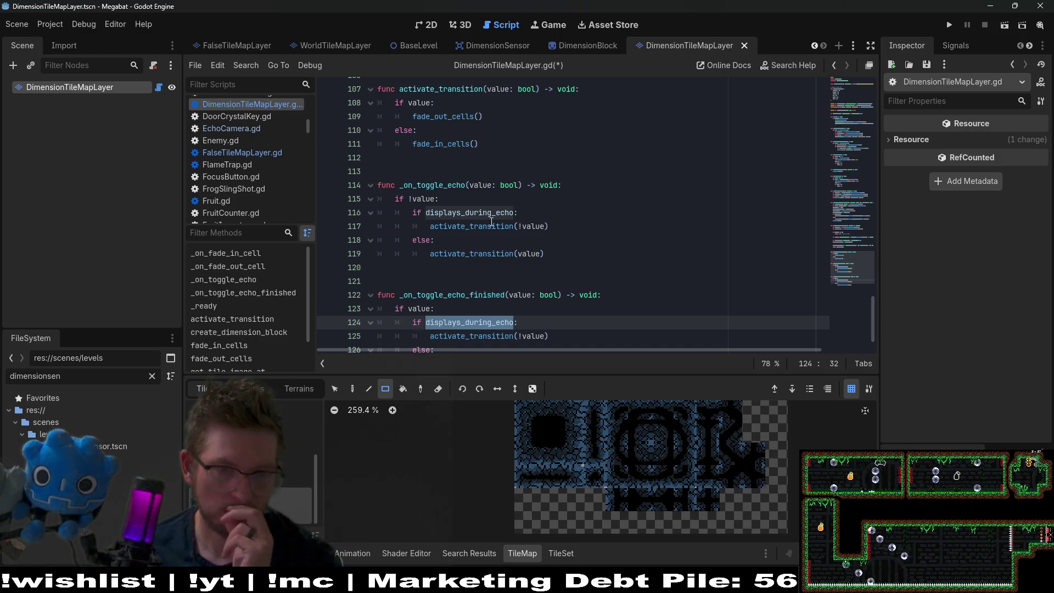
{"action": "left_click_drag", "start_coordinate": [492, 144], "coordinate": [292, 117]}
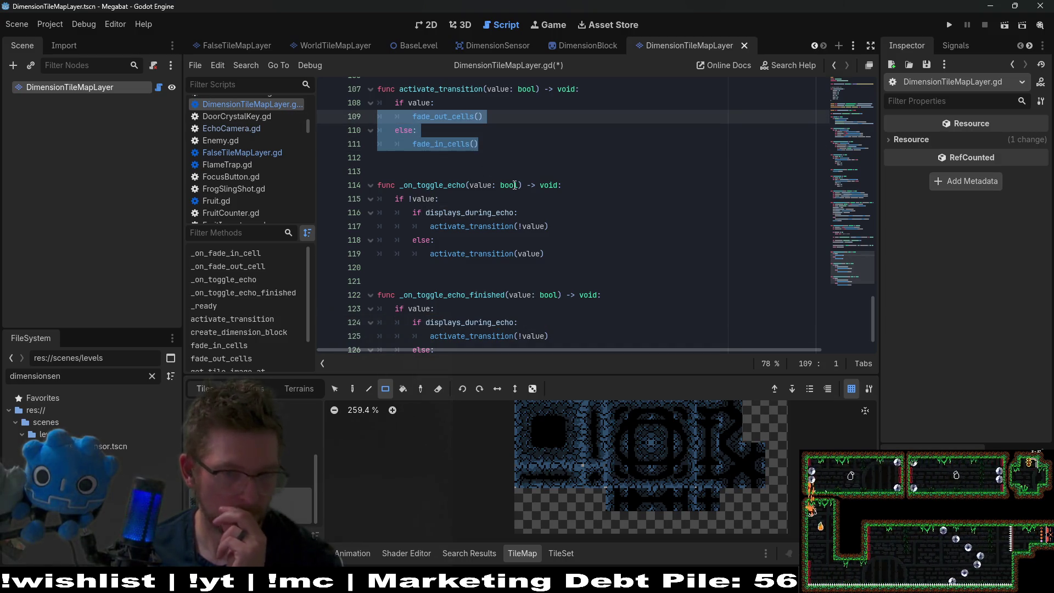
- Replace the activate_transition calls in both handlers with indented fade_out_cells/fade_in_cells calls
{"action": "scroll", "coordinate": [524, 209], "scroll_direction": "down", "scroll_amount": 3}
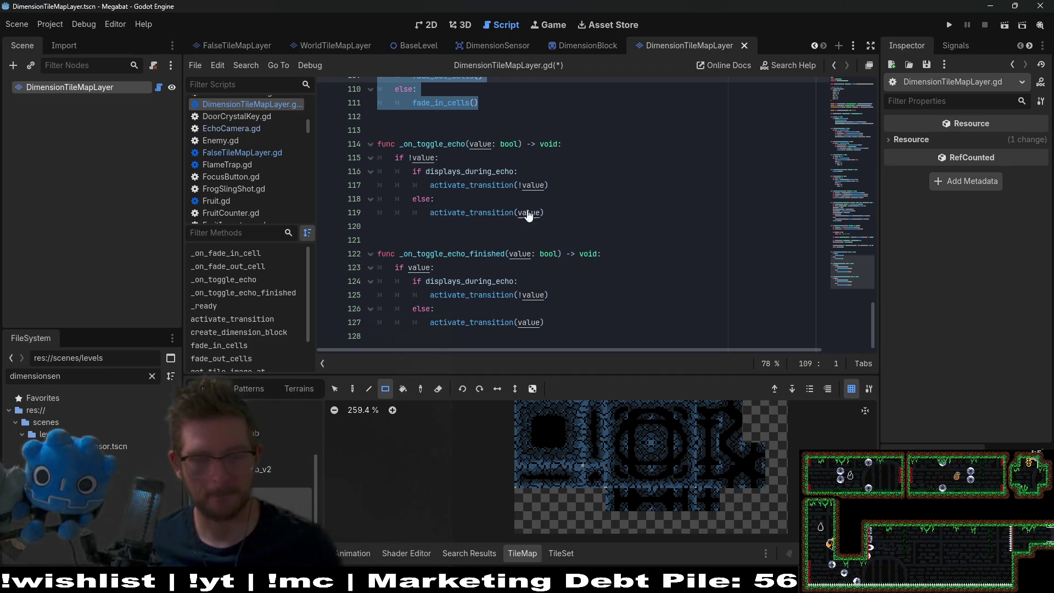
{"action": "left_click_drag", "start_coordinate": [545, 213], "coordinate": [278, 184]}
{"action": "key", "text": "ctrl+v"}
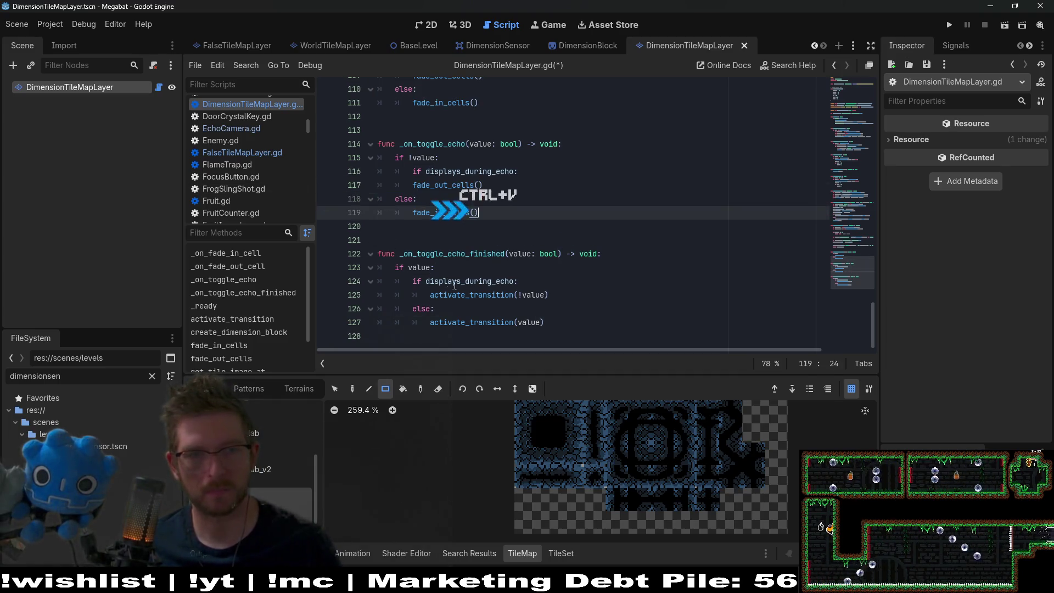
{"action": "left_click_drag", "start_coordinate": [479, 212], "coordinate": [308, 204]}
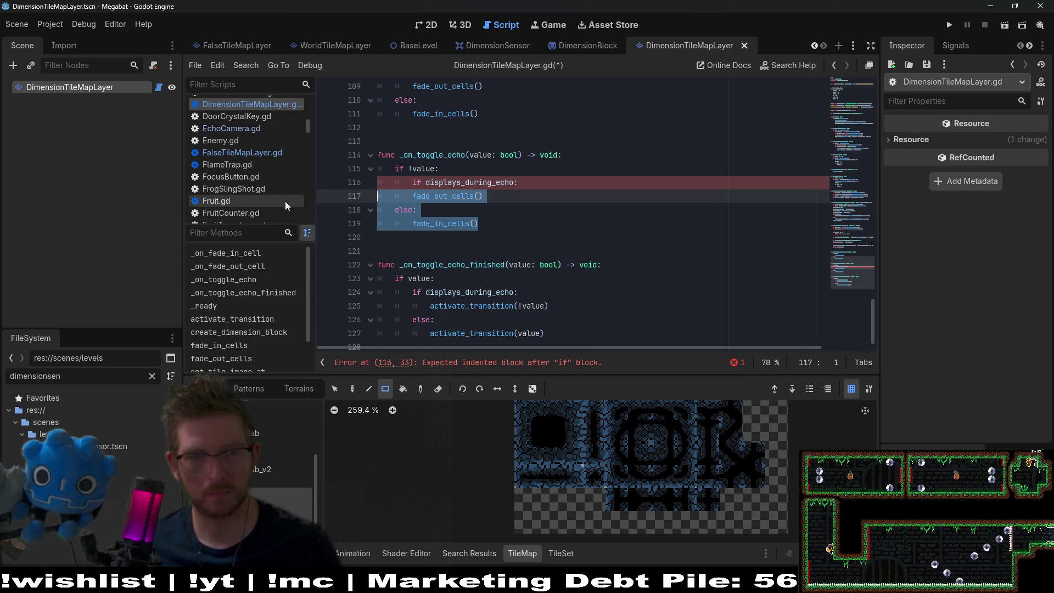
{"action": "key", "text": "Tab"}
{"action": "left_click_drag", "start_coordinate": [563, 338], "coordinate": [306, 311]}
{"action": "type", "text": "fade_out_cells() \telse: \t\tfade_in_cells()"}
{"action": "left_click_drag", "start_coordinate": [486, 331], "coordinate": [378, 306]}
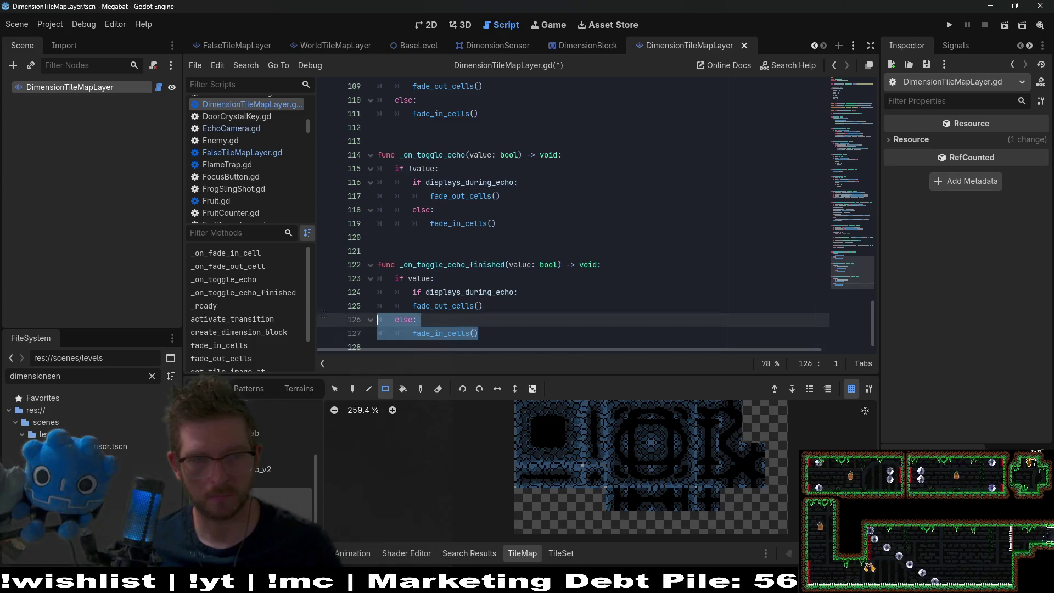
{"action": "key", "text": "Tab"}
- Delete the unused activate_transition function
{"action": "scroll", "coordinate": [476, 227], "scroll_direction": "up", "scroll_amount": 1}
{"action": "mouse_move", "coordinate": [484, 155]}
{"action": "left_mouse_down"}
{"action": "mouse_move", "coordinate": [385, 155]}
{"action": "mouse_move", "coordinate": [378, 100]}
{"action": "left_mouse_up"}
{"action": "key", "text": "BackSpace"}
{"action": "key", "text": "BackSpace"}
{"action": "key", "text": "BackSpace"}
{"action": "key", "text": "BackSpace"}
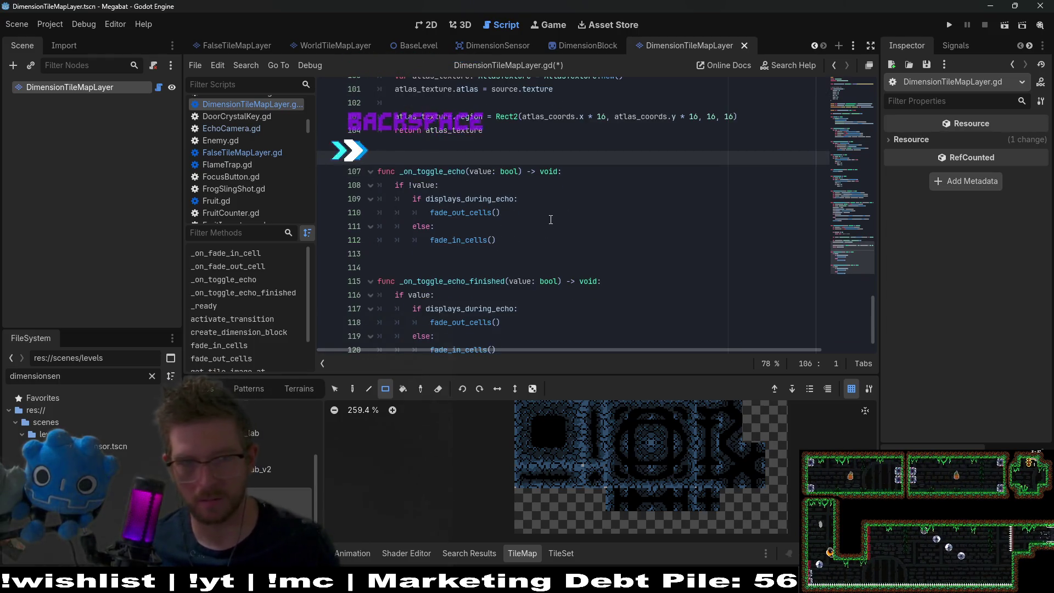
- Review the conditions in both echo handlers and save DimensionTileMapLayer.gd
{"action": "scroll", "coordinate": [550, 220], "scroll_direction": "down", "scroll_amount": 1}
{"action": "left_click", "coordinate": [549, 214]}
{"action": "double_click", "coordinate": [426, 167]}
{"action": "double_click", "coordinate": [425, 161]}
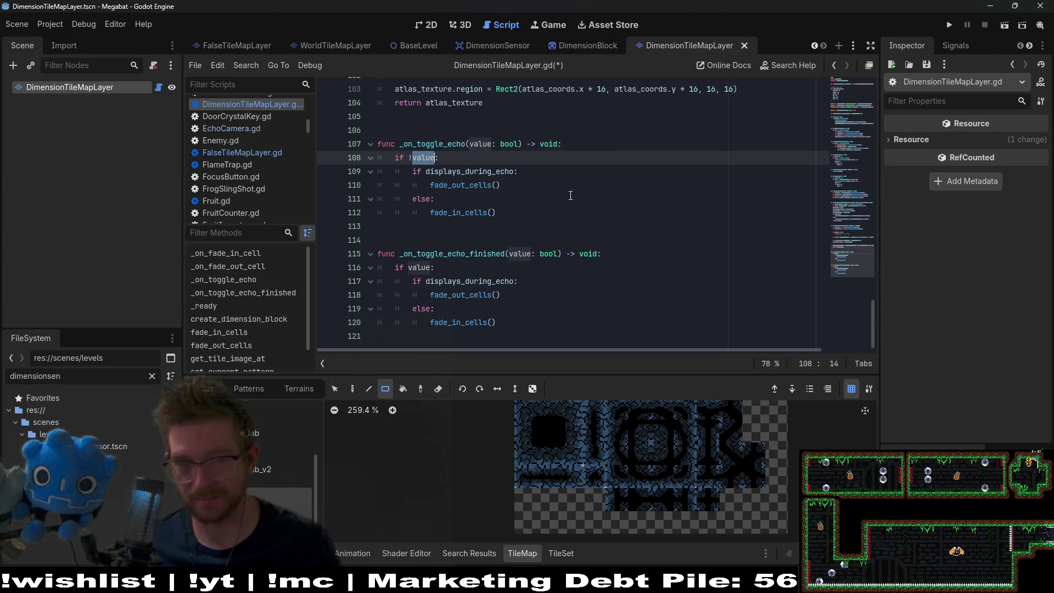
{"action": "double_click", "coordinate": [461, 171]}
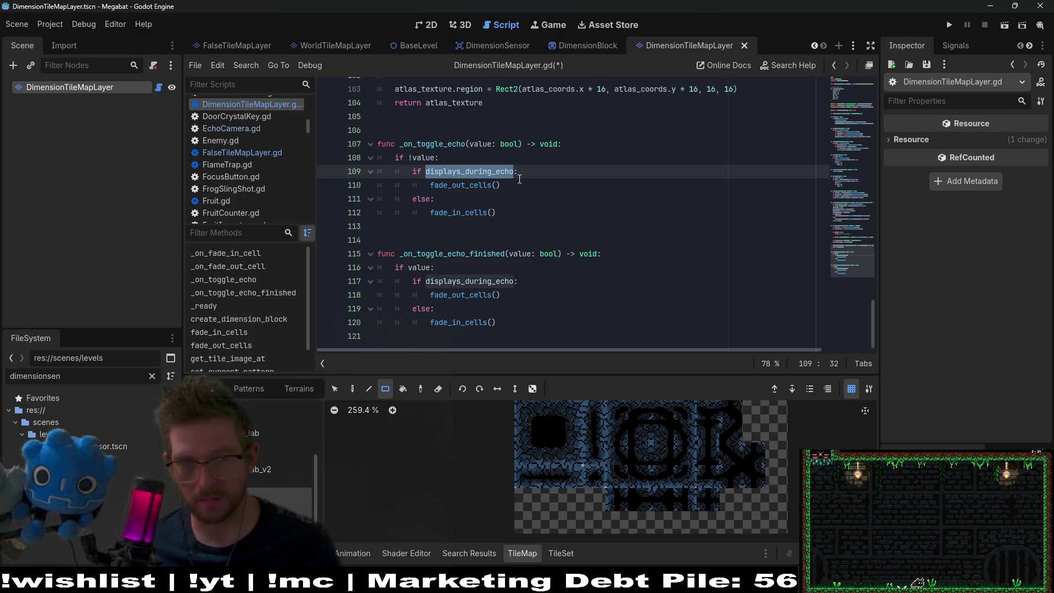
{"action": "mouse_move", "coordinate": [497, 214]}
{"action": "left_mouse_down"}
{"action": "mouse_move", "coordinate": [417, 217]}
{"action": "mouse_move", "coordinate": [379, 160]}
{"action": "left_mouse_up"}
{"action": "left_click", "coordinate": [497, 323]}
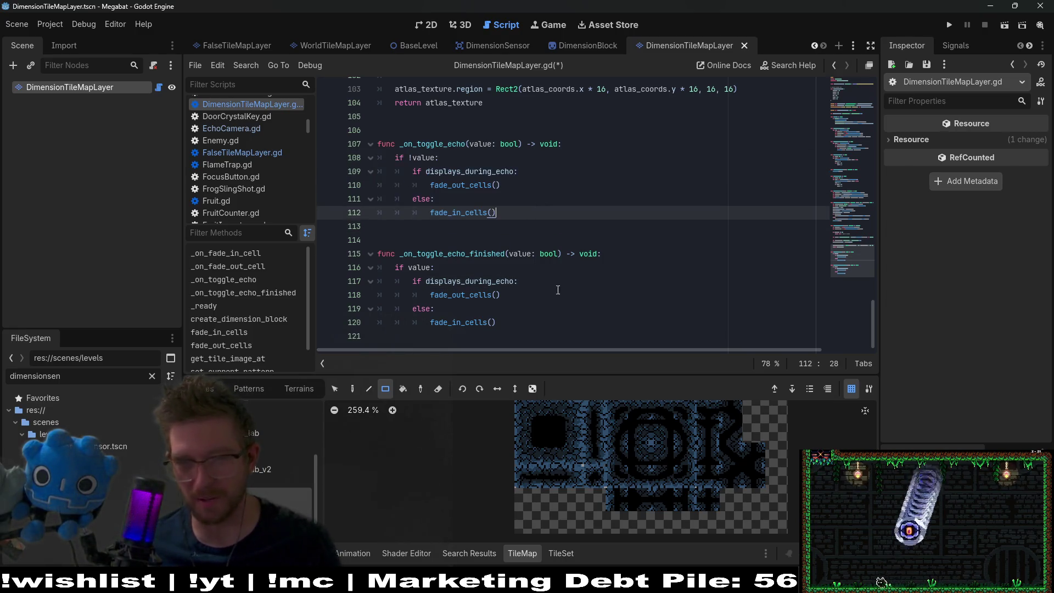
{"action": "left_click_drag", "start_coordinate": [497, 323], "coordinate": [382, 285]}
{"action": "left_click", "coordinate": [597, 276]}
{"action": "key", "text": "ctrl+s"}
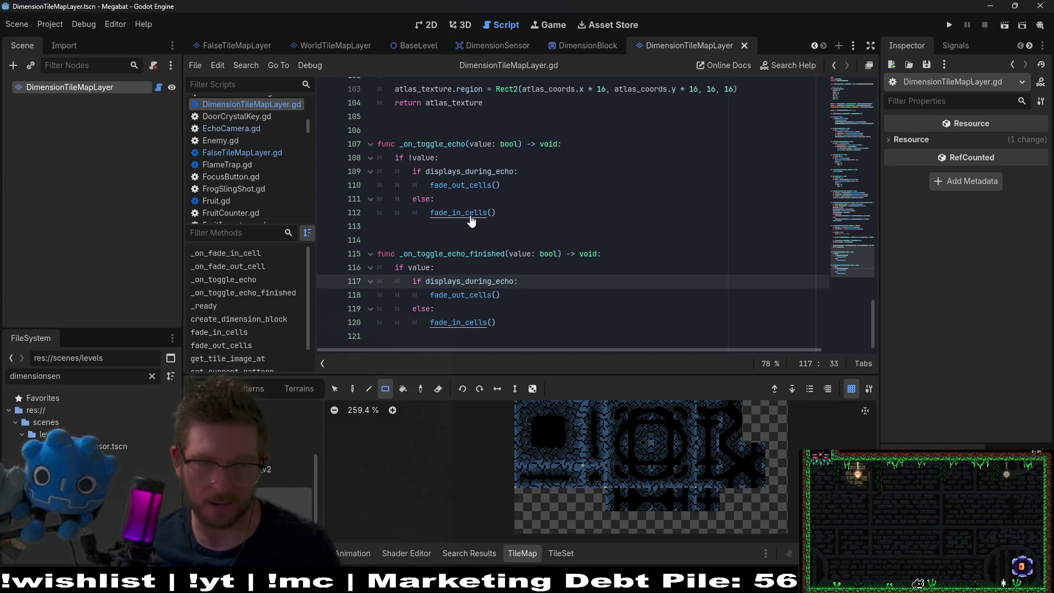
- Jump to the fade_out_cells definition from its call on line 110
{"action": "mouse_move", "coordinate": [467, 185]}
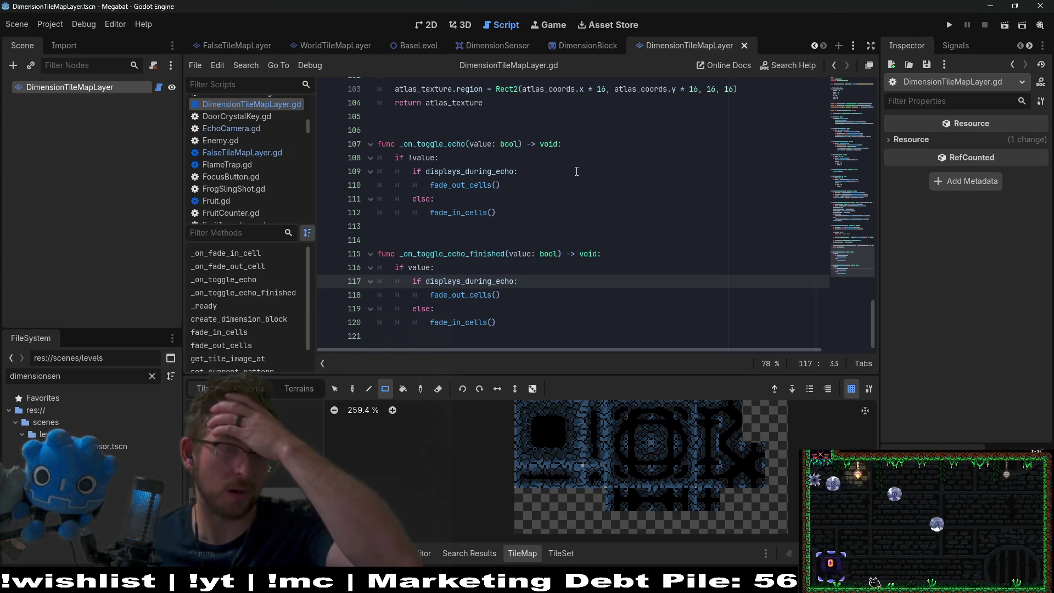
{"action": "left_click", "coordinate": [464, 187]}
{"action": "left_click", "coordinate": [464, 187], "text": "ctrl"}
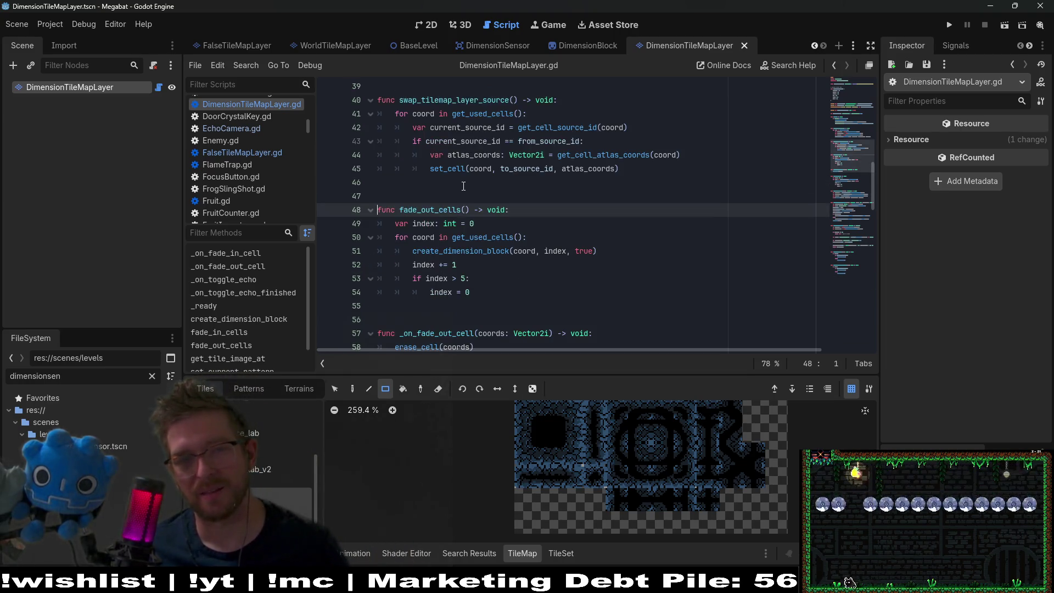
{"action": "scroll", "coordinate": [631, 198], "scroll_direction": "up", "scroll_amount": 5}
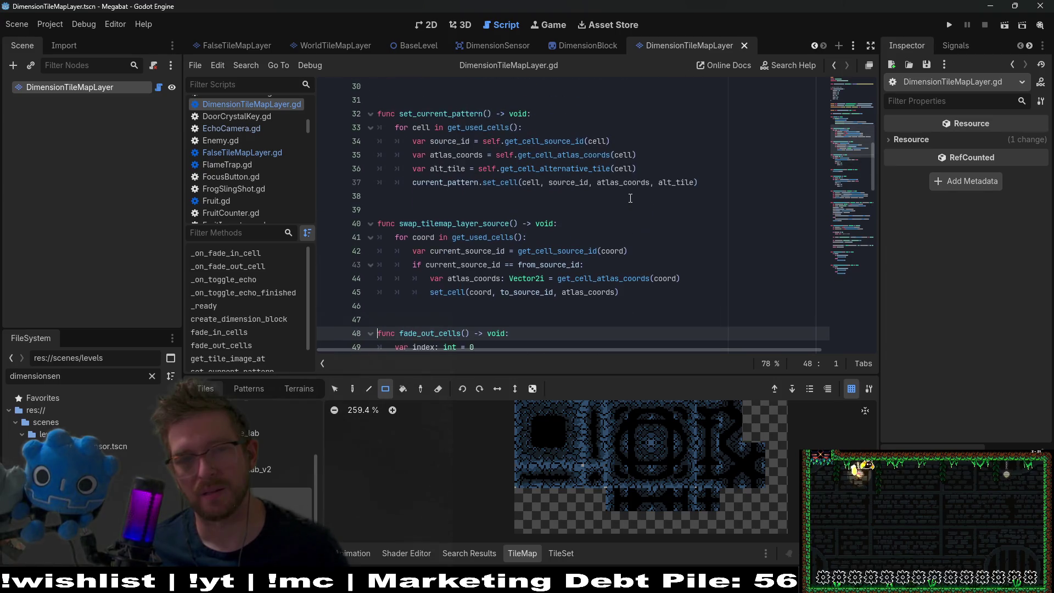
{"action": "scroll", "coordinate": [630, 198], "scroll_direction": "down", "scroll_amount": 8}
{"action": "scroll", "coordinate": [631, 198], "scroll_direction": "down", "scroll_amount": 15}
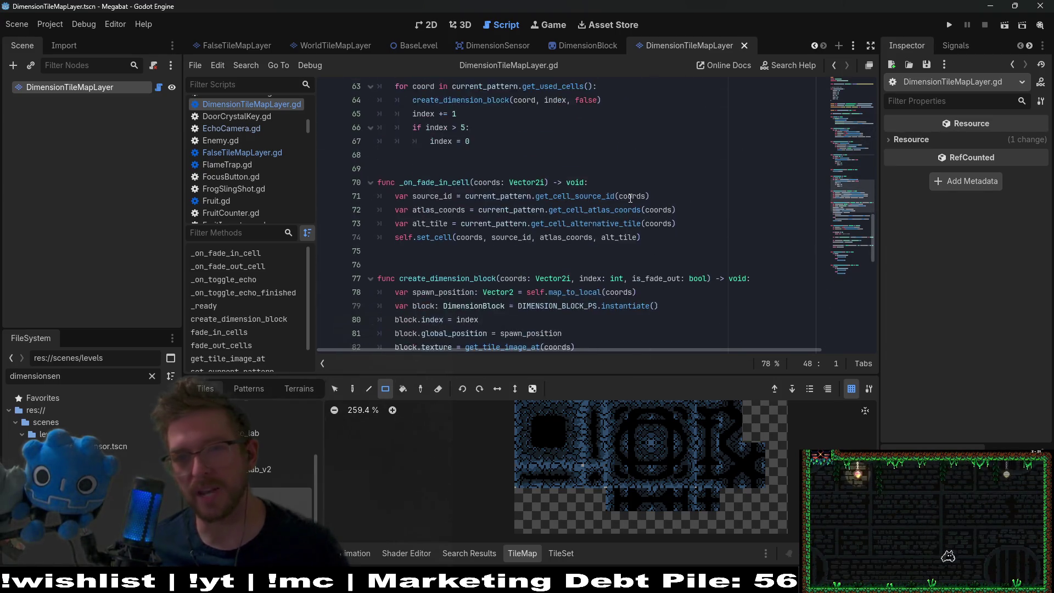
{"action": "scroll", "coordinate": [625, 198], "scroll_direction": "down", "scroll_amount": 3}
{"action": "scroll", "coordinate": [627, 198], "scroll_direction": "up", "scroll_amount": 8}
{"action": "scroll", "coordinate": [627, 198], "scroll_direction": "up", "scroll_amount": 5}
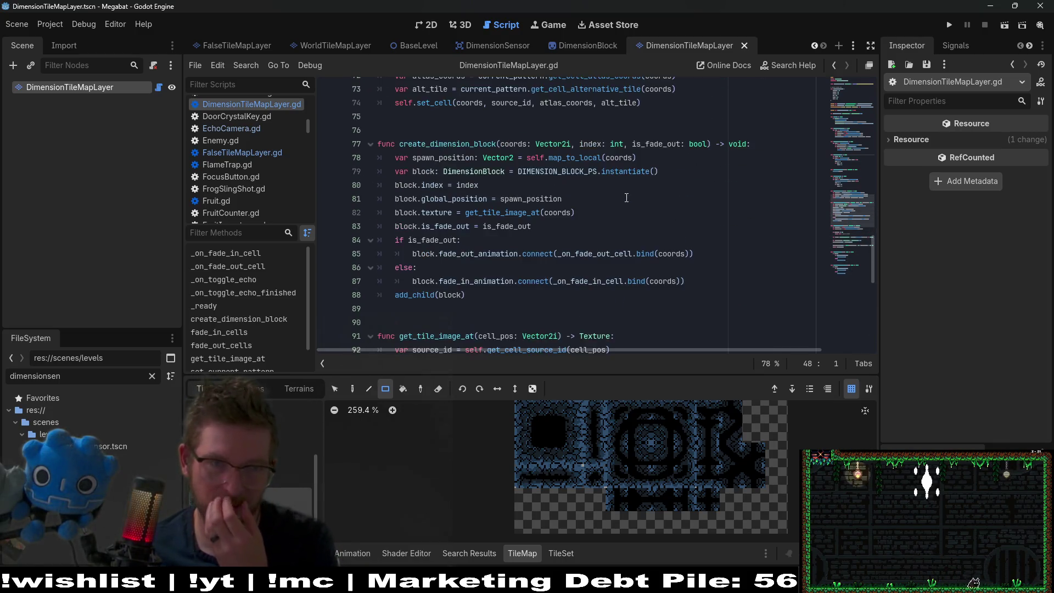
{"action": "scroll", "coordinate": [626, 199], "scroll_direction": "up", "scroll_amount": 2}
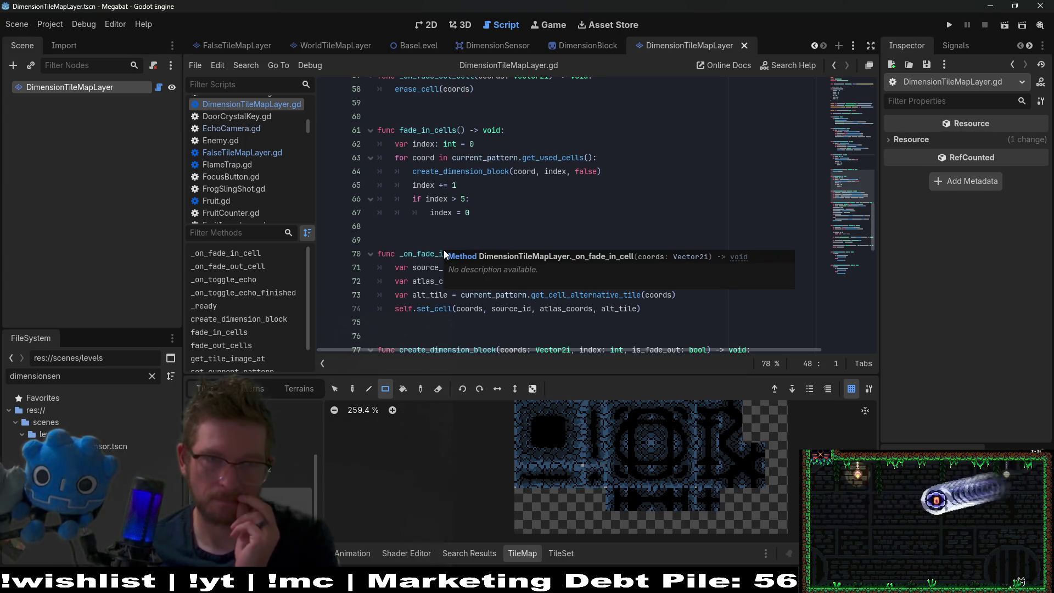
{"action": "double_click", "coordinate": [427, 130]}
{"action": "scroll", "coordinate": [570, 207], "scroll_direction": "up", "scroll_amount": 1}
{"action": "scroll", "coordinate": [569, 208], "scroll_direction": "up", "scroll_amount": 4}
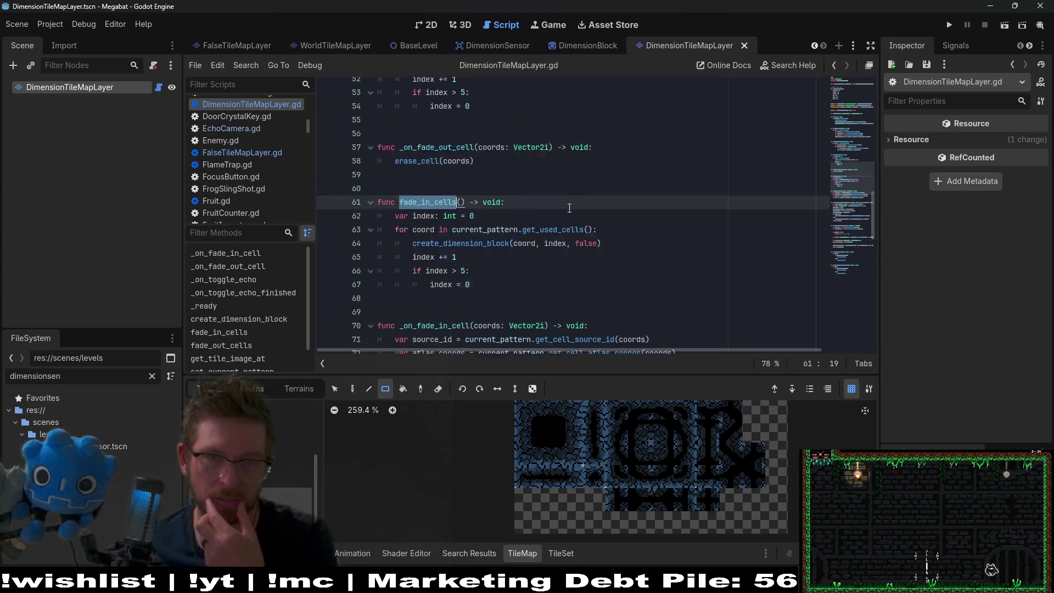
{"action": "double_click", "coordinate": [435, 158]}
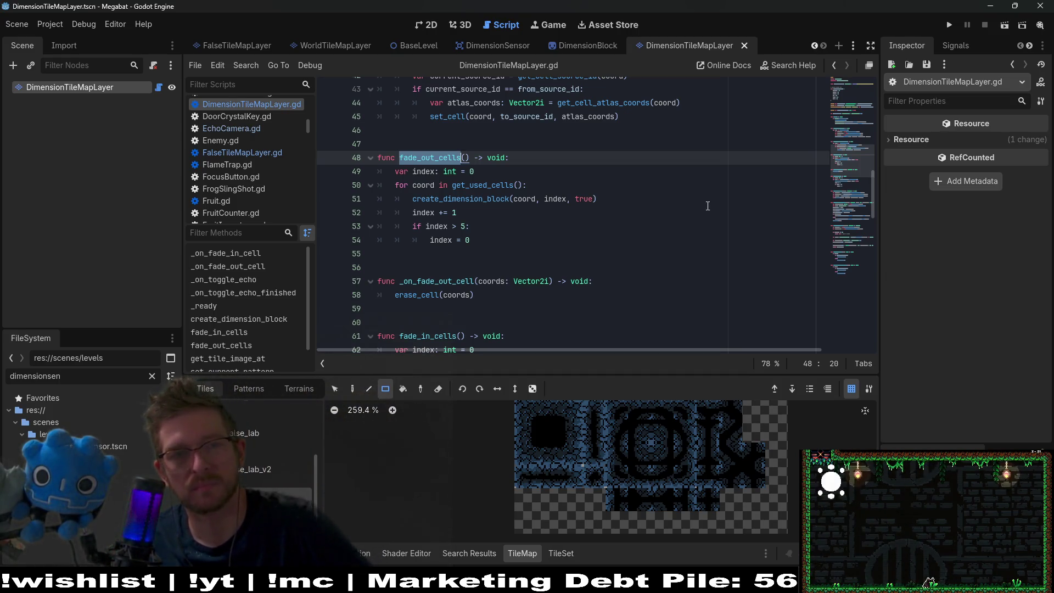
{"action": "scroll", "coordinate": [708, 206], "scroll_direction": "down", "scroll_amount": 1}
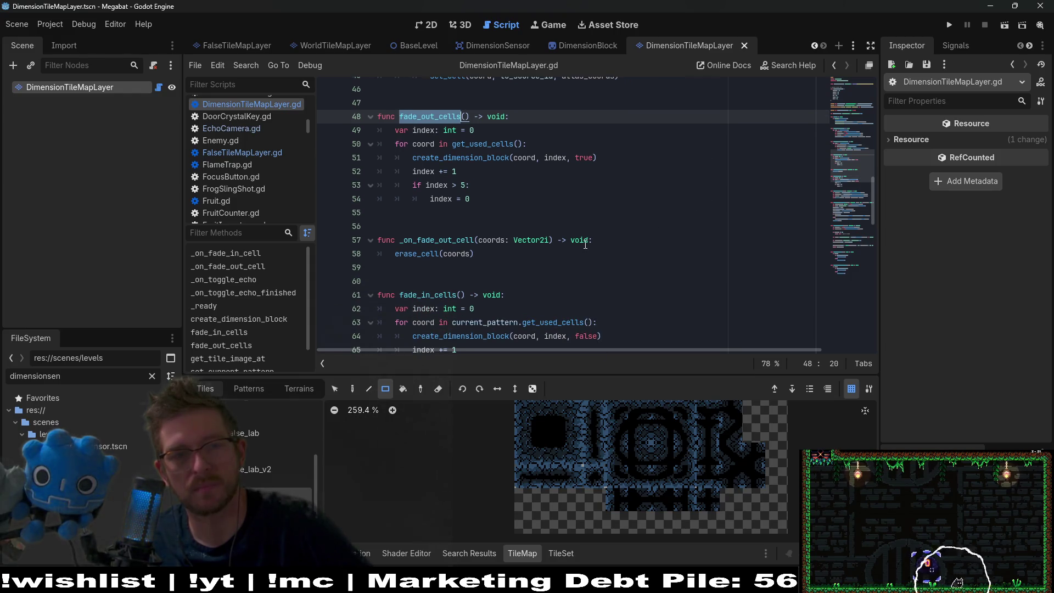
{"action": "scroll", "coordinate": [585, 245], "scroll_direction": "down", "scroll_amount": 2}
{"action": "left_click", "coordinate": [518, 300]}
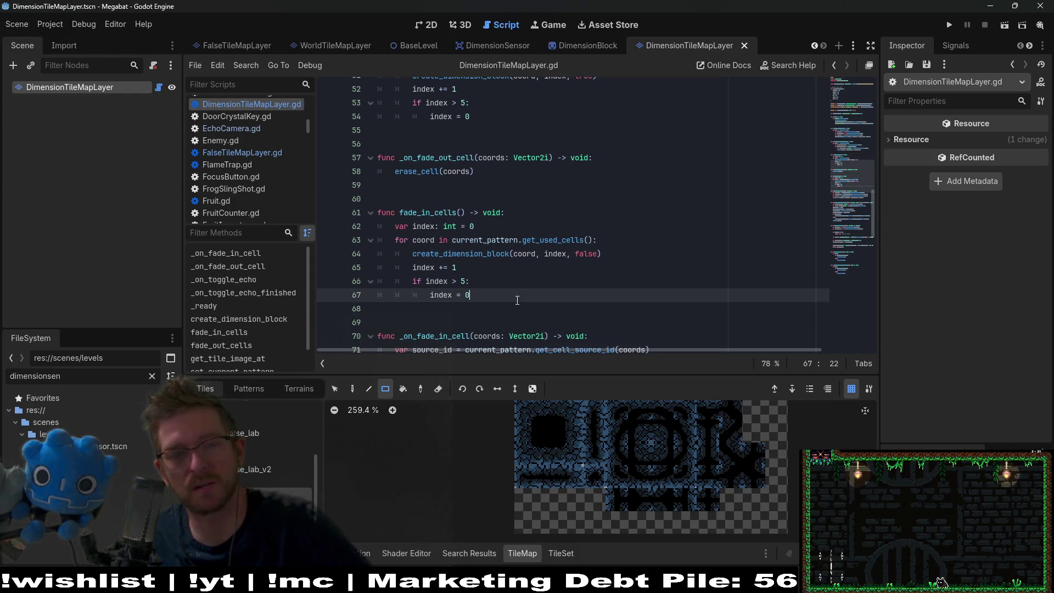
{"action": "scroll", "coordinate": [517, 300], "scroll_direction": "down", "scroll_amount": 5}
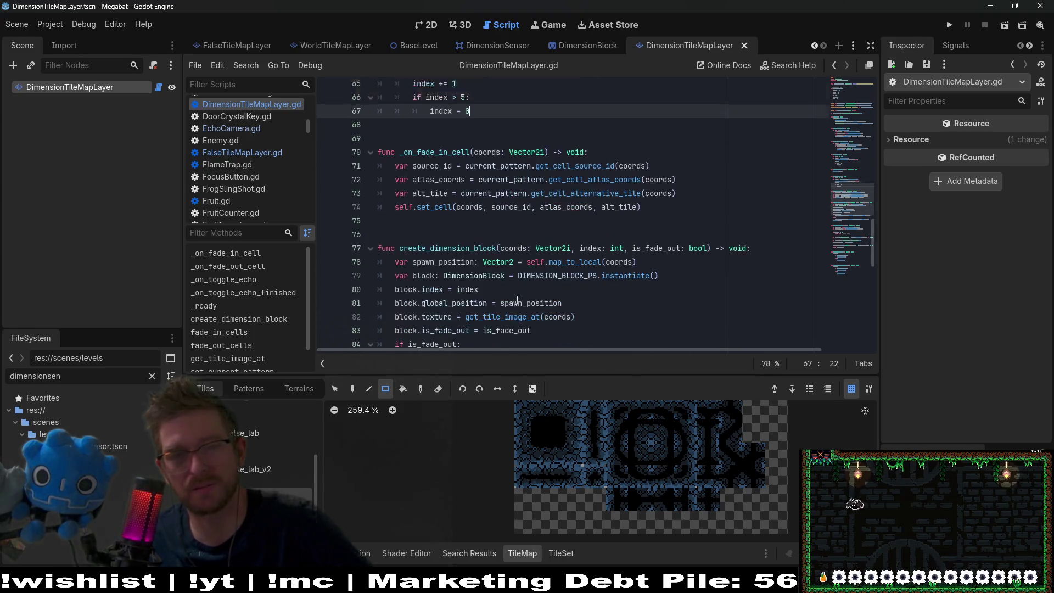
{"action": "scroll", "coordinate": [518, 301], "scroll_direction": "up", "scroll_amount": 4}
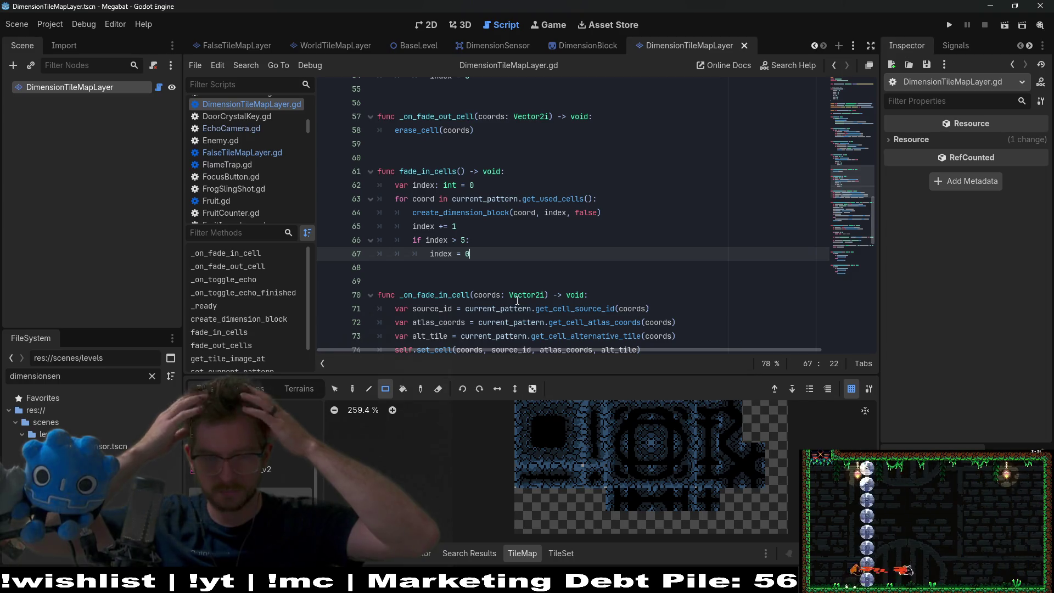
{"action": "scroll", "coordinate": [568, 264], "scroll_direction": "down", "scroll_amount": 4}
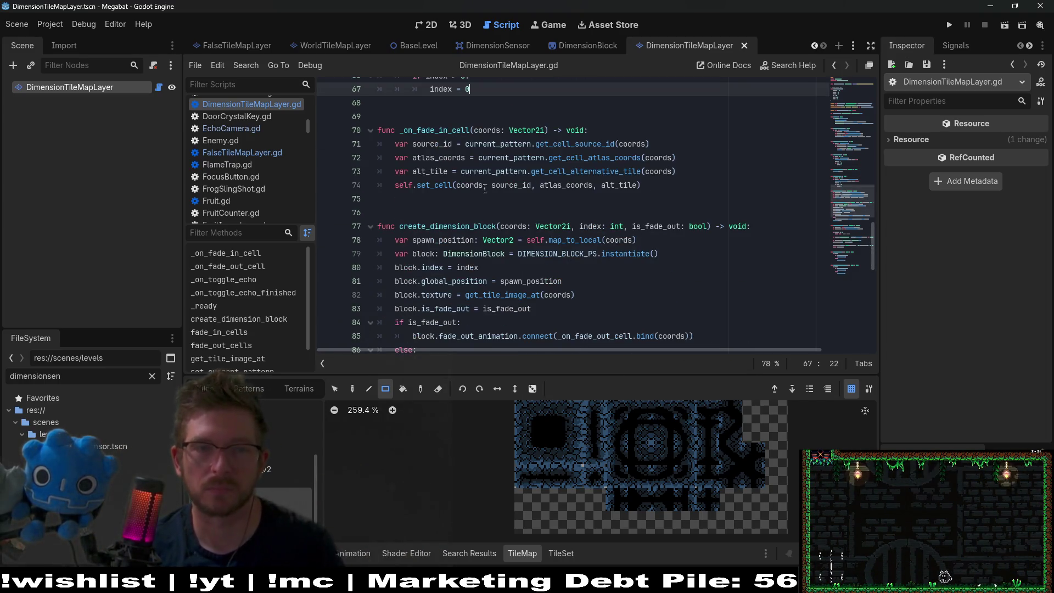
{"action": "double_click", "coordinate": [434, 132]}
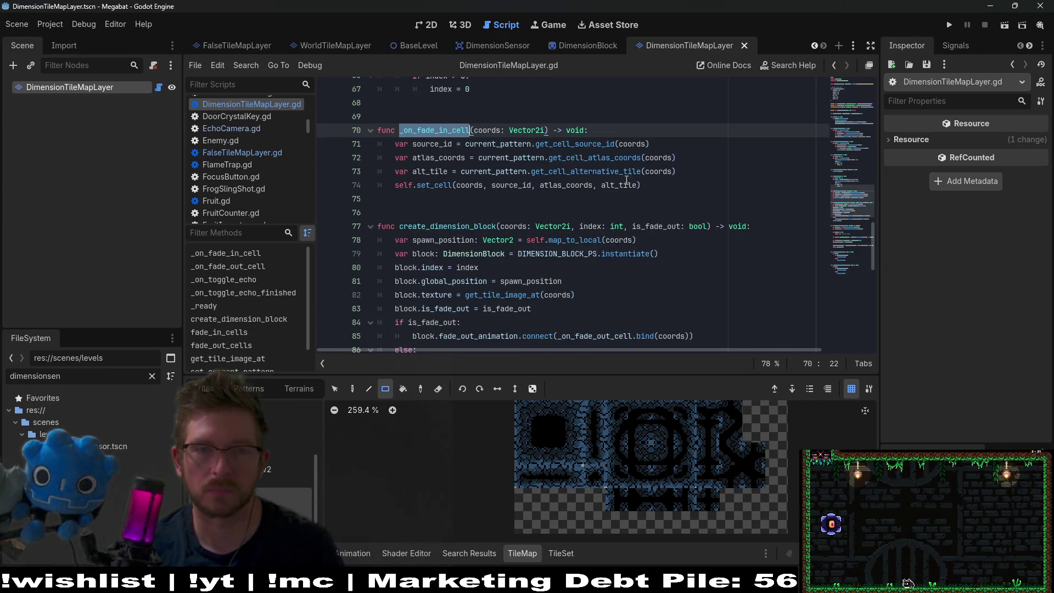
{"action": "left_click", "coordinate": [663, 202]}
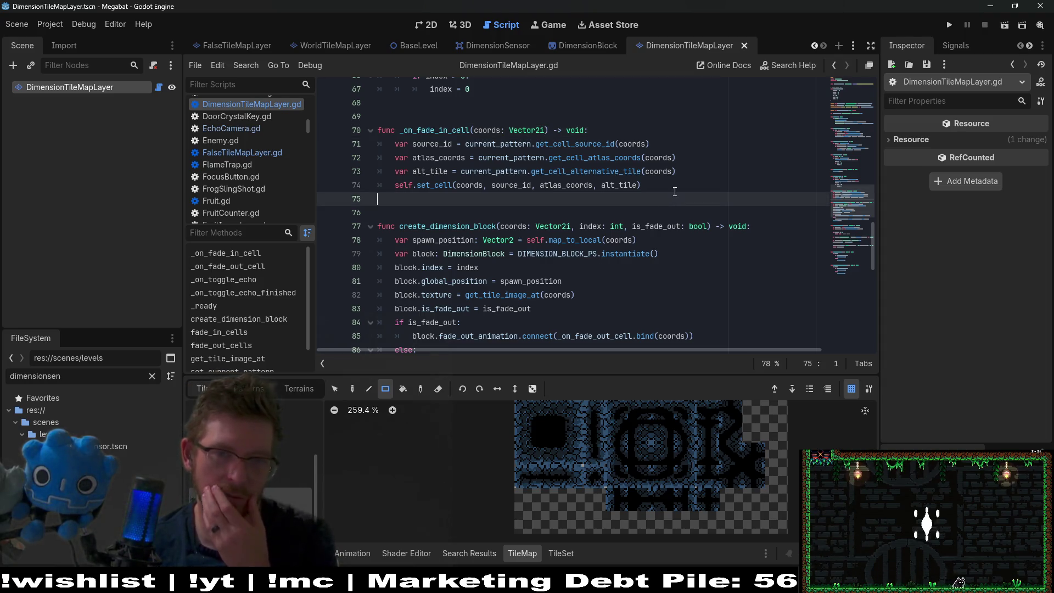
{"action": "left_click", "coordinate": [679, 186]}
{"action": "scroll", "coordinate": [679, 186], "scroll_direction": "down", "scroll_amount": 2}
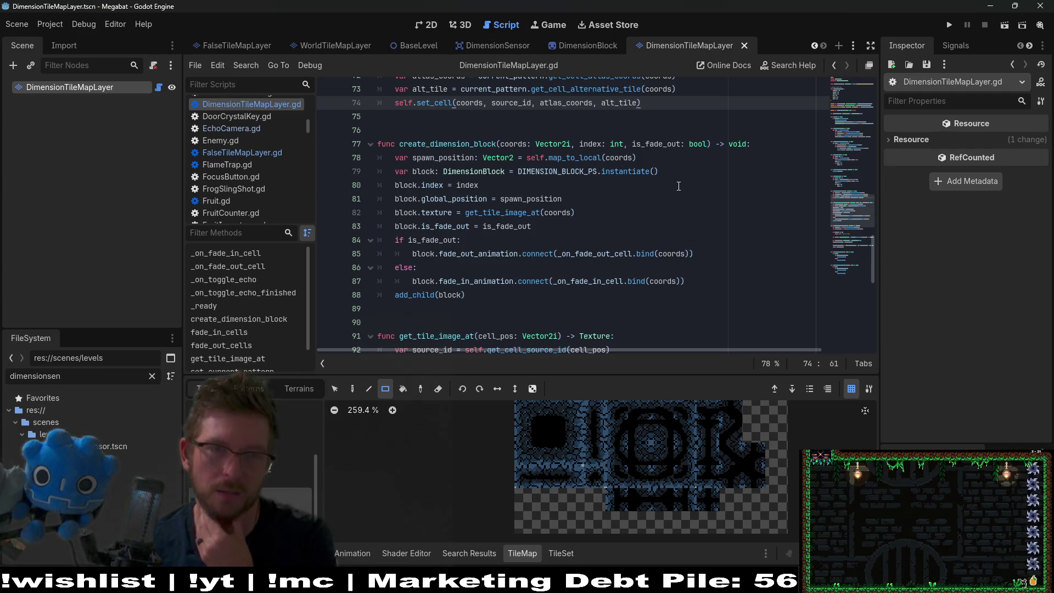
{"action": "scroll", "coordinate": [679, 186], "scroll_direction": "down", "scroll_amount": 1}
{"action": "scroll", "coordinate": [679, 187], "scroll_direction": "down", "scroll_amount": 3}
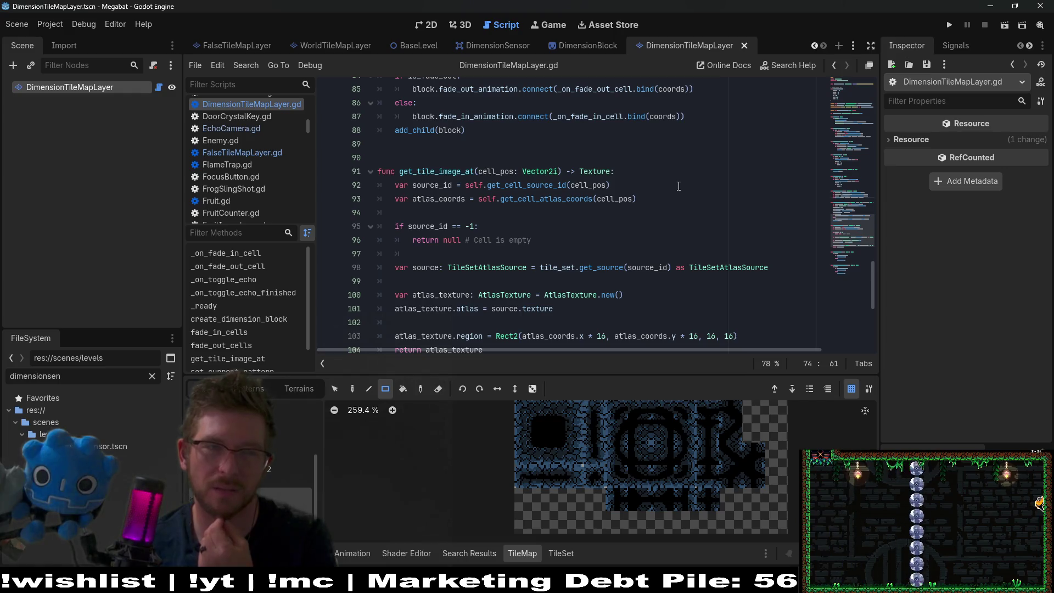
{"action": "scroll", "coordinate": [678, 186], "scroll_direction": "down", "scroll_amount": 6}
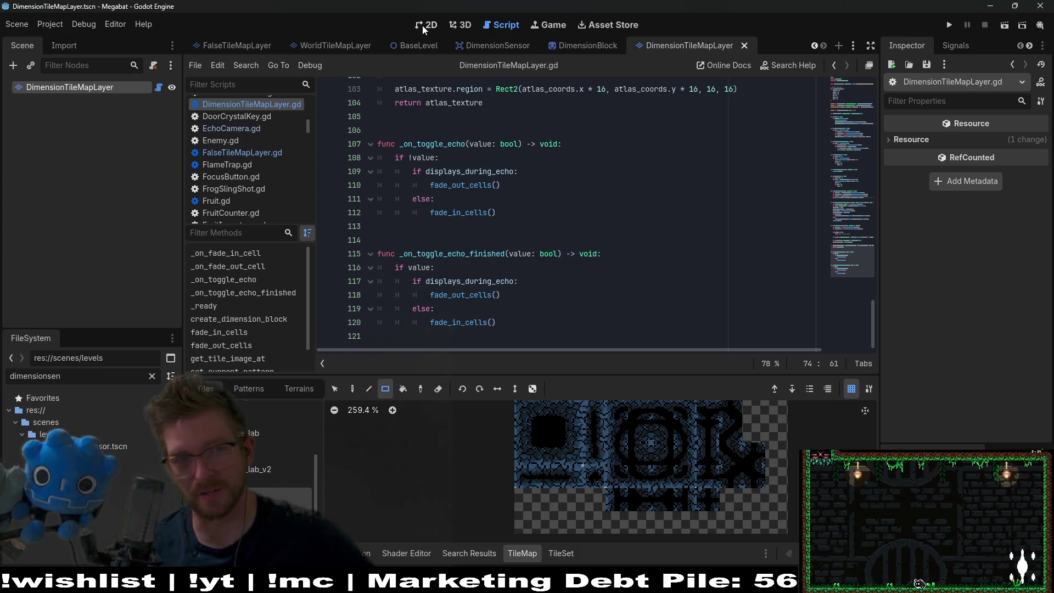
- Run Level_4_2 in the 2D view to test echo toggling, then close the game
{"action": "scroll", "coordinate": [318, 48], "scroll_direction": "up", "scroll_amount": 8}
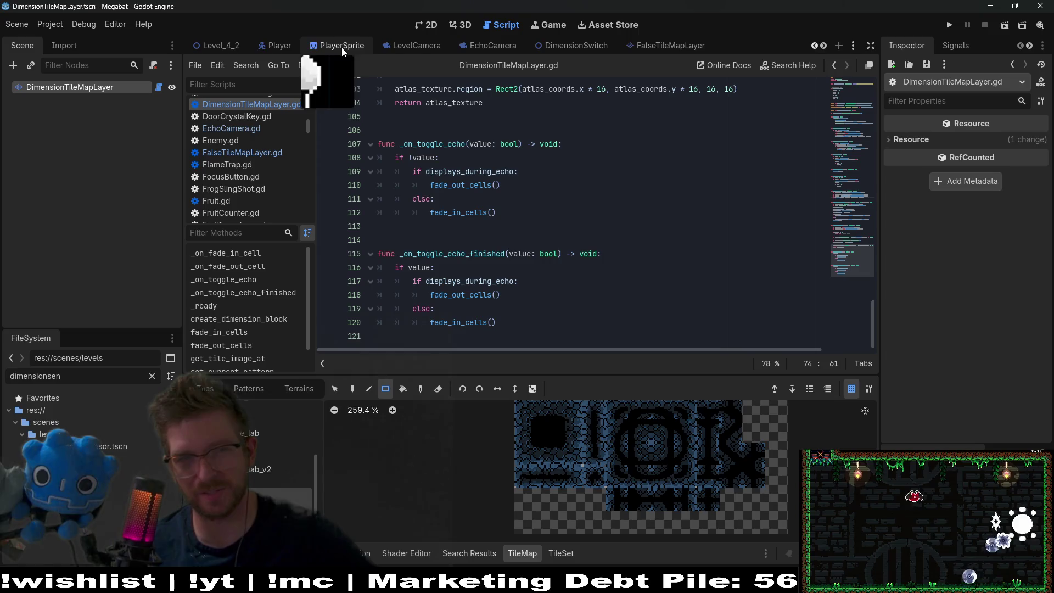
{"action": "left_click", "coordinate": [402, 45]}
{"action": "left_click", "coordinate": [426, 25]}
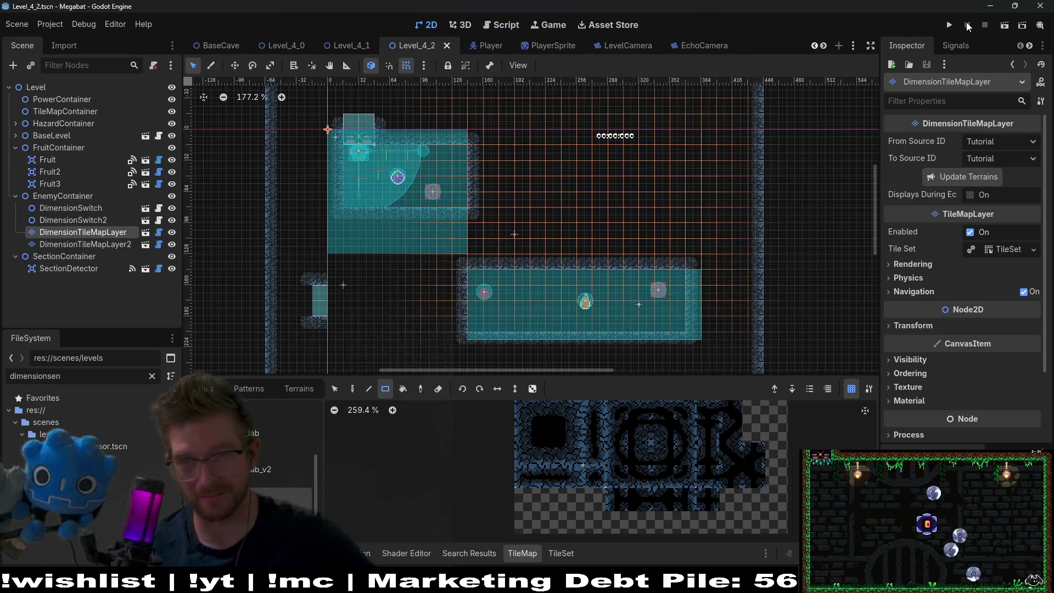
{"action": "left_click", "coordinate": [1003, 25]}
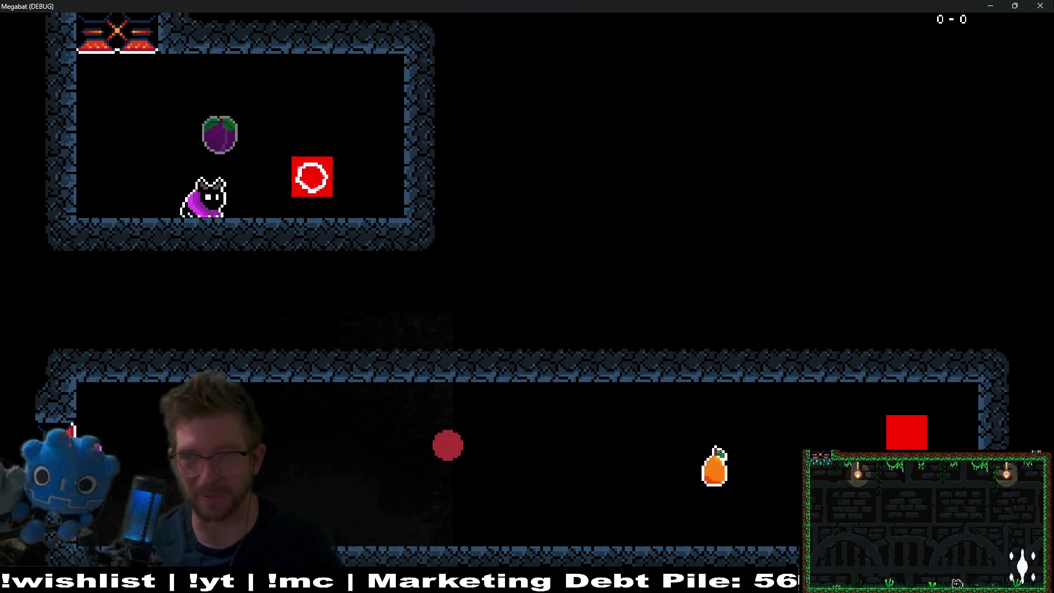
{"action": "left_click", "coordinate": [1040, 5]}
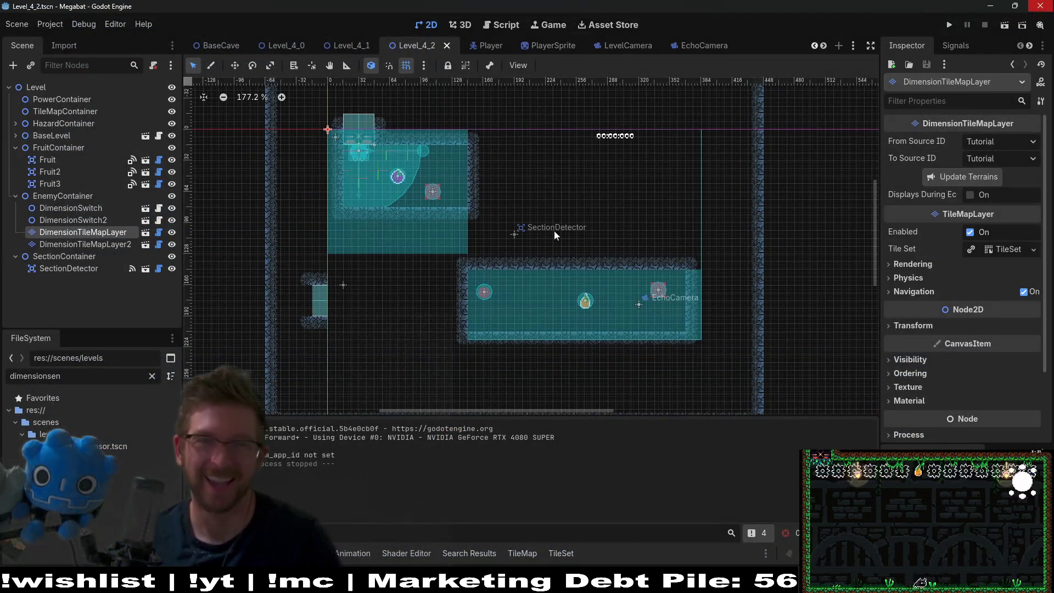
- Reopen DimensionTileMapLayer.gd and go to the 'if !value:' line in _on_toggle_echo
{"action": "left_click", "coordinate": [496, 26]}
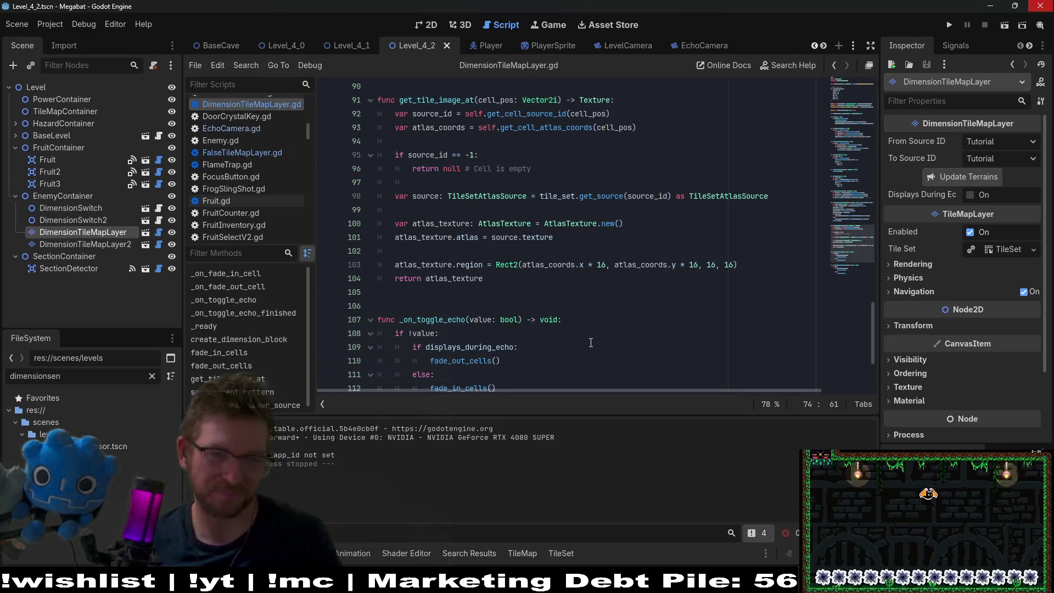
{"action": "scroll", "coordinate": [604, 332], "scroll_direction": "down", "scroll_amount": 4}
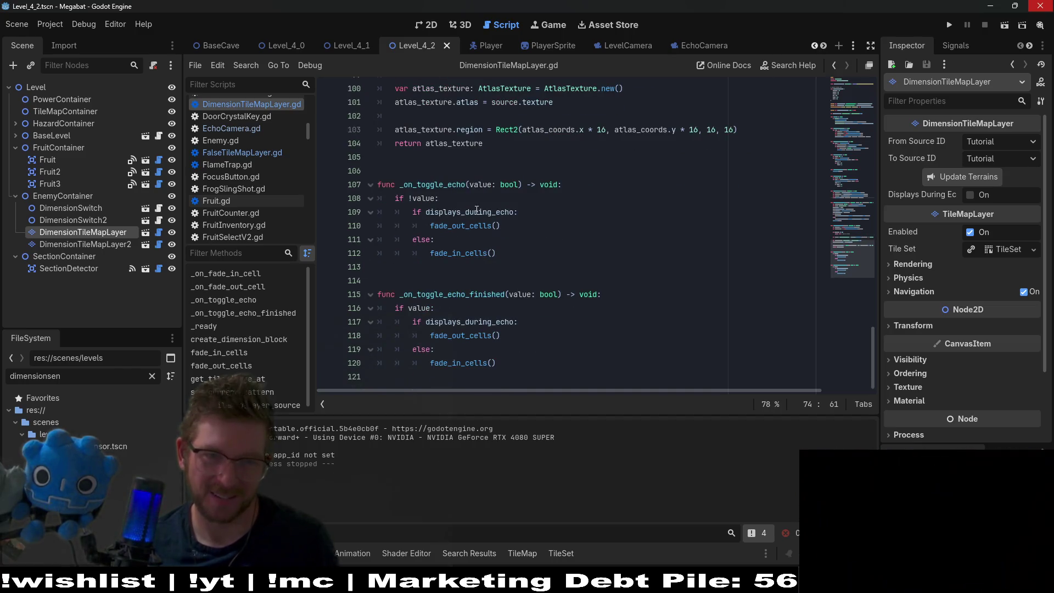
{"action": "double_click", "coordinate": [434, 184]}
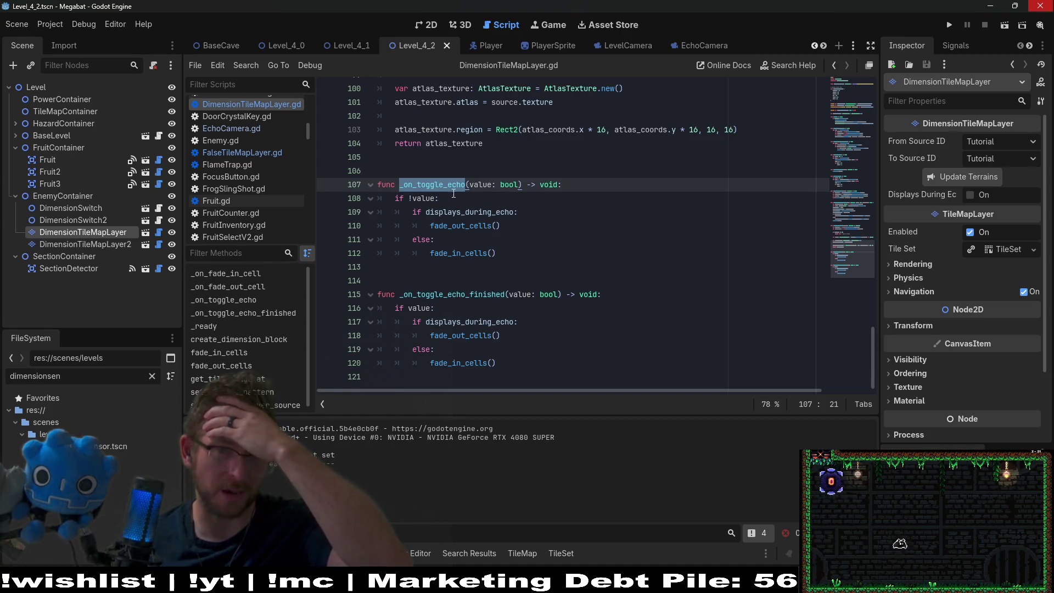
{"action": "left_click", "coordinate": [484, 197]}
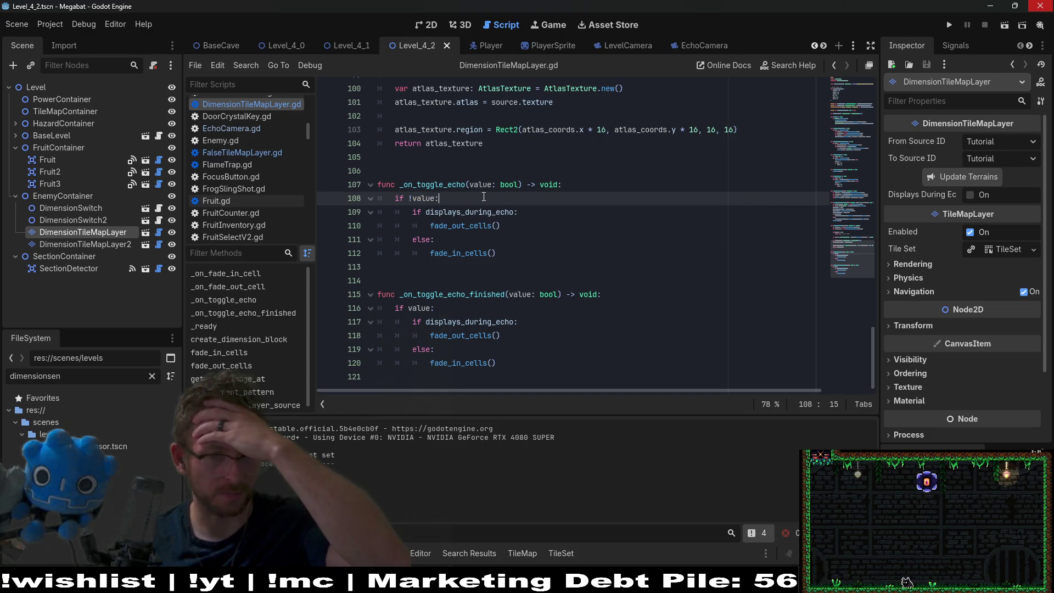